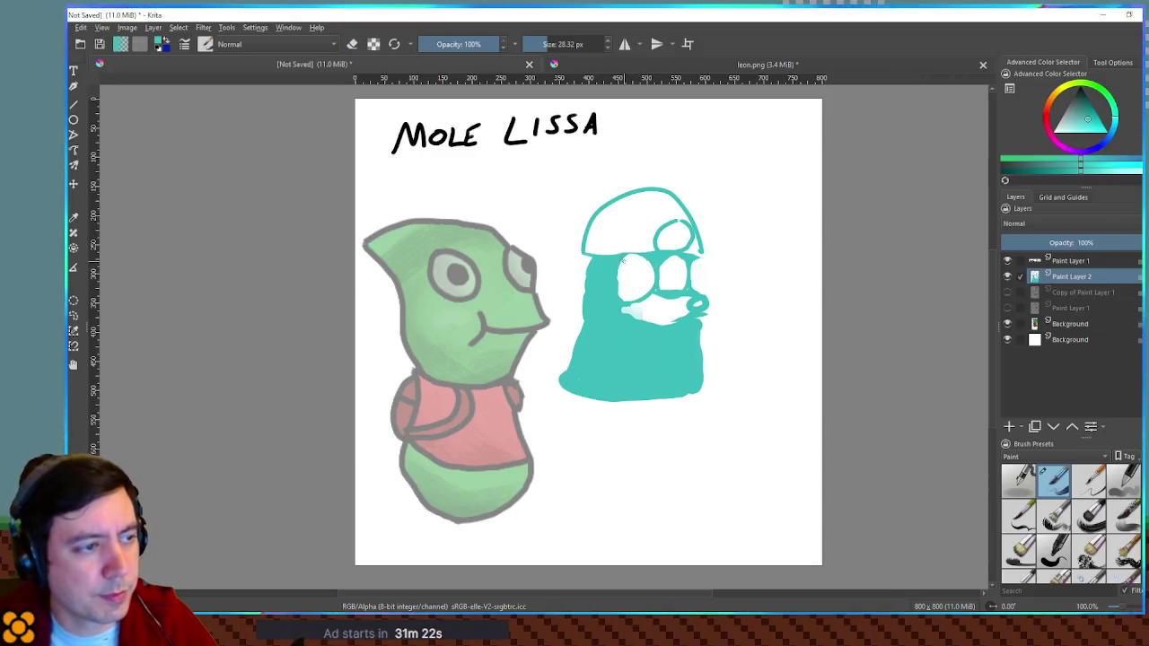
Erase the teal figure's left eye and mouth area to white with an 8 px eraser.
left_click_drag(635, 289, 639, 269)
key("e")
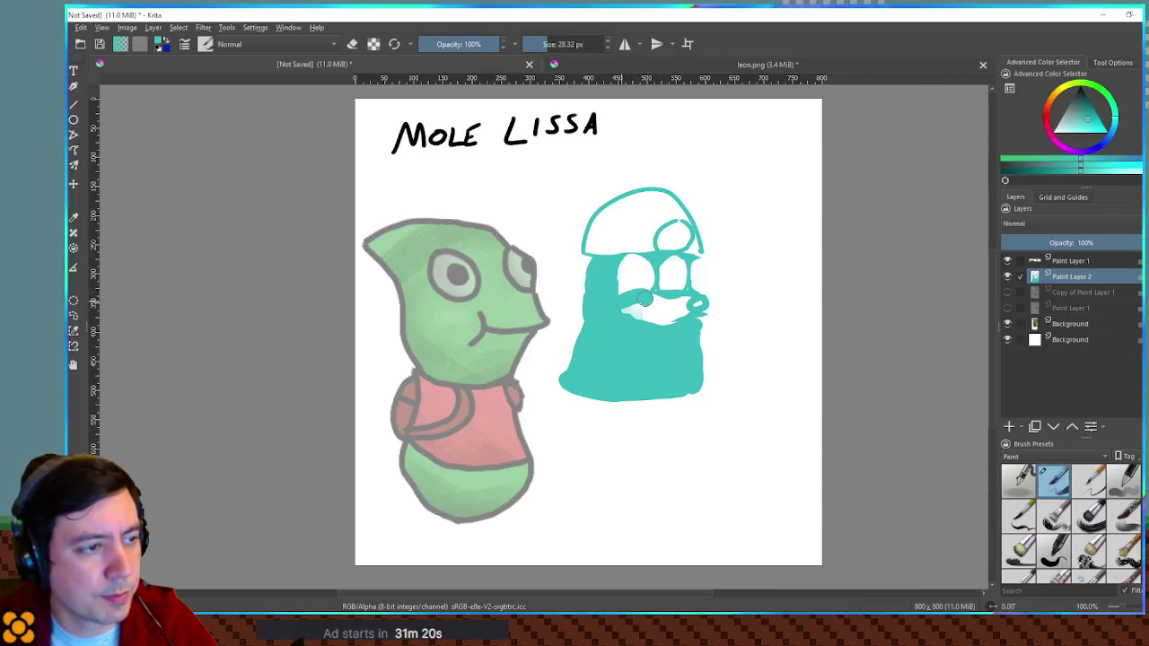
key("e")
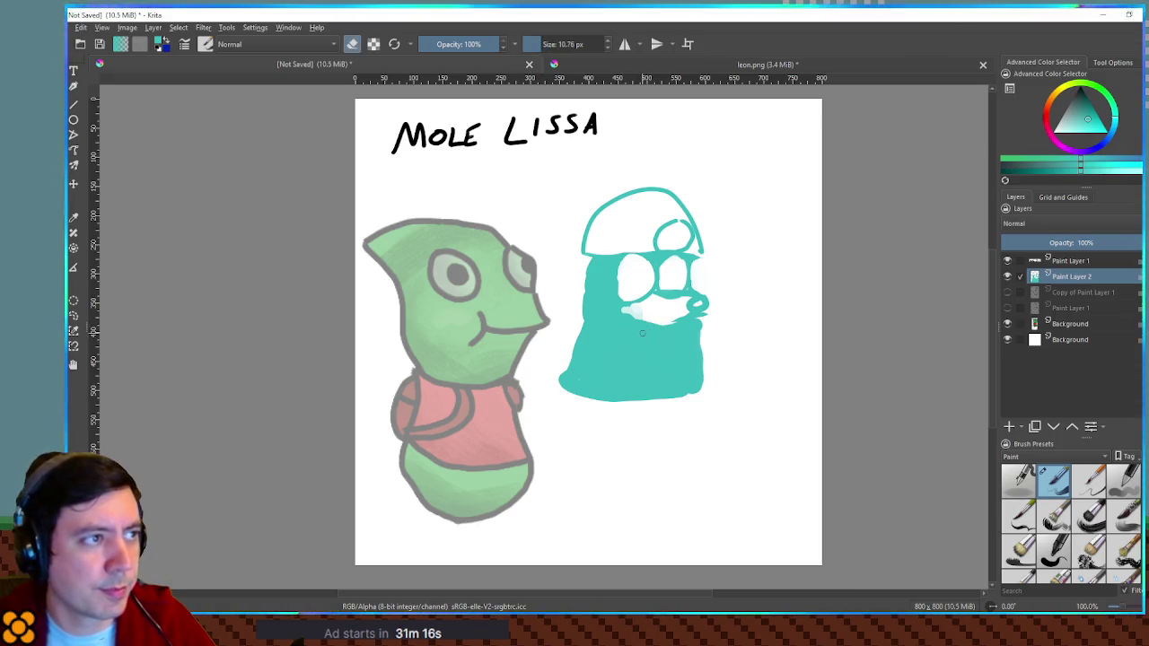
key("bracketleft")
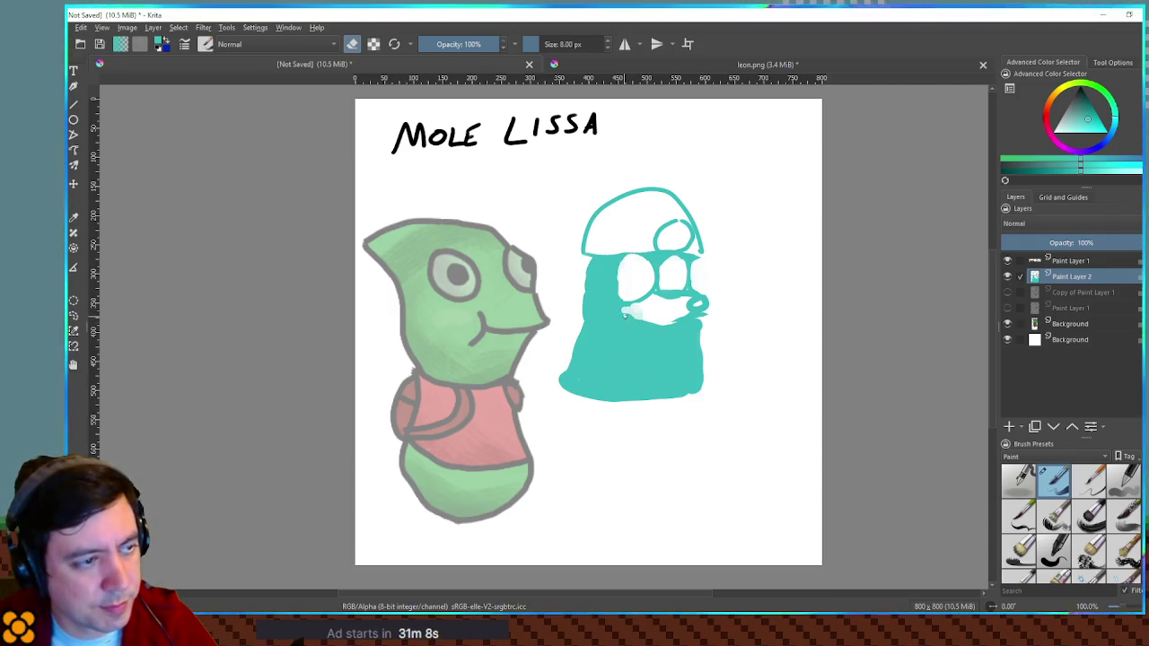
left_click(628, 321)
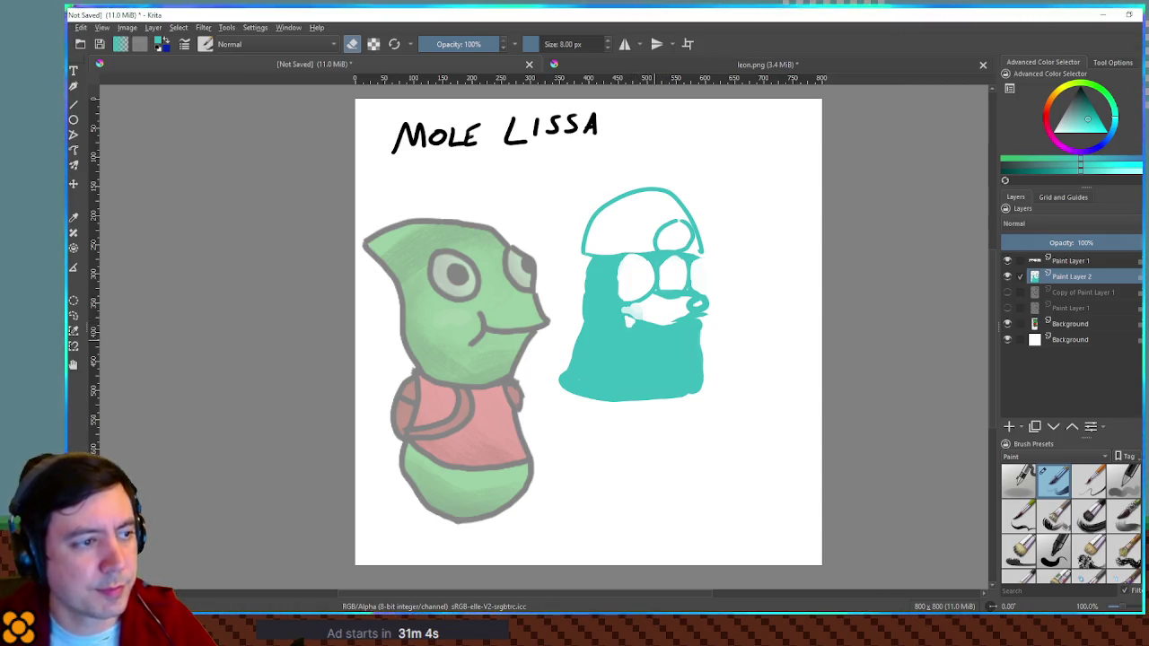
left_click(1007, 276)
left_click(1007, 293)
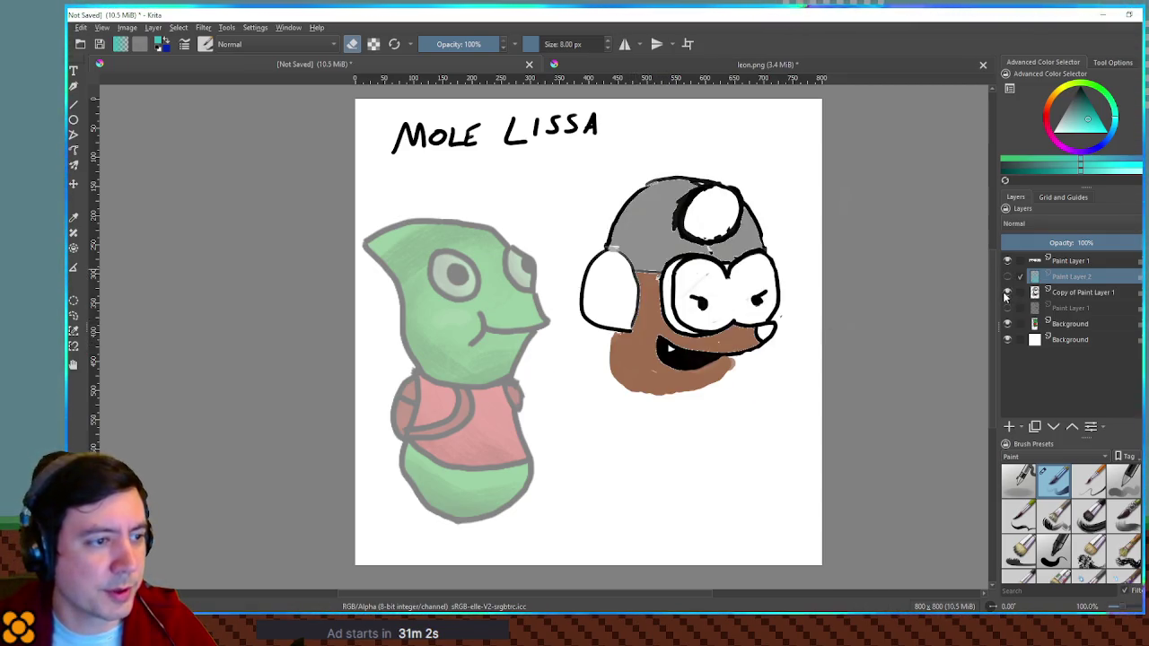
left_click(1007, 292)
left_click(1007, 276)
left_click(1007, 292)
left_click(1007, 277)
left_click(1007, 277)
left_click(1007, 293)
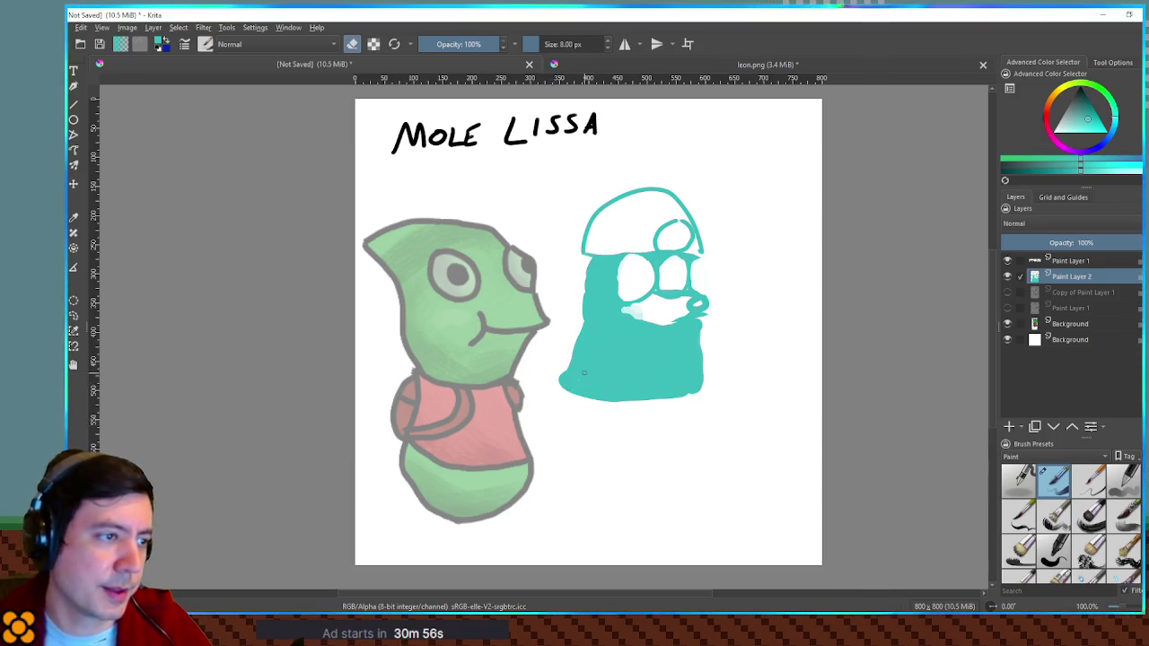
key("e")
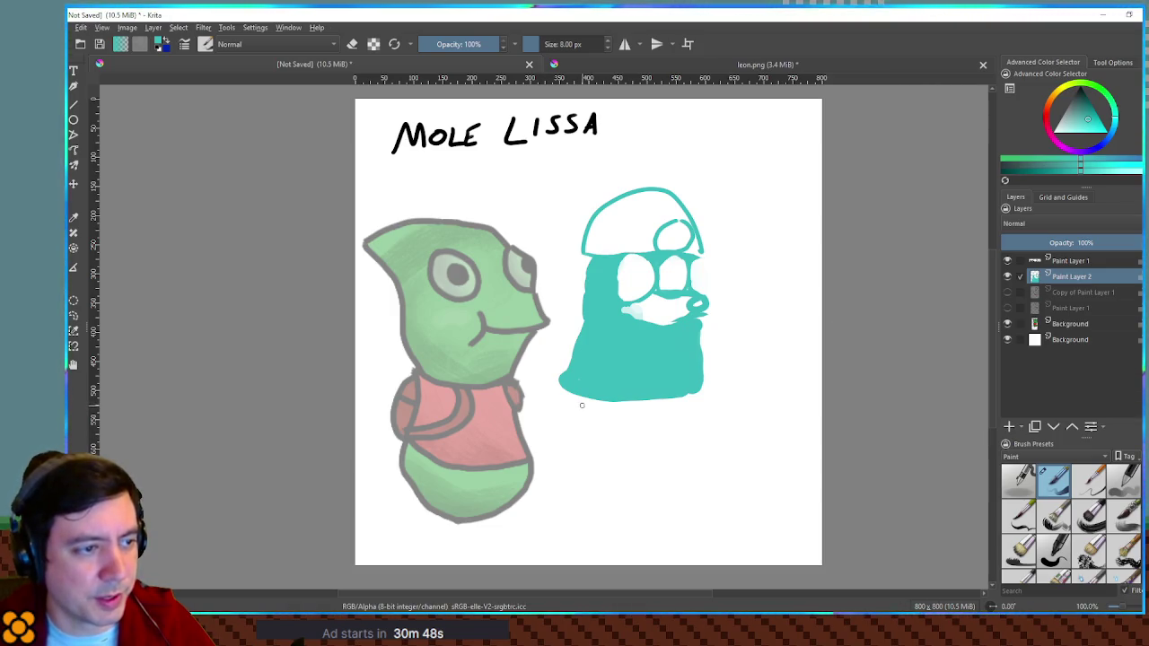
Erase the figure's lower-left edge with a 32.80 px eraser, undoing the stray lower-right stroke.
key("e")
mouse_move(570, 395)
left_mouse_down()
mouse_move(561, 362)
mouse_move(571, 397)
left_mouse_up()
key("bracketright")
key("bracketright")
key("bracketright")
left_click_drag(712, 362, 705, 392)
key("ctrl+z")
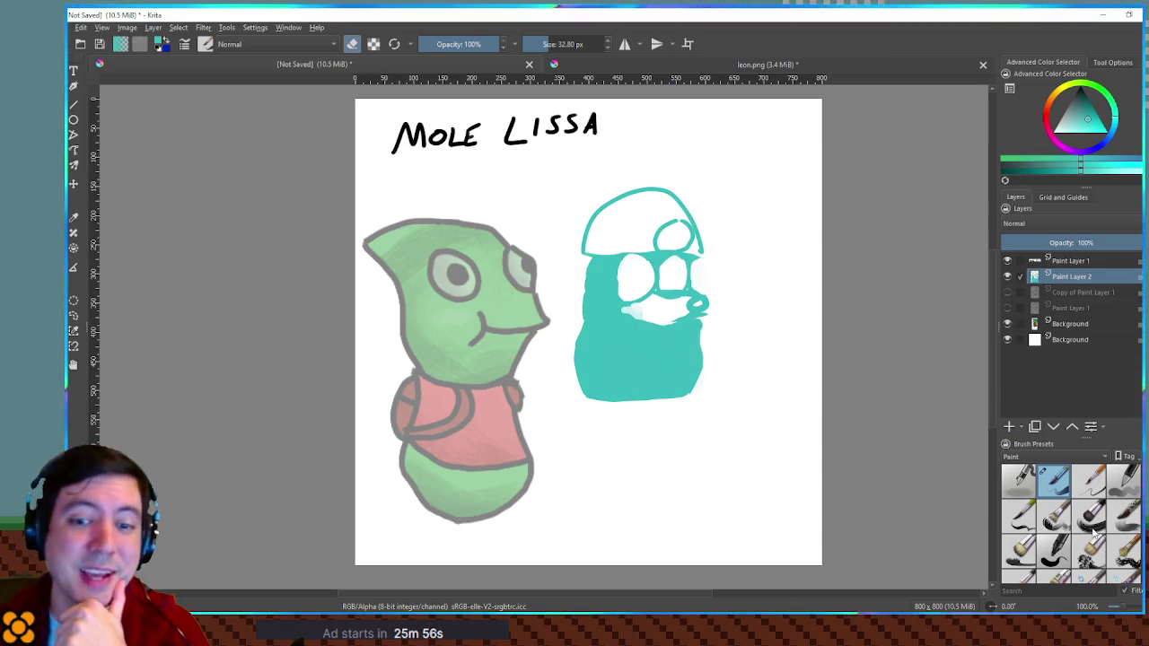
Wipe out the teal figure's head, body and last leftover stroke with the 84.88 px eraser.
mouse_move(1094, 531)
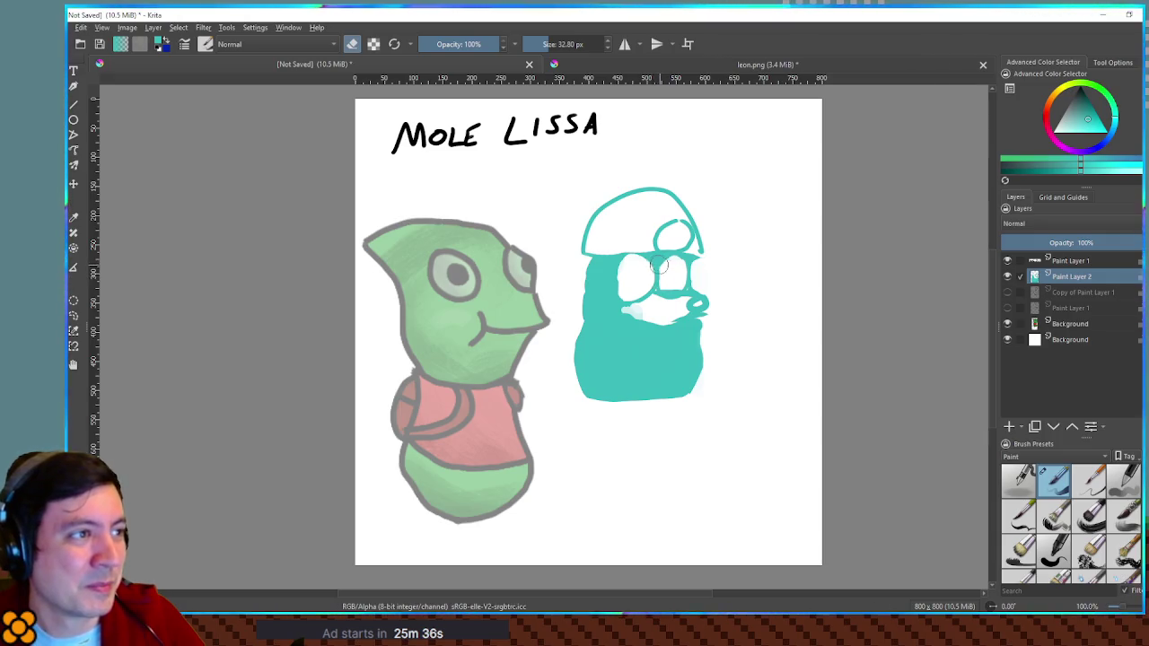
mouse_move(678, 202)
left_mouse_down()
mouse_move(689, 423)
mouse_move(654, 314)
mouse_move(621, 290)
mouse_move(569, 377)
mouse_move(666, 181)
left_mouse_up()
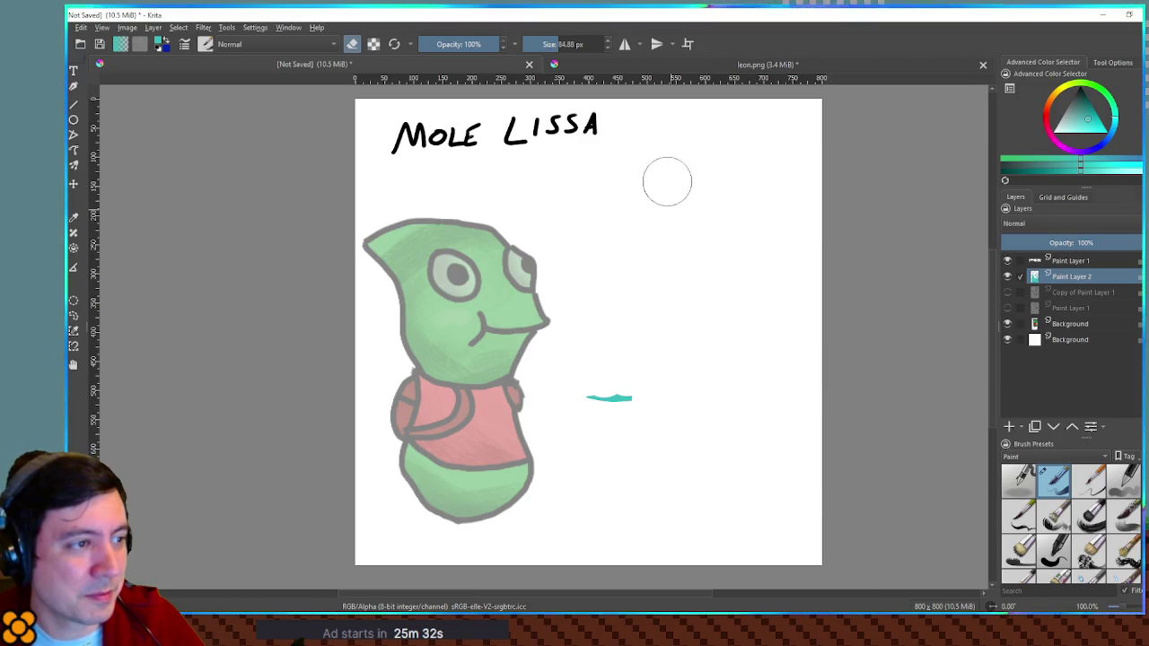
left_click_drag(592, 404, 674, 387)
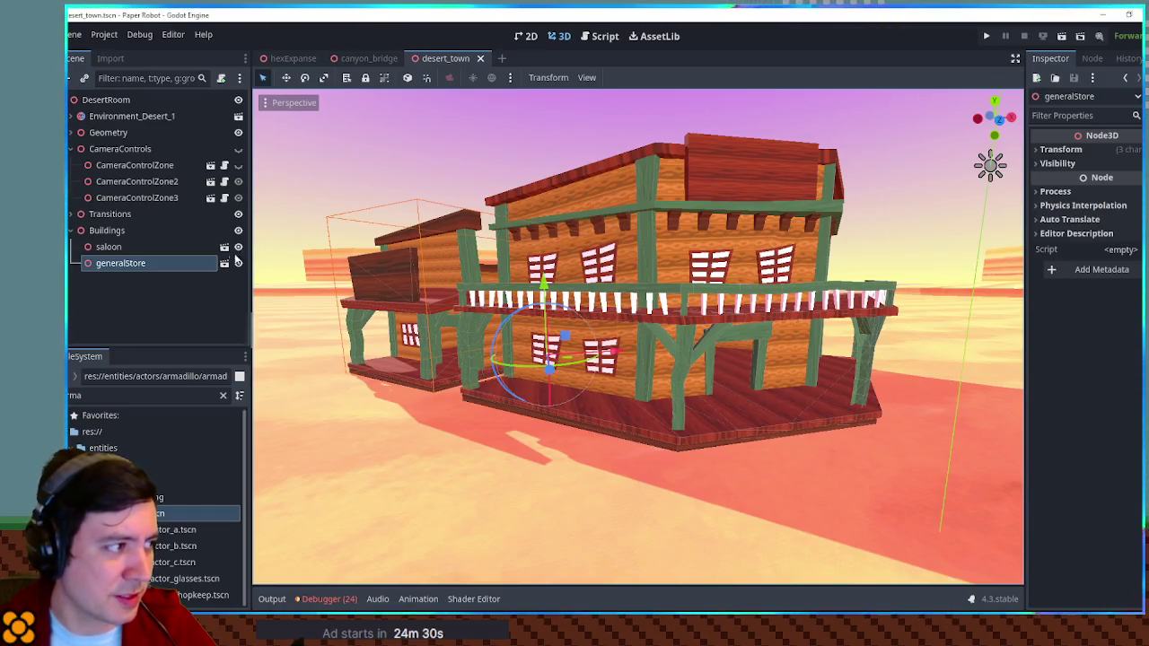
Filter the FileSystem for 'x ac' and open the fox actor scene fox.tscn.
double_click(143, 395)
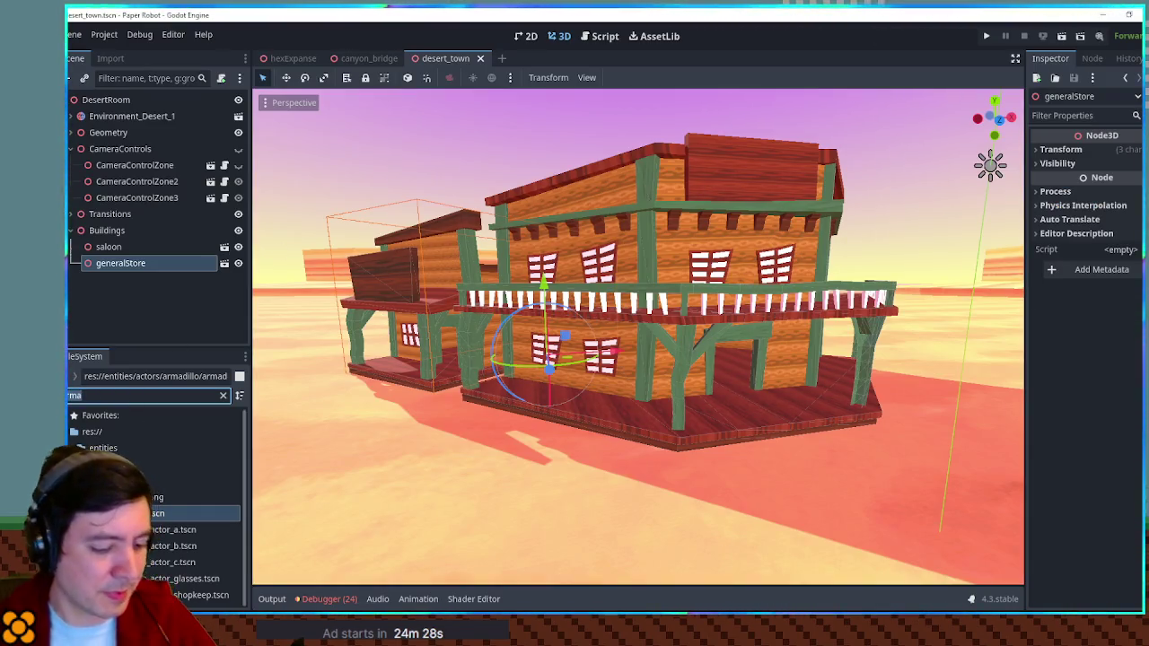
type("x ac")
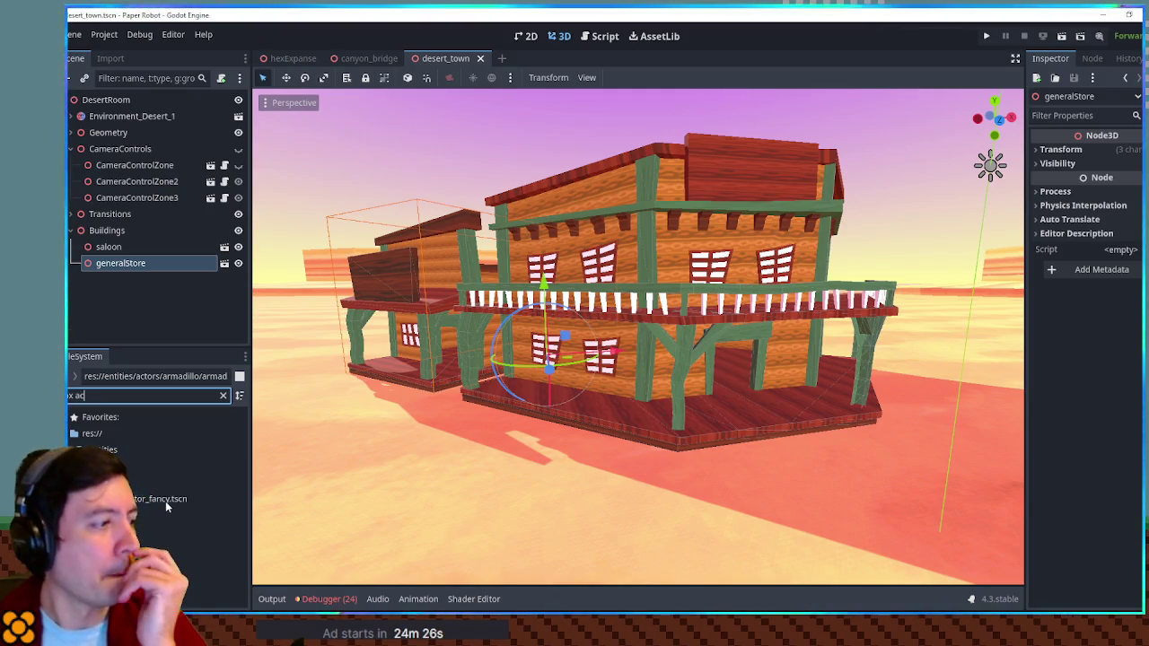
left_click(165, 499)
left_click(222, 395)
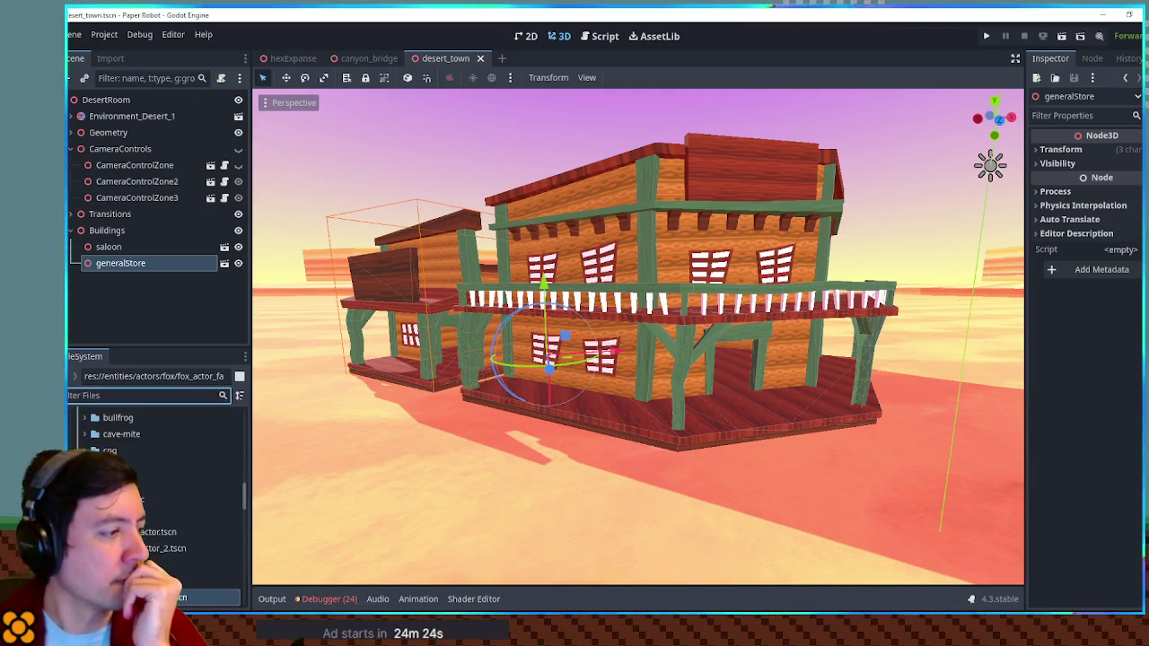
double_click(206, 581)
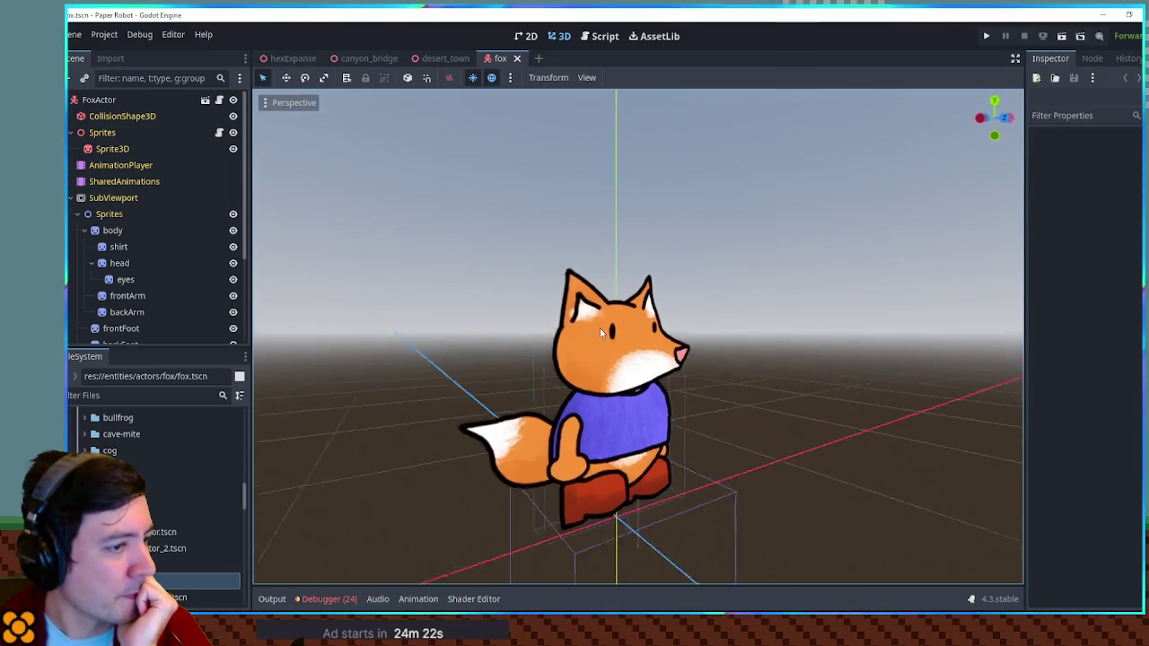
Tilt and zoom the 3D viewport to frame the fox, then open the beaver actor scene.
scroll(599, 328, "down", 5)
scroll(674, 385, "up", 5)
left_click_drag(640, 421, 647, 315)
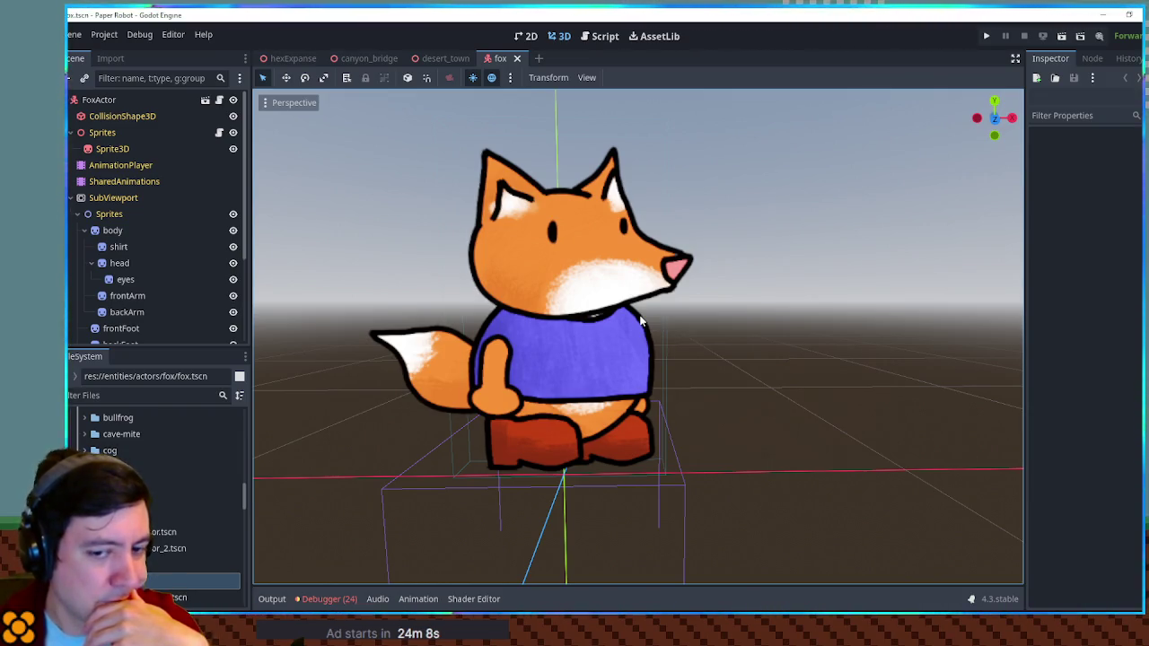
scroll(180, 465, "down", 5)
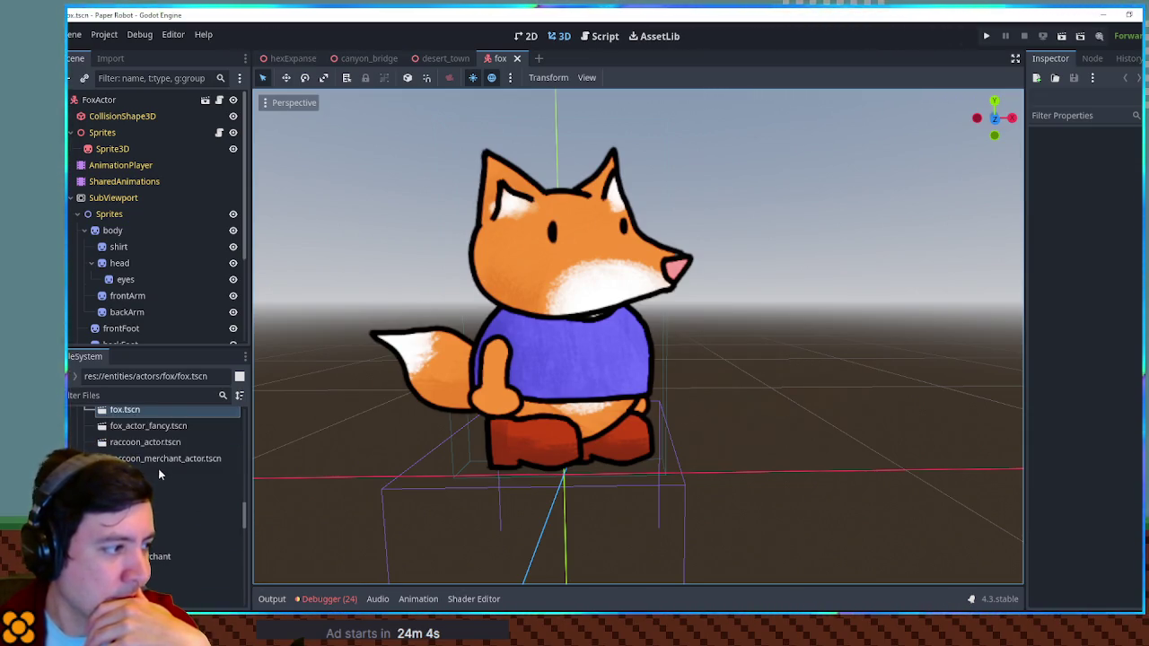
scroll(158, 472, "down", 1)
scroll(157, 470, "down", 2)
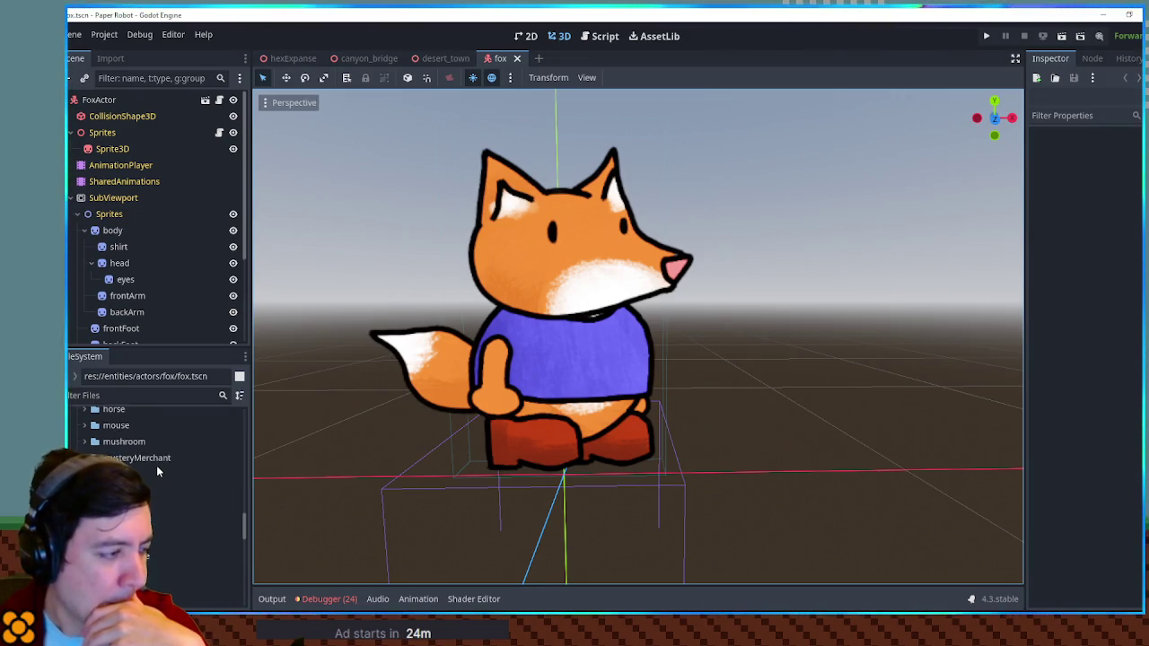
scroll(157, 471, "down", 1)
scroll(156, 468, "down", 2)
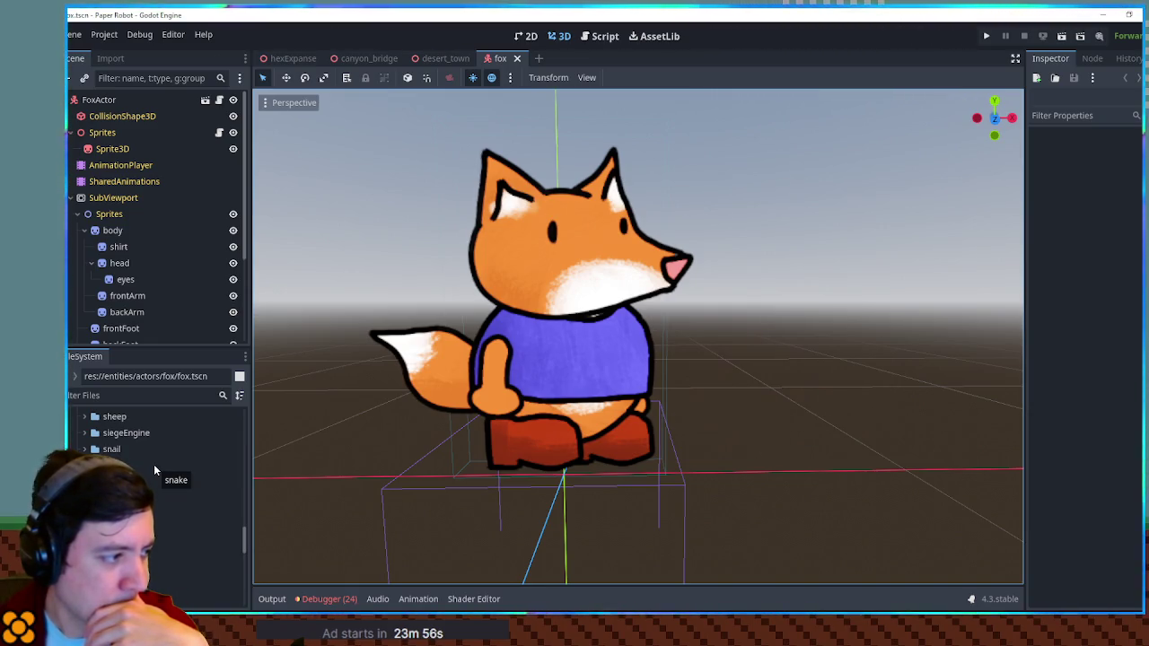
scroll(156, 464, "up", 10)
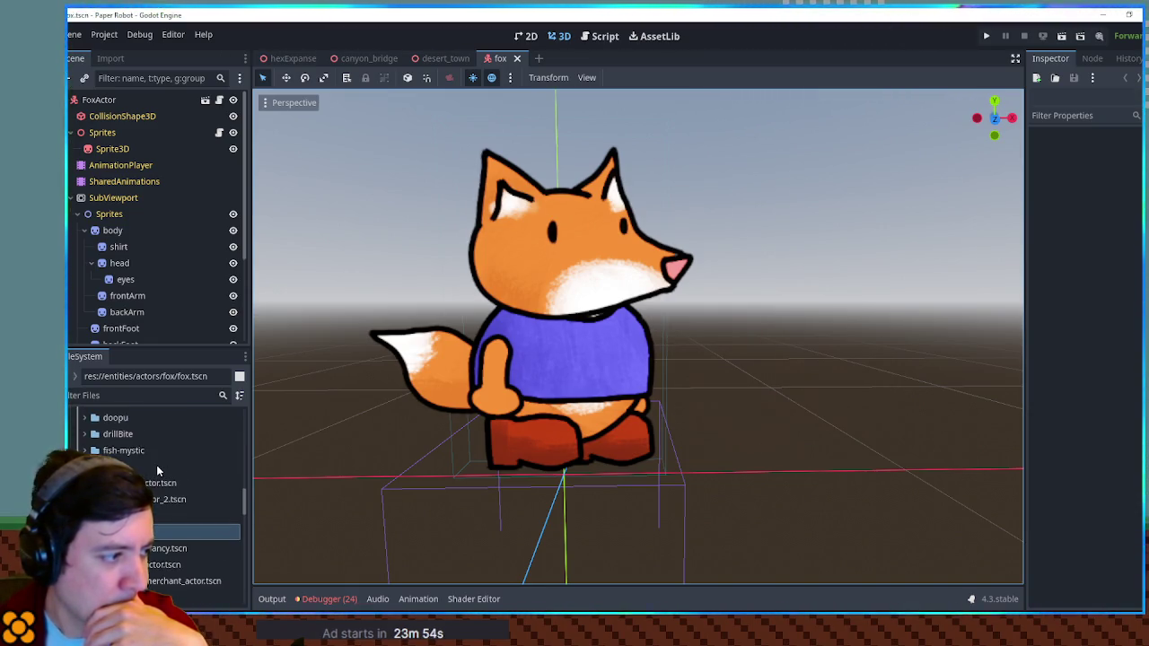
scroll(157, 465, "down", 1)
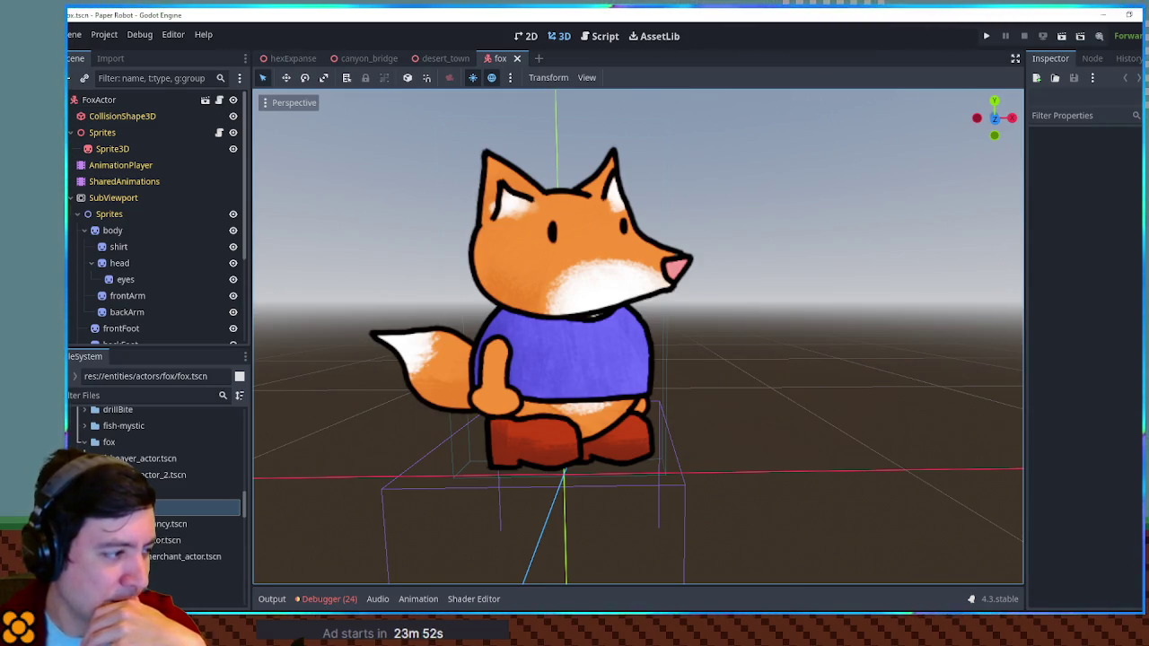
double_click(140, 459)
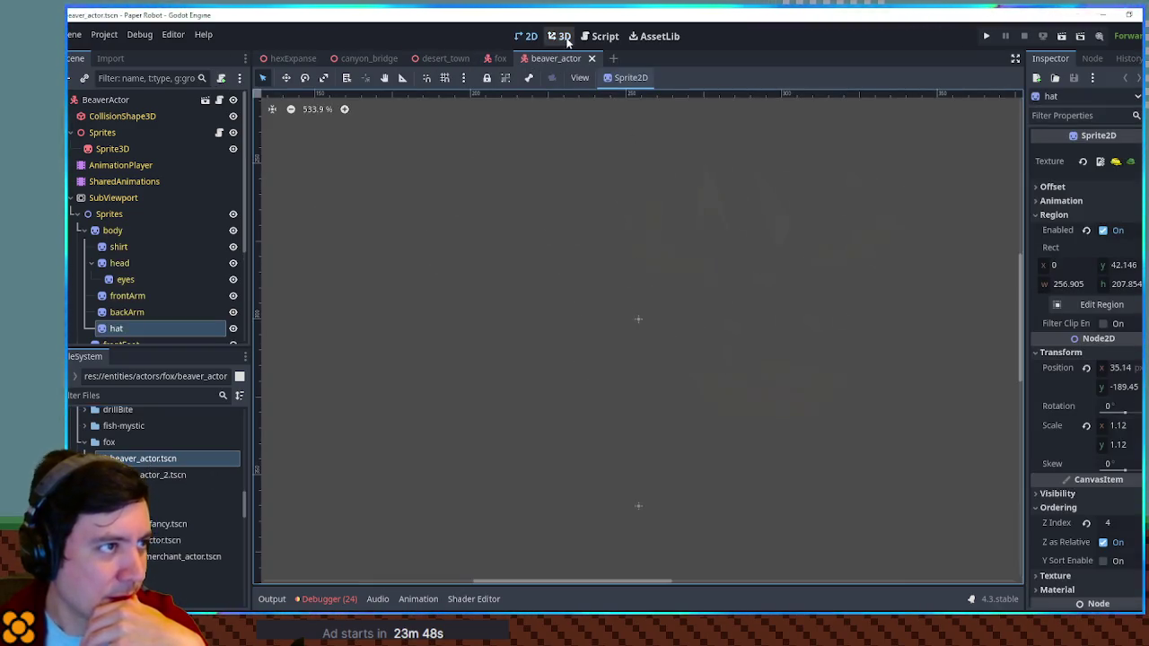
left_click(559, 36)
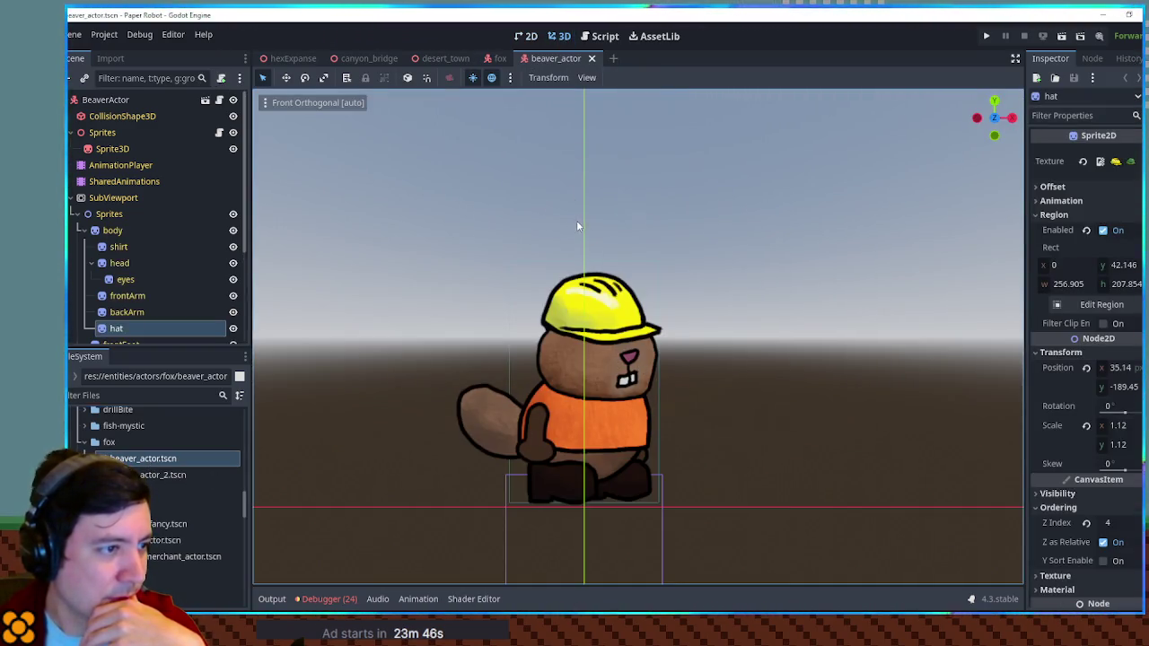
middle_click(568, 58)
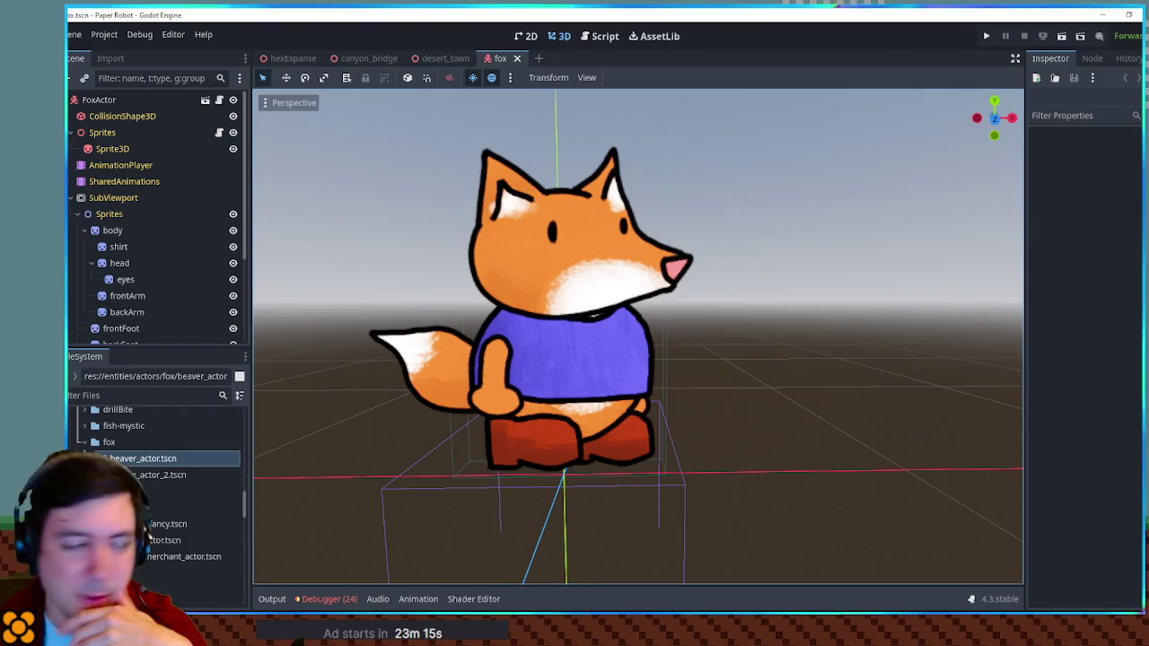
double_click(162, 474)
left_click(558, 36)
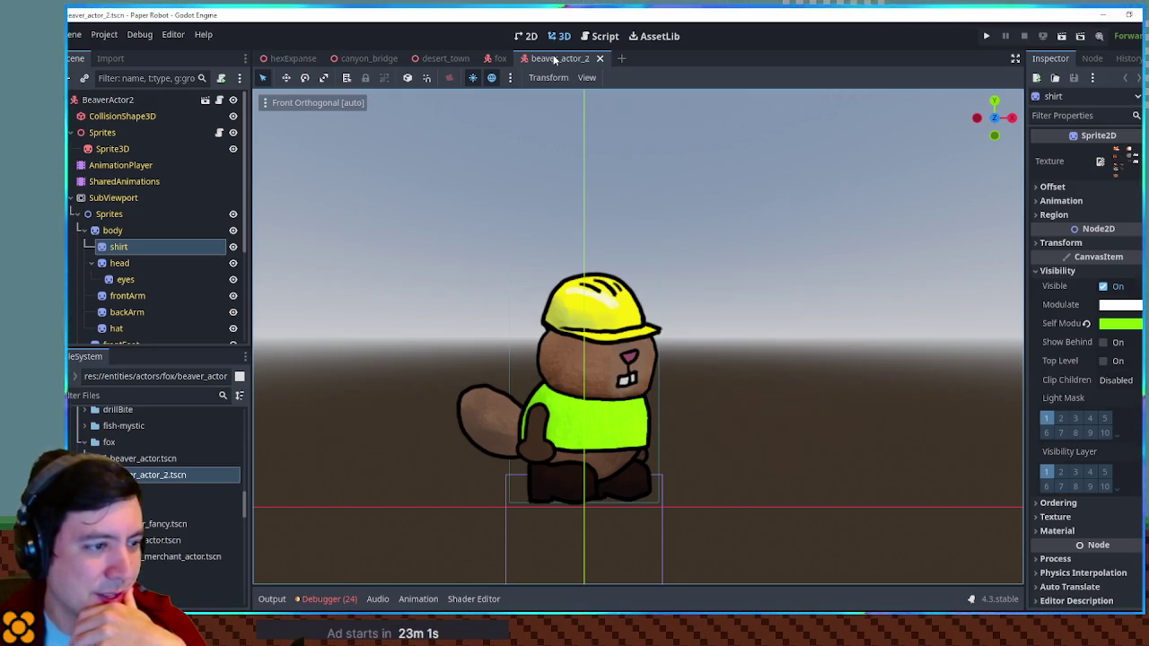
middle_click(554, 58)
mouse_move(575, 171)
left_mouse_down()
mouse_move(825, 237)
mouse_move(551, 163)
mouse_move(567, 200)
left_mouse_up()
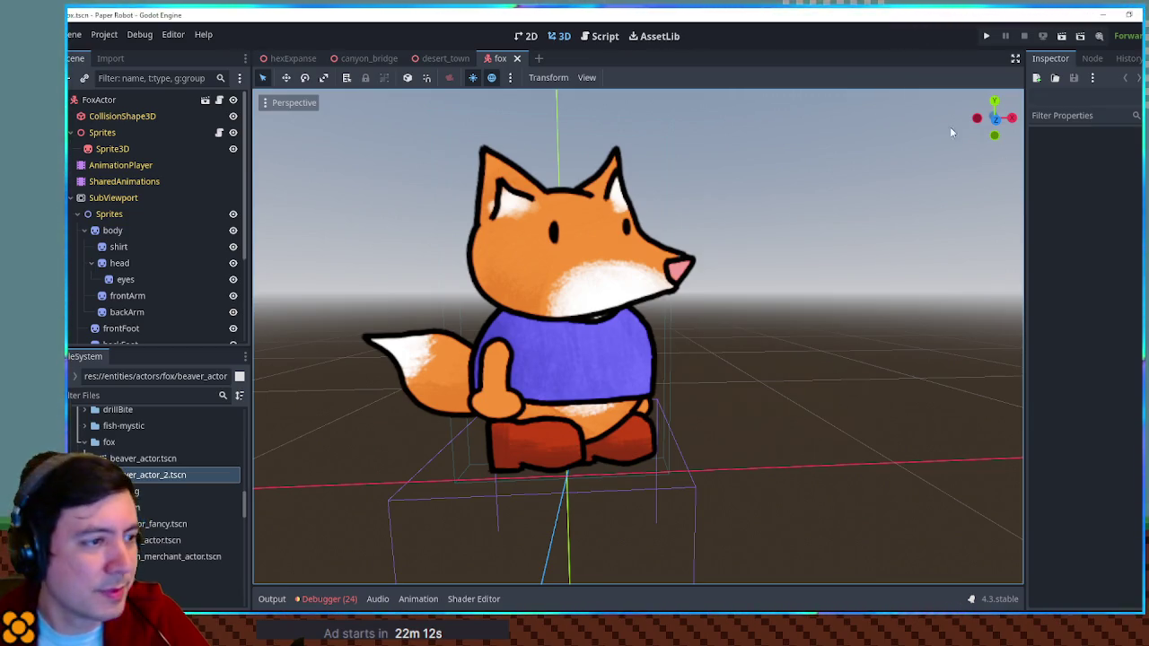
Orbit and zoom the 3D viewport around the fox.
mouse_move(949, 126)
left_mouse_down()
mouse_move(906, 215)
mouse_move(599, 215)
left_mouse_up()
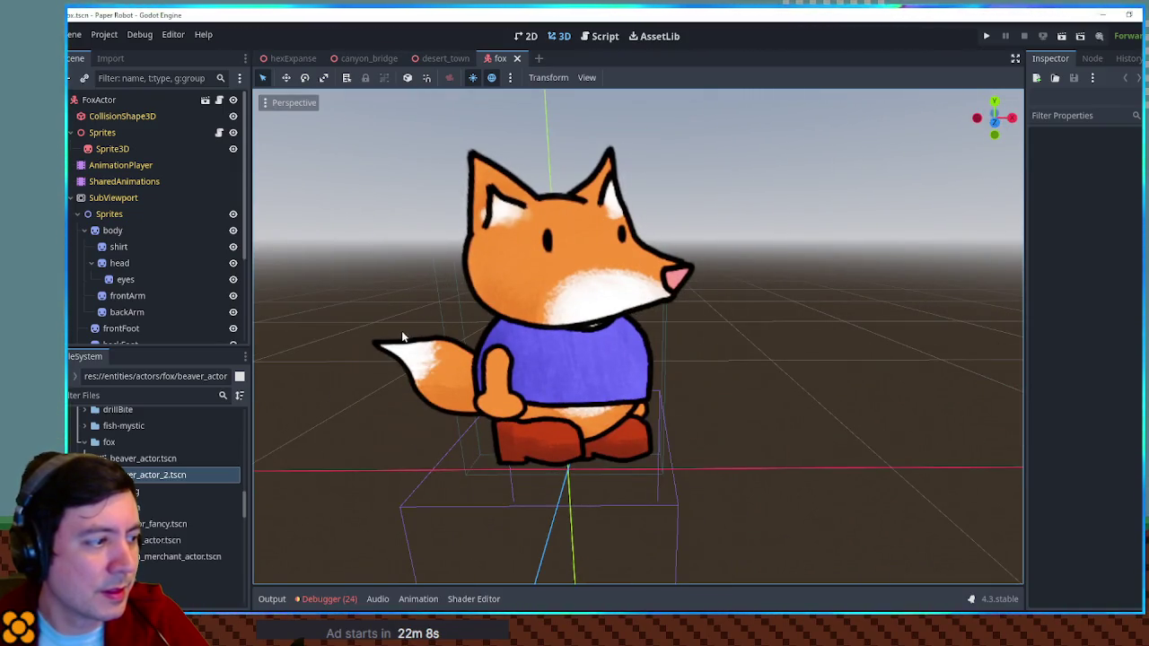
scroll(98, 449, "up", 5)
scroll(98, 444, "up", 2)
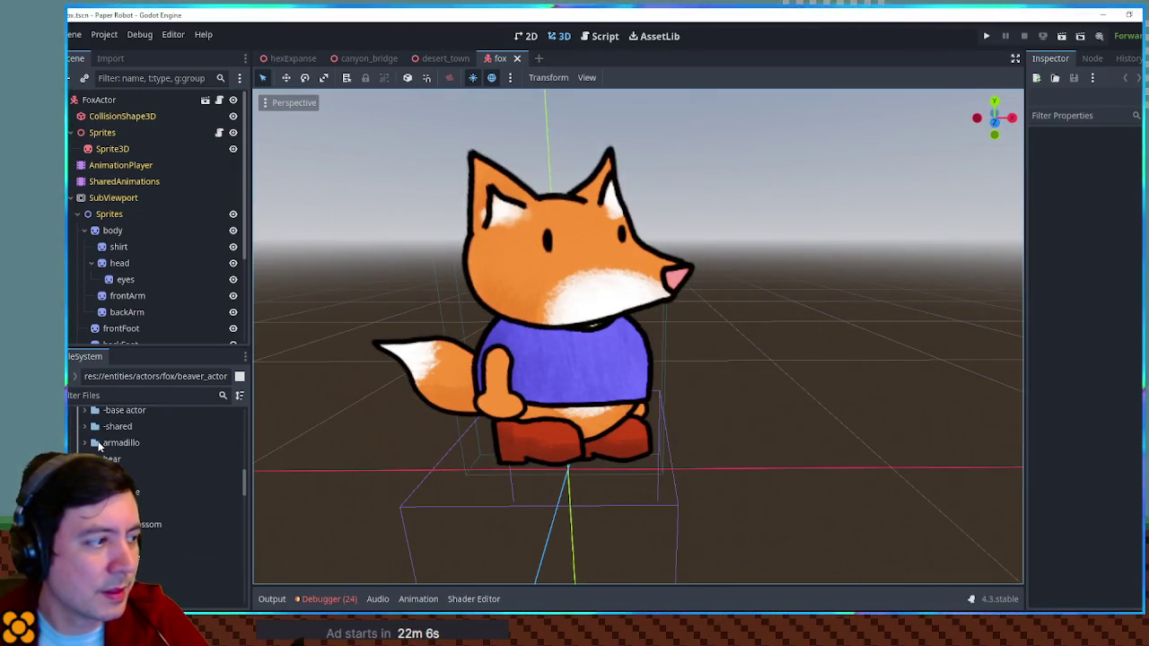
scroll(139, 440, "down", 8)
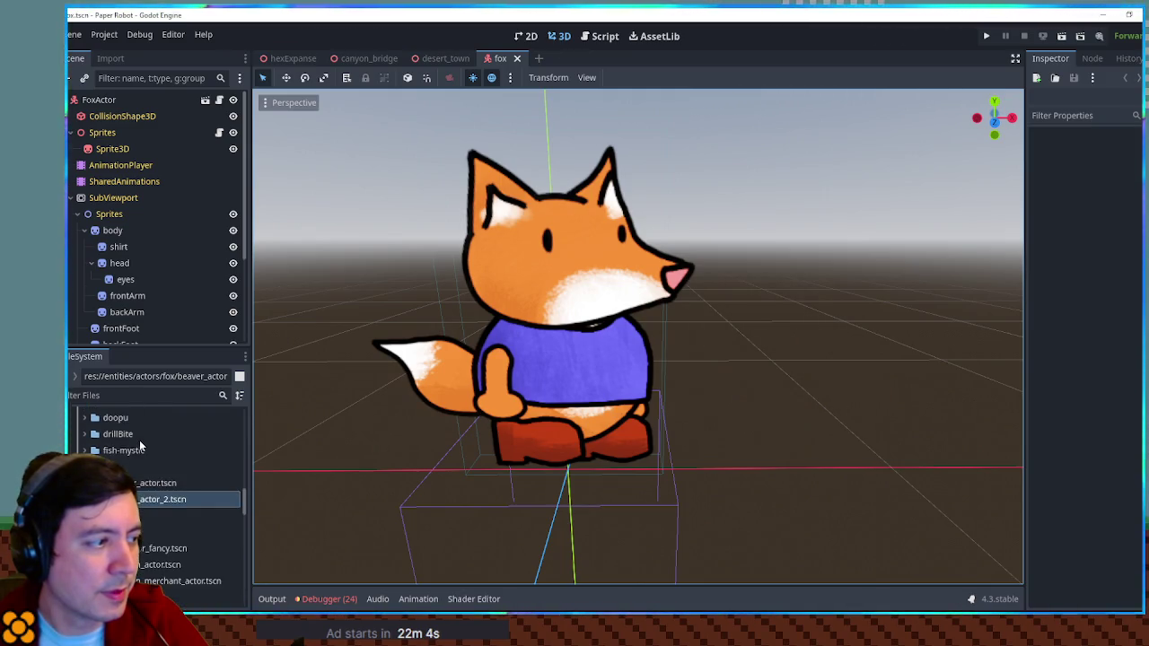
scroll(140, 442, "down", 3)
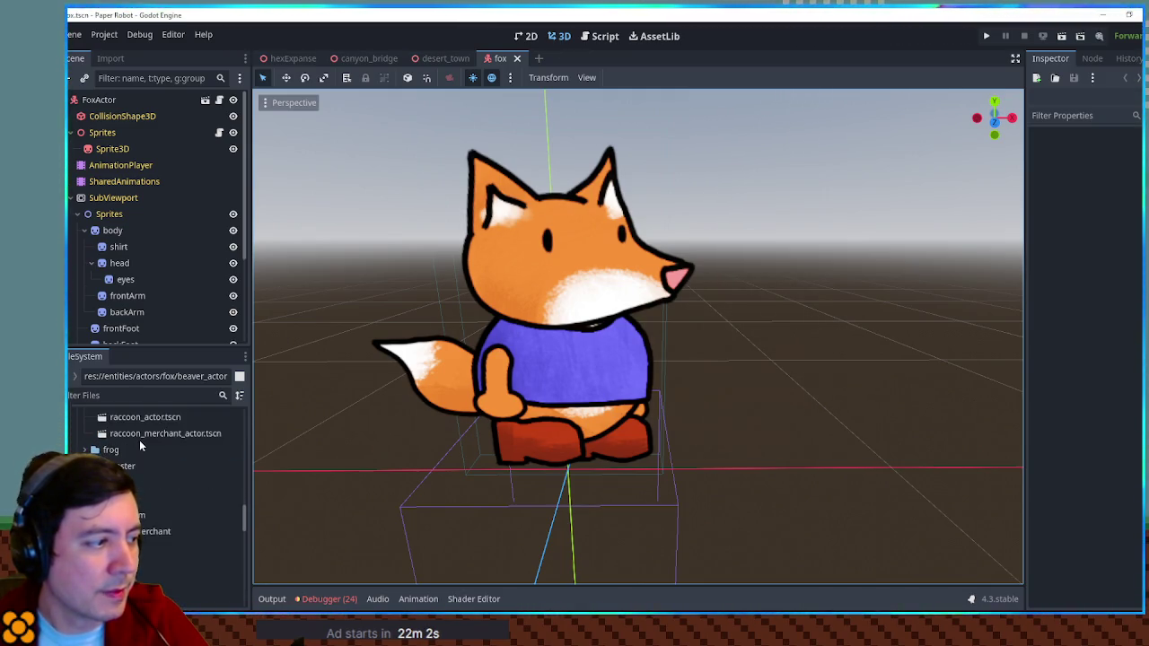
scroll(139, 440, "up", 10)
scroll(144, 439, "down", 8)
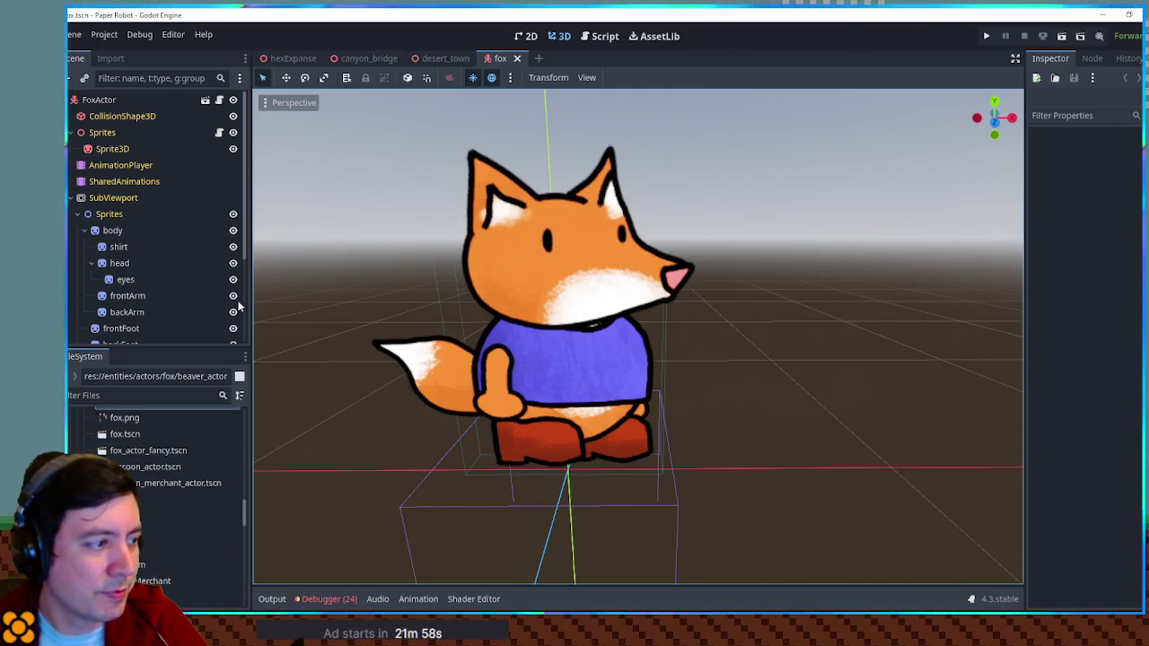
scroll(170, 466, "down", 5)
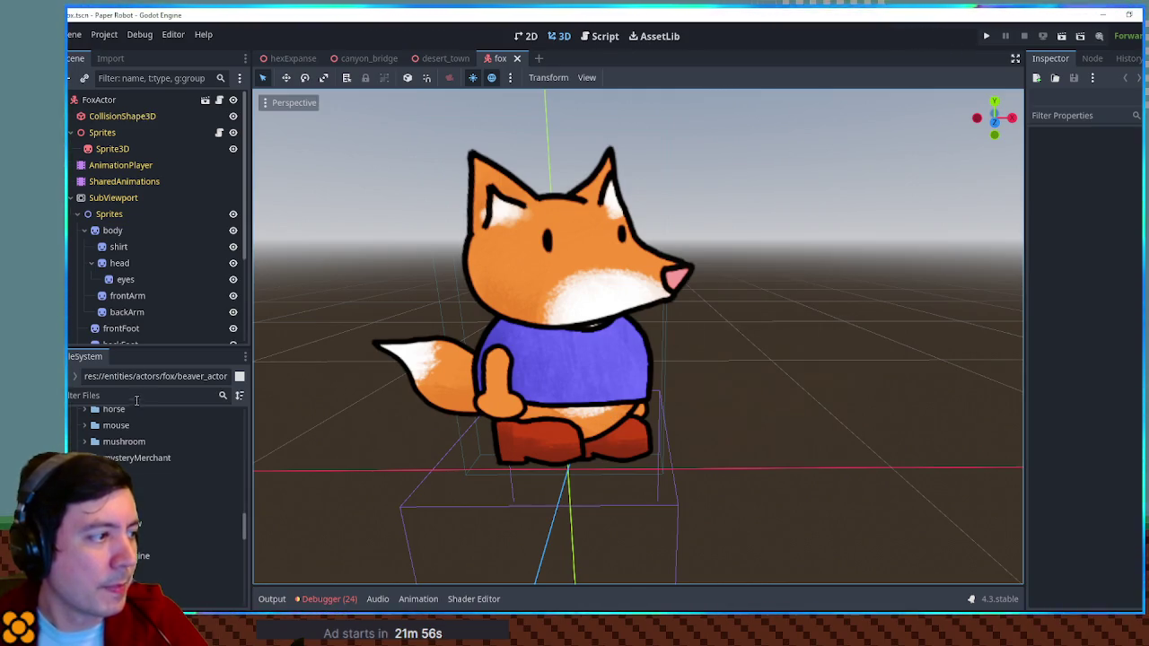
scroll(155, 436, "up", 10)
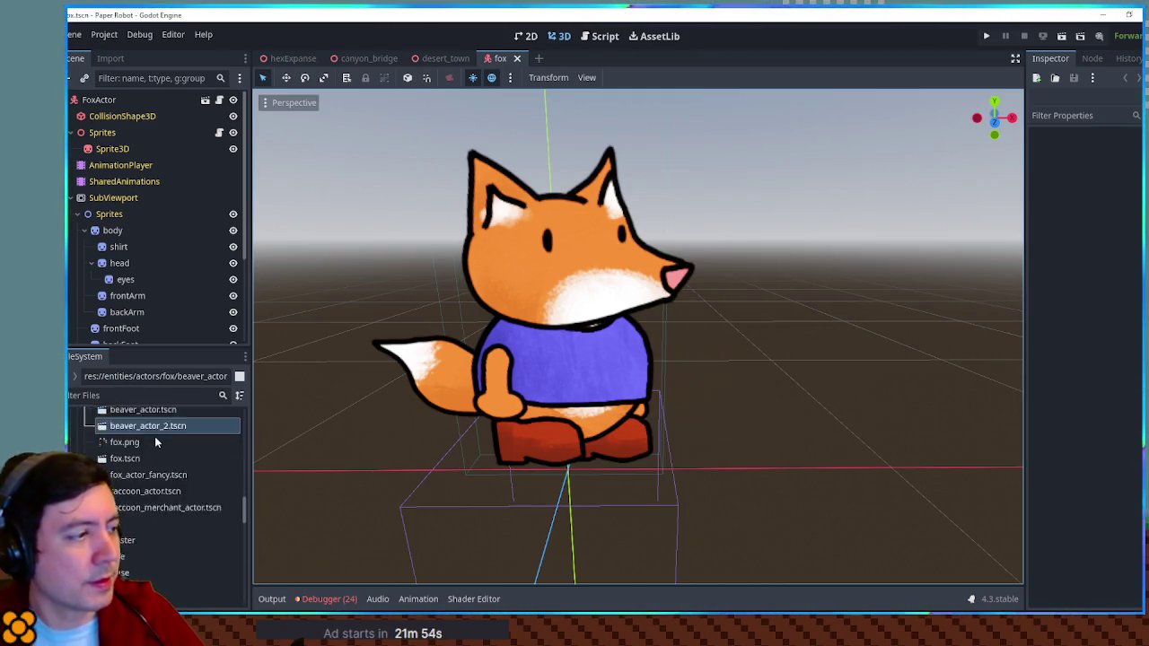
scroll(154, 436, "down", 6)
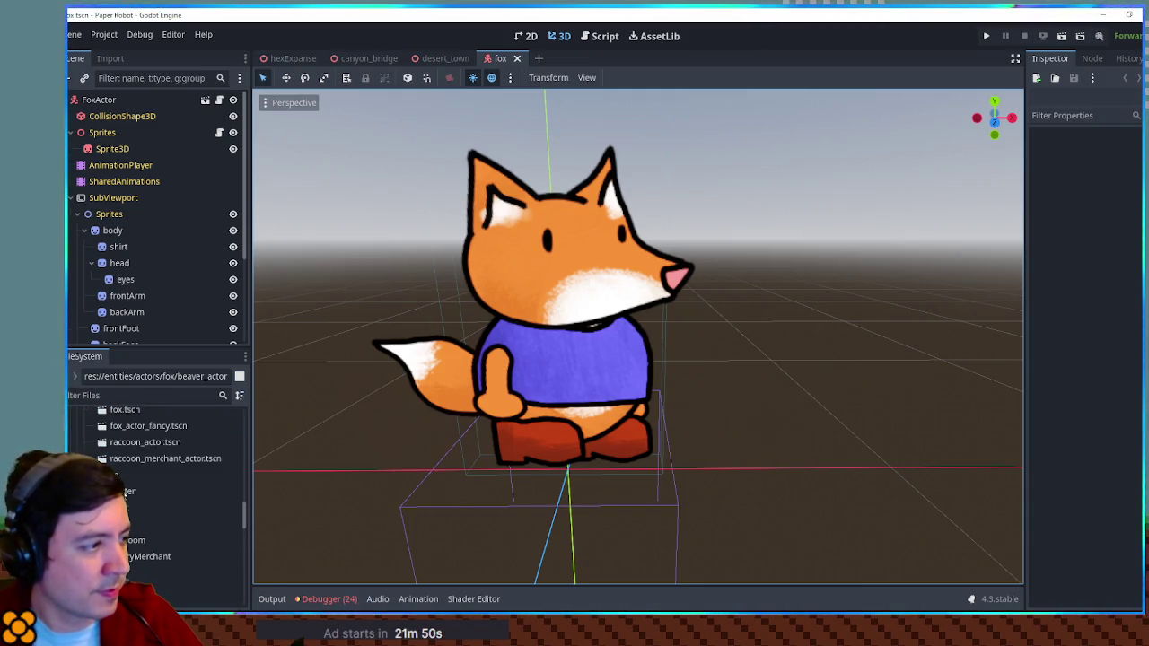
scroll(125, 490, "up", 2)
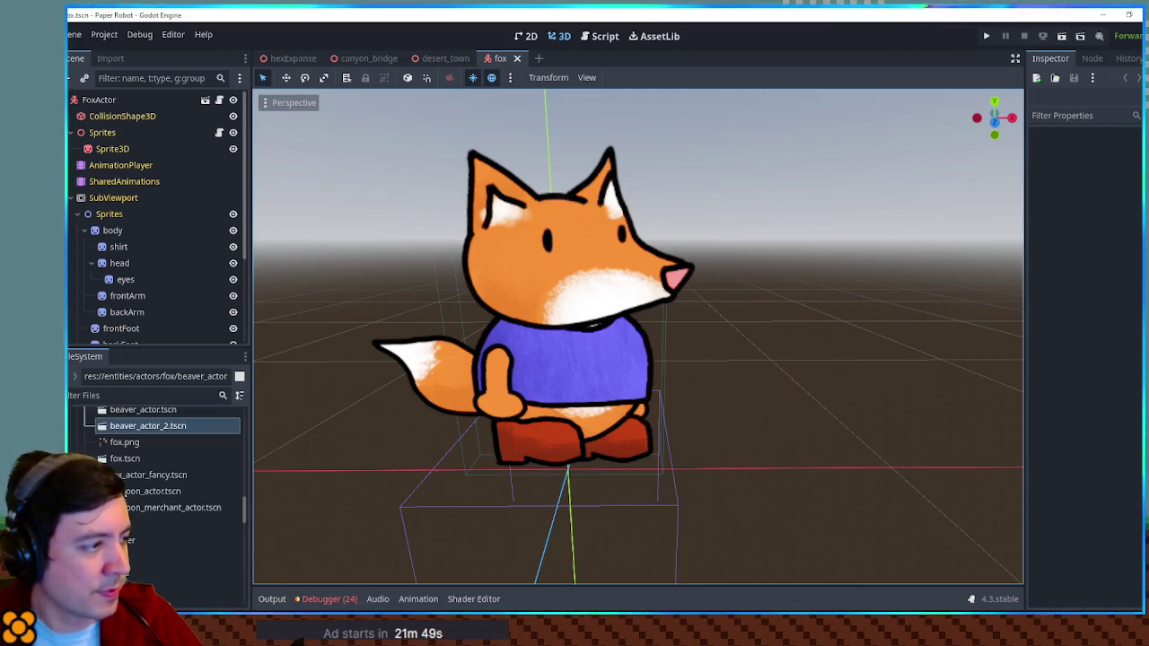
Duplicate fox.tscn in the FileSystem dock, naming the copy fox_partner.tscn.
left_click(127, 460)
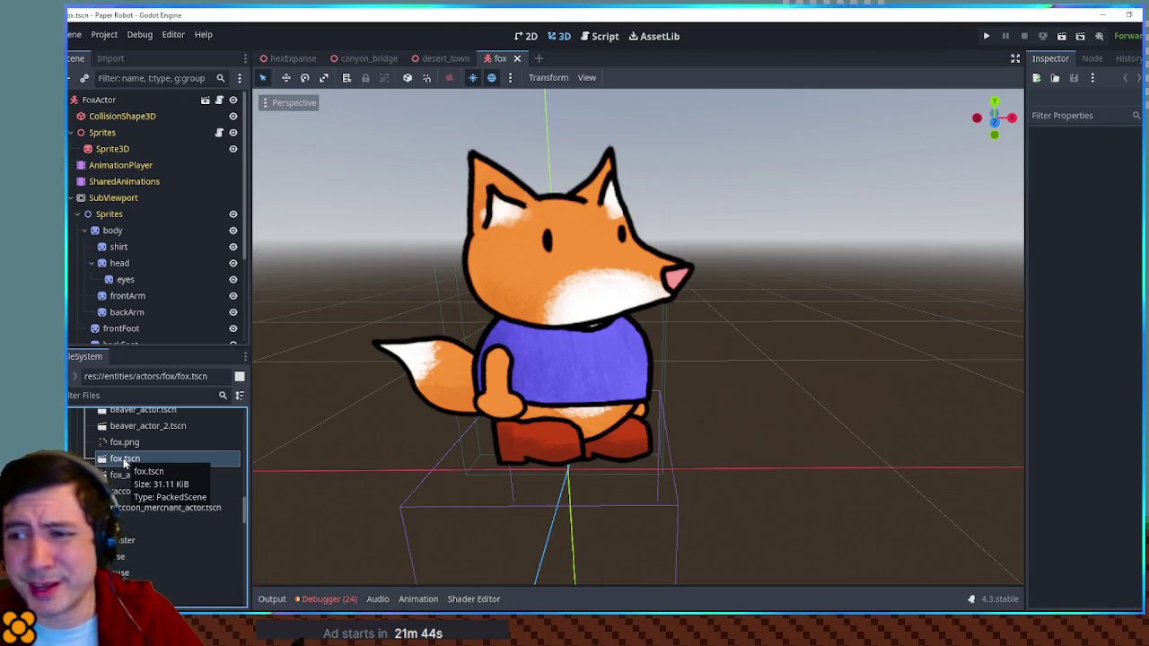
key("ctrl+d")
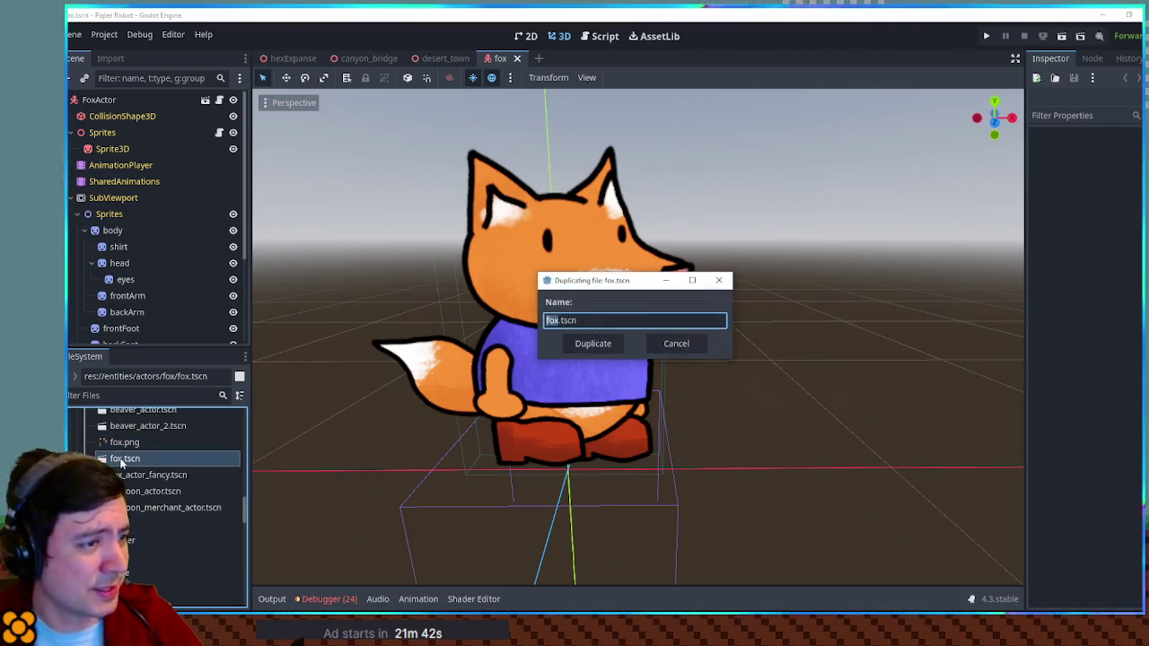
key("Right")
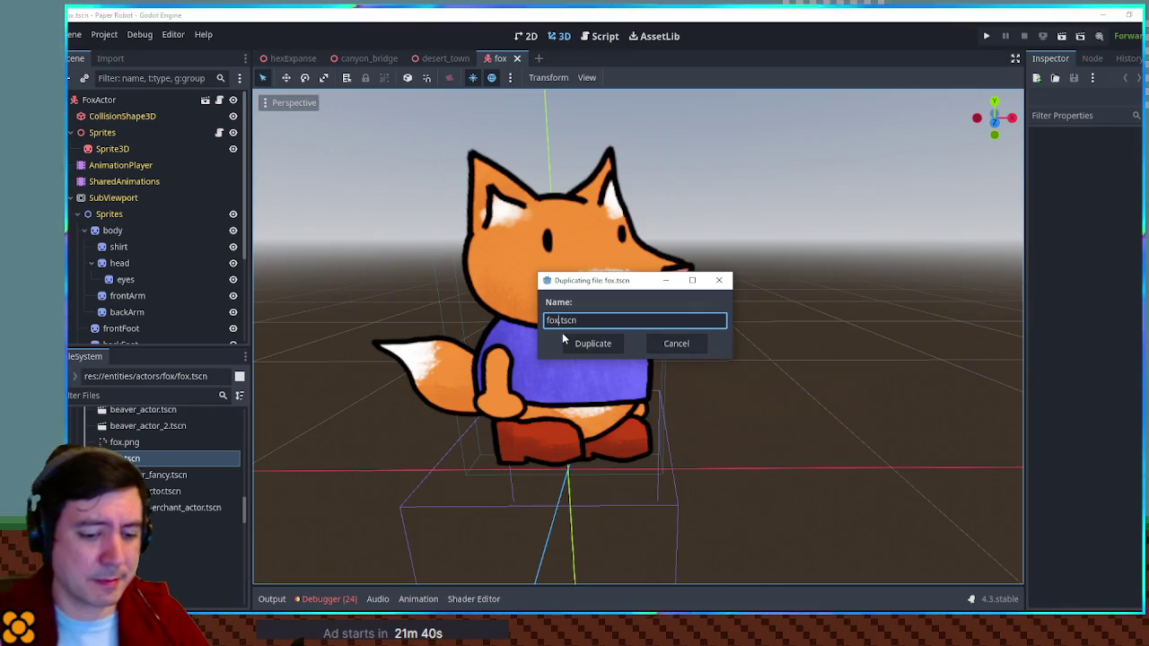
type("_select")
key("Return")
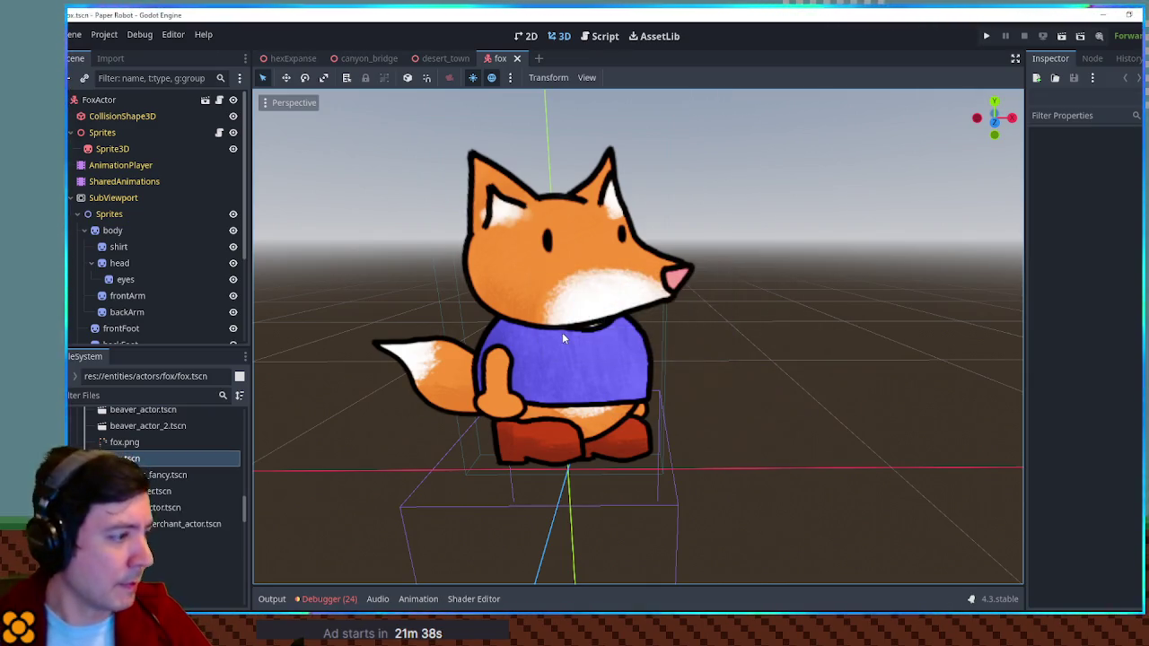
mouse_move(153, 491)
left_mouse_down()
mouse_move(143, 460)
mouse_move(161, 509)
mouse_move(134, 422)
mouse_move(125, 460)
left_mouse_up()
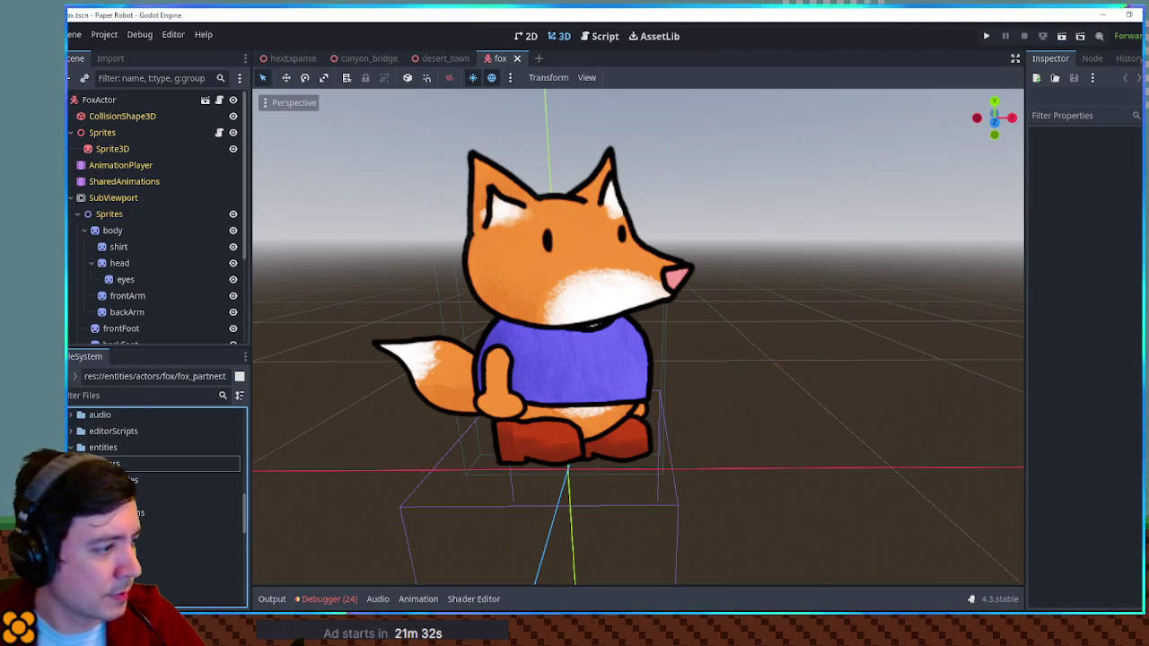
right_click(112, 475)
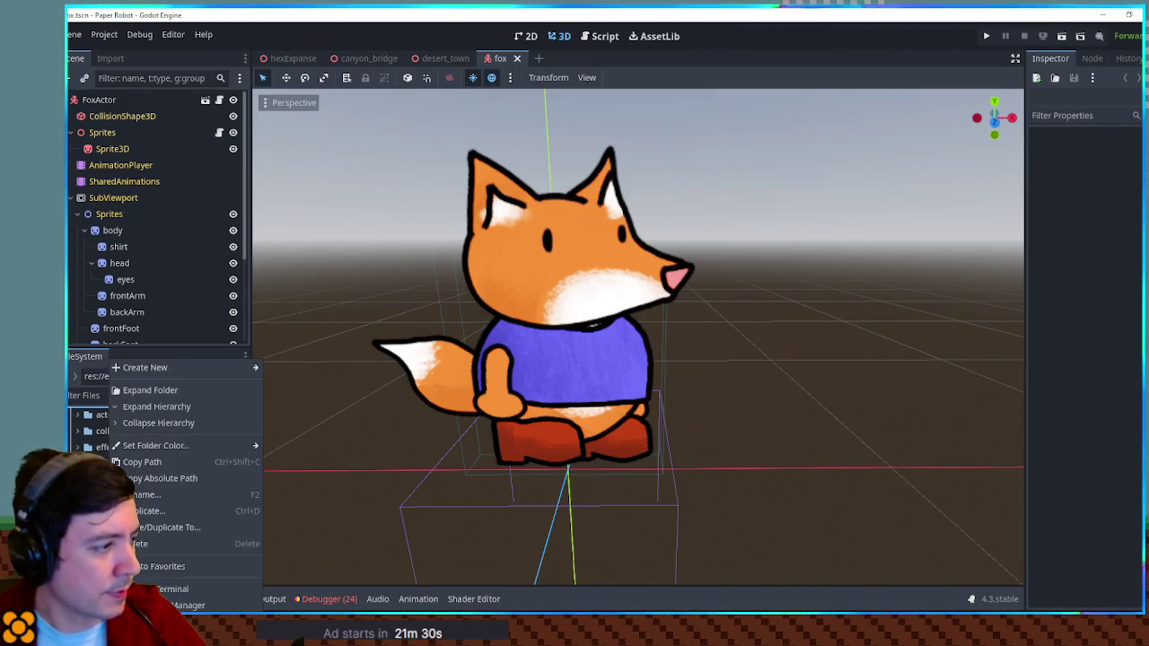
Create a new FileSystem folder named 'partners'.
mouse_move(156, 368)
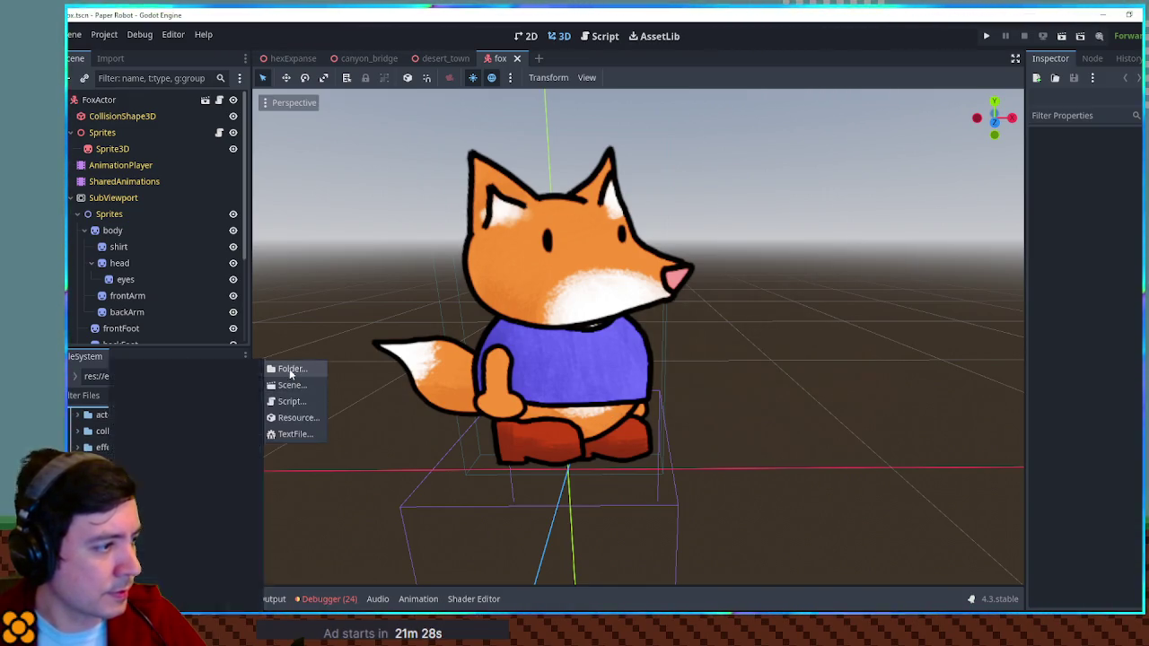
left_click(289, 370)
type("partners")
key("Return")
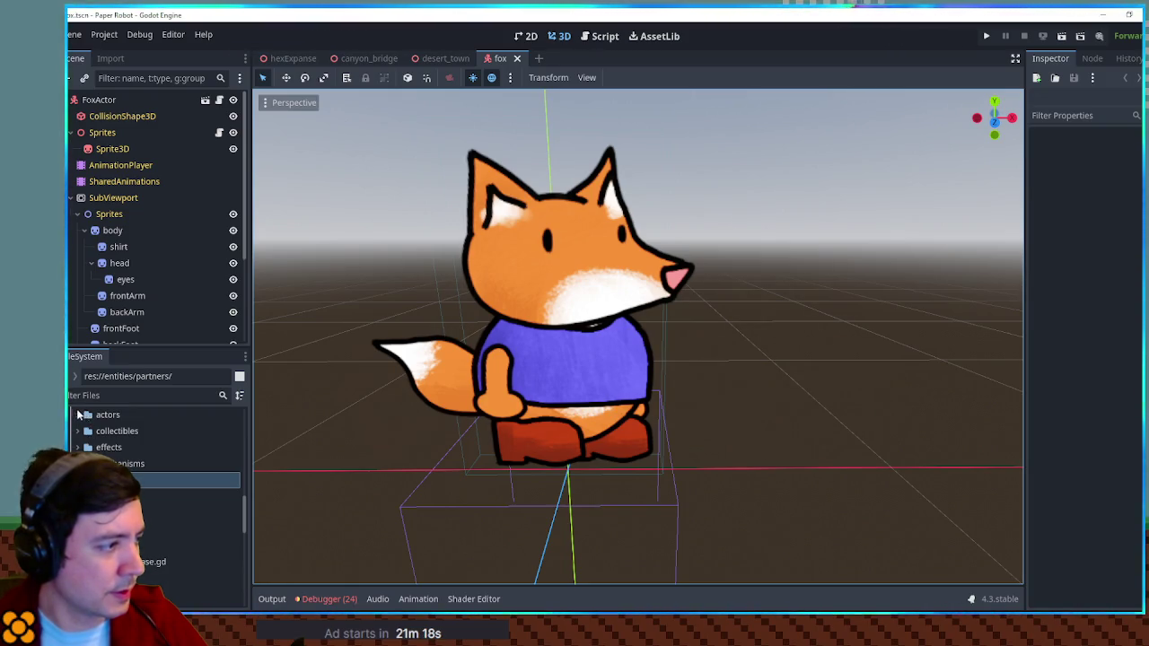
Move fox_partner.tscn into res://entities/partners/fox/.
left_click(77, 415)
scroll(157, 502, "down", 5)
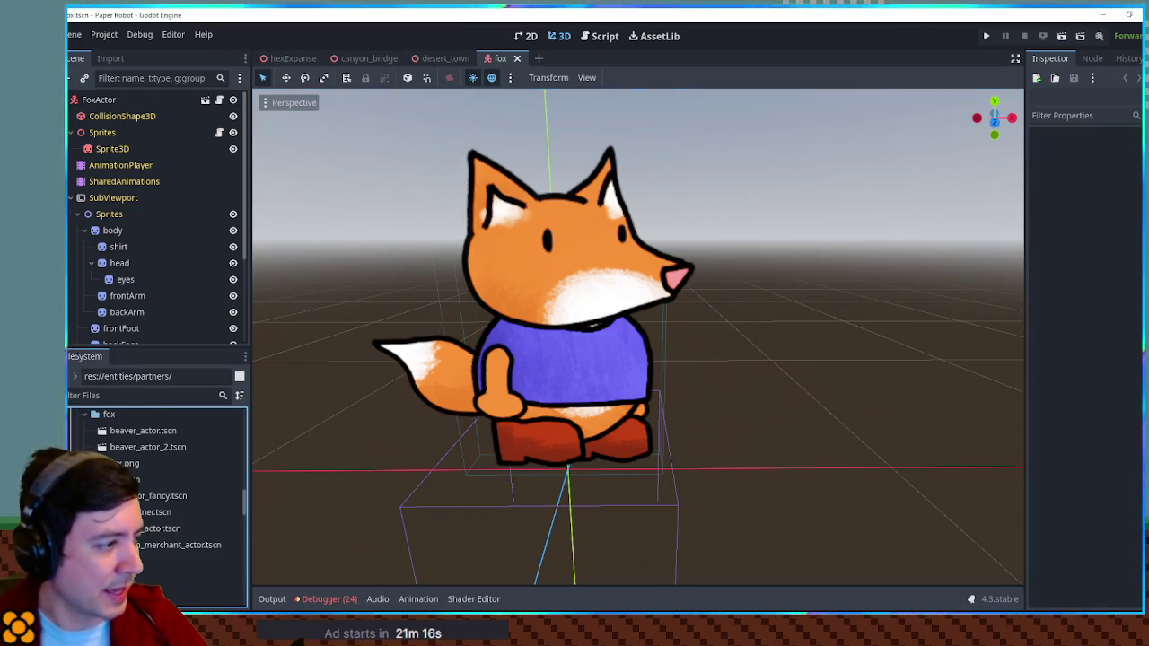
left_click(157, 510)
scroll(157, 485, "down", 3)
scroll(157, 485, "down", 2)
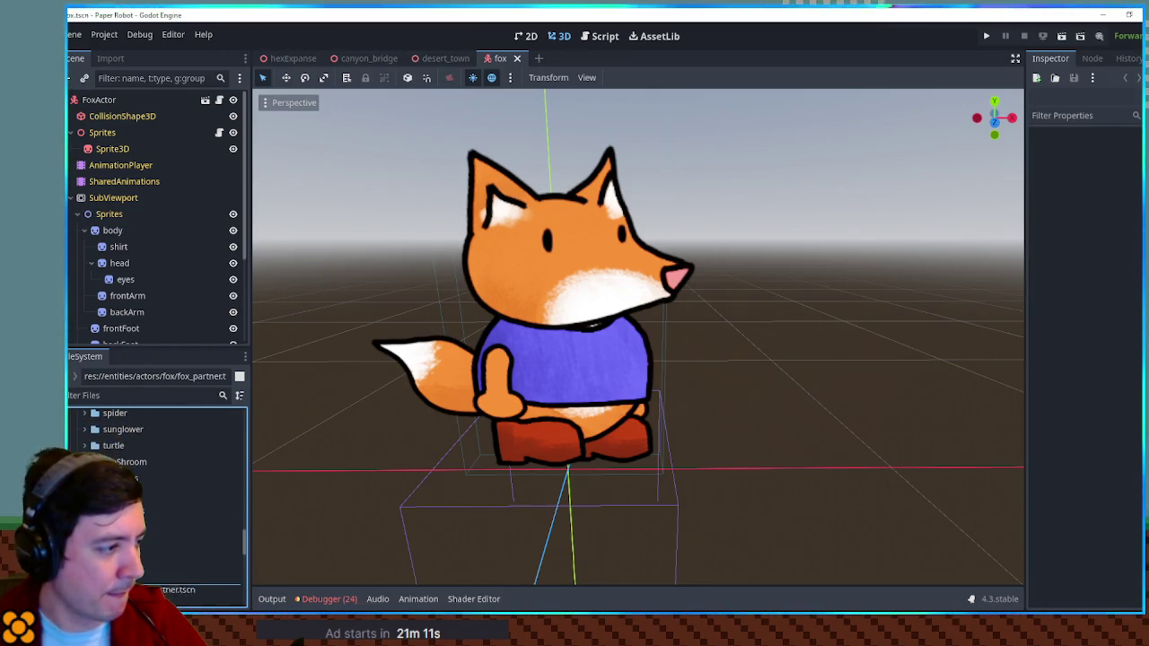
key("Return")
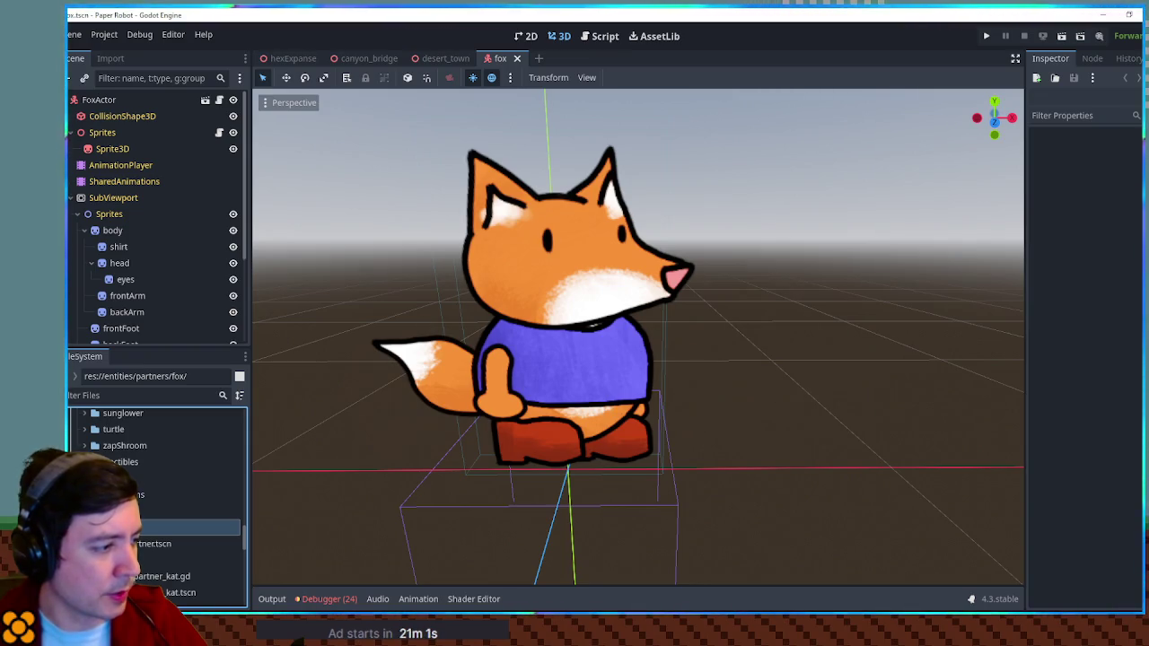
scroll(139, 543, "down", 2)
left_click(144, 527)
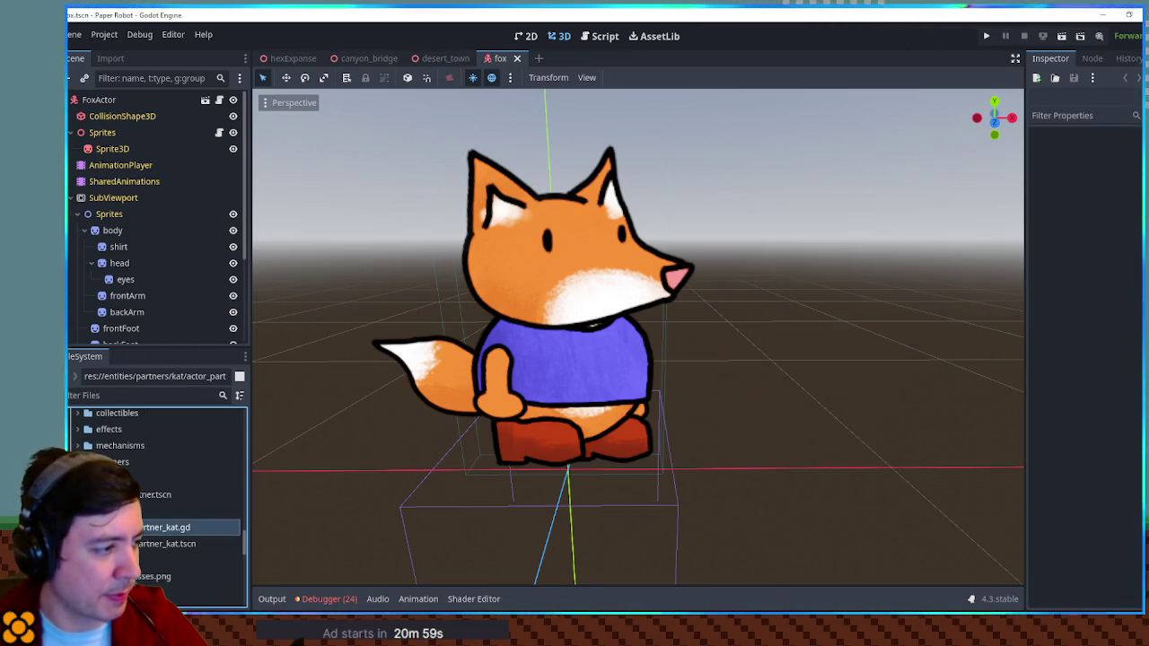
Duplicate actor_partner_kat.gd as actor_partner_fox.gd, move it into partners/fox, and open fox_partner.tscn.
key("ctrl+d")
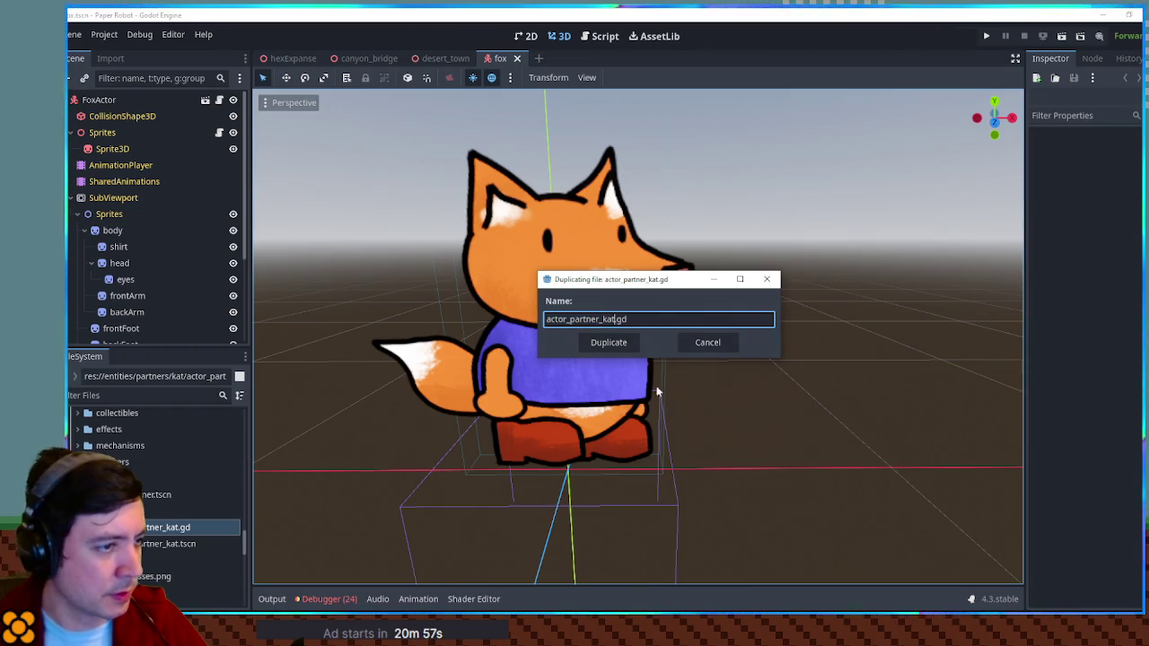
key("BackSpace")
key("BackSpace")
key("BackSpace")
key("Return")
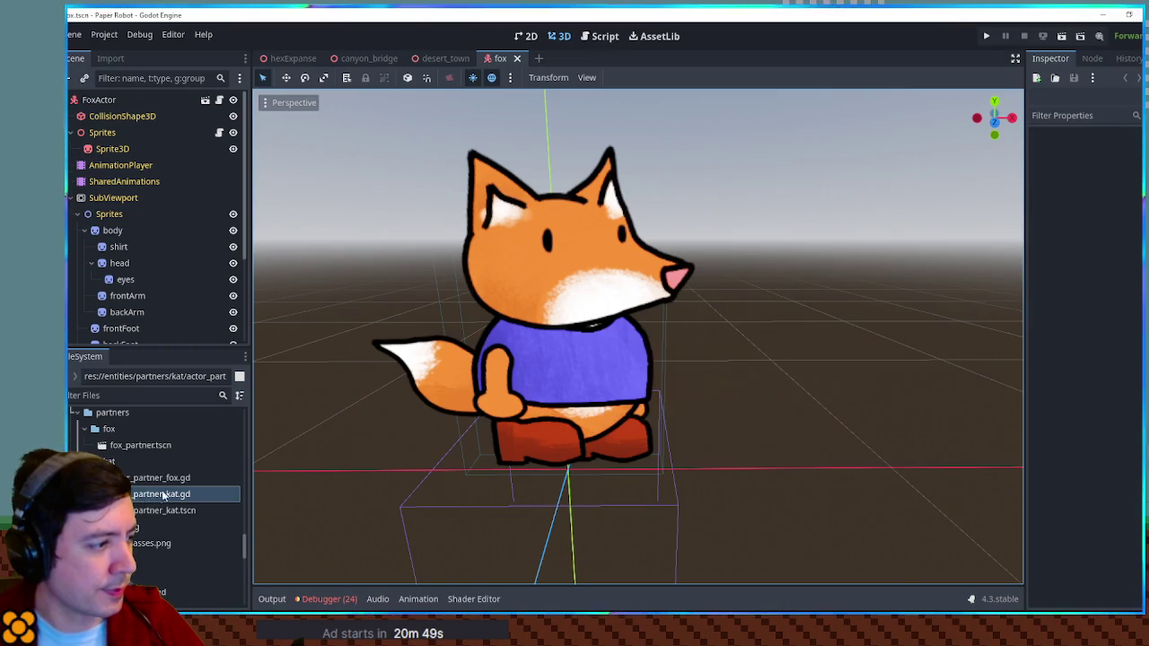
left_click_drag(148, 482, 123, 428)
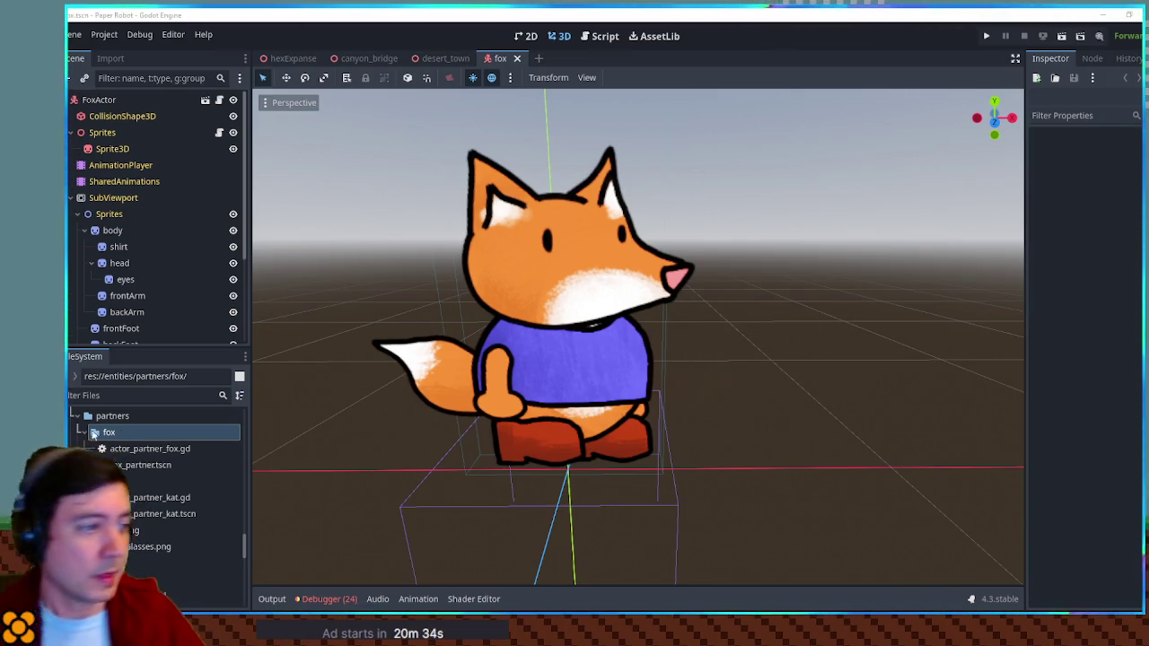
double_click(137, 466)
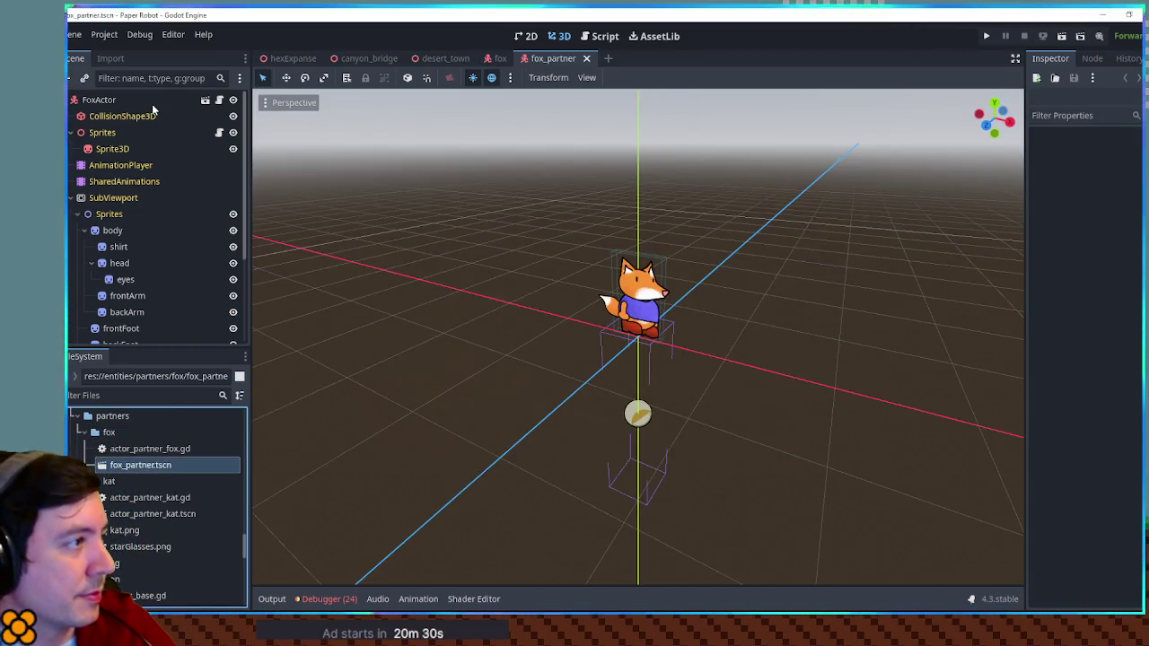
Replace the usePartnerAbility body in actor_partner_fox.gd with 'pass' and save the script.
double_click(152, 449)
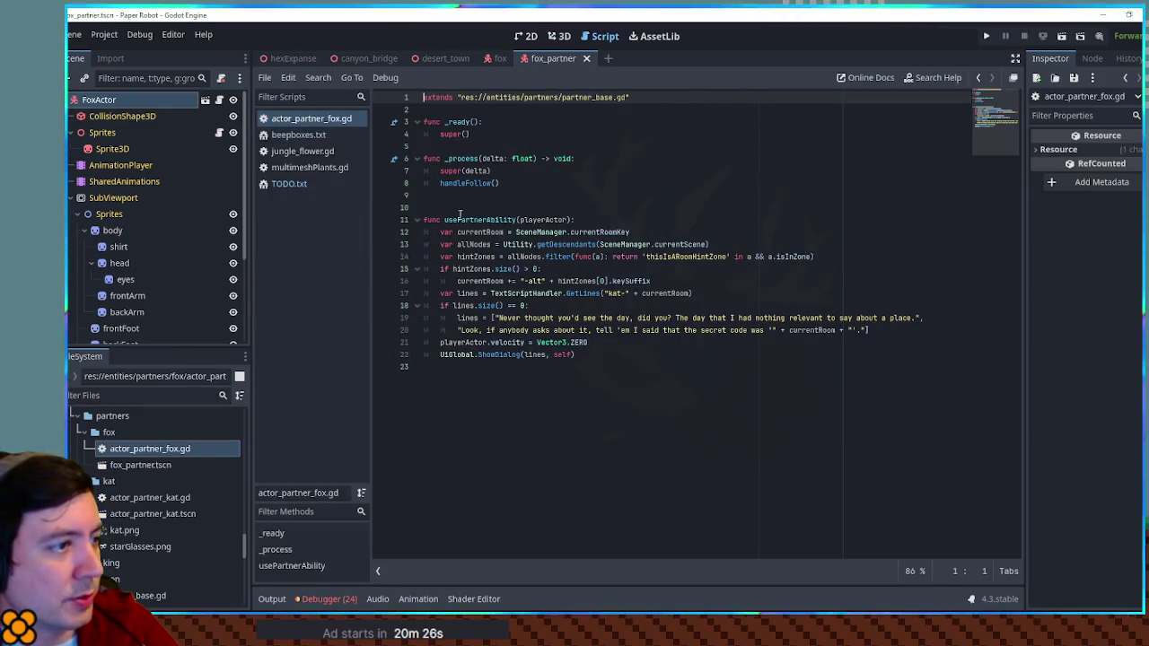
mouse_move(601, 350)
left_mouse_down()
mouse_move(588, 343)
mouse_move(619, 223)
mouse_move(629, 224)
left_mouse_up()
key("BackSpace")
key("Return")
type("pass")
key("ctrl+s")
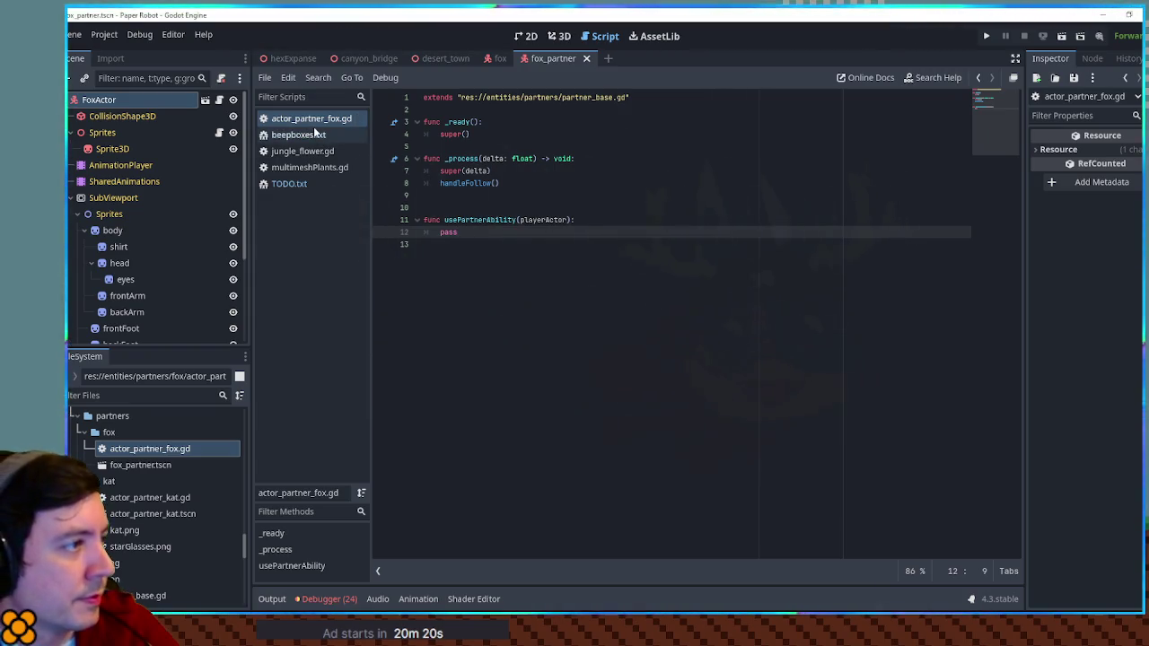
Swap FoxActor's script for actor_partner_fox.gd and save the fox partner scene.
left_click(567, 37)
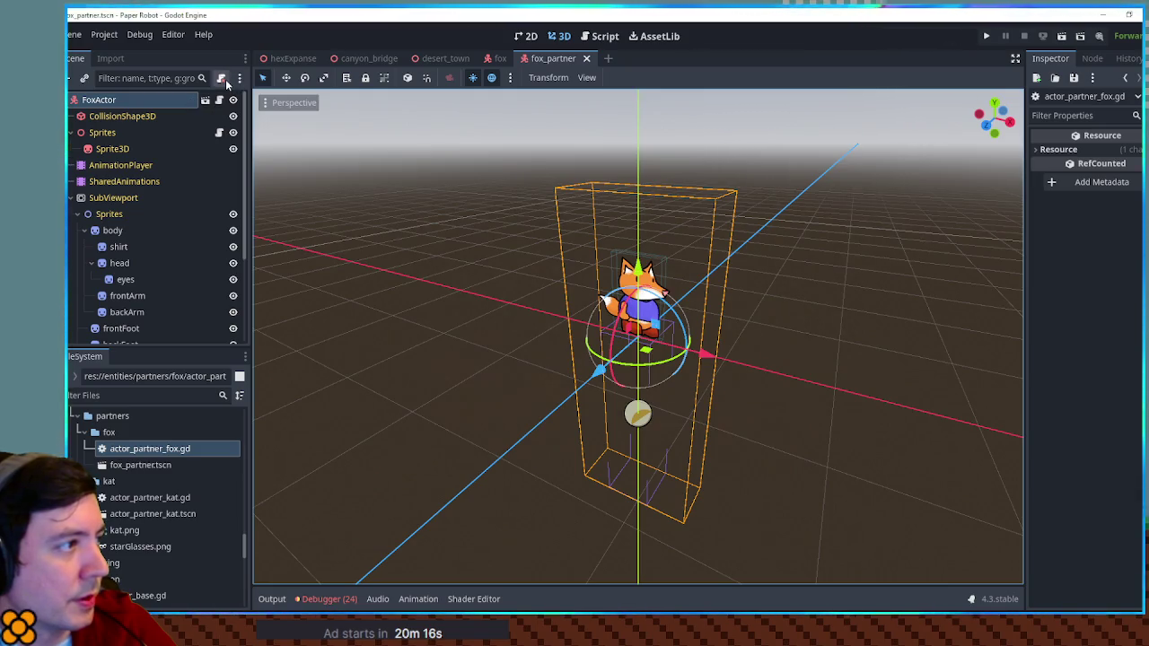
left_click(224, 79)
left_click_drag(145, 459, 150, 106)
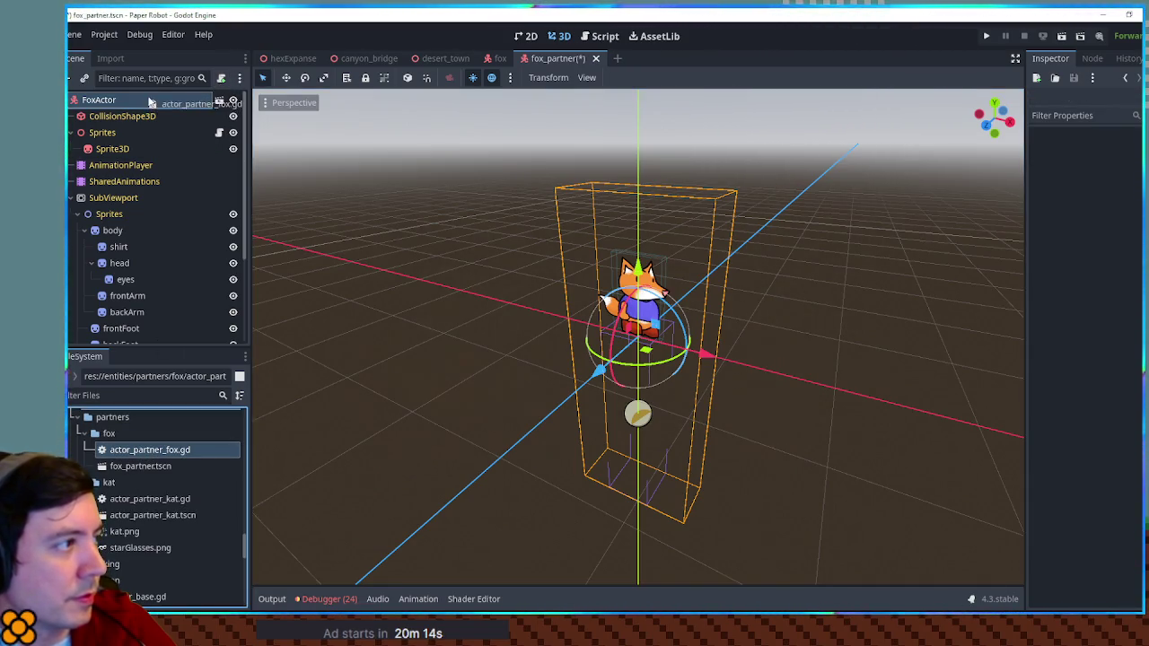
scroll(427, 327, "down", 3)
scroll(474, 323, "up", 3)
key("ctrl+s")
Close the extra fox scene tab, keeping fox_partner open.
scroll(687, 301, "up", 5)
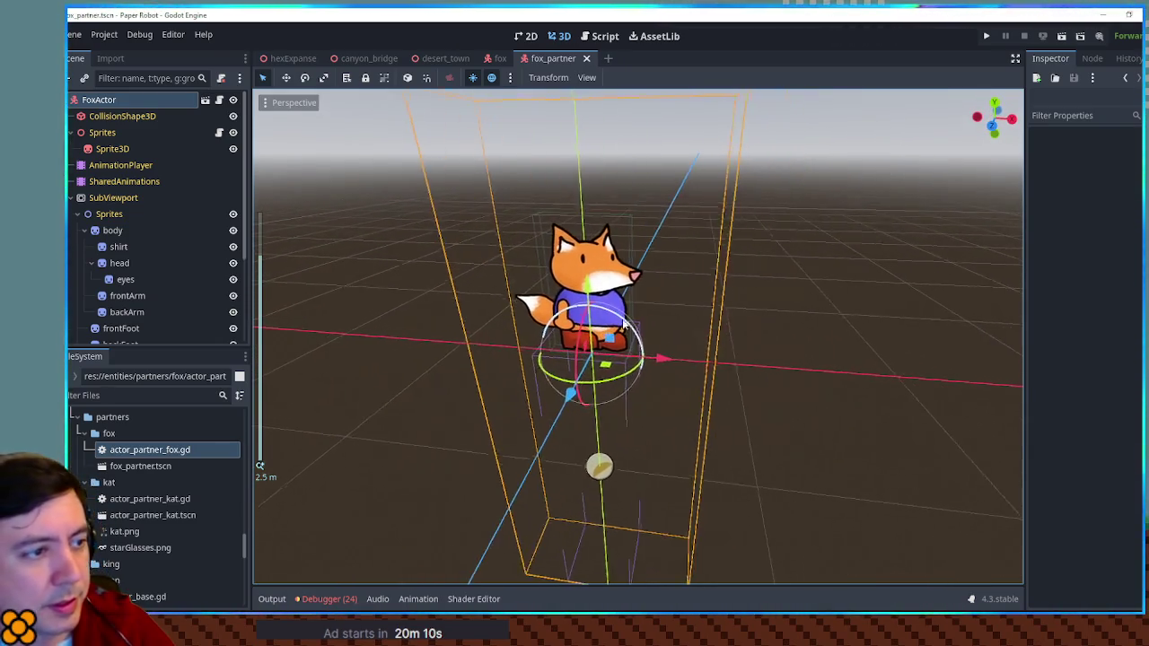
scroll(653, 323, "down", 3)
mouse_move(653, 323)
left_mouse_down()
mouse_move(441, 313)
mouse_move(666, 316)
left_mouse_up()
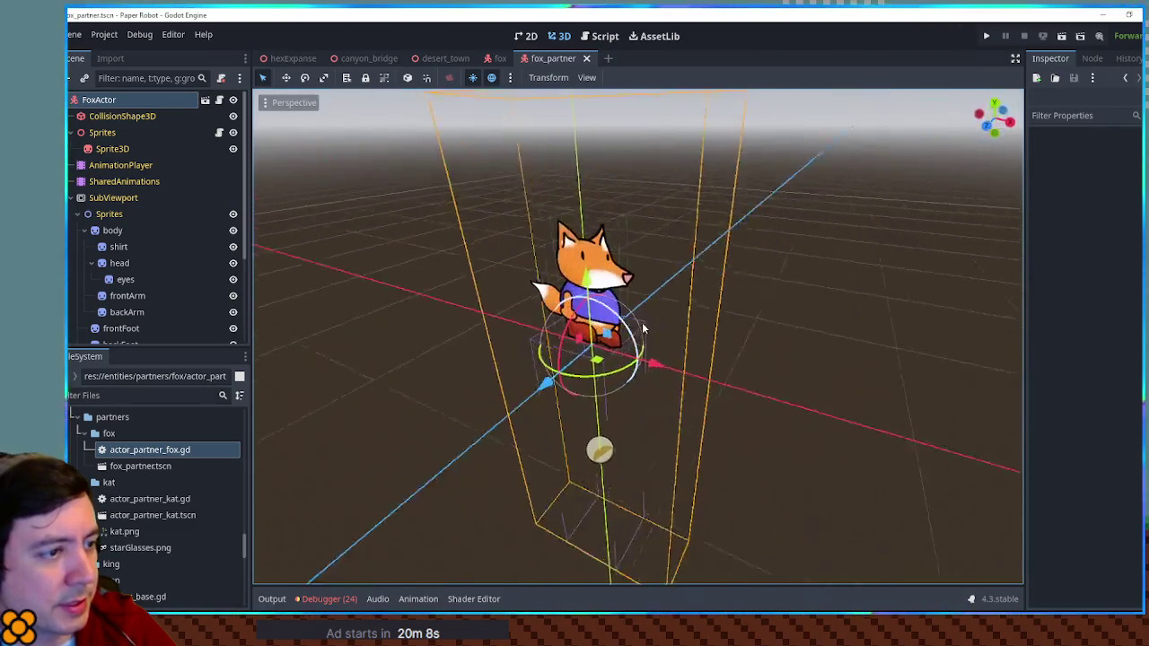
scroll(665, 316, "up", 3)
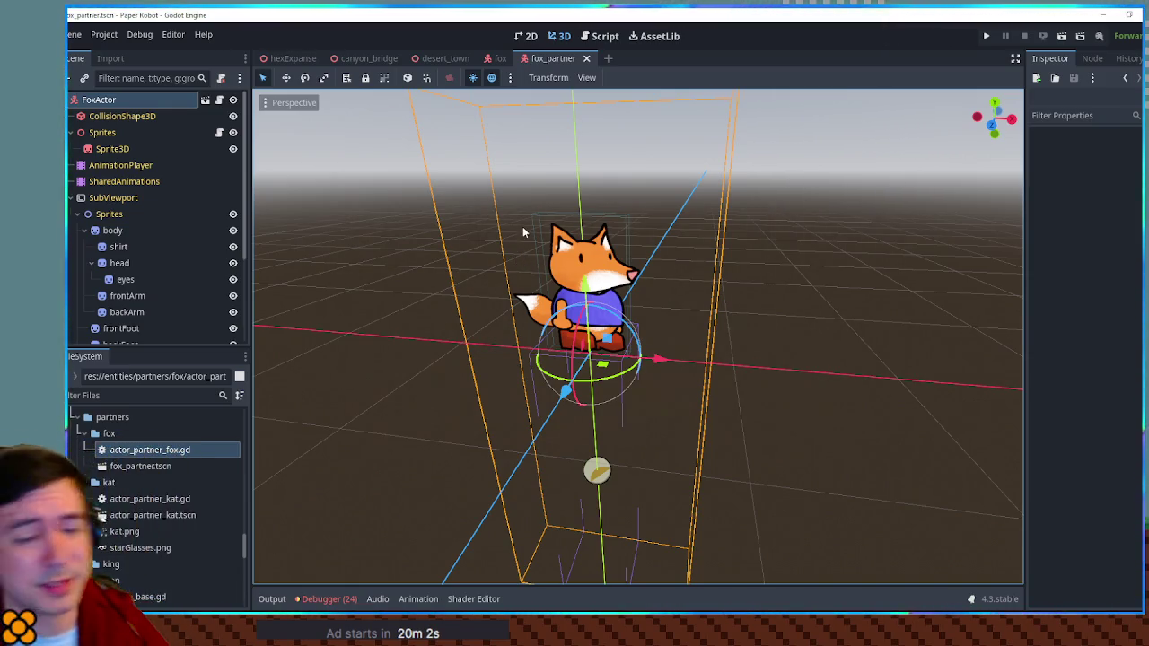
middle_click(498, 61)
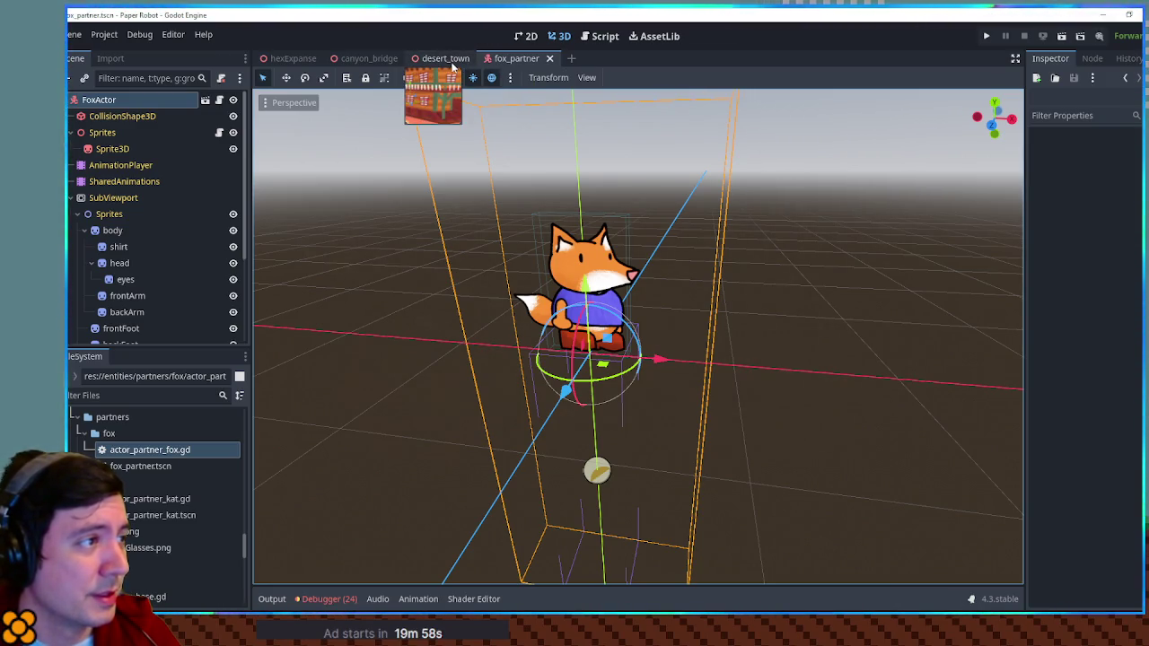
Search the FileSystem for 'scene direc' and open EnemyDirectory.gd.
left_click(610, 38)
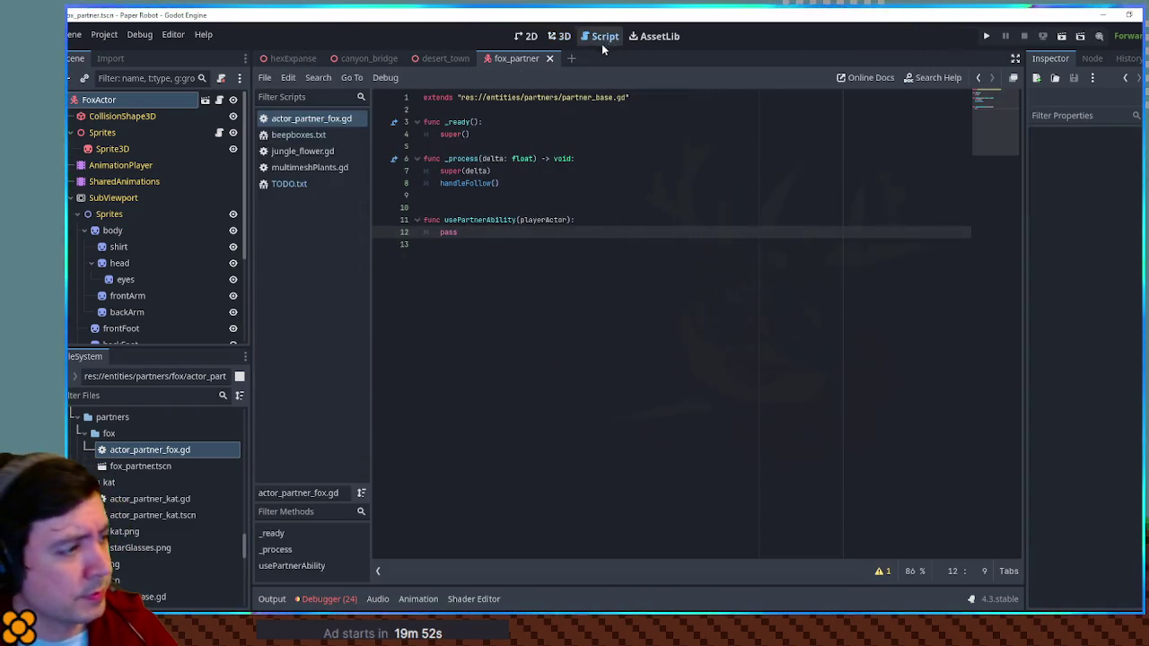
left_click(136, 396)
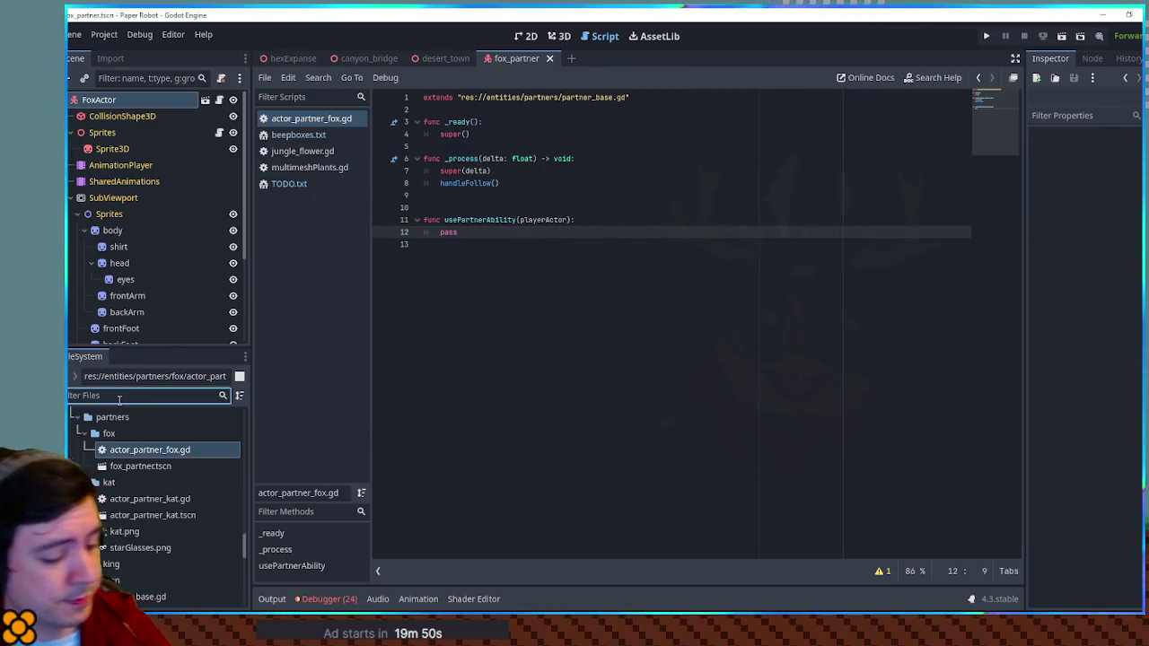
type("nemy")
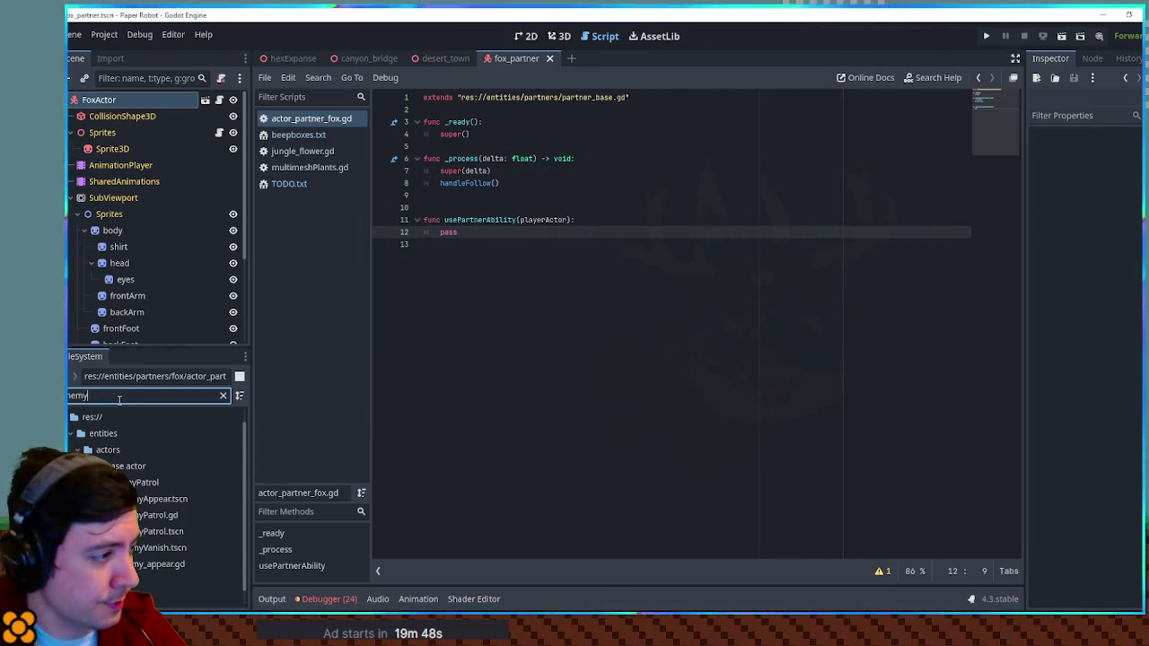
key("ctrl+a")
key("BackSpace")
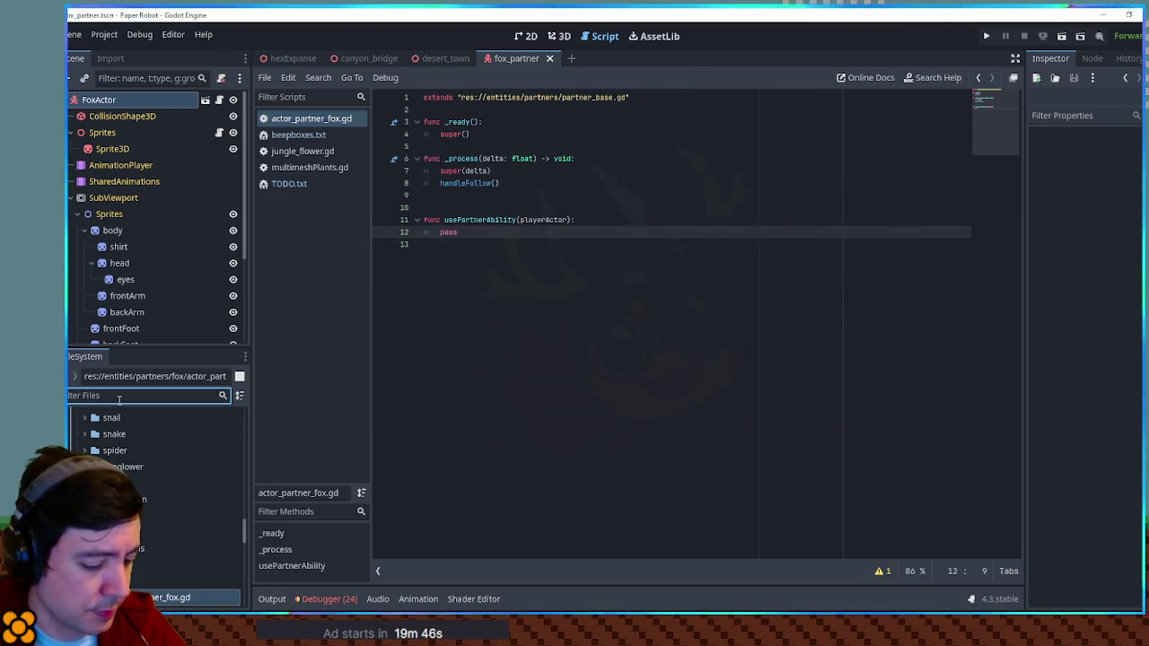
type("scene direc")
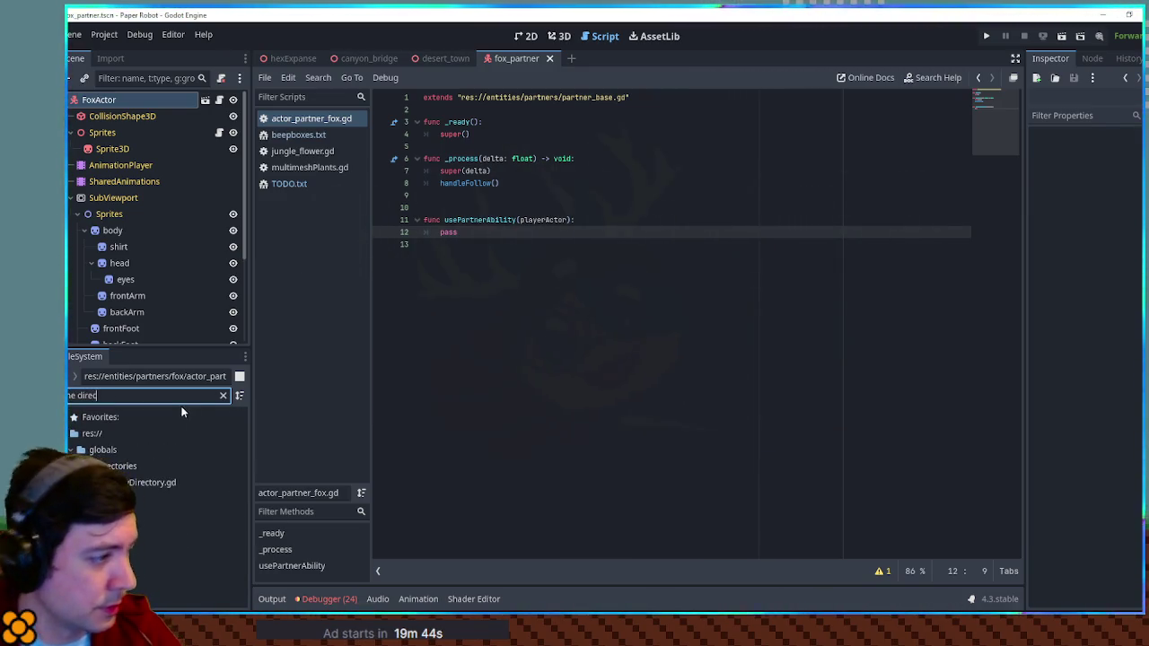
double_click(136, 483)
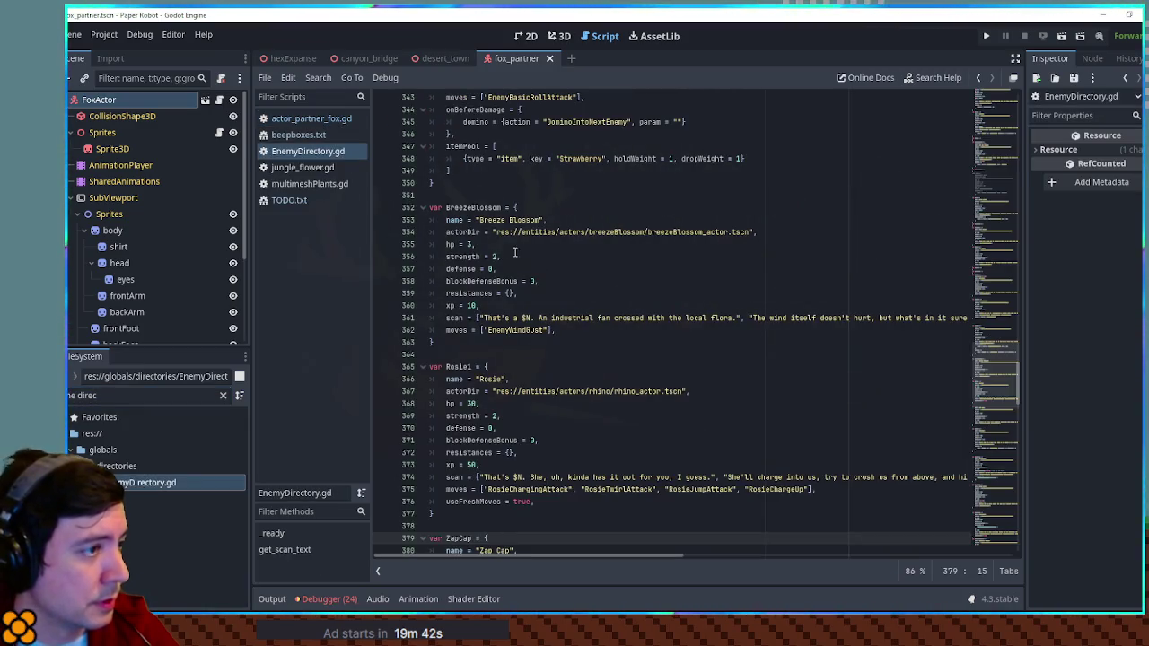
Rename the third partner entry to Fox.
mouse_move(987, 152)
left_mouse_down()
mouse_move(986, 126)
mouse_move(986, 139)
left_mouse_up()
left_click_drag(492, 351, 553, 351)
type("Fox")
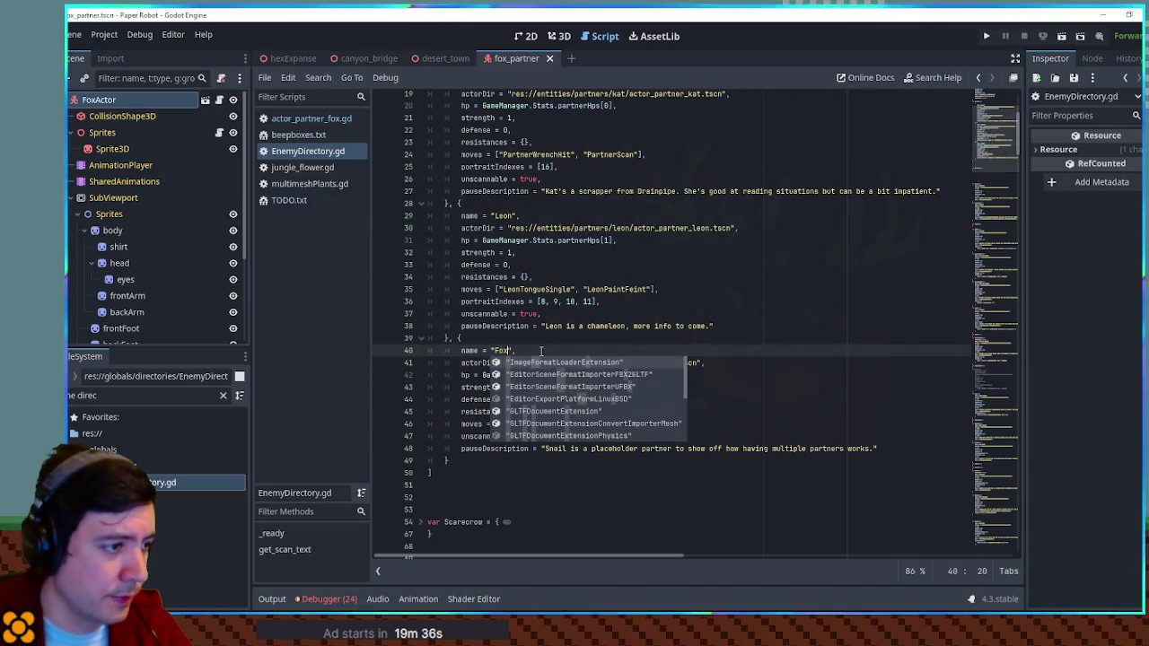
left_click(541, 350)
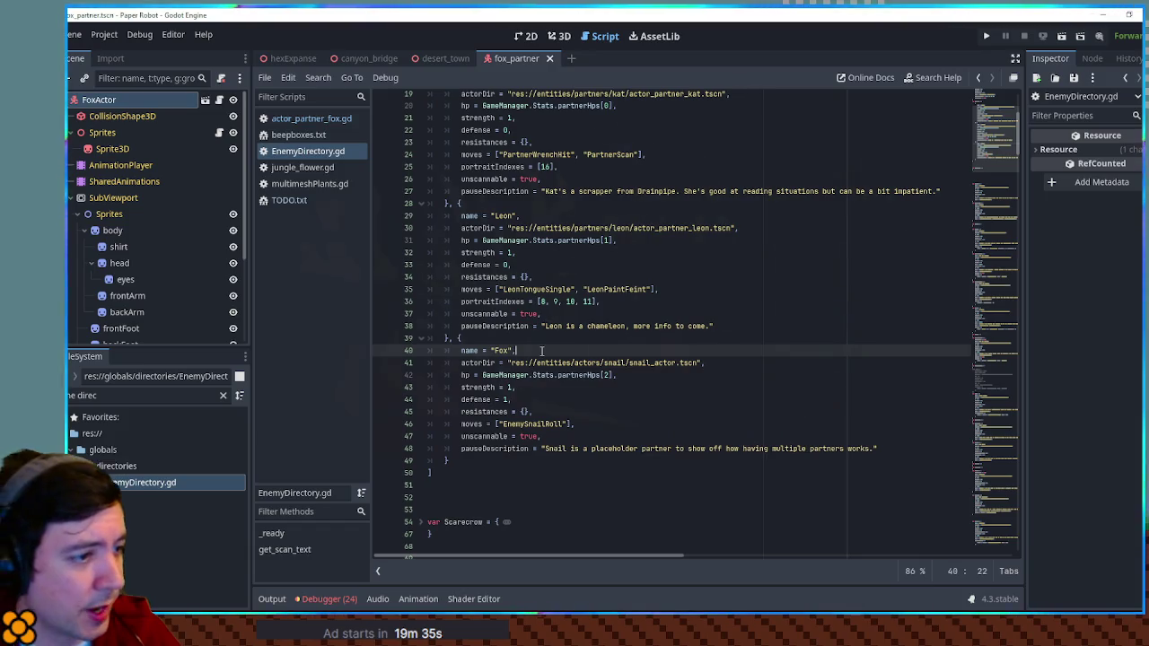
Replace the snail actor path on line 41 with the fox_partner.tscn path.
triple_click(131, 399)
type("fox par")
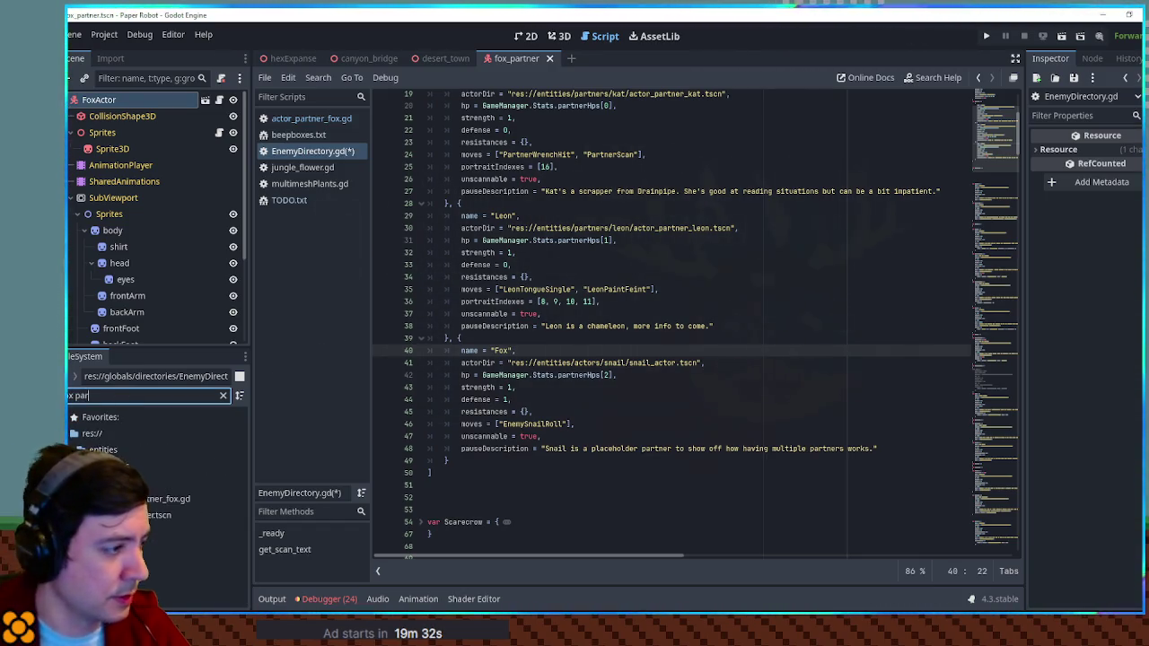
left_click(131, 518)
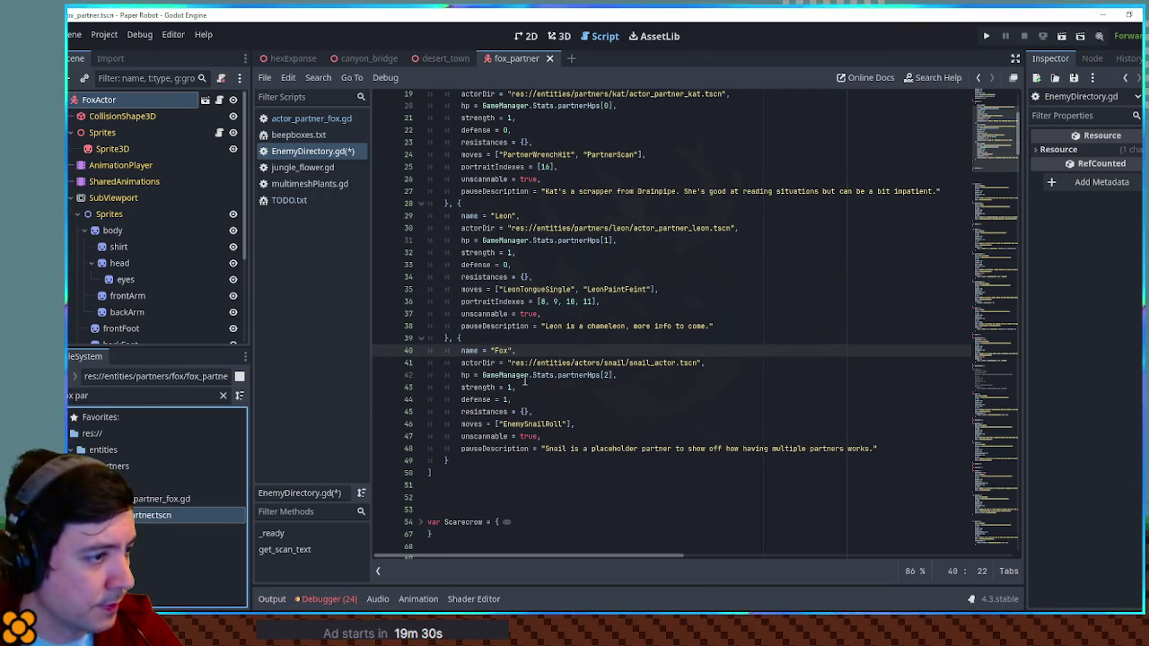
left_click_drag(511, 362, 701, 362)
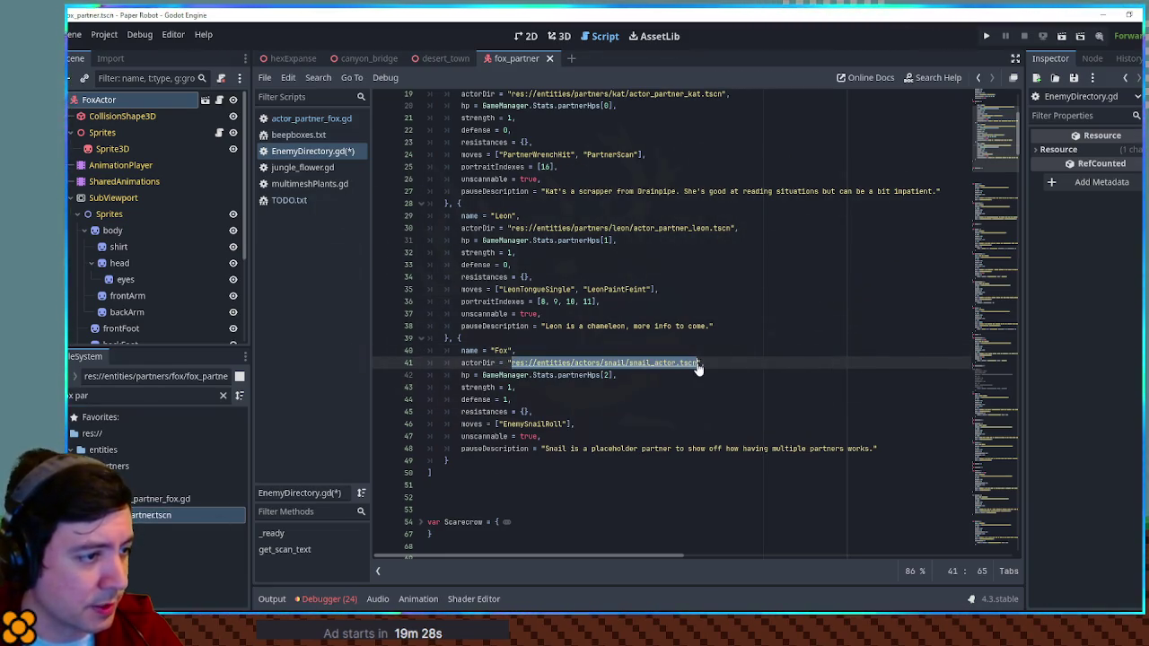
type("res://entities/partners/fox/fox_partner.tscn")
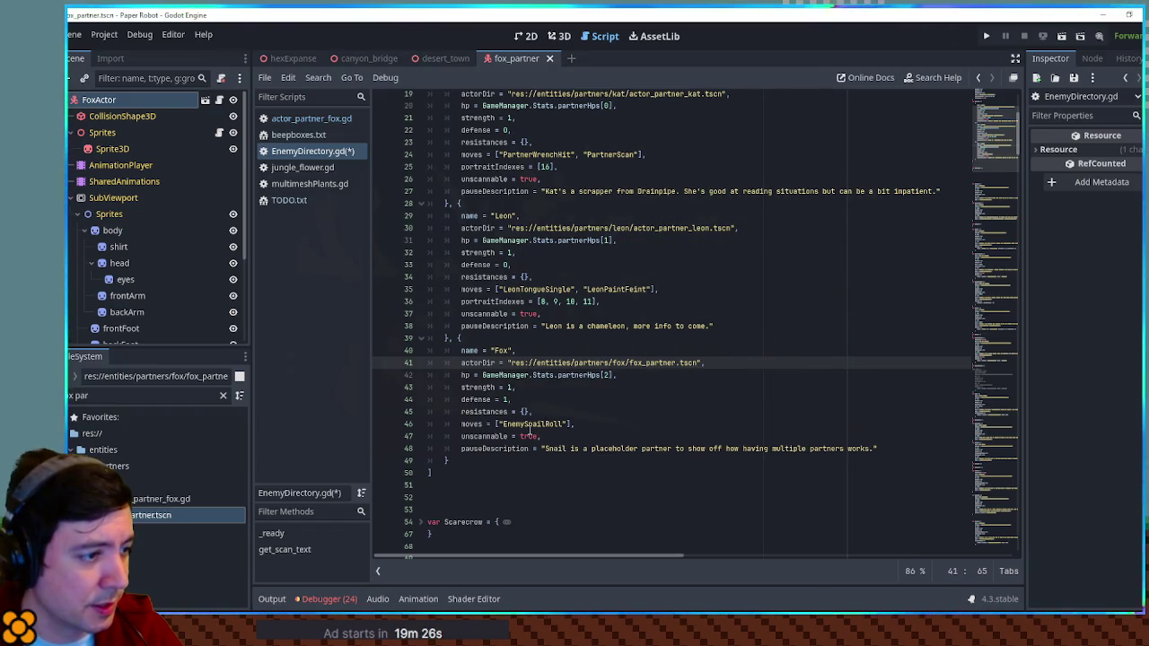
Change Snail to Fox in the description and save EnemyDirectory.gd.
double_click(557, 448)
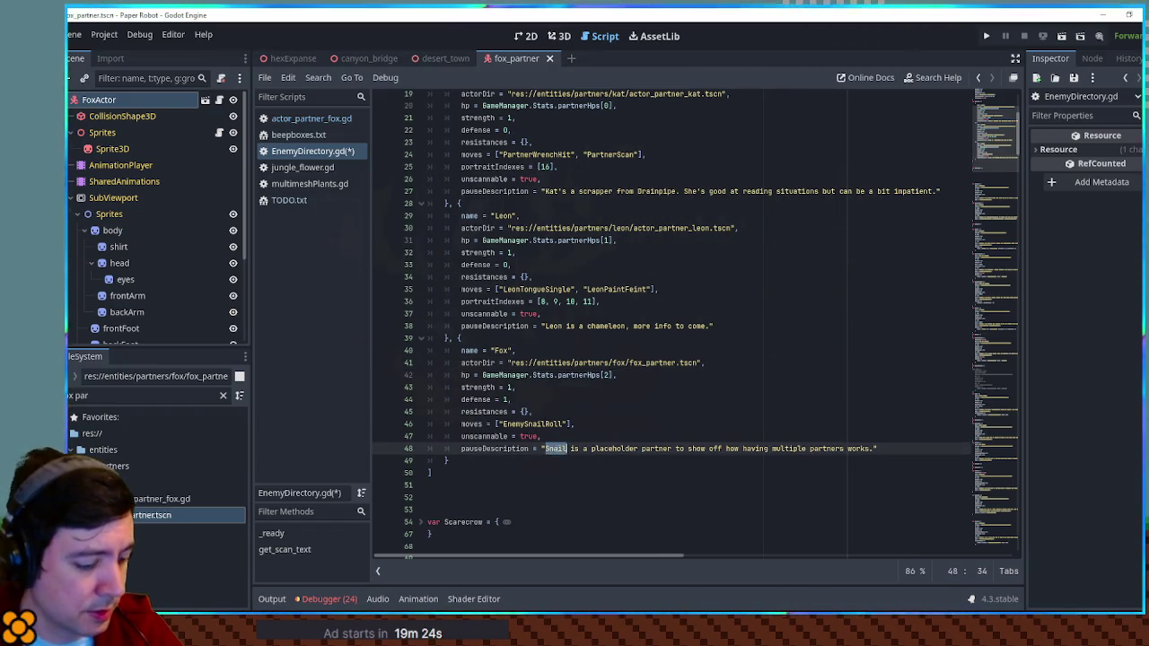
type("Fox")
left_click(595, 400)
key("ctrl+s")
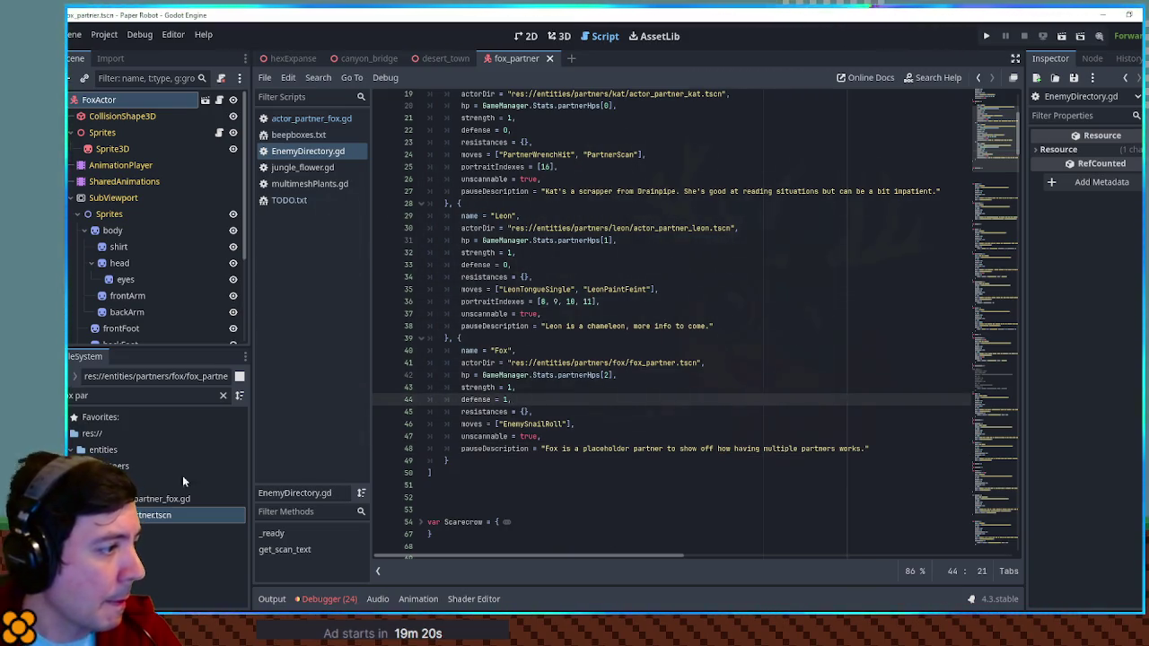
Search the FileSystem for 'ame mana' and open GameManager.gd.
left_click(125, 396)
key("BackSpace")
key("BackSpace")
key("BackSpace")
type("ame mana")
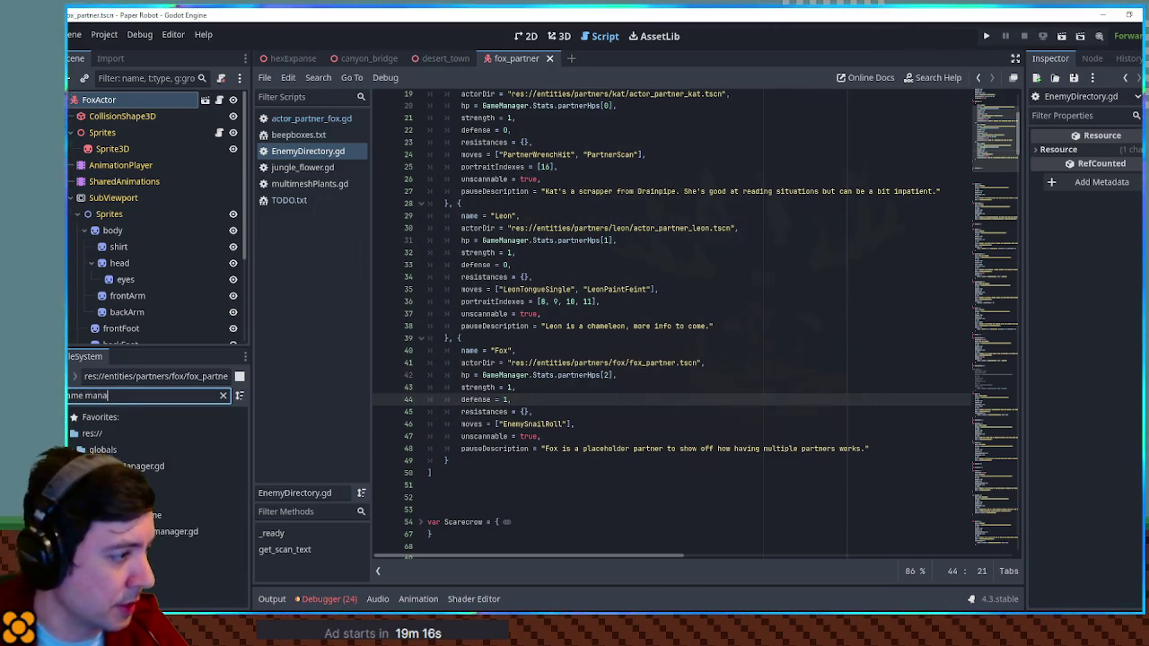
left_click(110, 467)
double_click(109, 467)
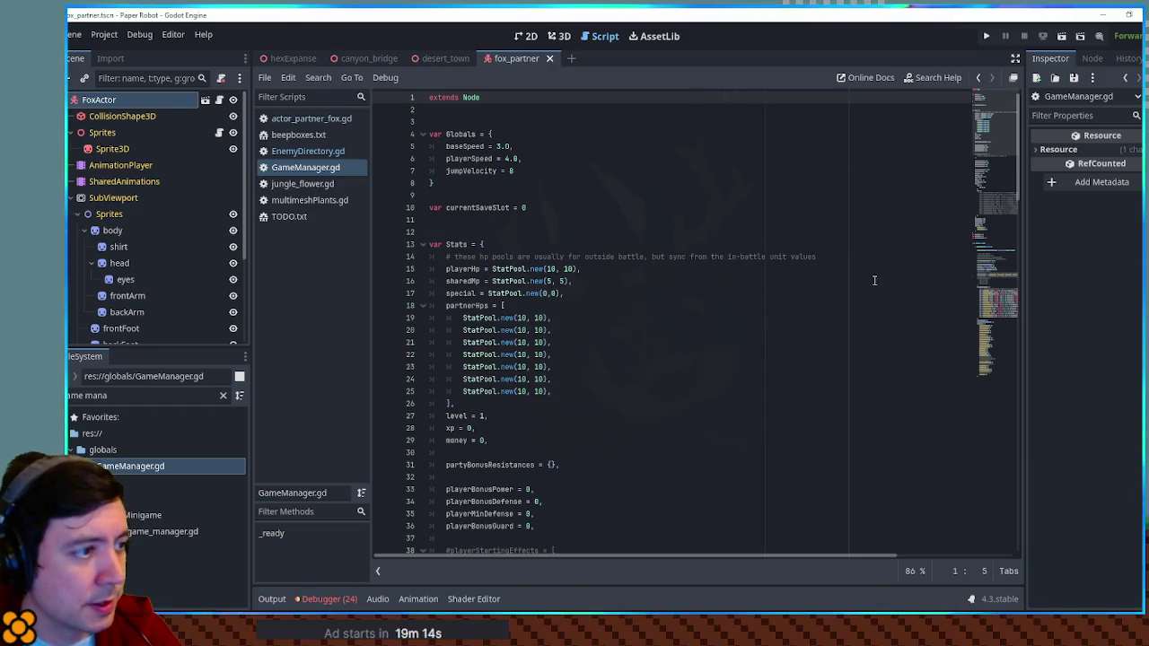
mouse_move(993, 153)
left_mouse_down()
mouse_move(1002, 360)
mouse_move(808, 285)
mouse_move(635, 280)
left_mouse_up()
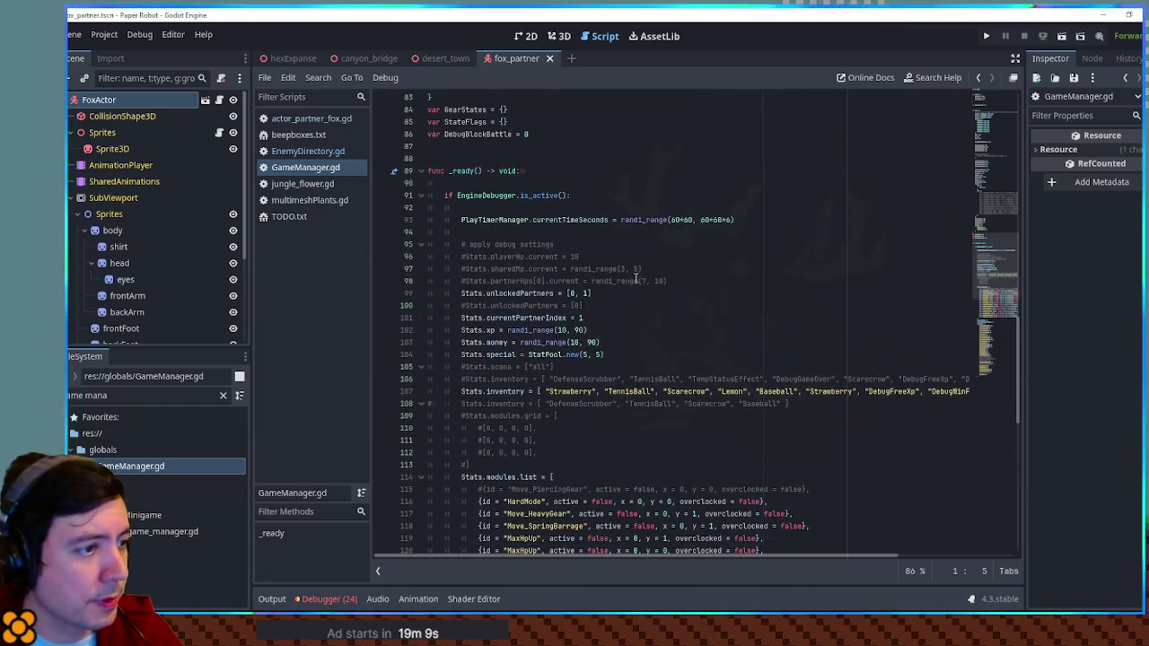
Set unlockedPartners to [0, 1, 2] and currentPartnerIndex to 2, then save GameManager.gd.
left_click(586, 294)
type(", 2")
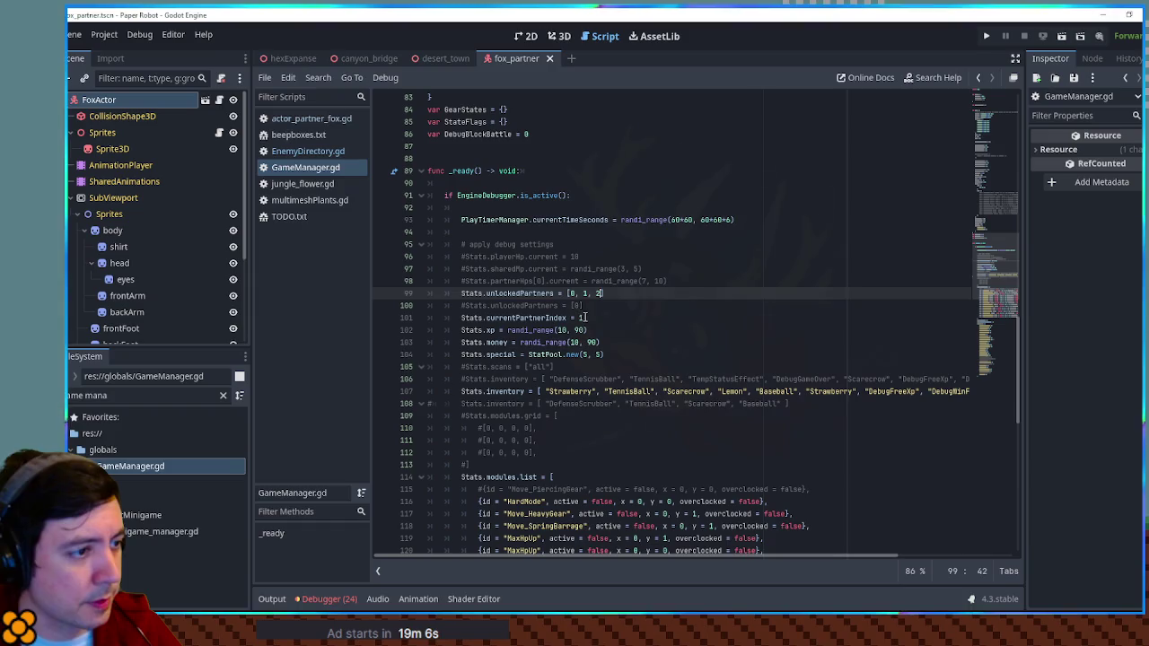
left_click(582, 318)
key("ctrl+s")
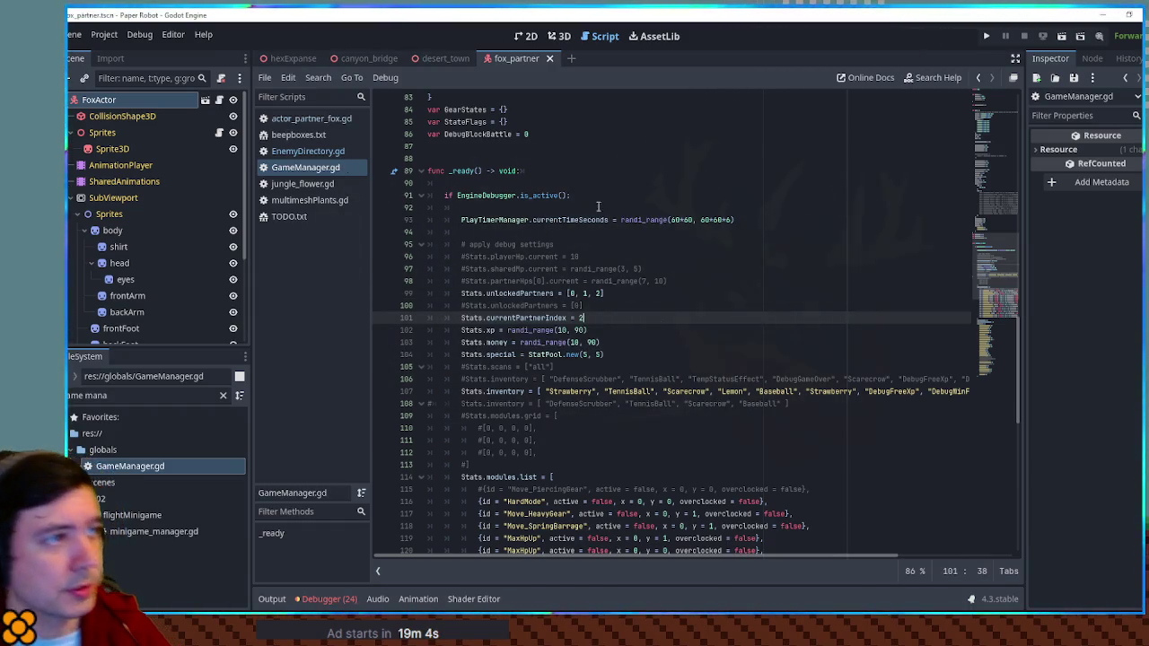
Run the desert_town scene to see the fox follow the robot, then stop the game.
left_click(438, 53)
key("F6")
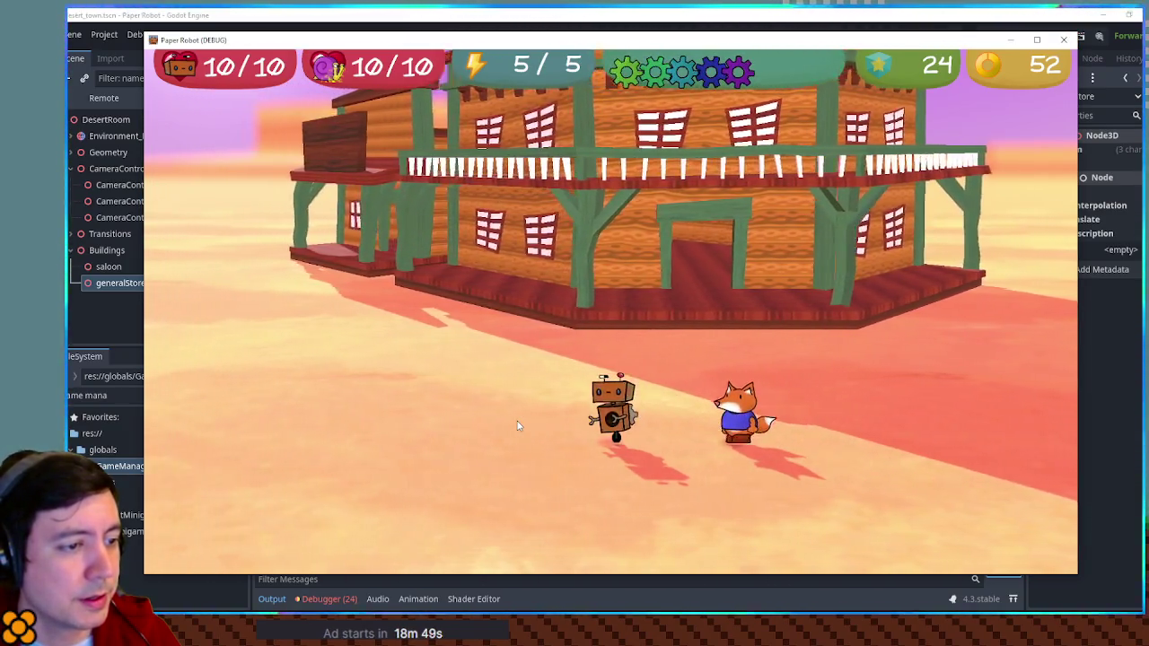
key("F8")
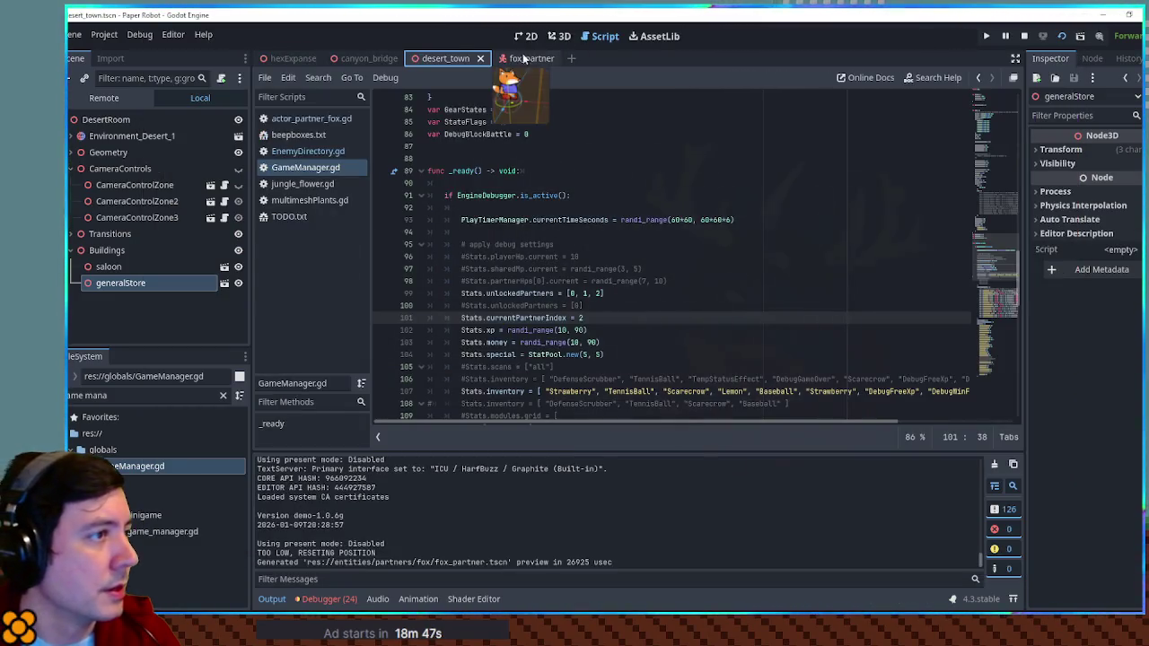
In the fox_partner scene, select the AnimationPlayer and load the walk animation in a taller timeline.
left_click(519, 59)
left_click(120, 185)
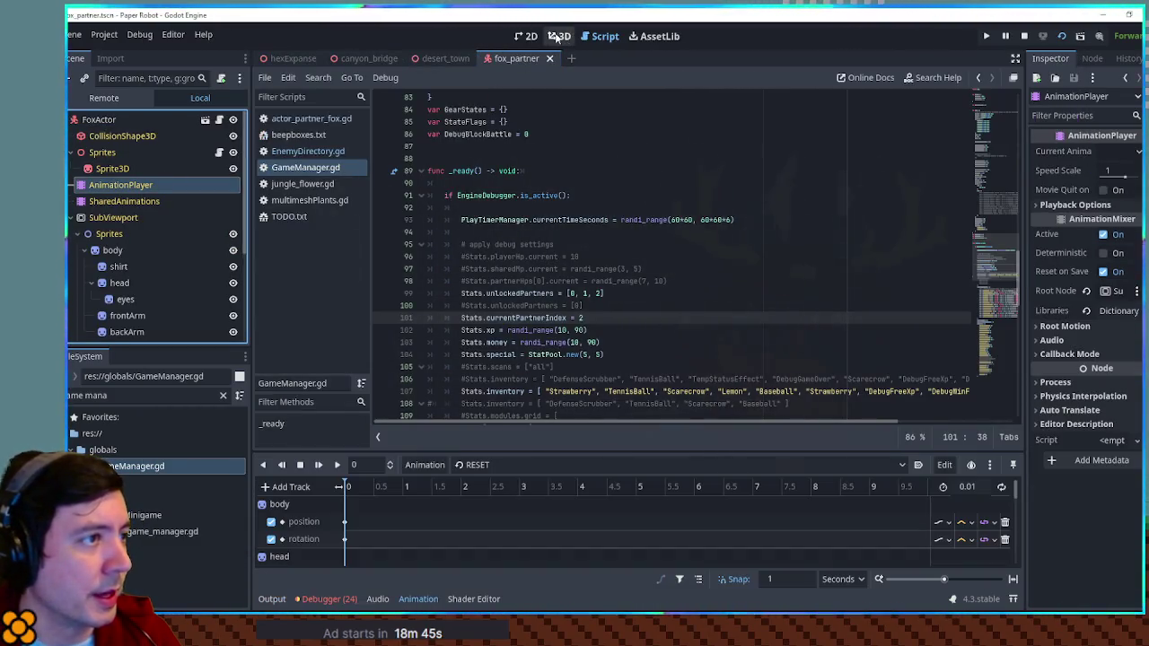
left_click(559, 35)
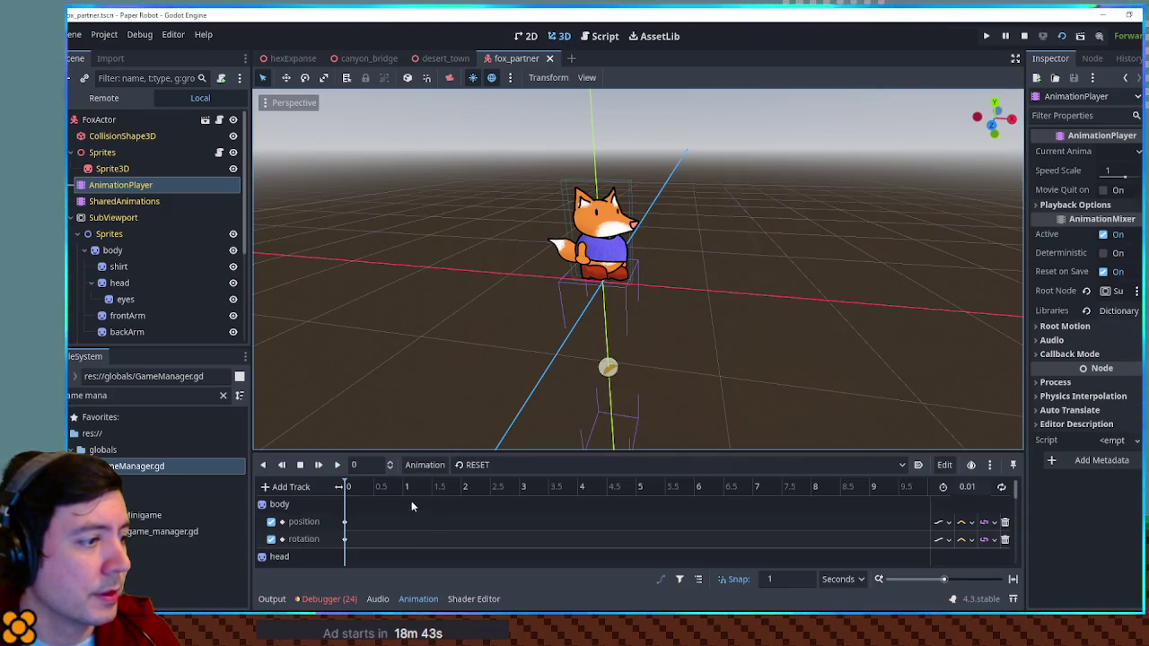
left_click(492, 466)
left_click(485, 581)
left_click_drag(526, 455, 526, 329)
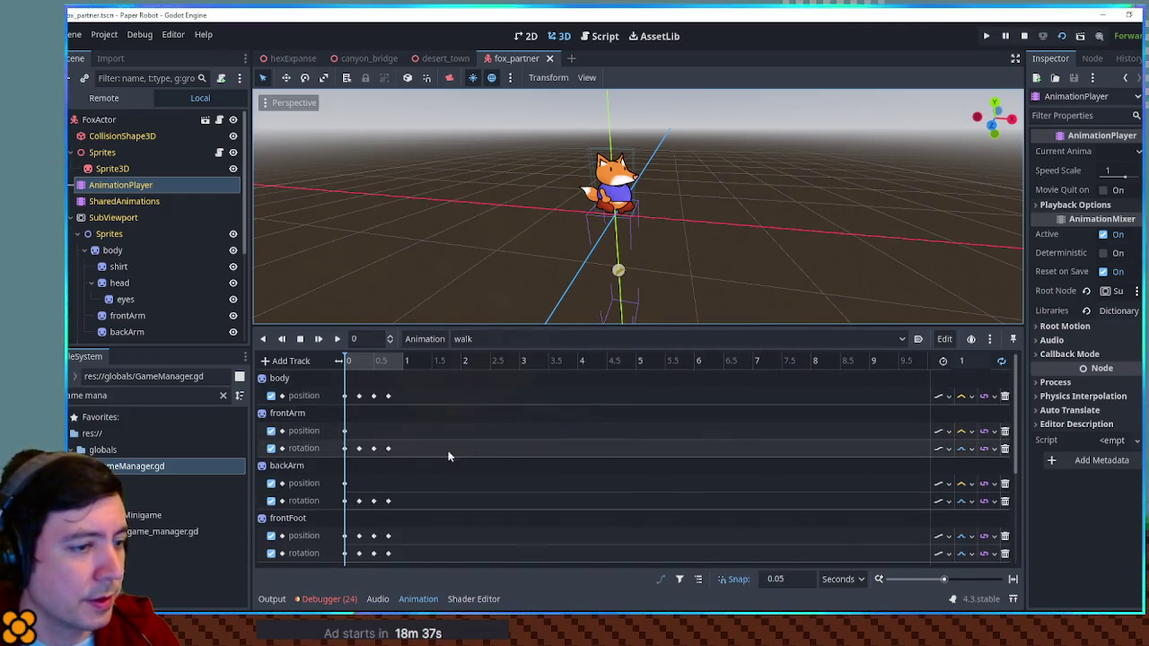
Play the walk animation preview on the fox in the 3D view.
left_click(342, 340)
scroll(613, 208, "up", 5)
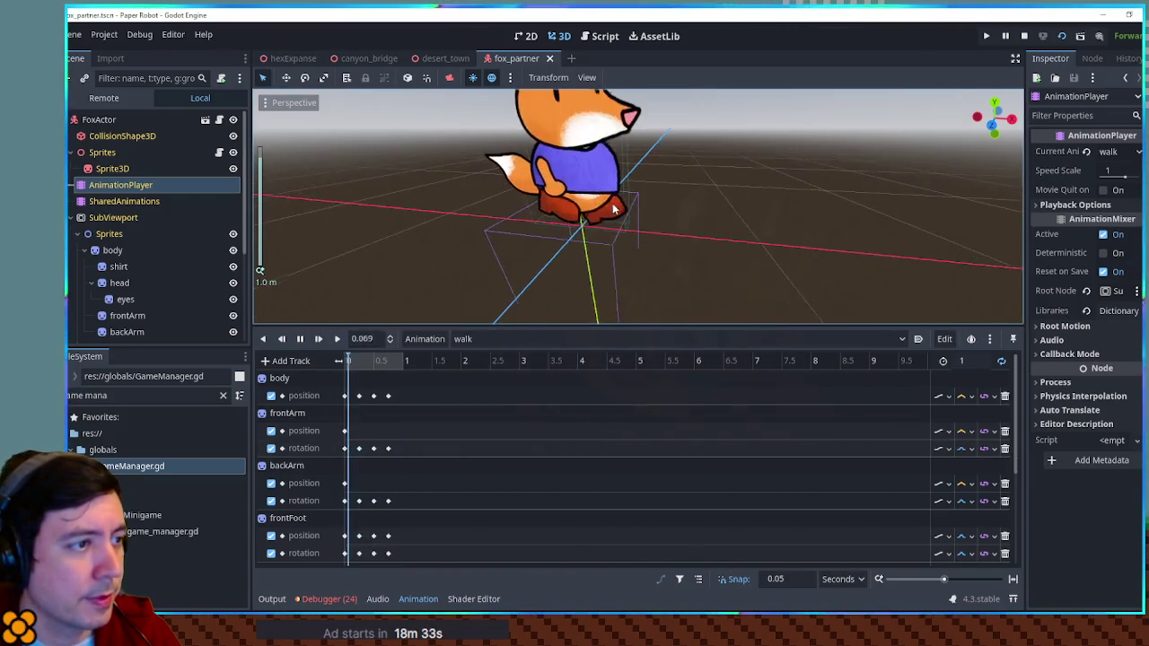
scroll(633, 193, "up", 2)
scroll(639, 233, "down", 1)
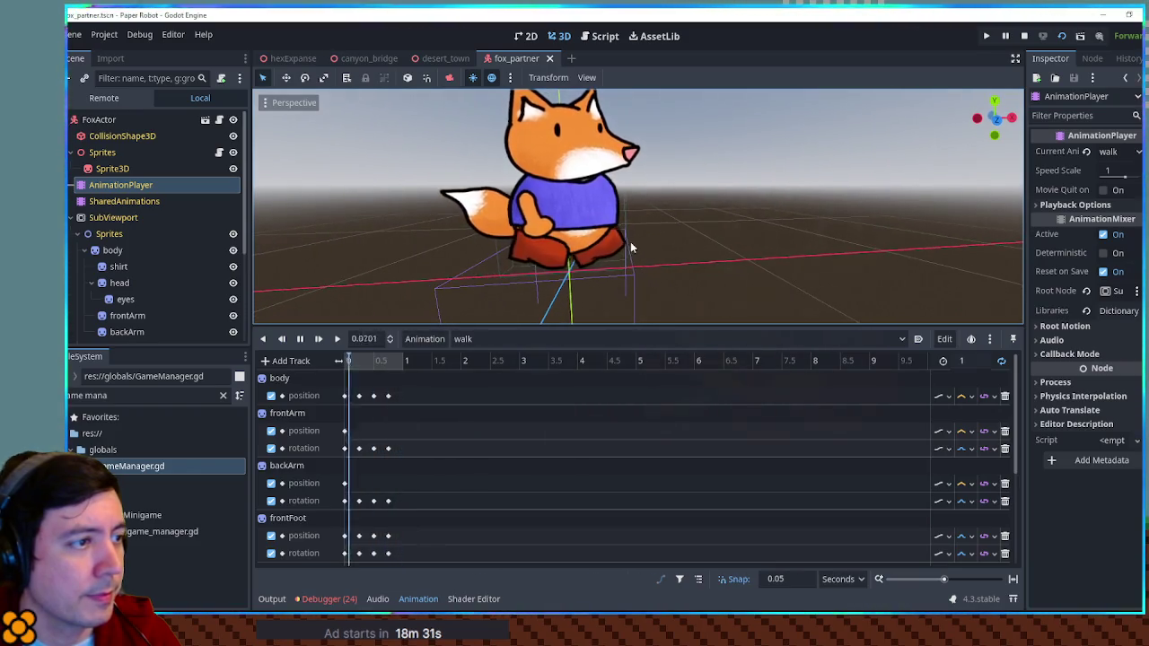
scroll(650, 253, "down", 3)
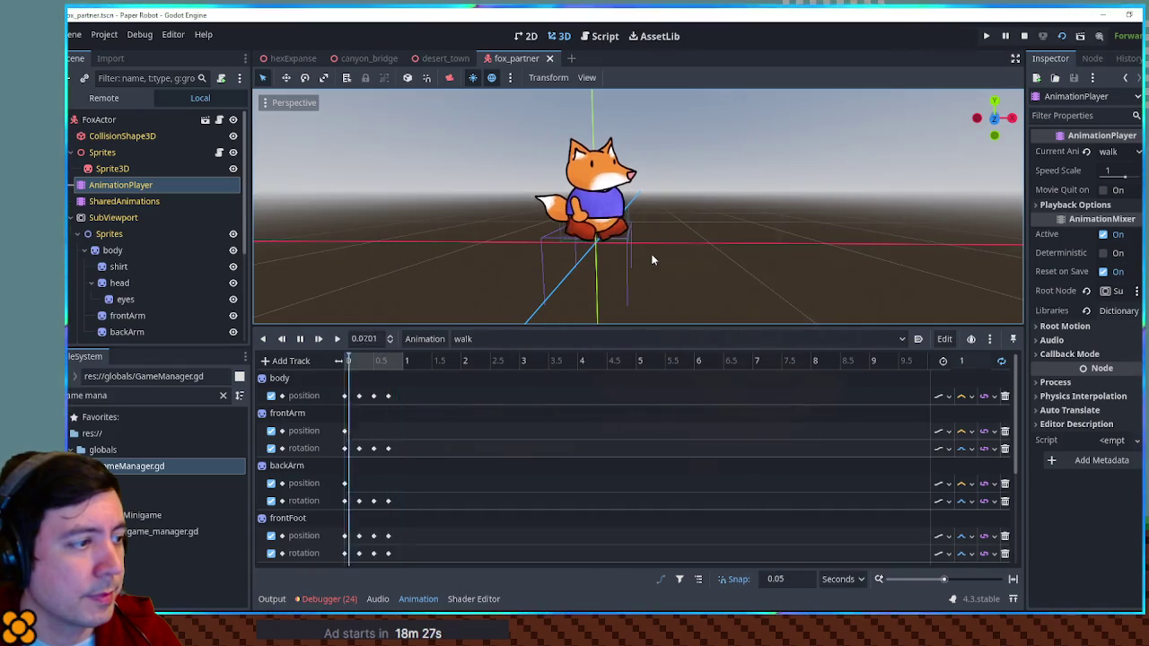
Stop and rewind the preview, switch the animation back to RESET, and run the game.
left_click(301, 340)
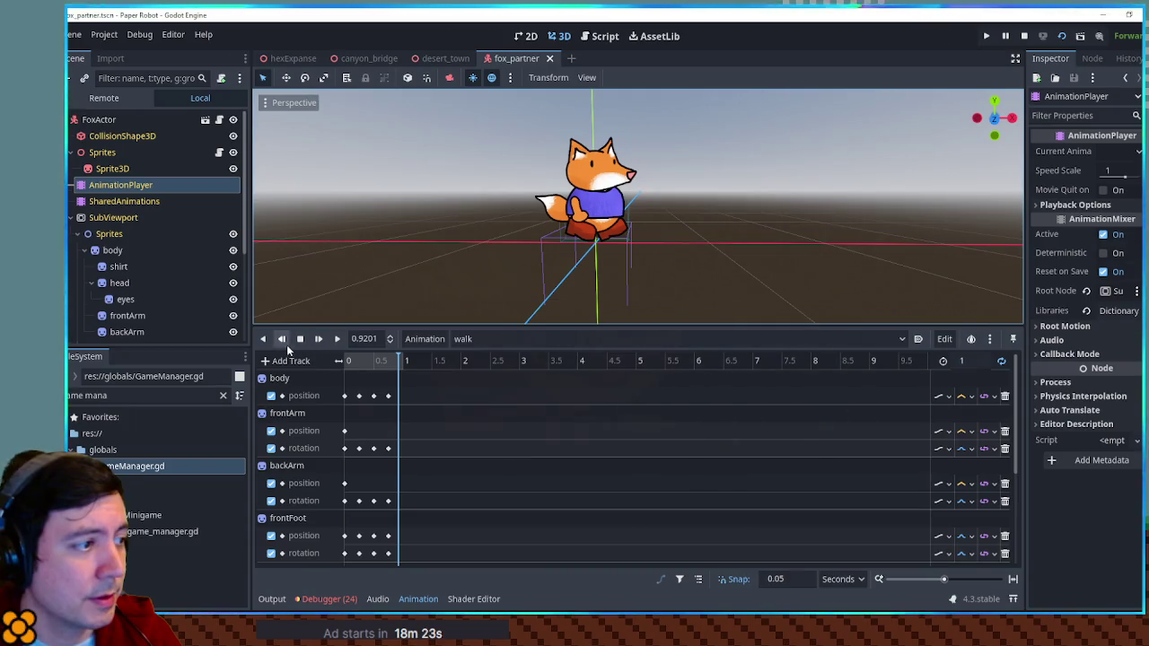
left_click(299, 340)
left_click(466, 340)
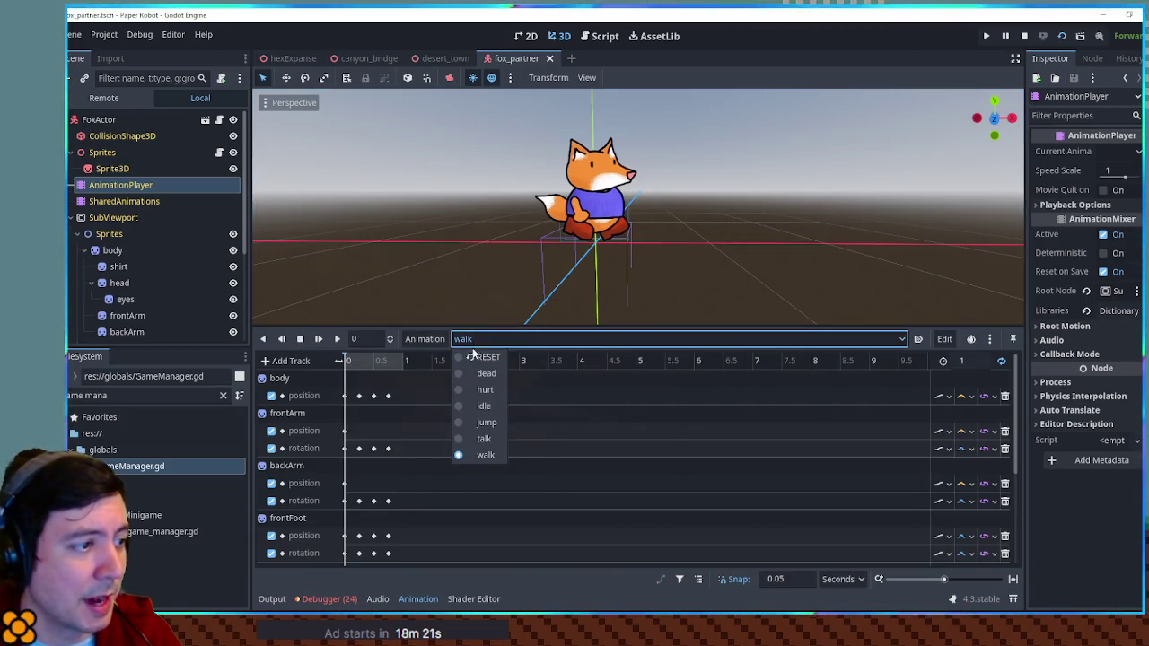
left_click(471, 357)
key("F5")
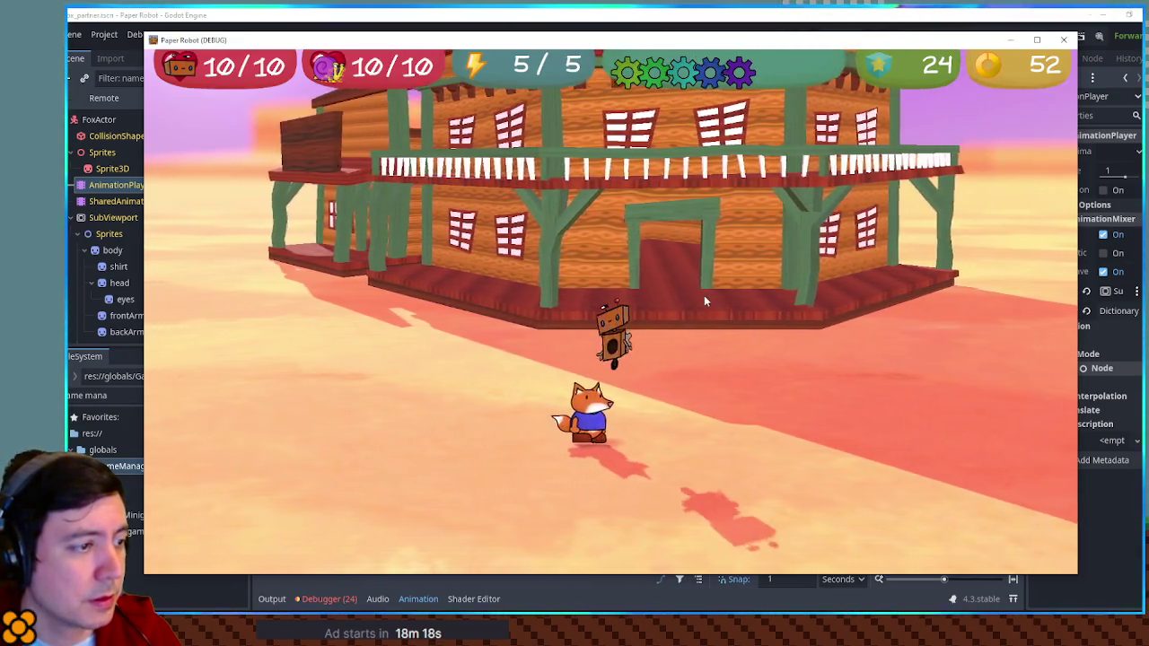
key("w")
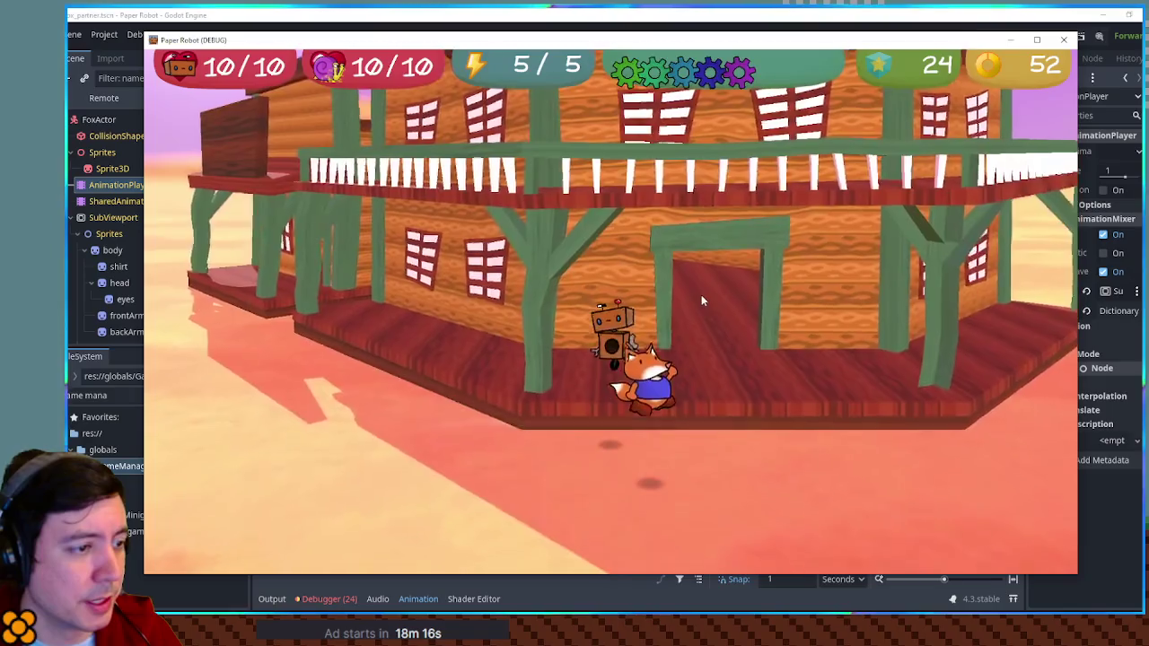
key("d")
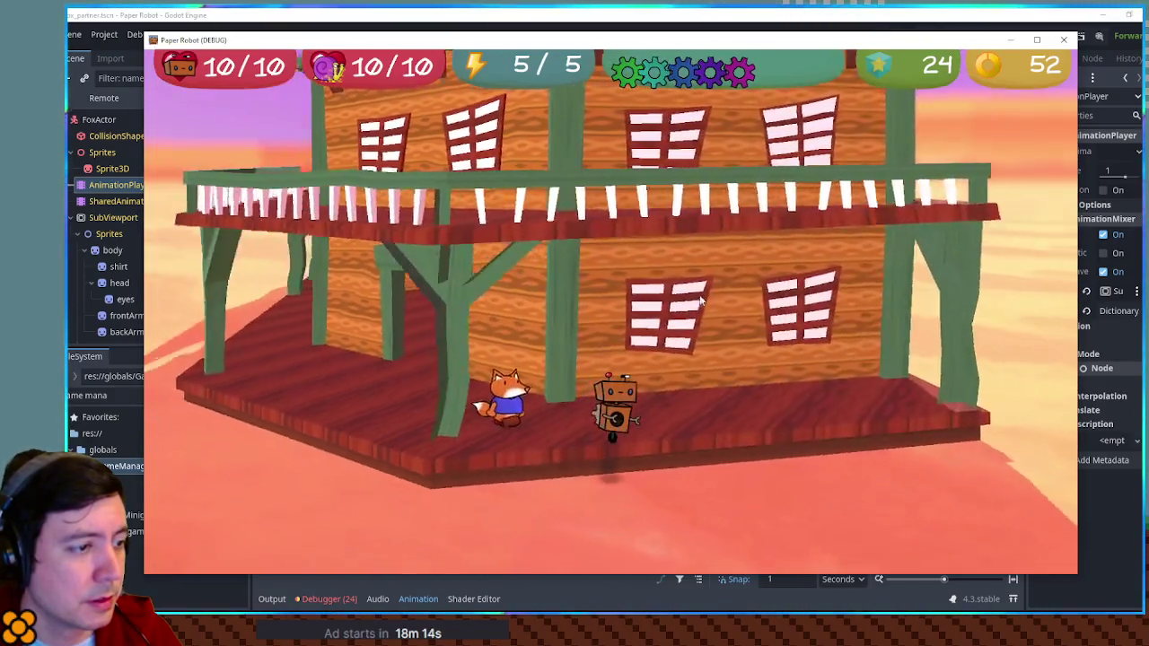
key("a")
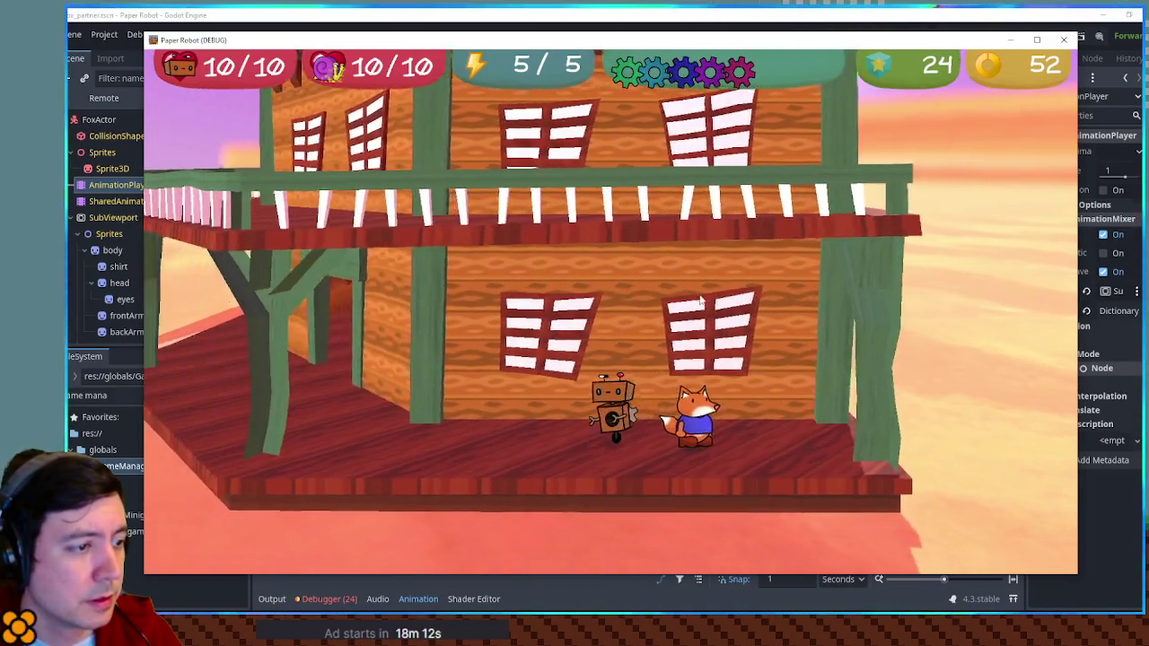
key("a")
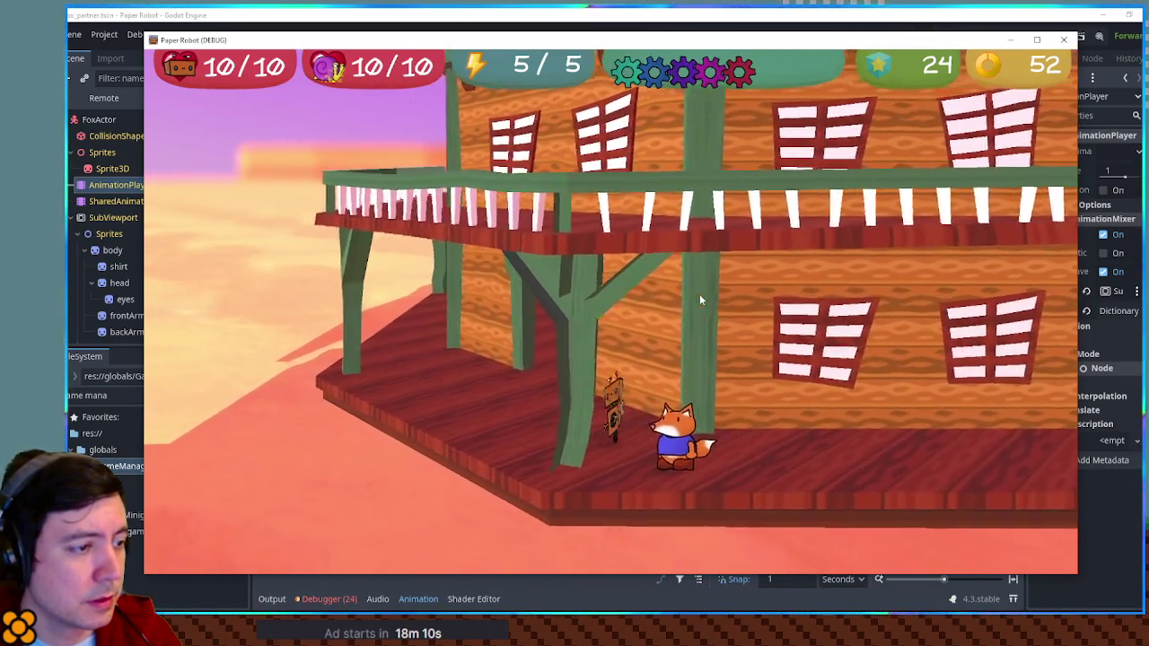
key("a")
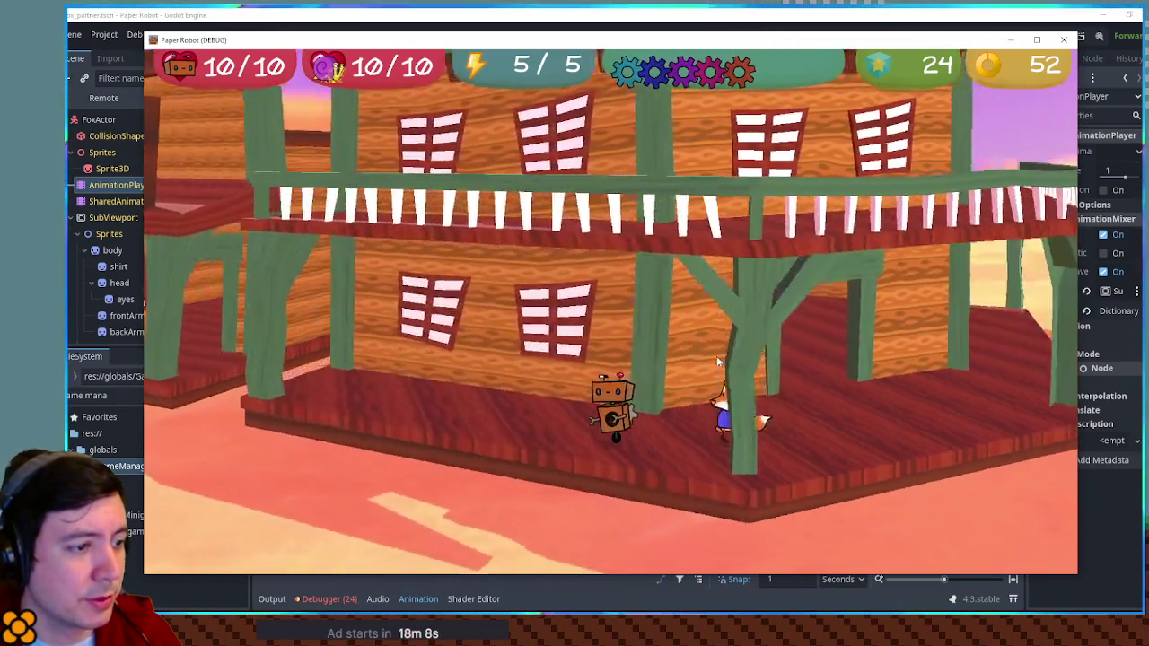
key("a")
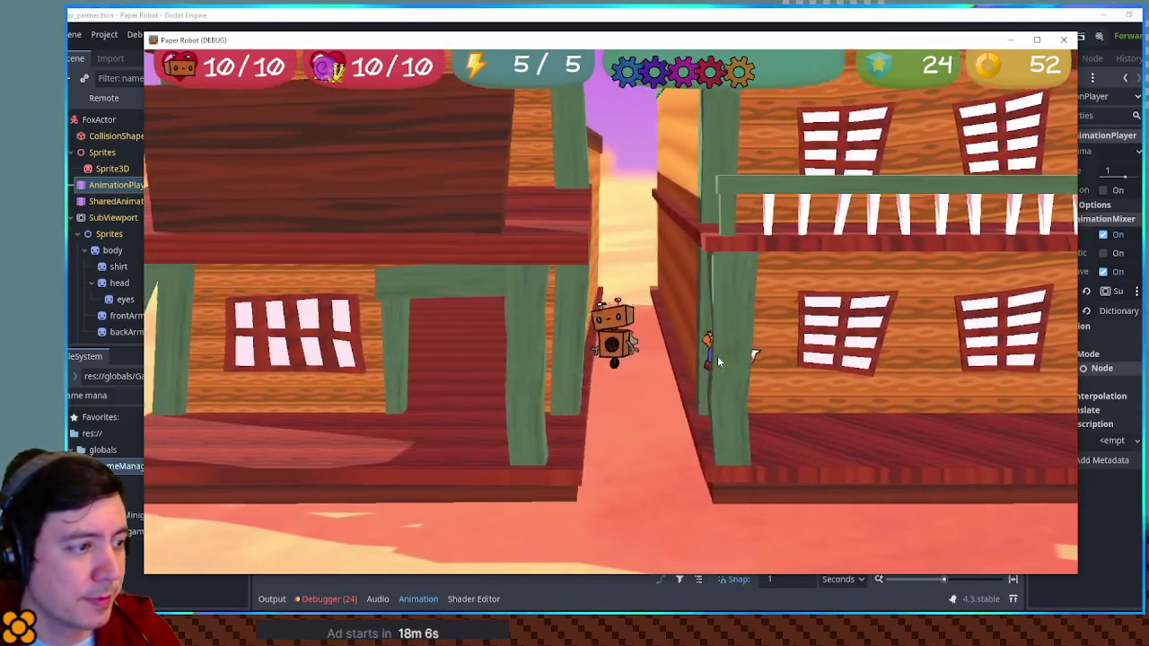
key("a")
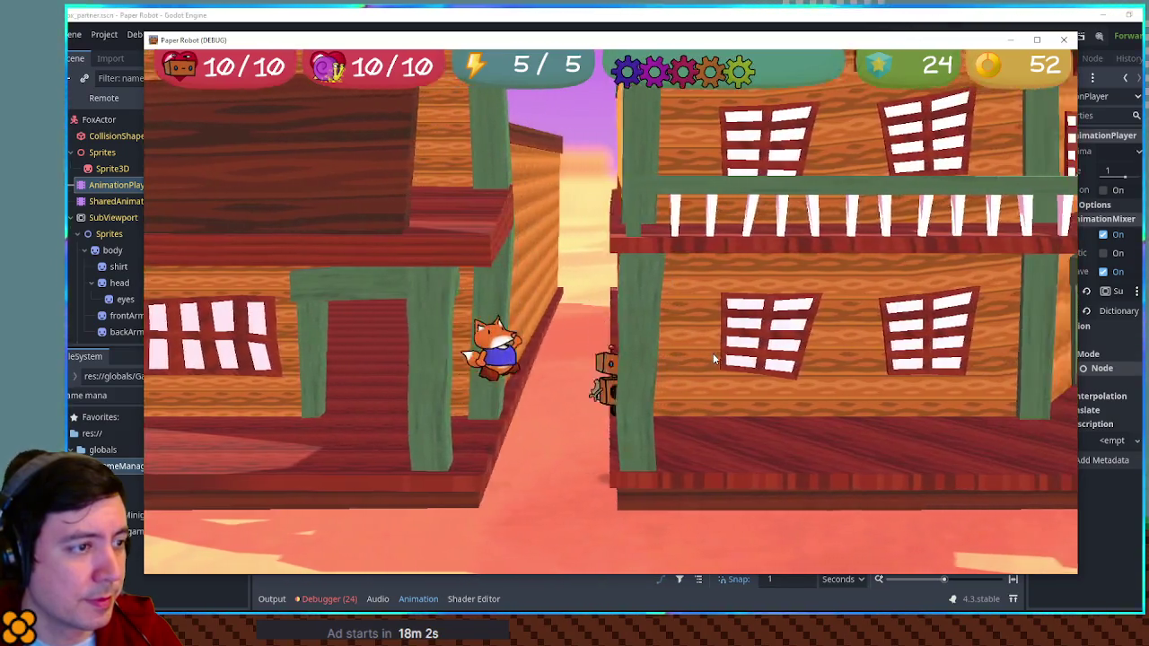
key("d")
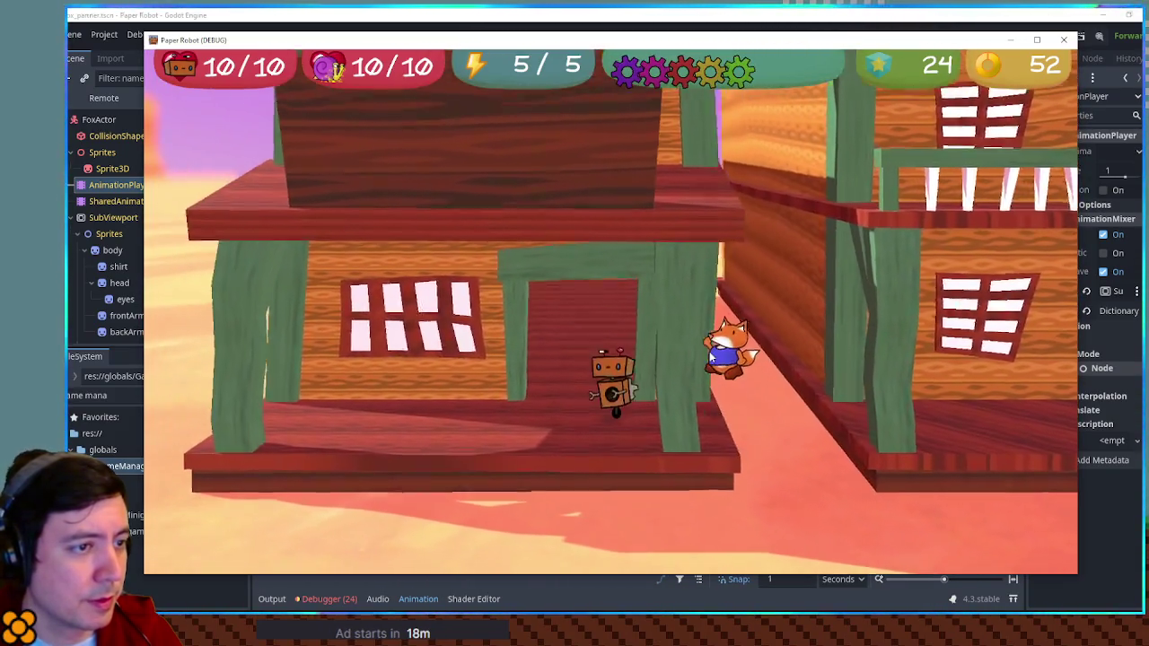
key("a")
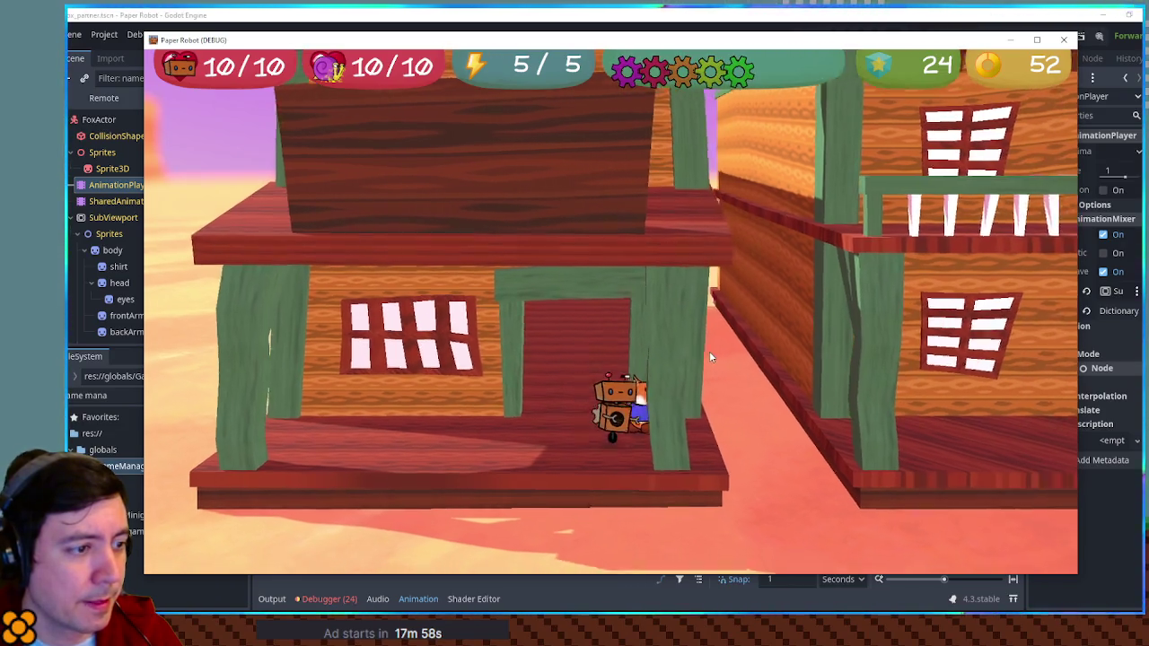
left_click(971, 12)
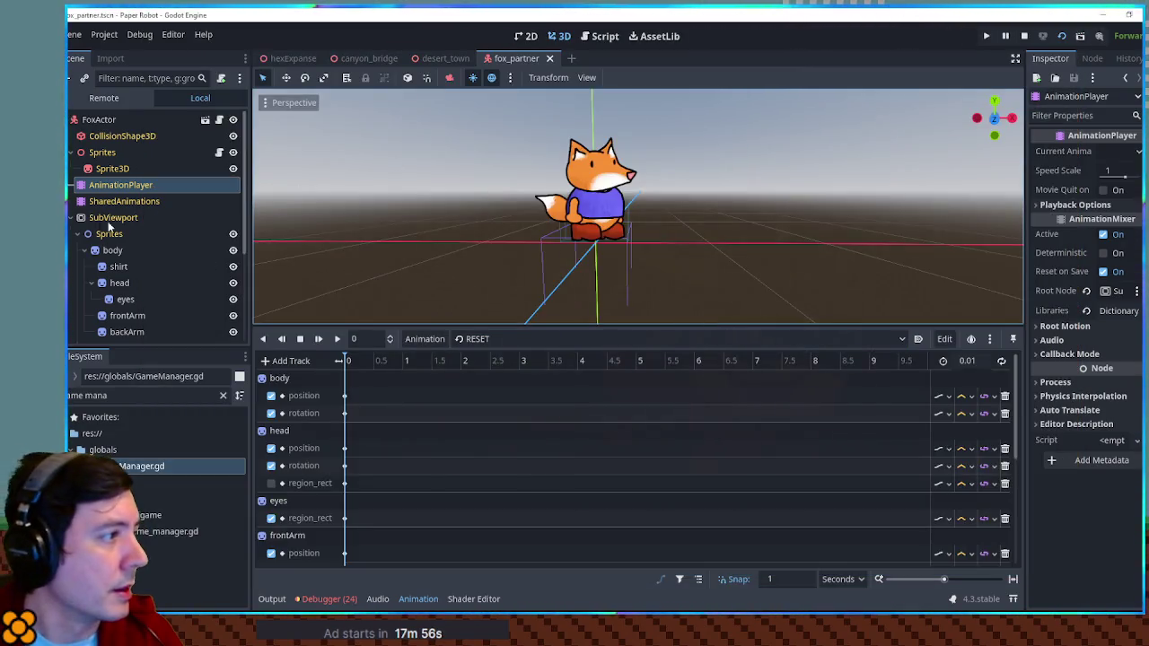
Set FoxActor's Actor Code to partner and expand its Collision settings.
left_click(103, 120)
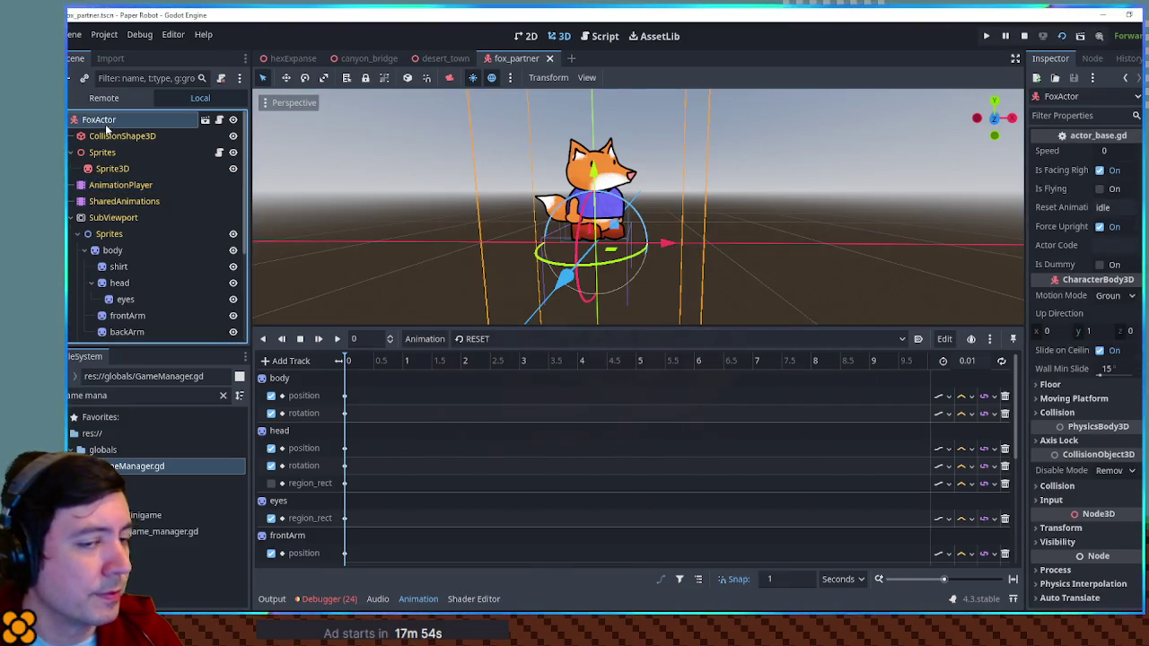
left_click_drag(1027, 252, 948, 251)
left_click(1079, 248)
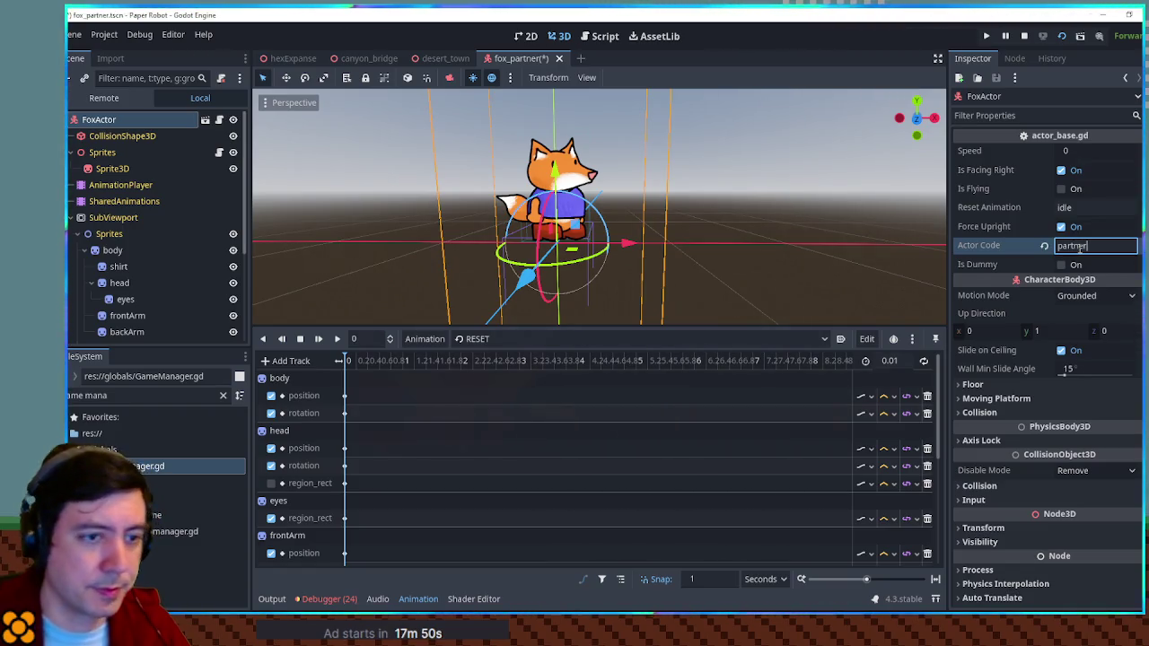
scroll(1048, 408, "down", 2)
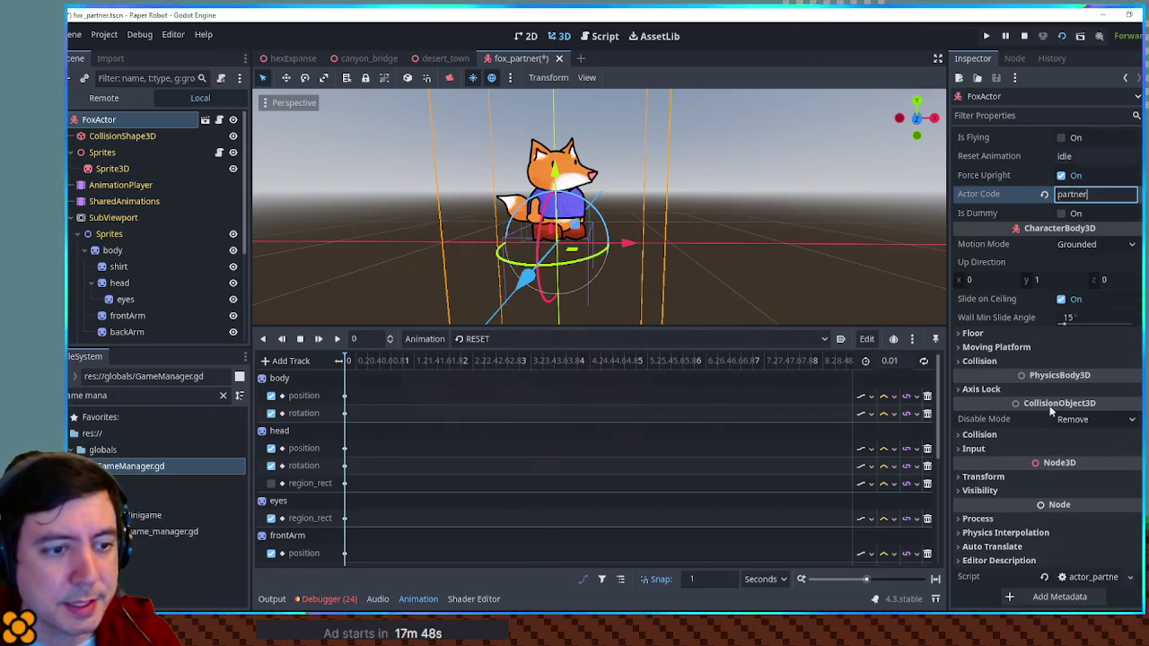
left_click(1040, 431)
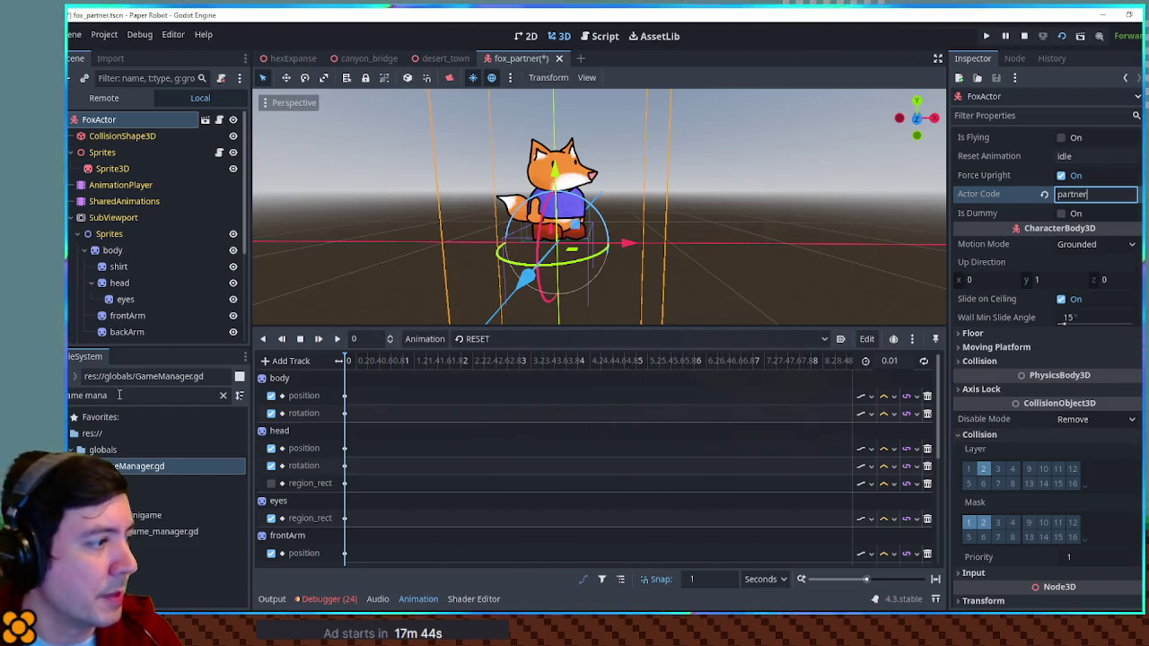
Filter files for 'kat', open actor_partner_kat.tscn, then go back to fox_partner.
key("ctrl+a")
type("kat")
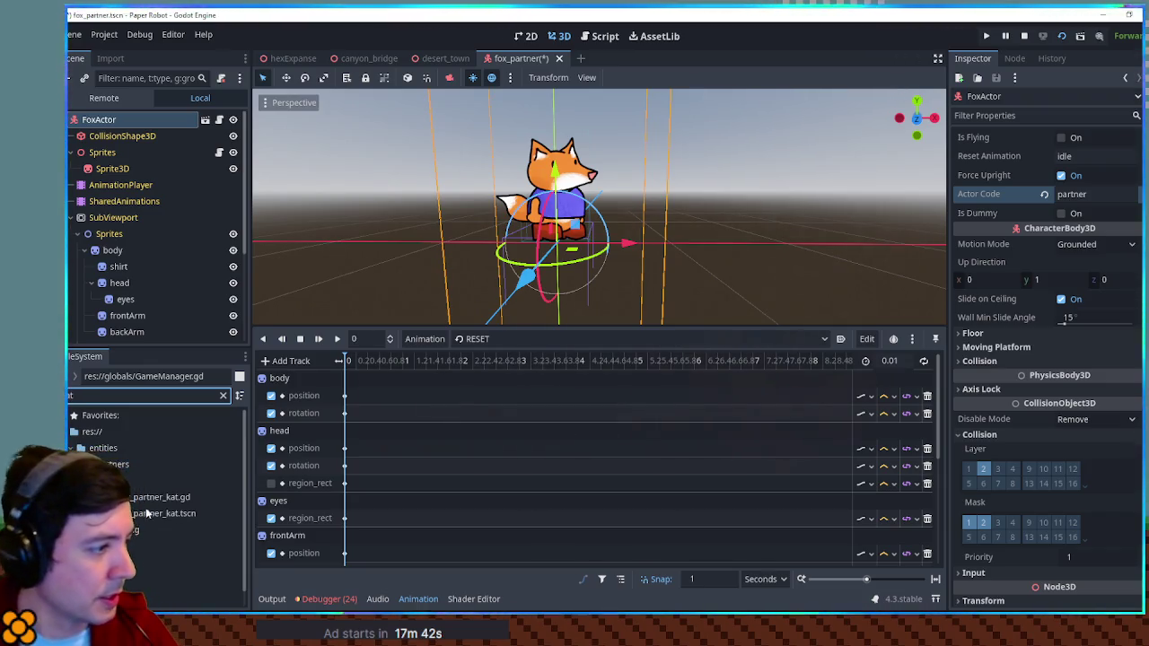
double_click(157, 513)
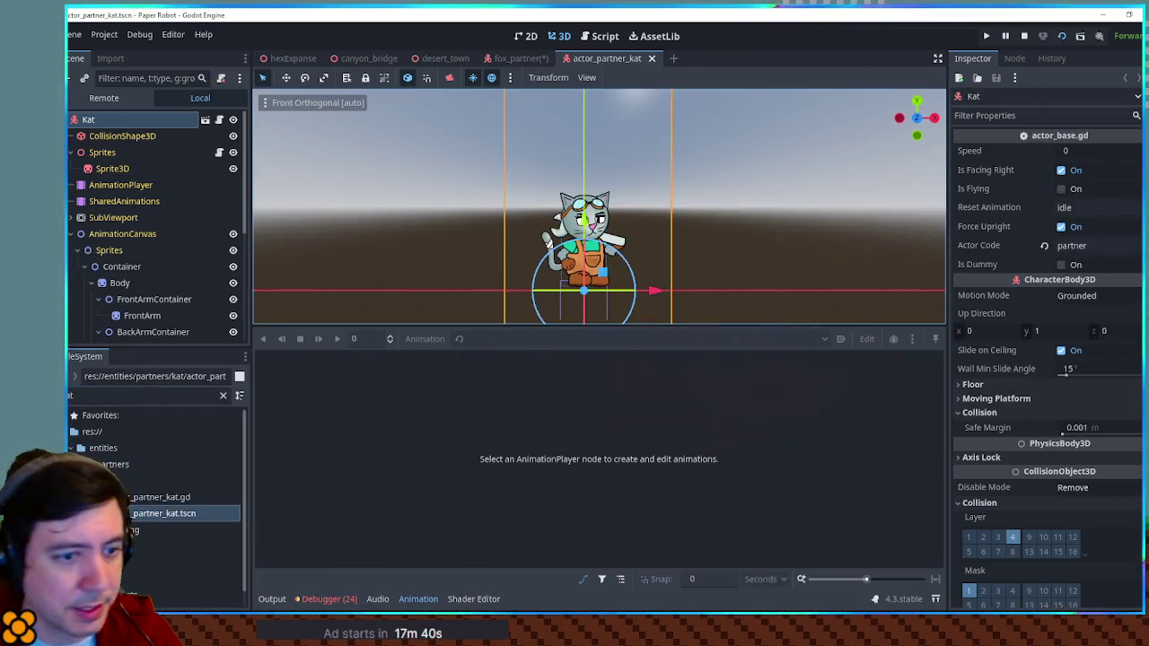
scroll(1019, 495, "down", 2)
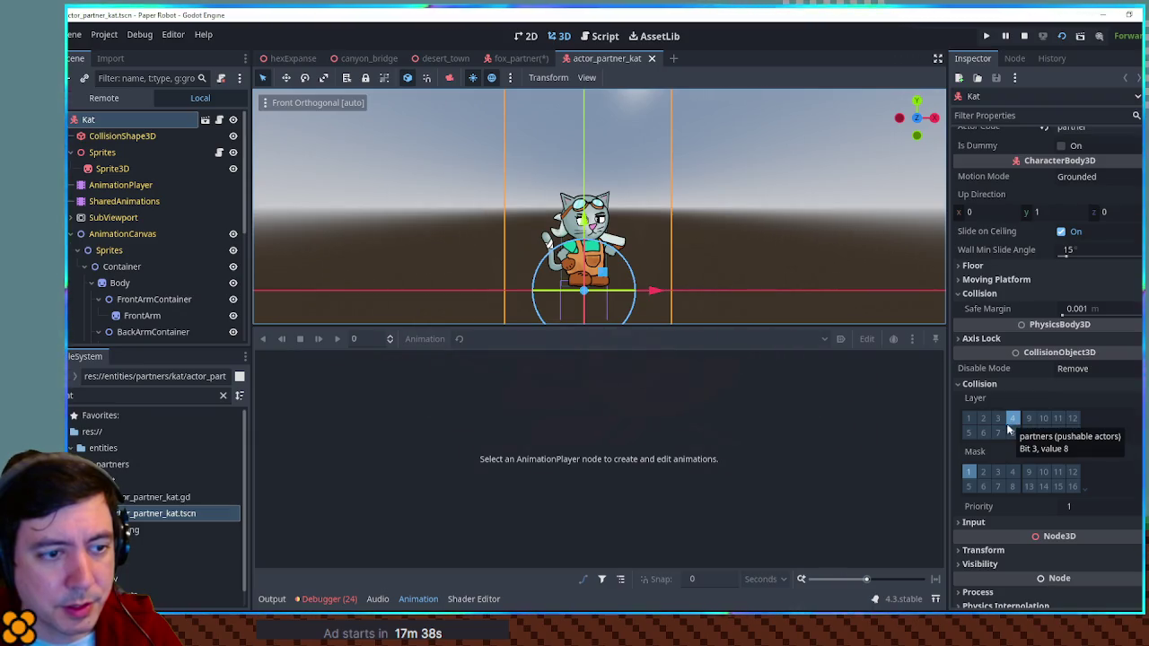
left_click(516, 58)
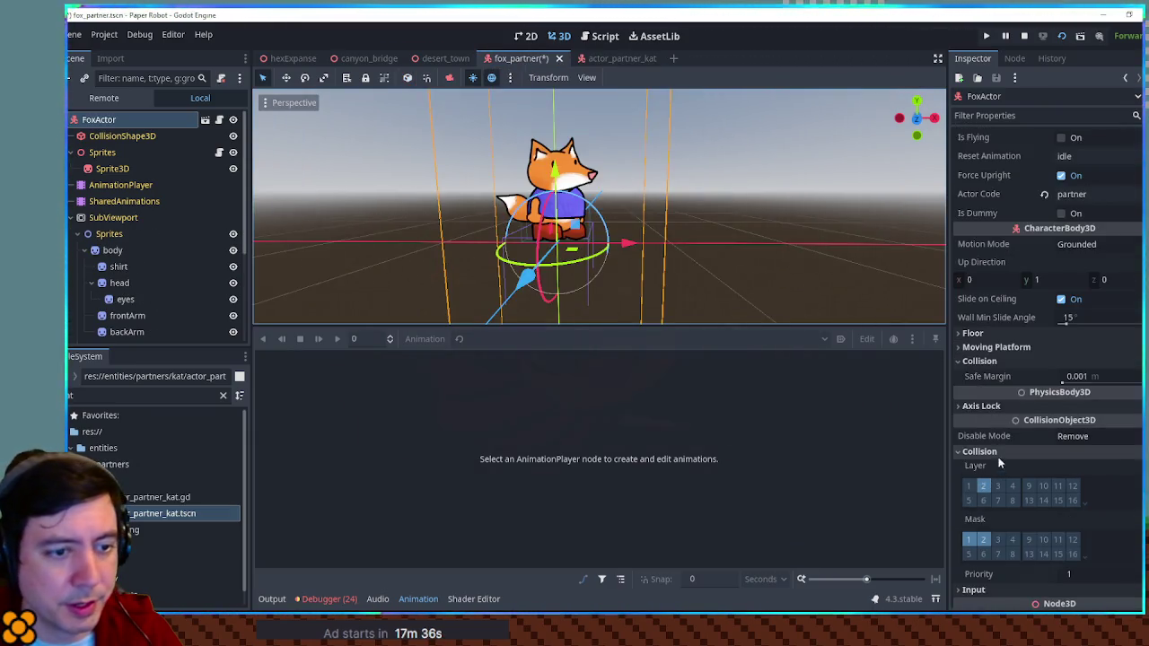
Test-run the game, walking the robot with D, S, D, A to watch the fox follow, then close it.
key("F5")
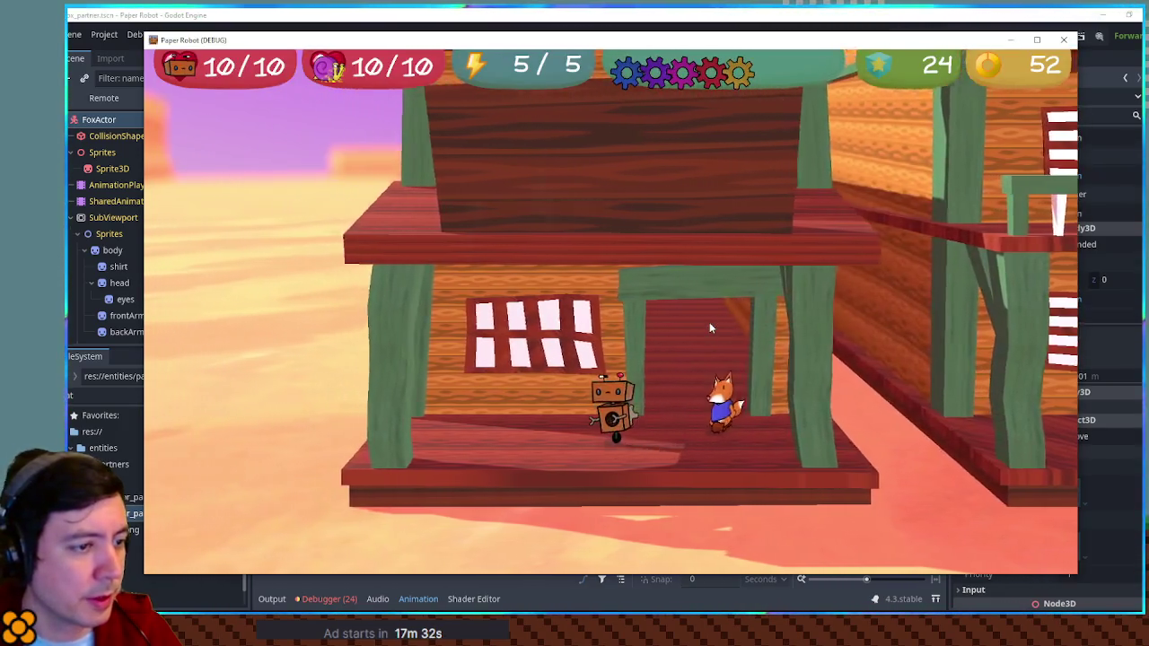
key("d")
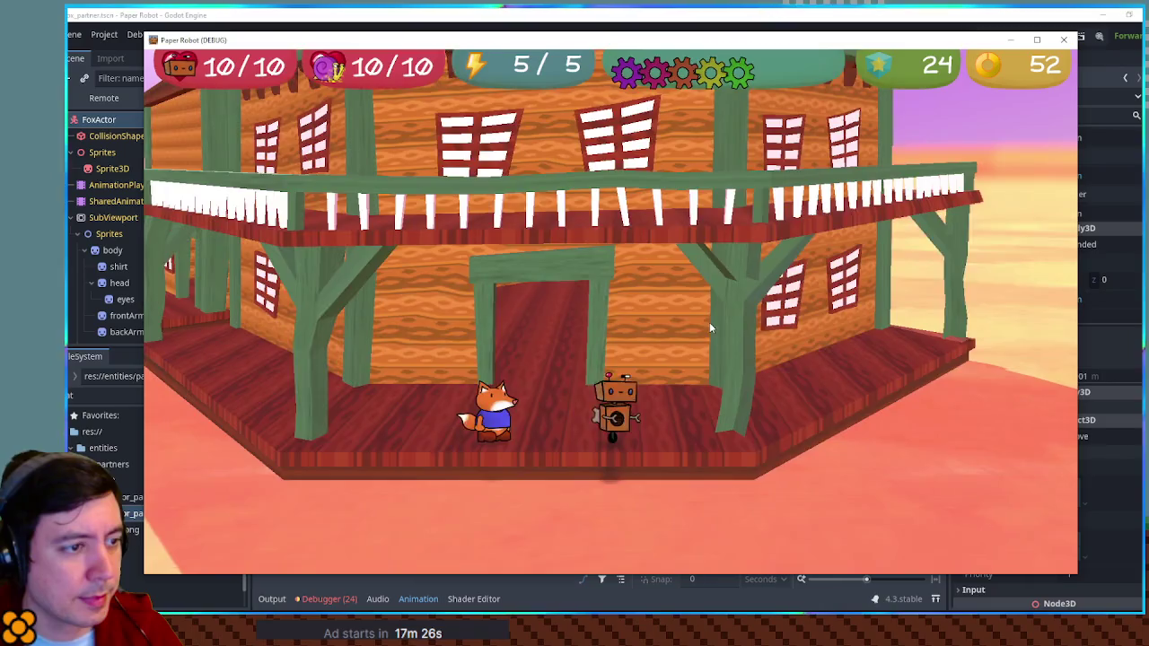
key("s")
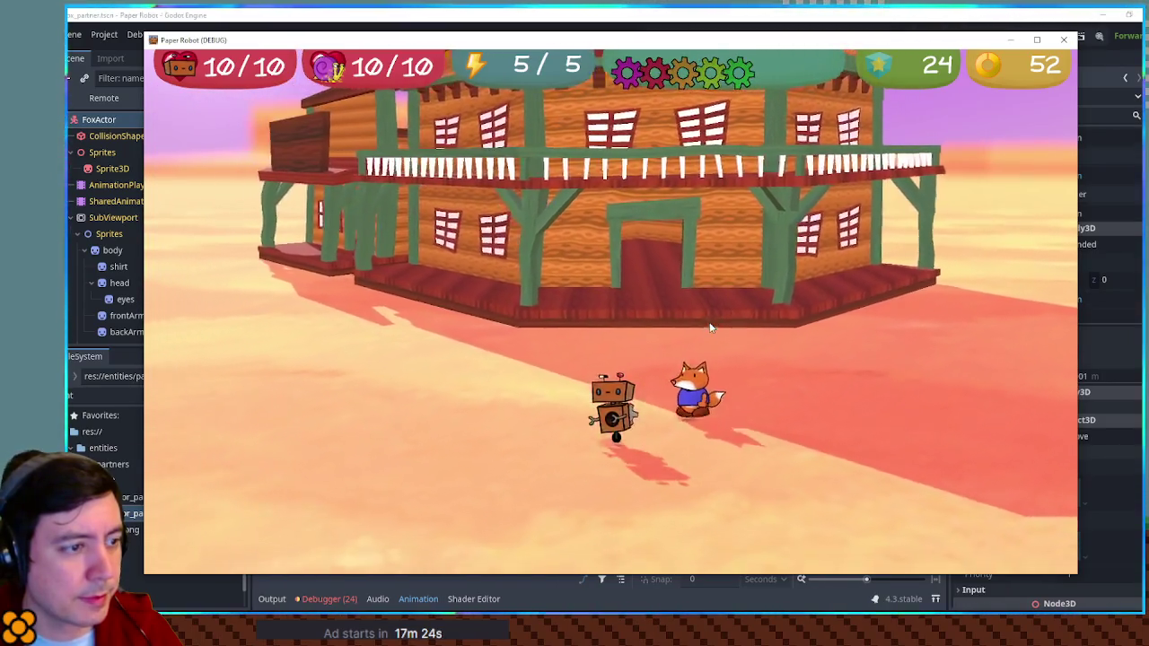
key("d")
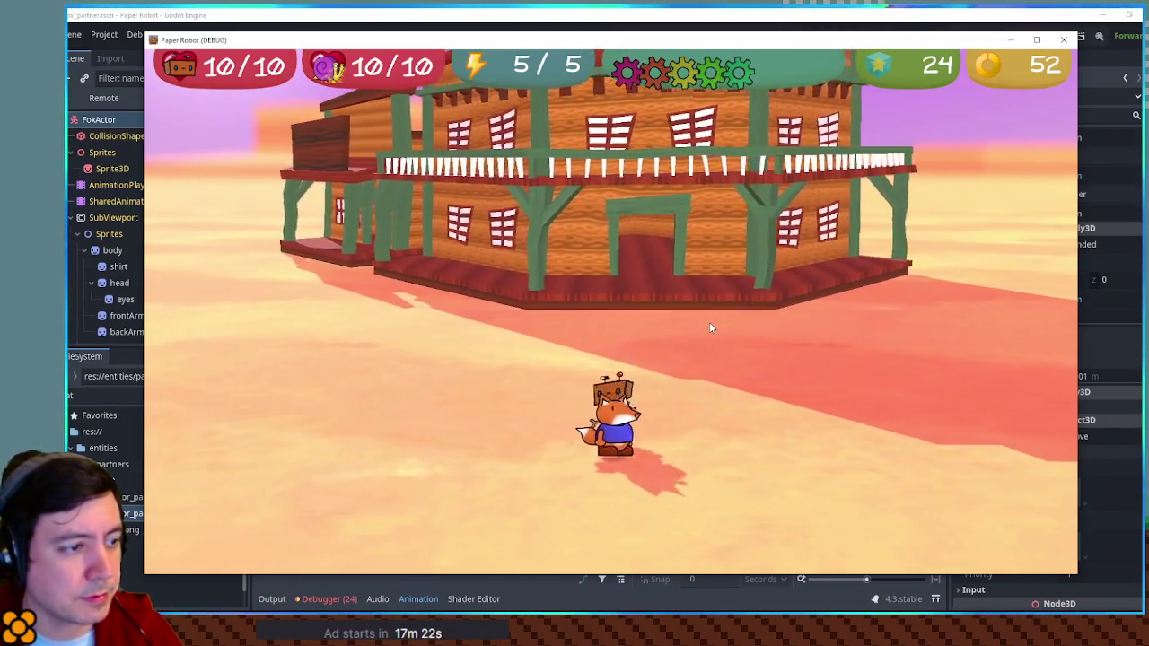
key("a")
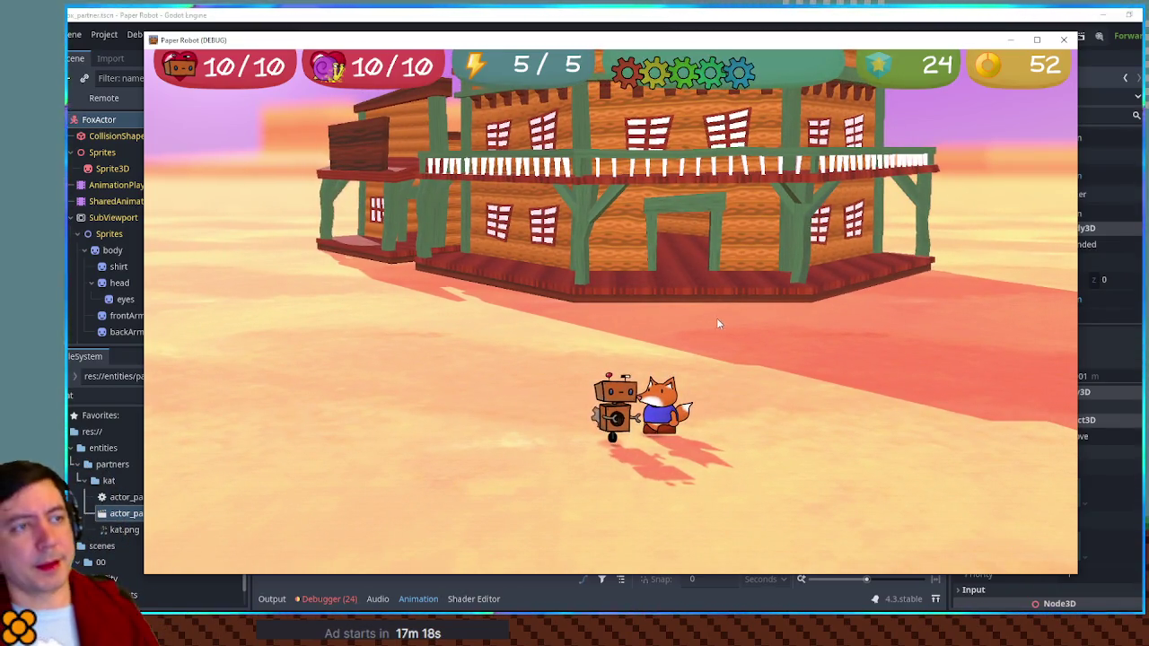
left_click(1065, 42)
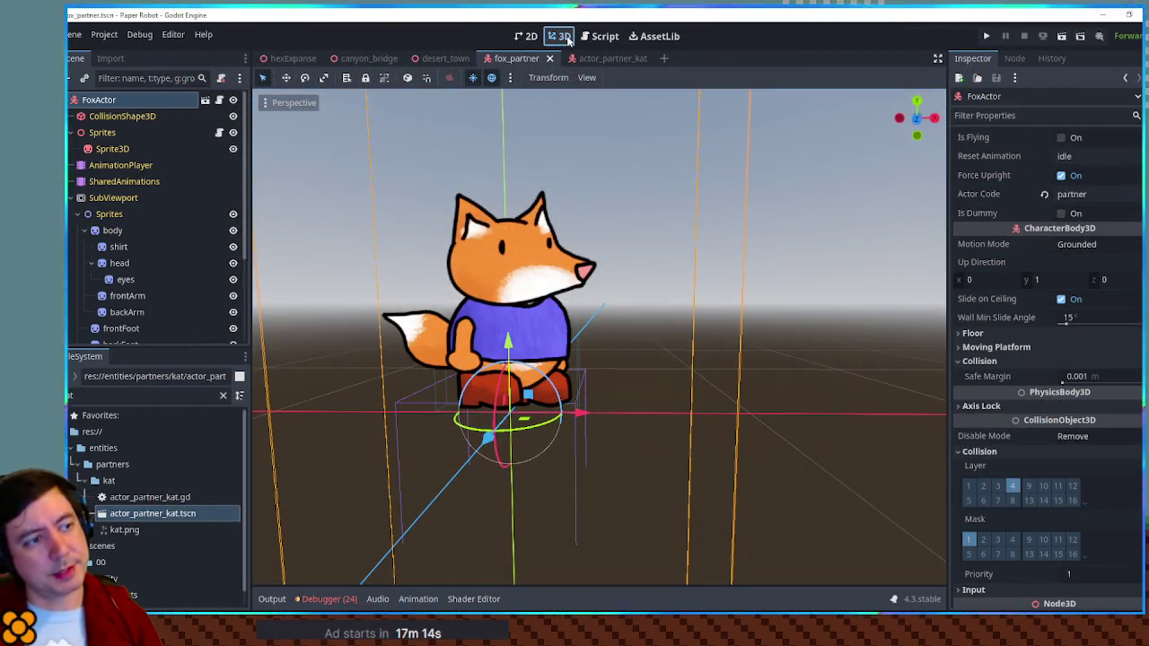
scroll(601, 317, "down", 5)
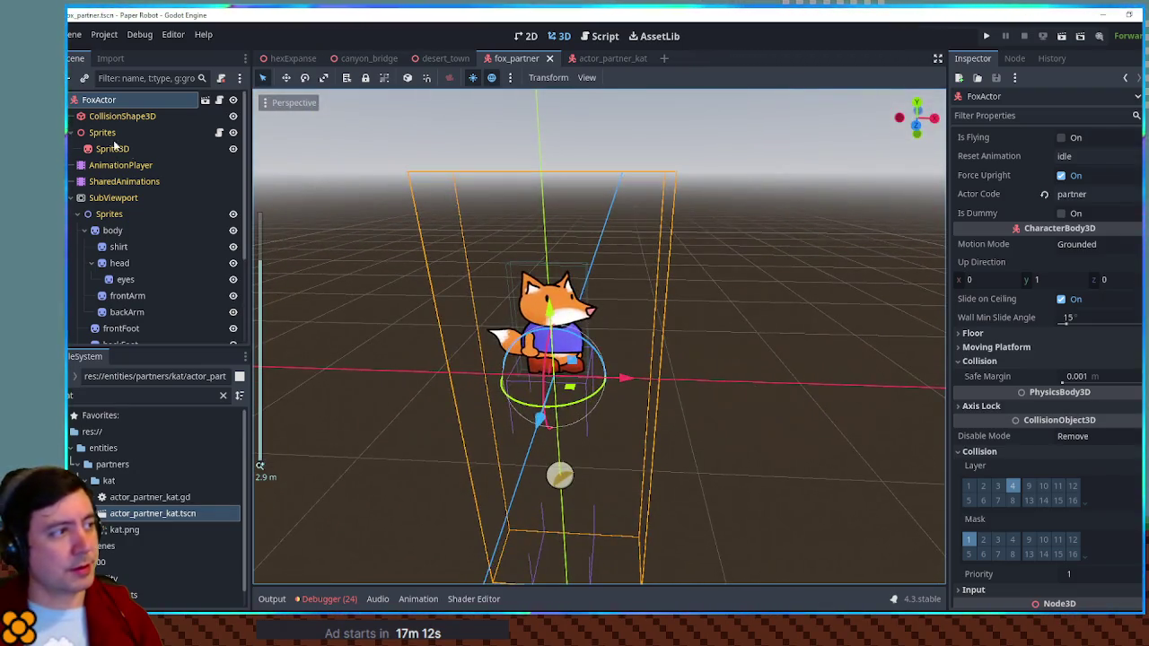
Add a GPUParticles3D node to the fox_partner scene via the 'partic' node search.
left_click(71, 132)
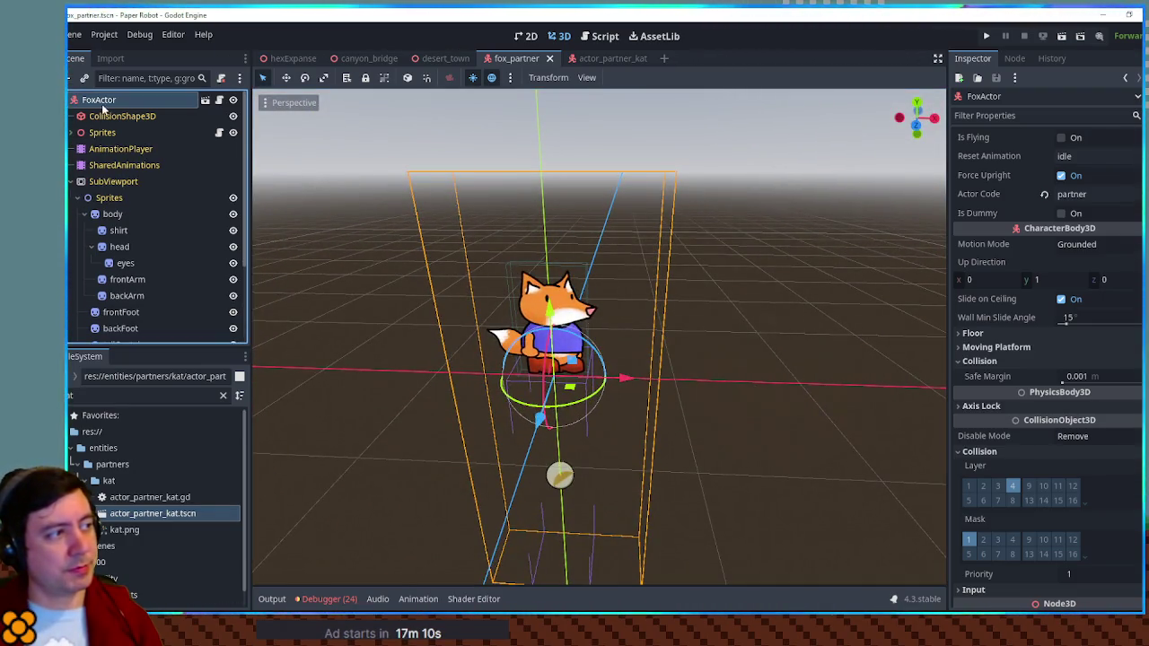
key("ctrl+a")
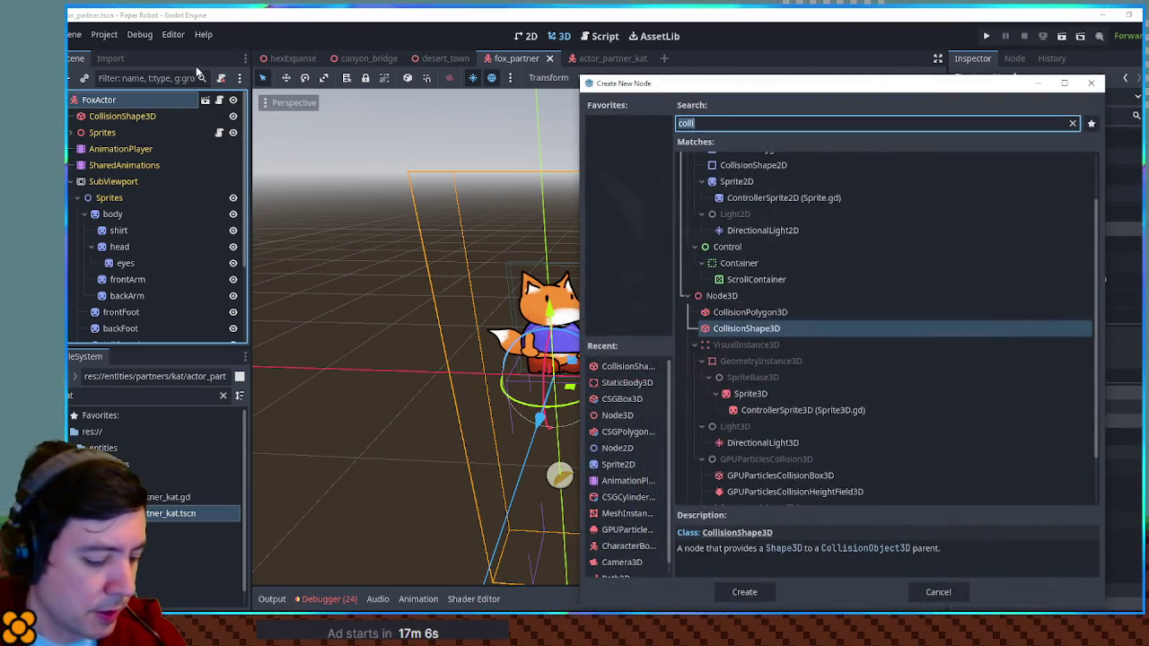
type("partic")
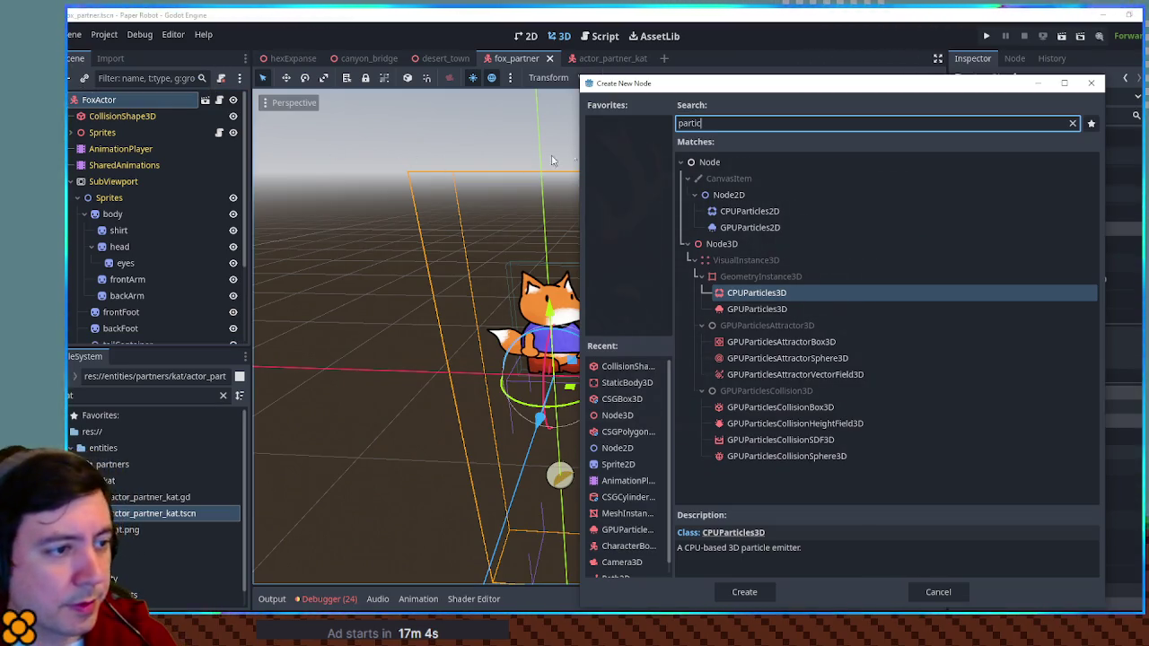
double_click(745, 309)
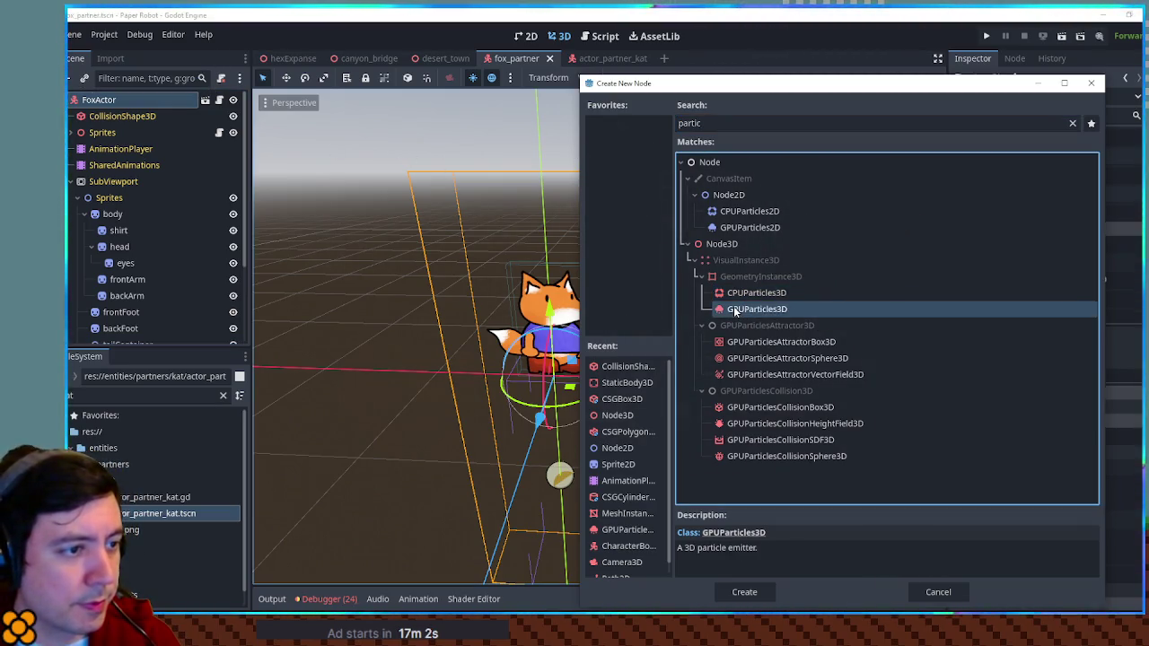
left_click_drag(639, 290, 649, 277)
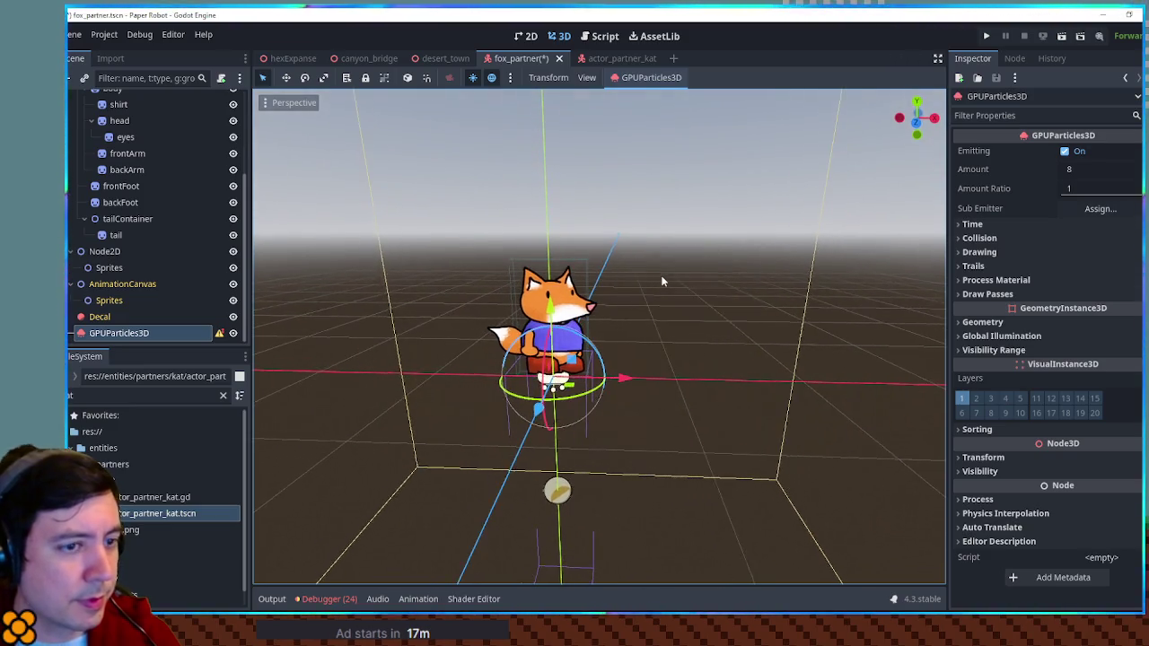
Assign a new ParticleProcessMaterial and look through the Pass 1 mesh choices without picking one.
left_click(1014, 295)
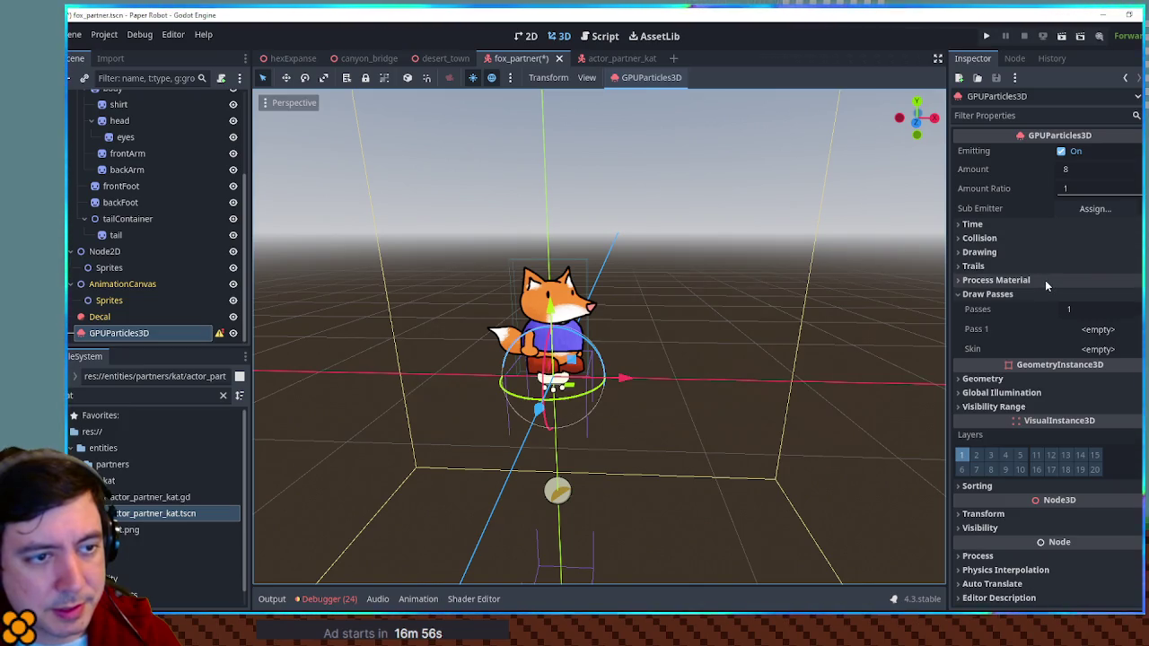
left_click(1045, 280)
left_click(1102, 318)
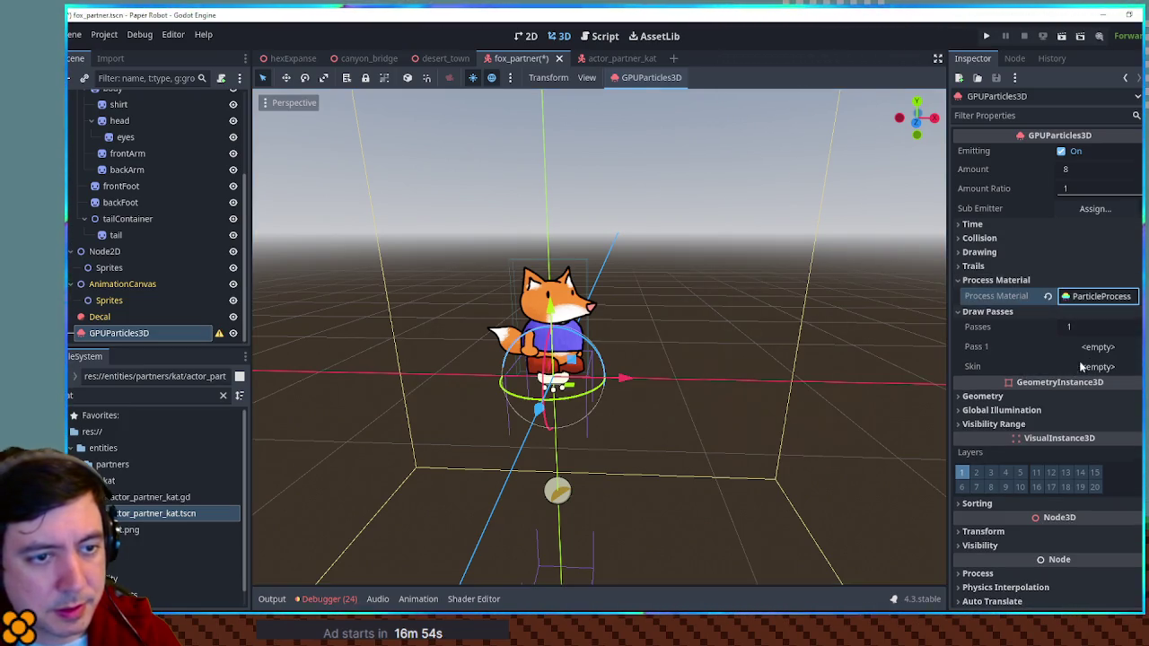
left_click(1097, 346)
left_click(1024, 356)
left_click(1073, 347)
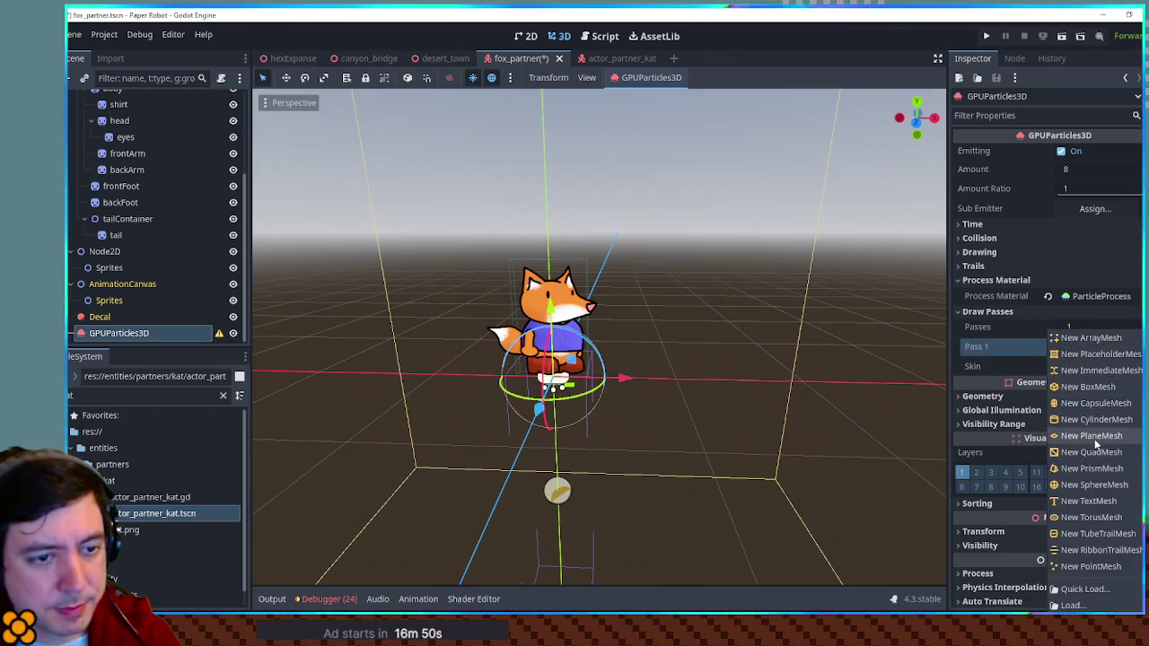
left_click(1015, 378)
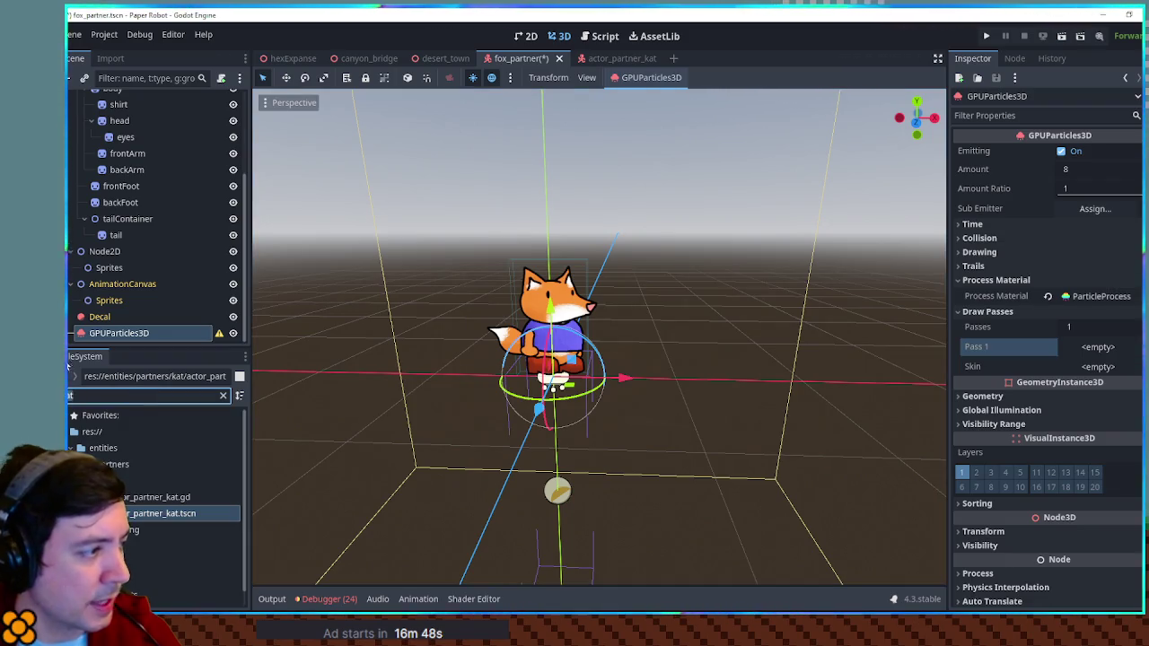
type("ck glb")
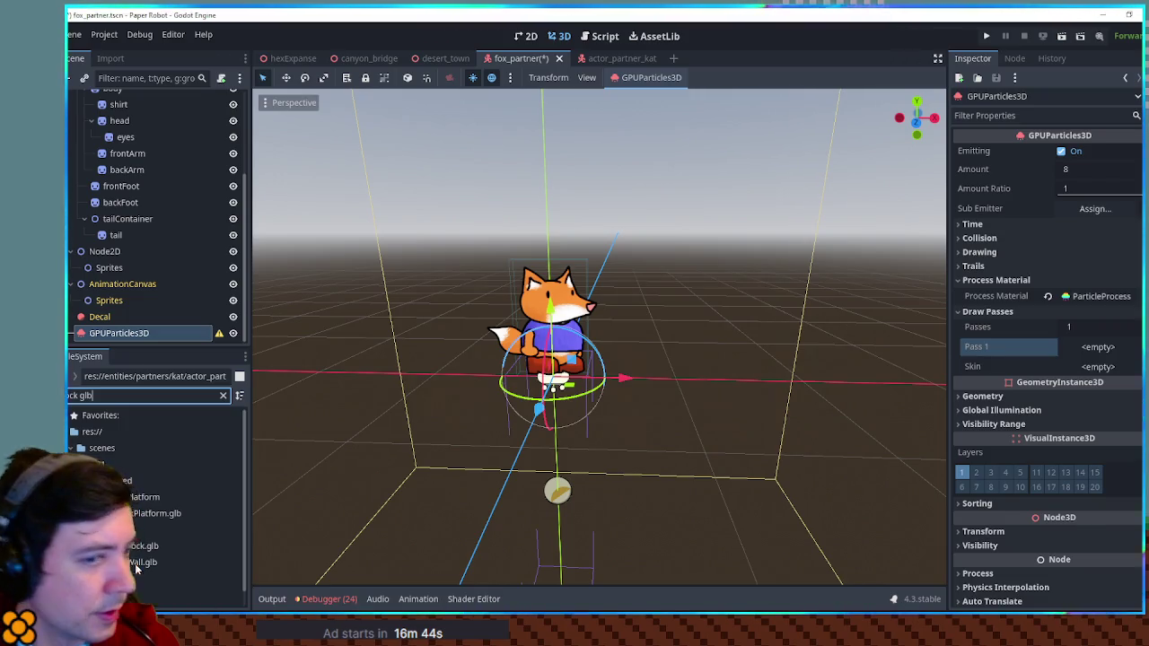
Create a new scene inheriting from rockWall.glb, then return to fox_partner.
left_click_drag(136, 564, 1095, 301)
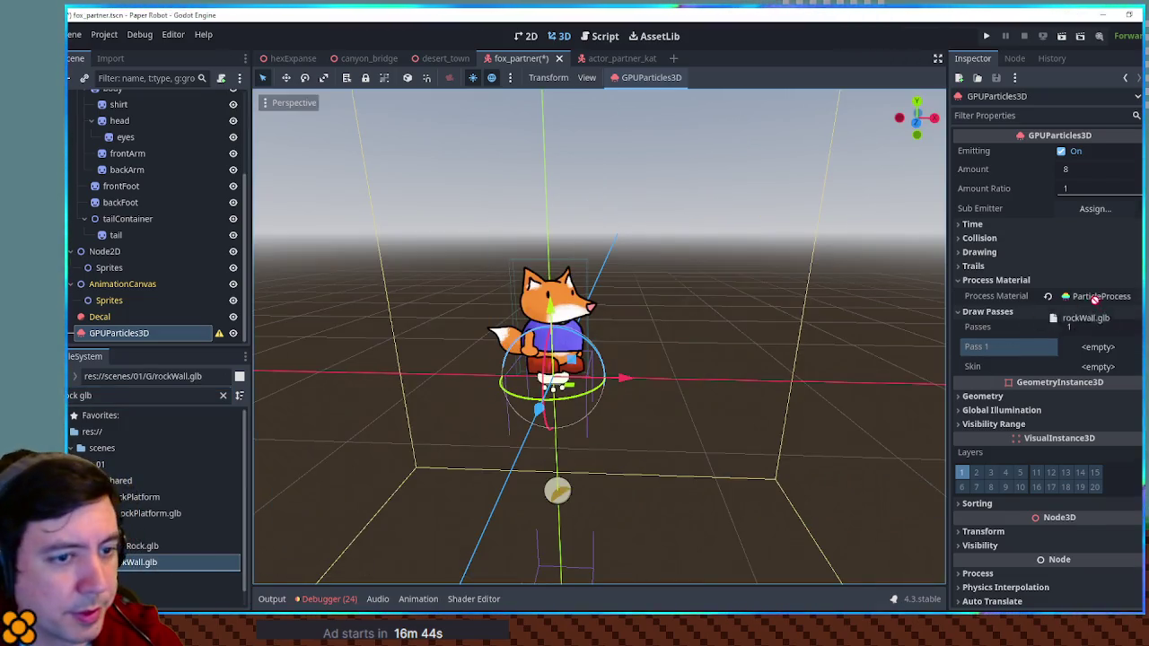
left_click(1097, 350)
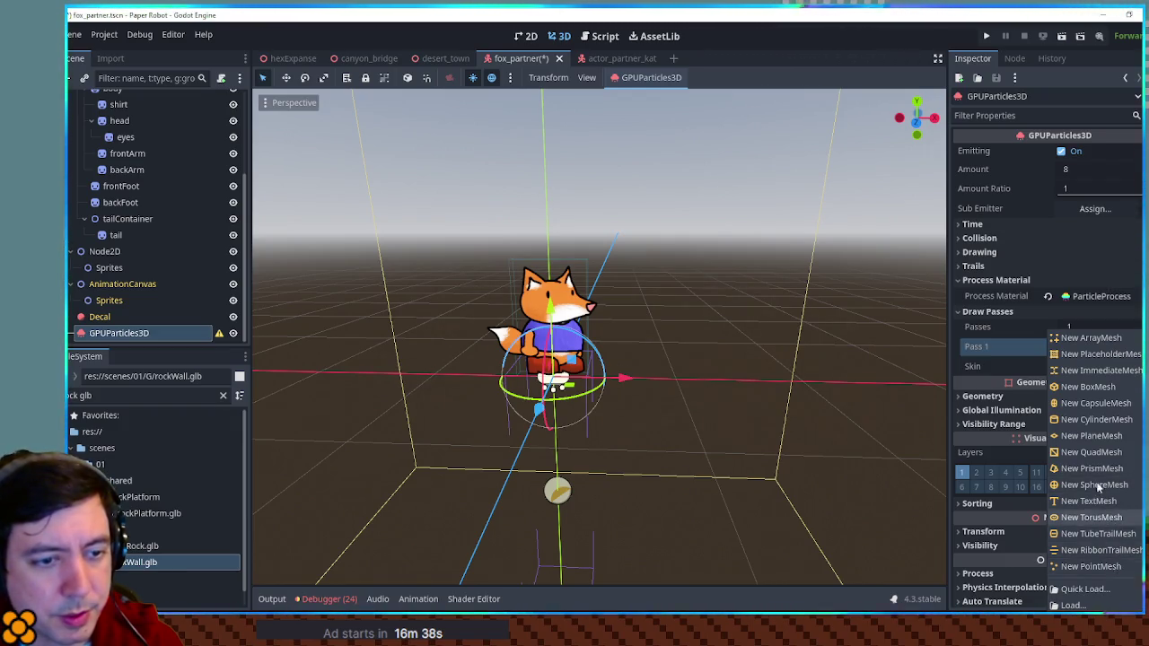
left_click(983, 351)
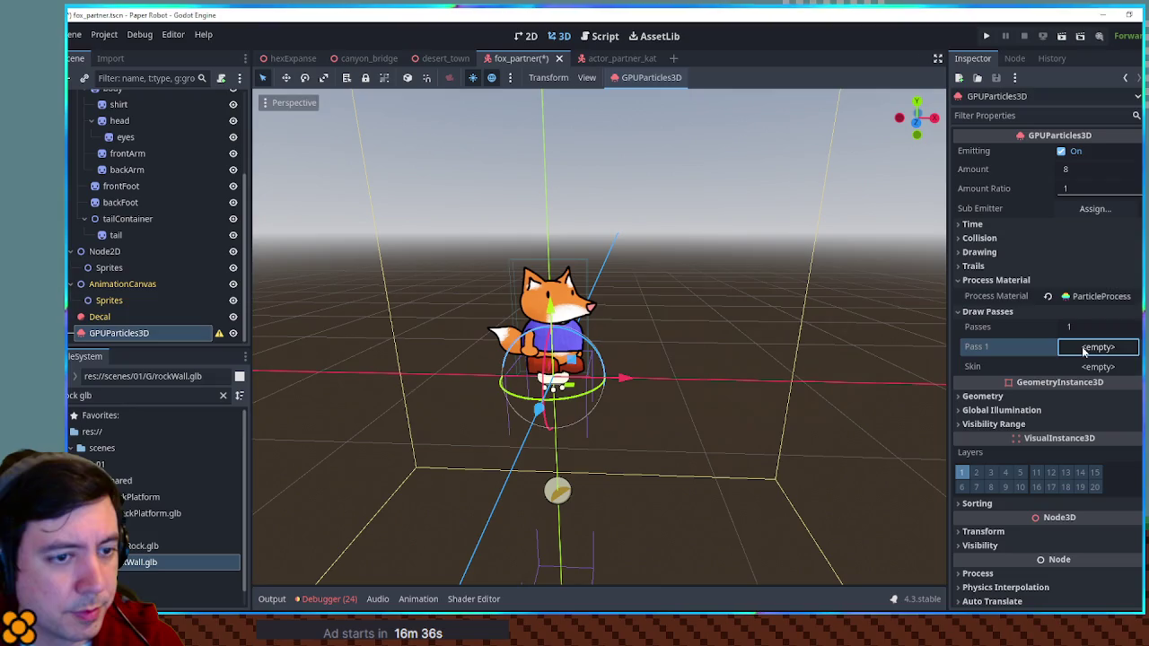
right_click(141, 567)
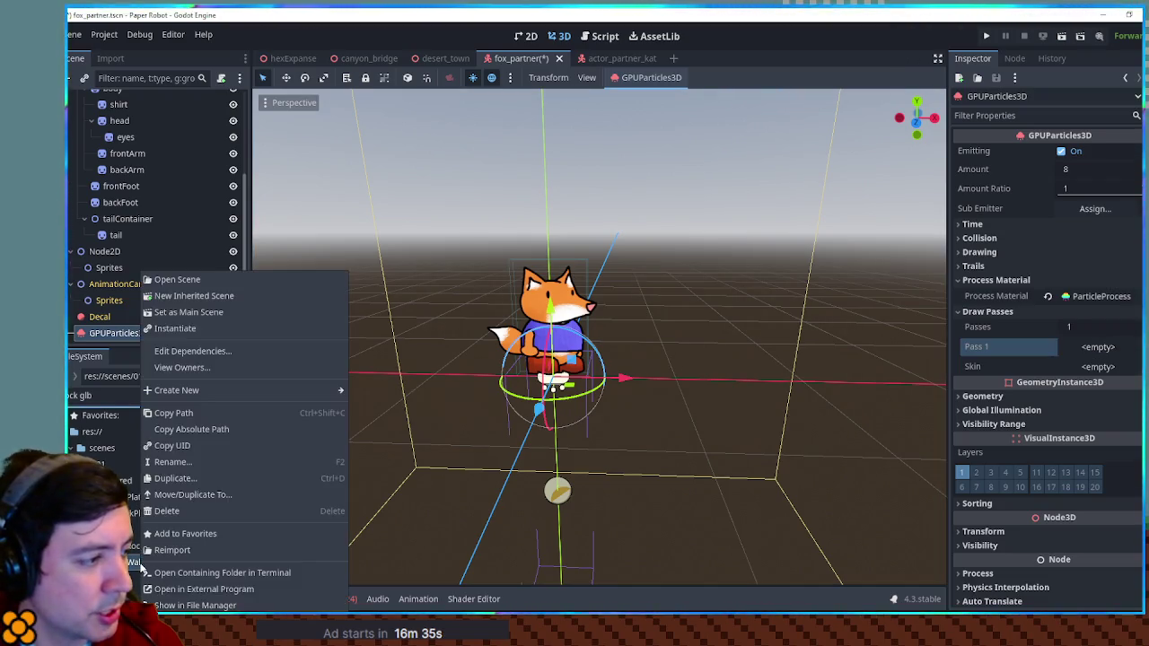
left_click(224, 297)
left_click(583, 256)
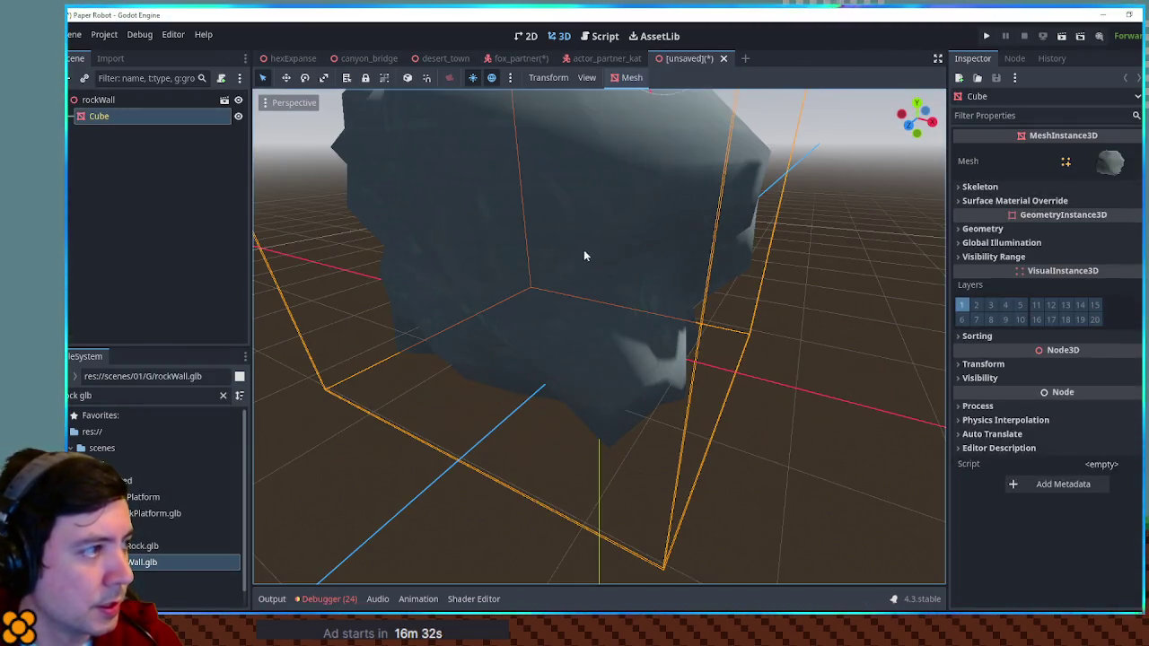
left_click(518, 58)
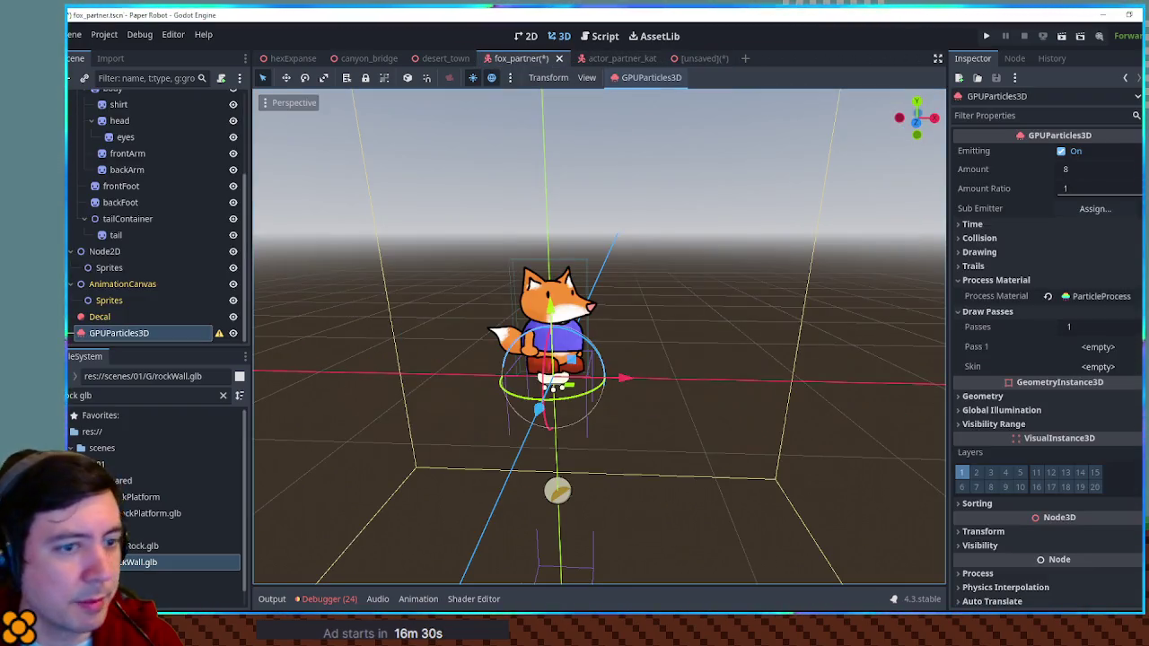
Try loading a Pass 1 mesh via file browser and resource search, cancelling both.
left_click(1113, 347)
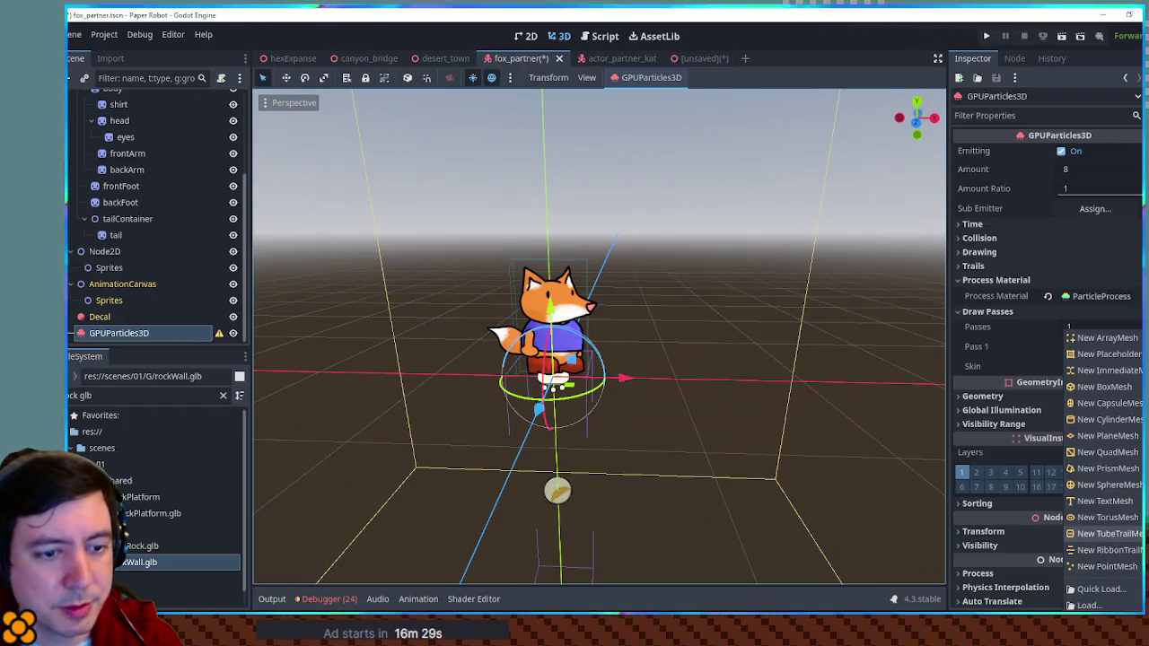
left_click(1107, 607)
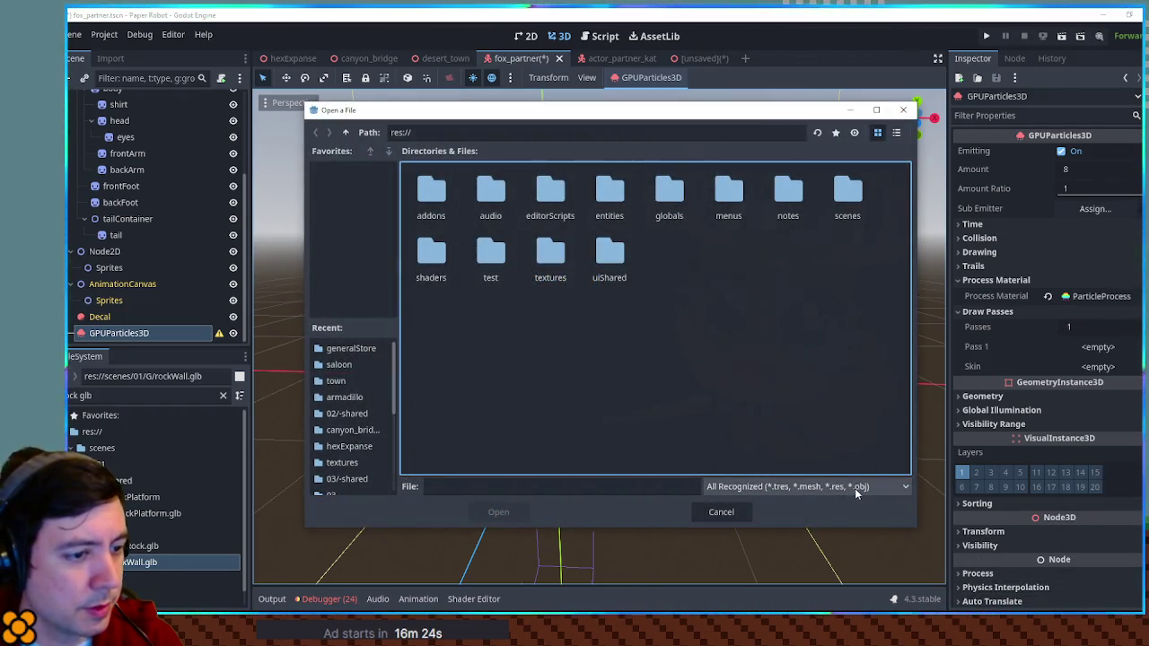
left_click(722, 511)
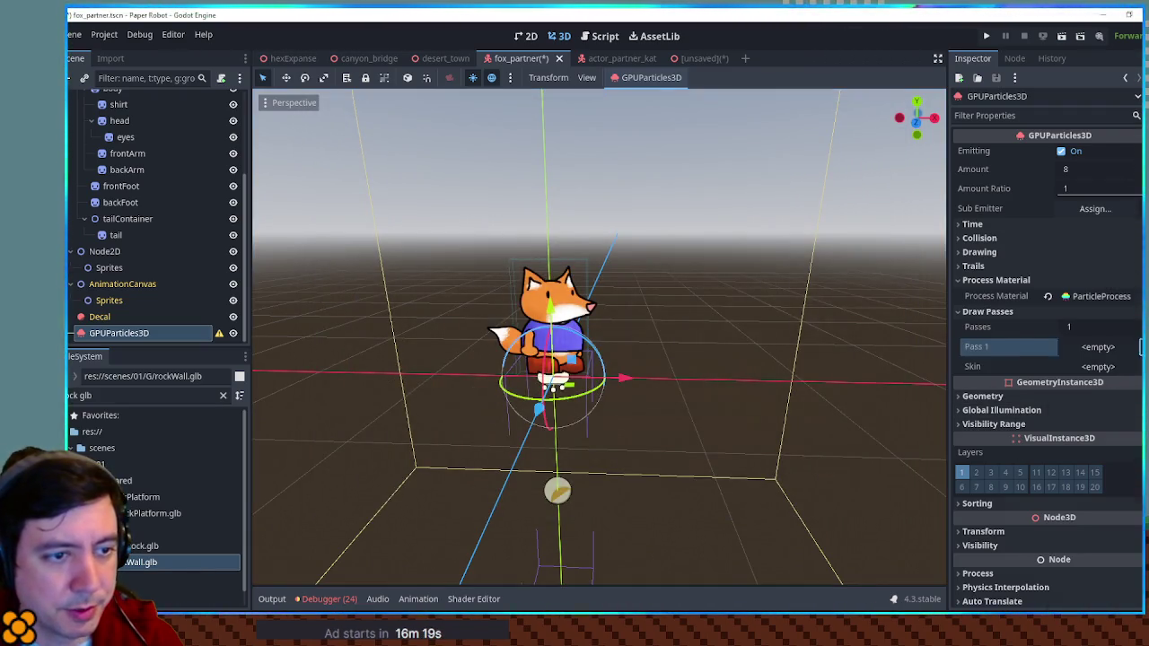
left_click(1099, 347)
left_click(1111, 587)
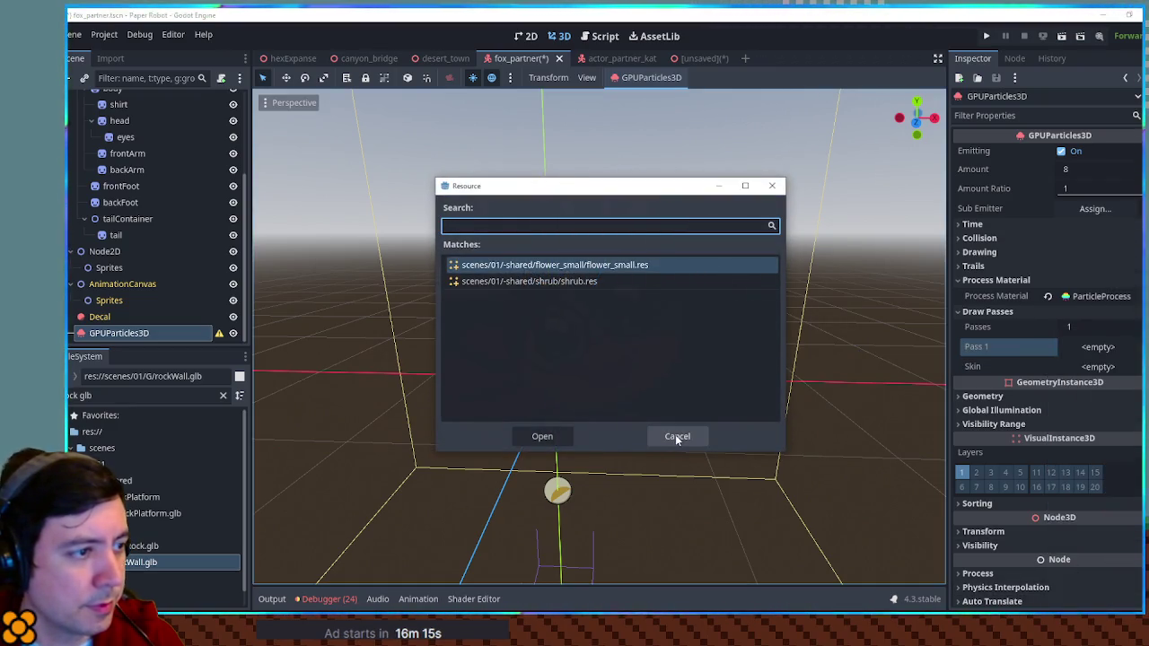
left_click(677, 436)
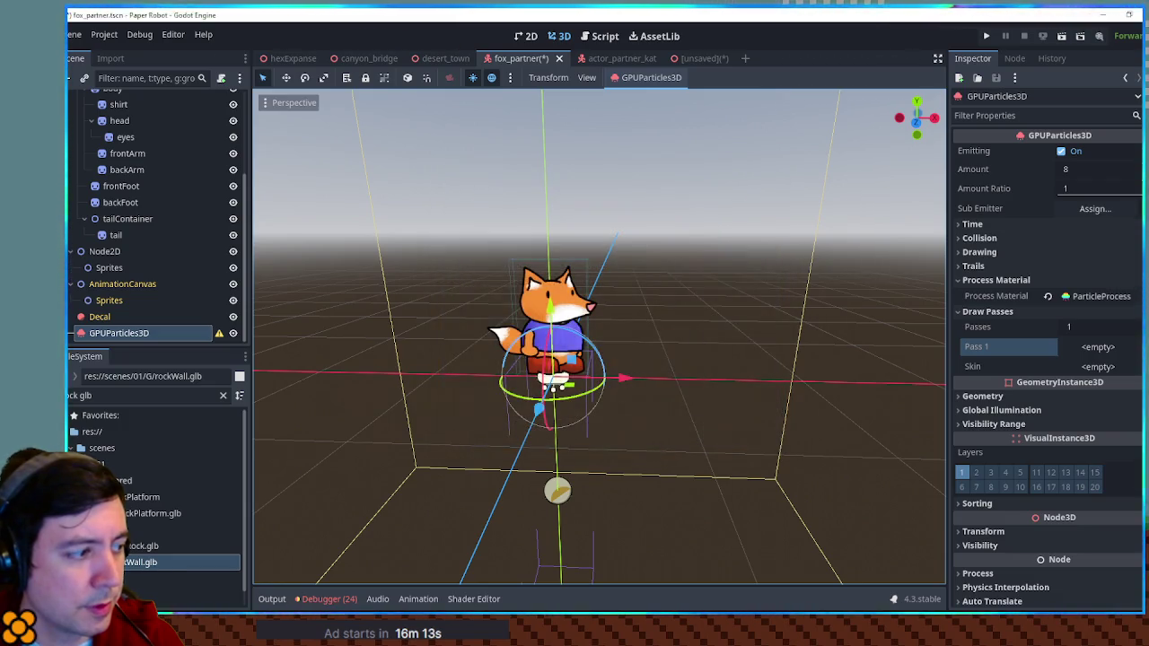
Narrow the FileSystem filter to 'rock wa' and bring up rockWall.glb's file options.
right_click(125, 562)
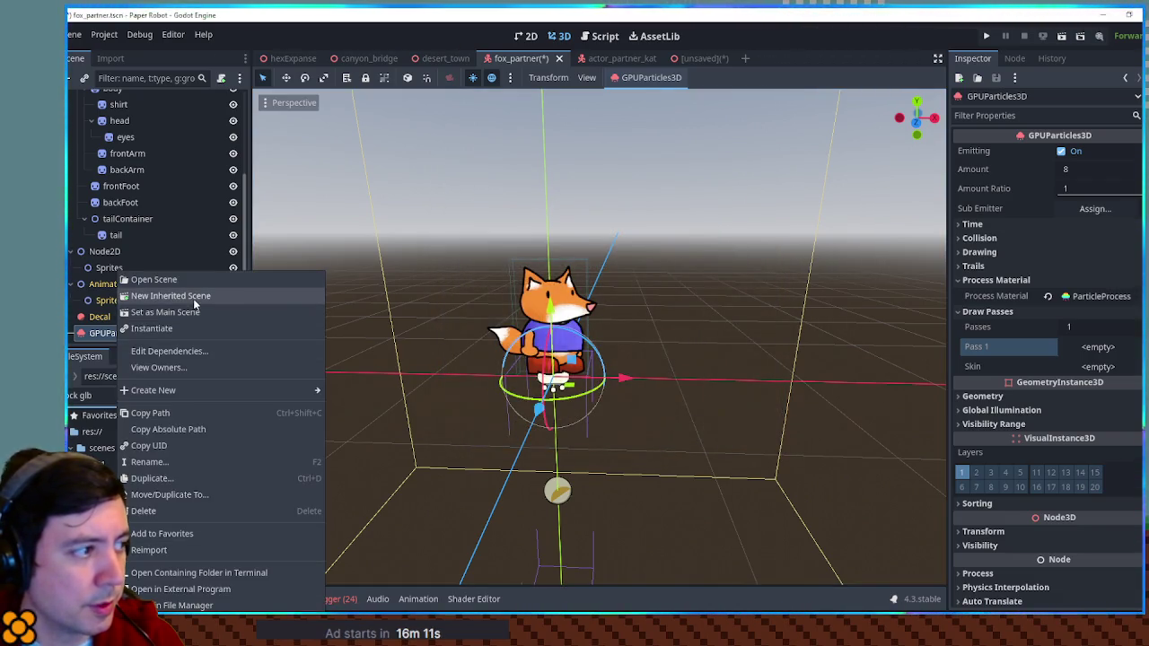
left_click(152, 328)
double_click(114, 400)
type("wa")
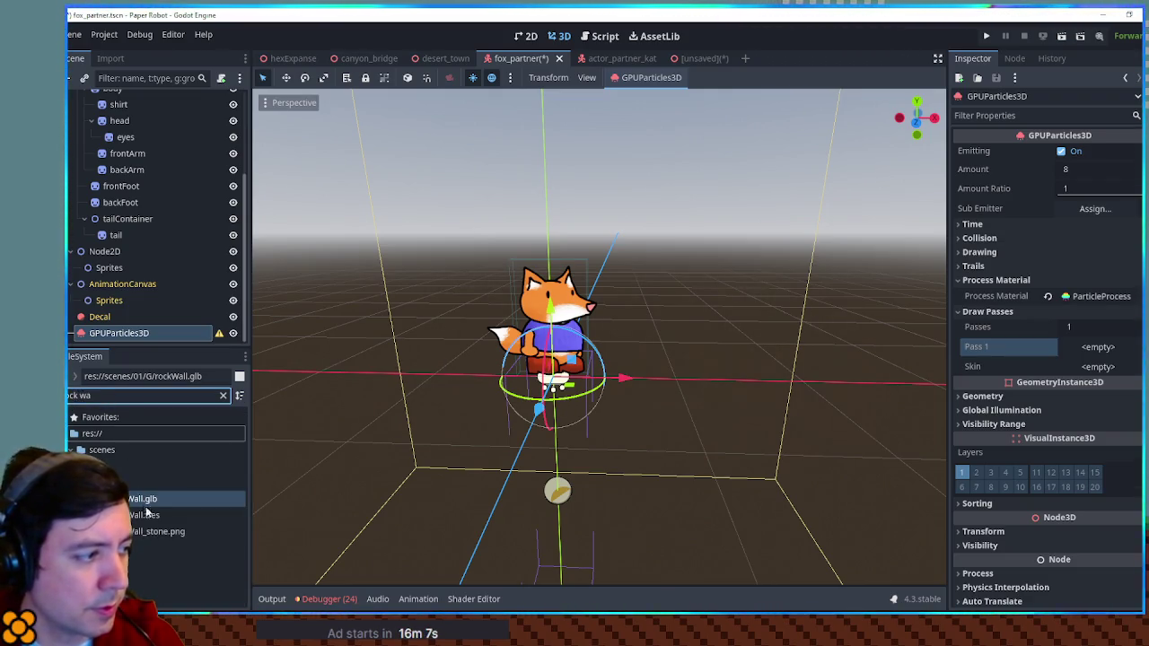
right_click(139, 507)
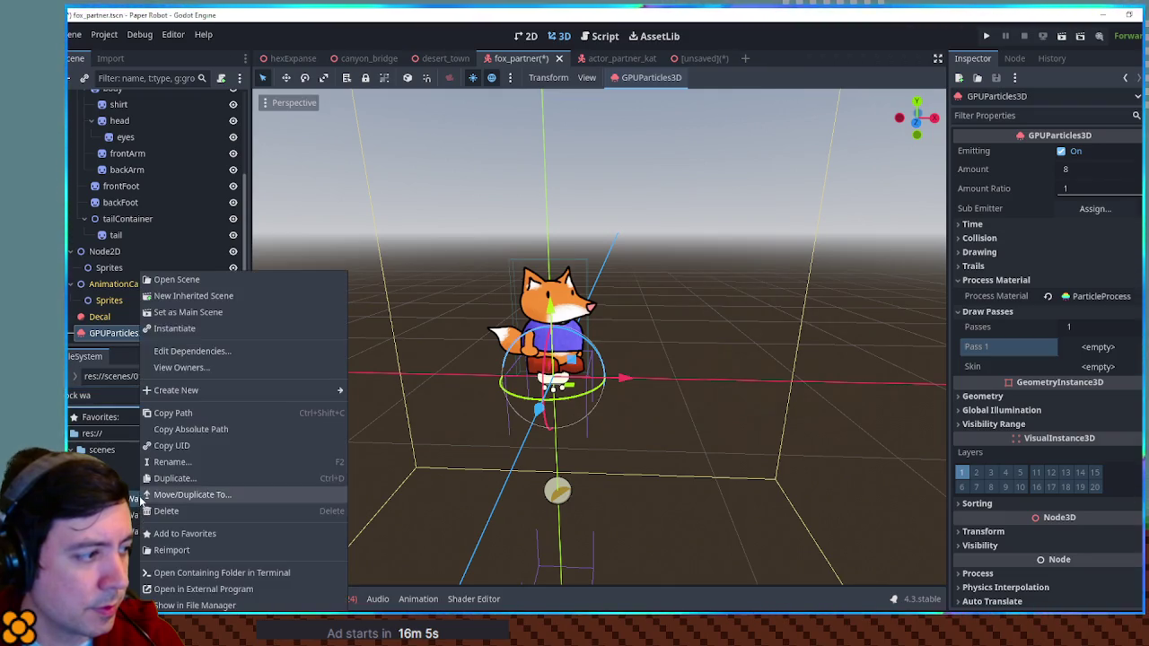
Create a second inherited rockWall.glb scene and inspect its root and Cube nodes.
left_click(190, 297)
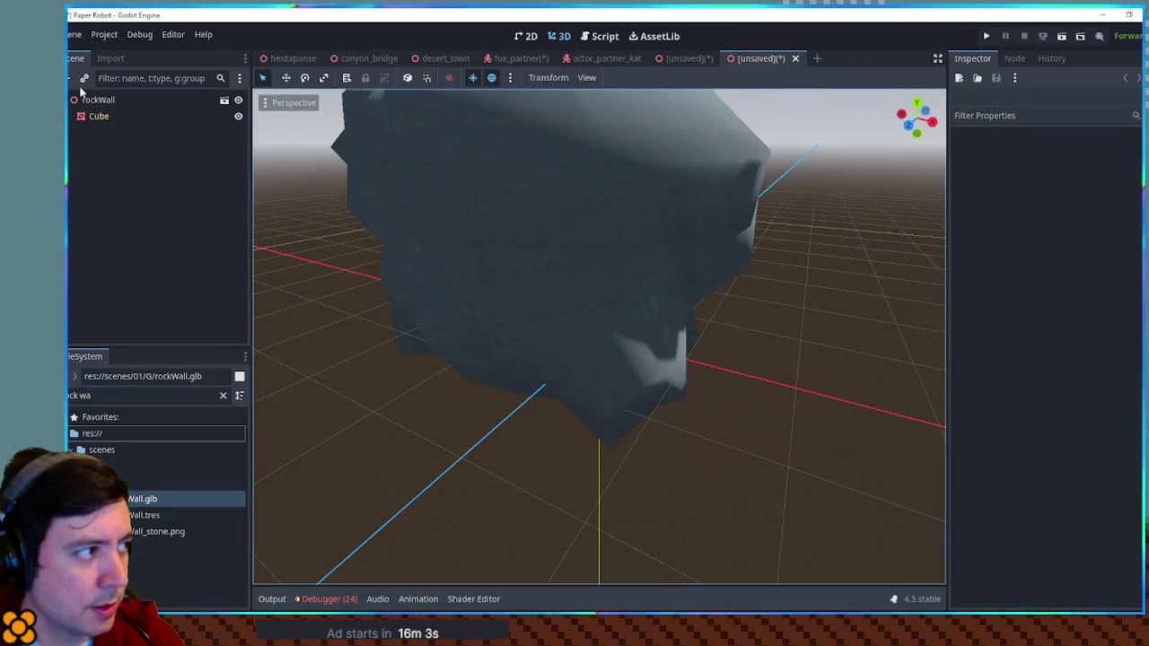
left_click(93, 100)
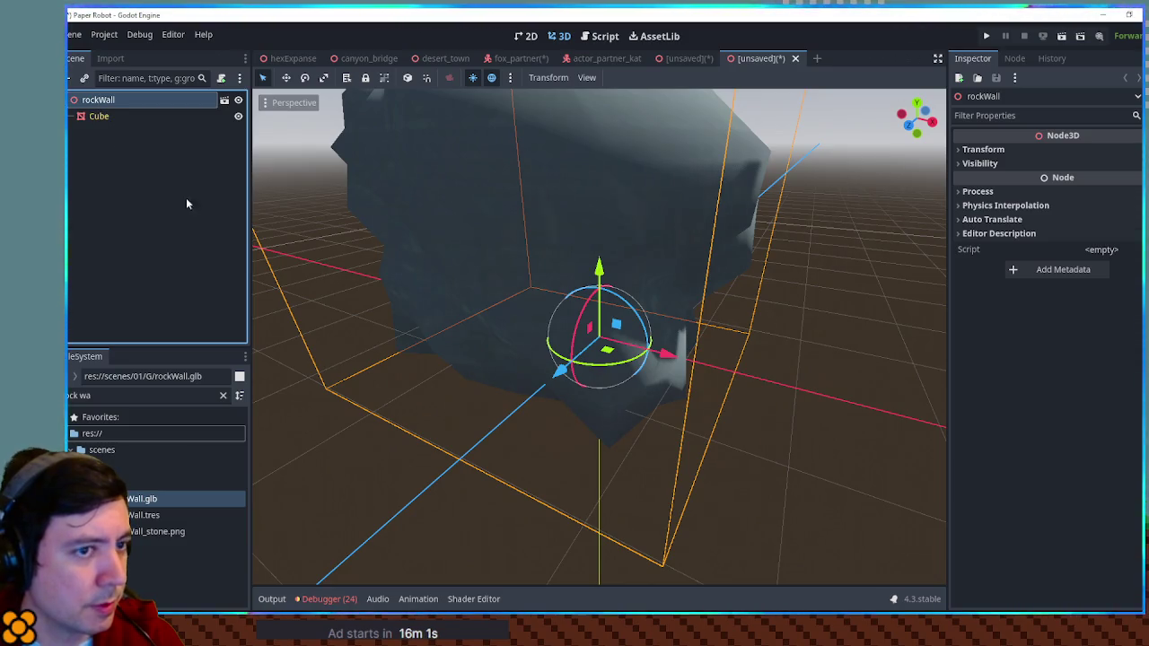
left_click(795, 58)
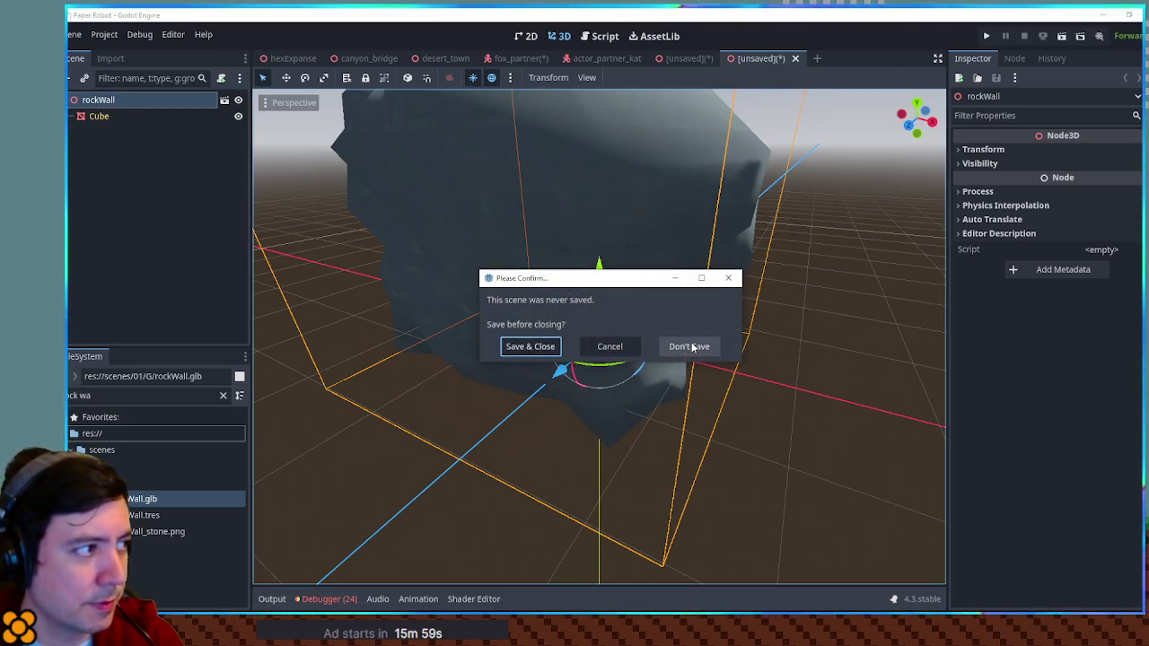
left_click(609, 347)
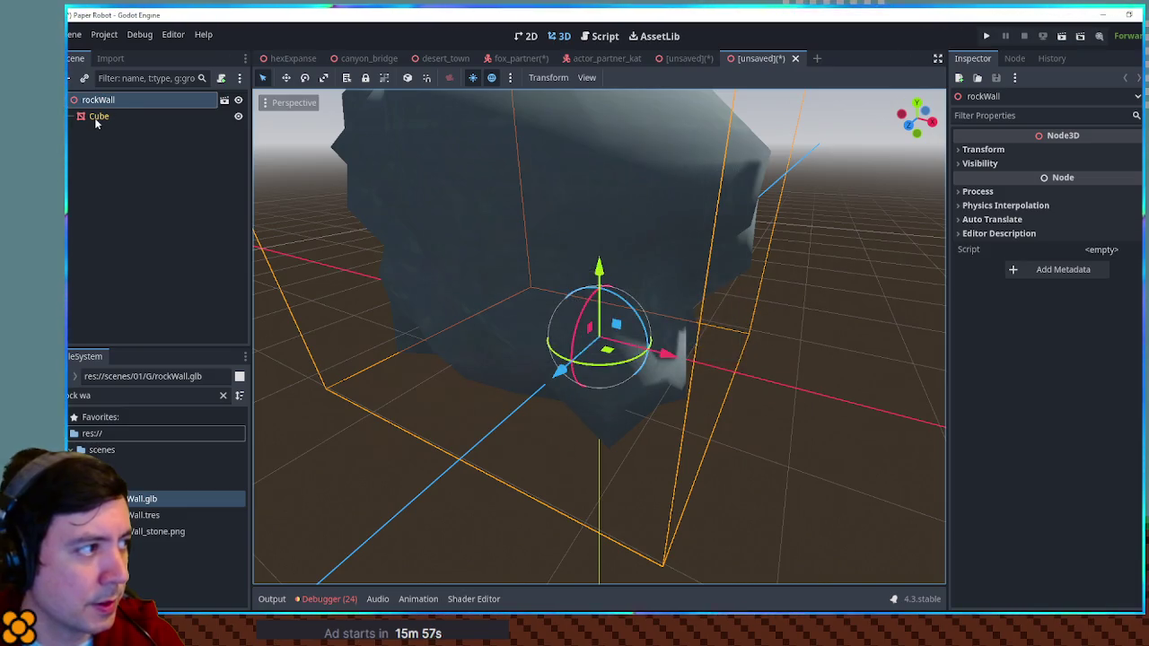
right_click(94, 117)
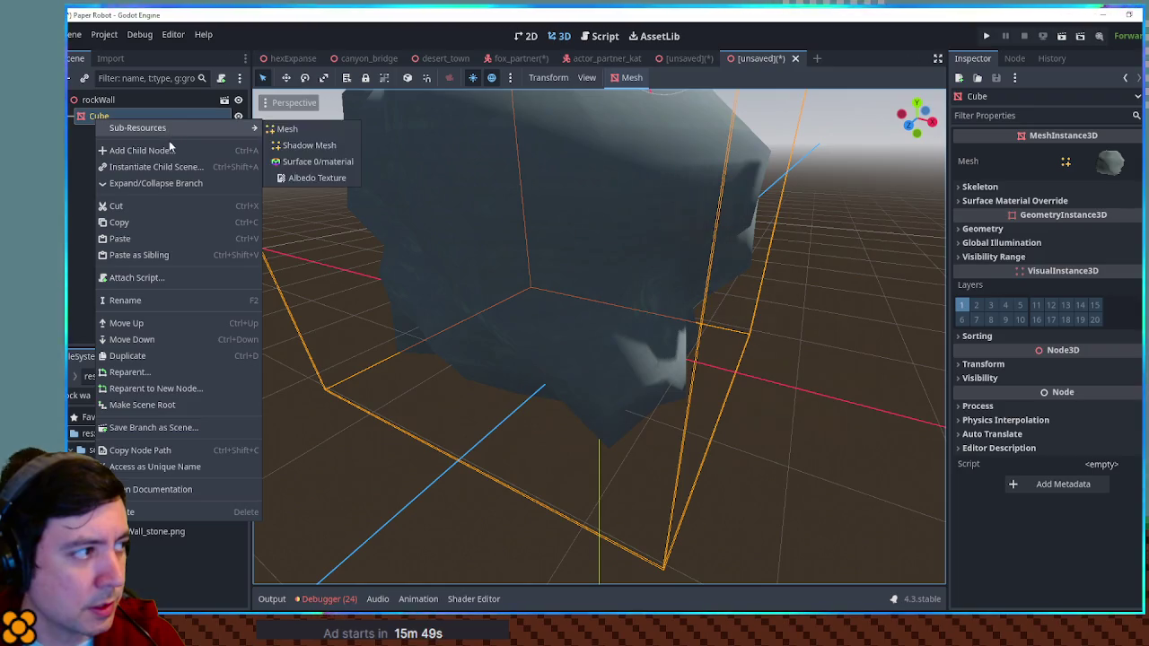
left_click(71, 189)
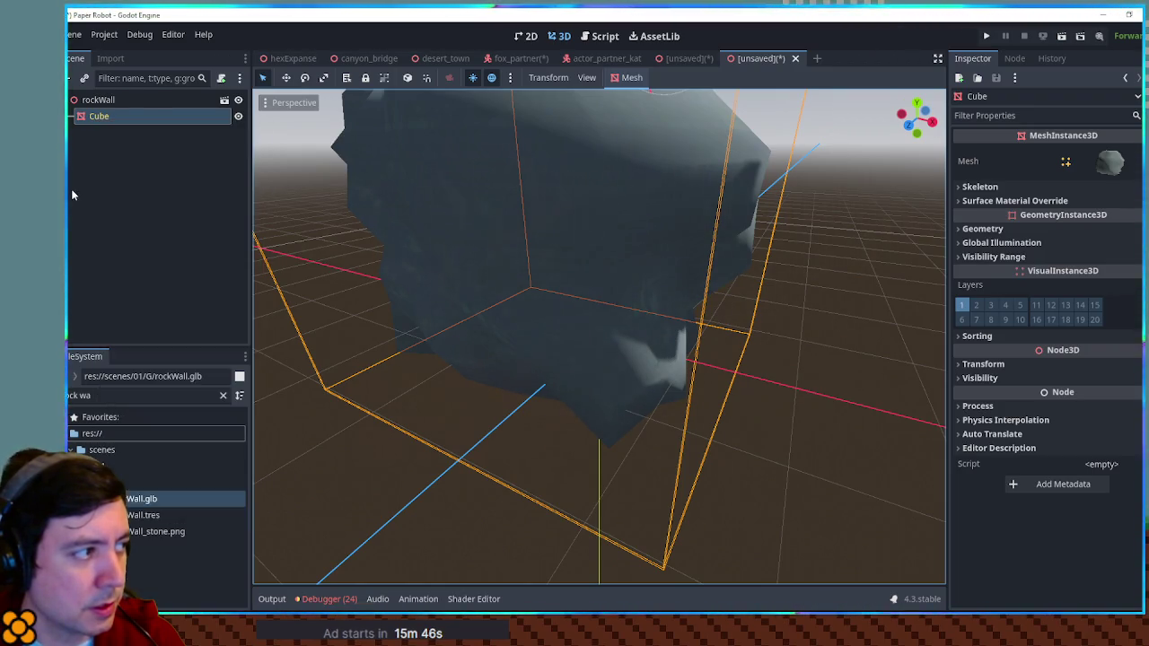
Close the second unsaved scene tab, choosing Don't Save.
right_click(149, 508)
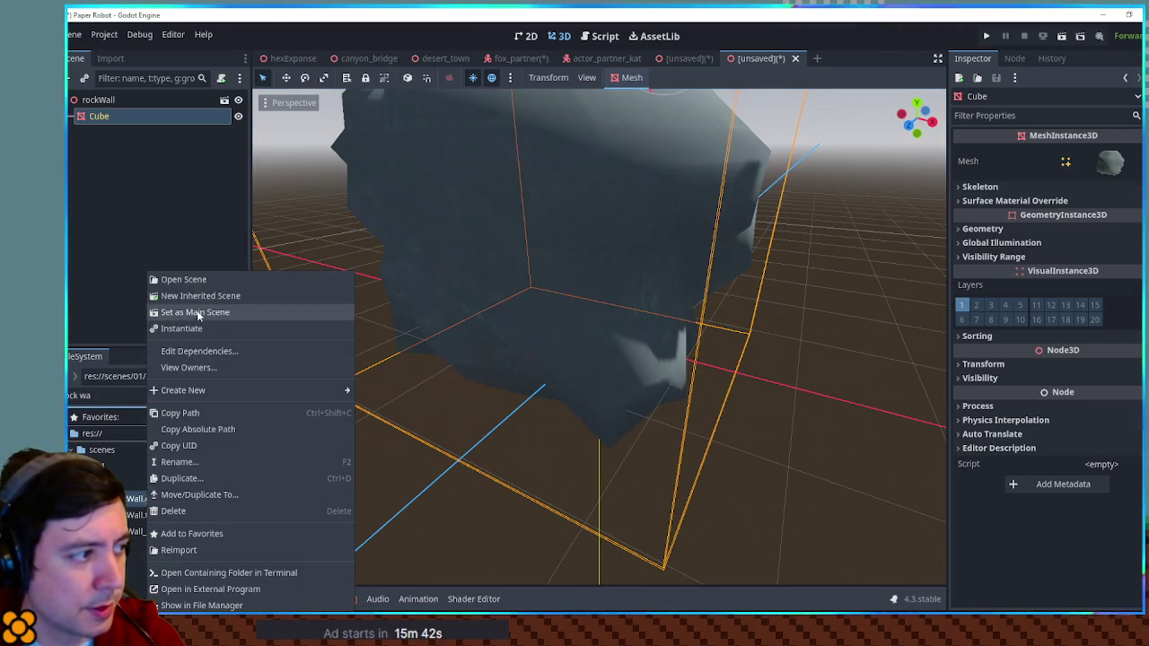
left_click(753, 58)
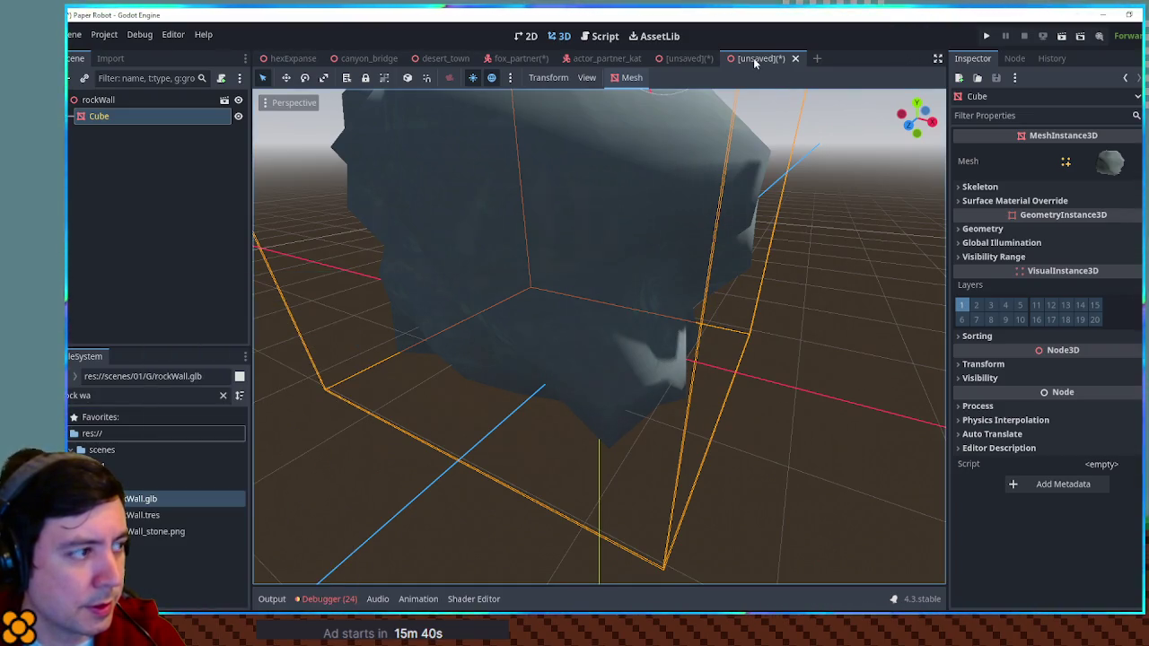
middle_click(753, 57)
left_click(688, 351)
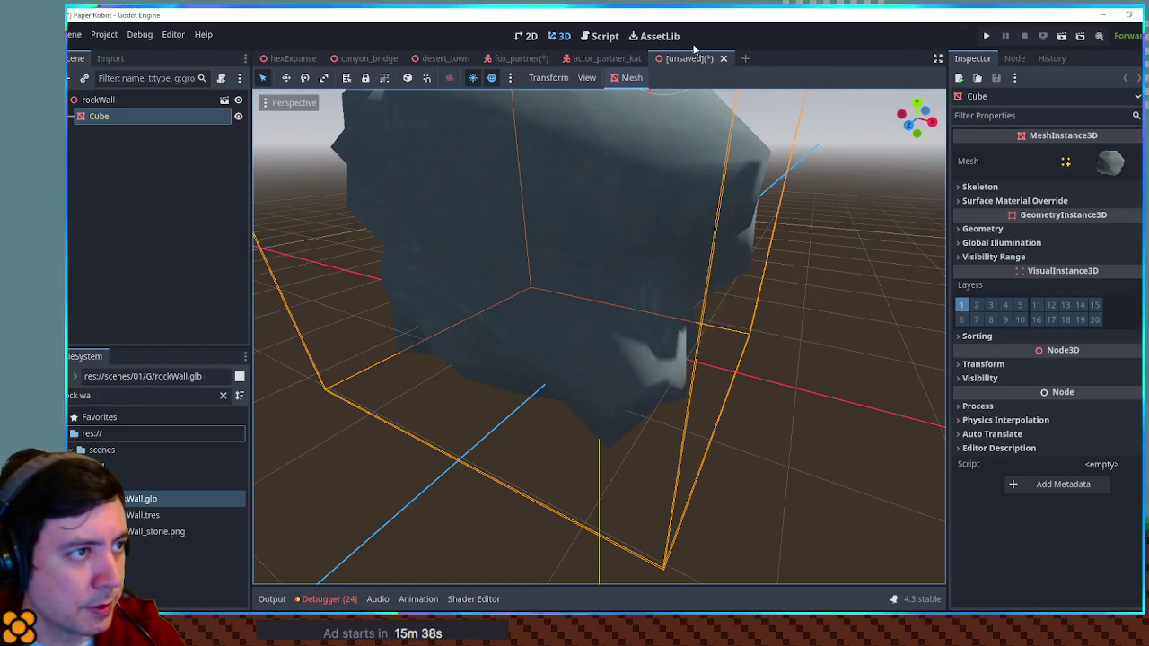
Close the remaining unsaved tab without saving, and close the actor_partner_kat tab.
middle_click(686, 56)
left_click(678, 340)
middle_click(622, 57)
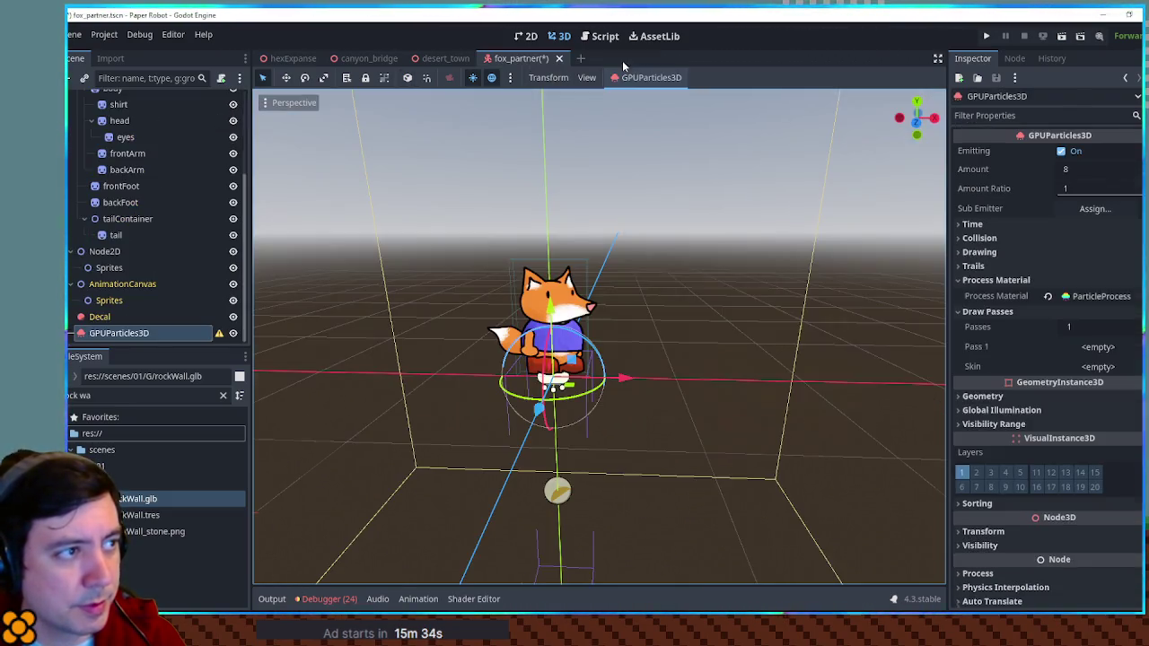
Give the particles' Pass 1 a new SphereMesh, then filter files for 'tree lo'.
left_click(1101, 347)
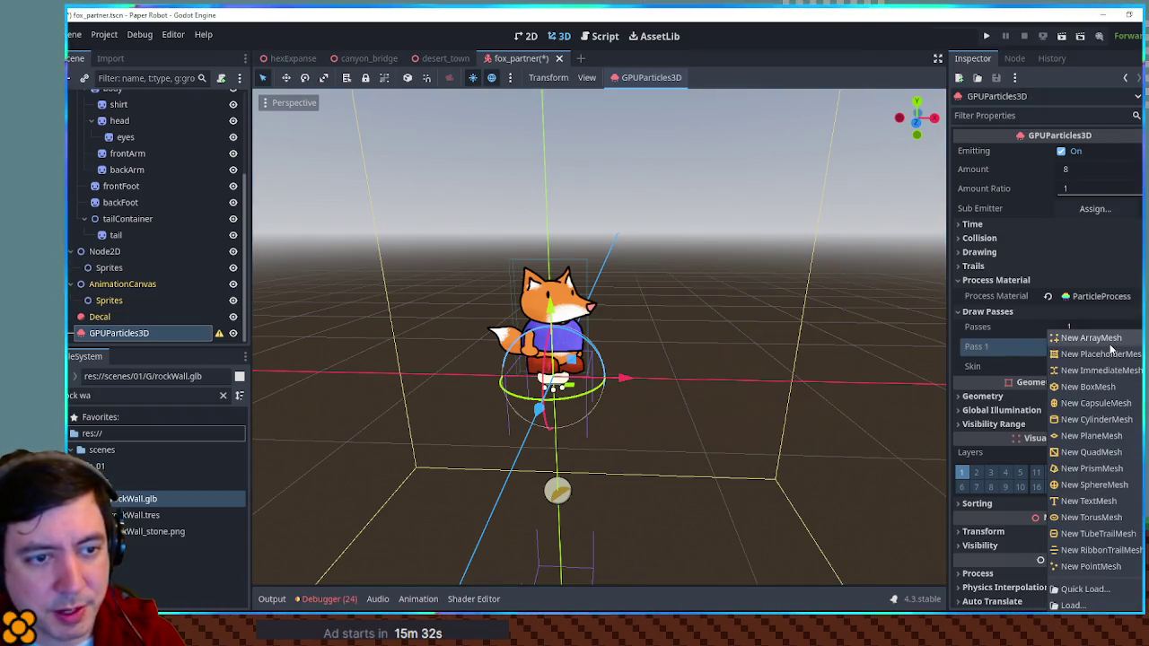
left_click(1118, 488)
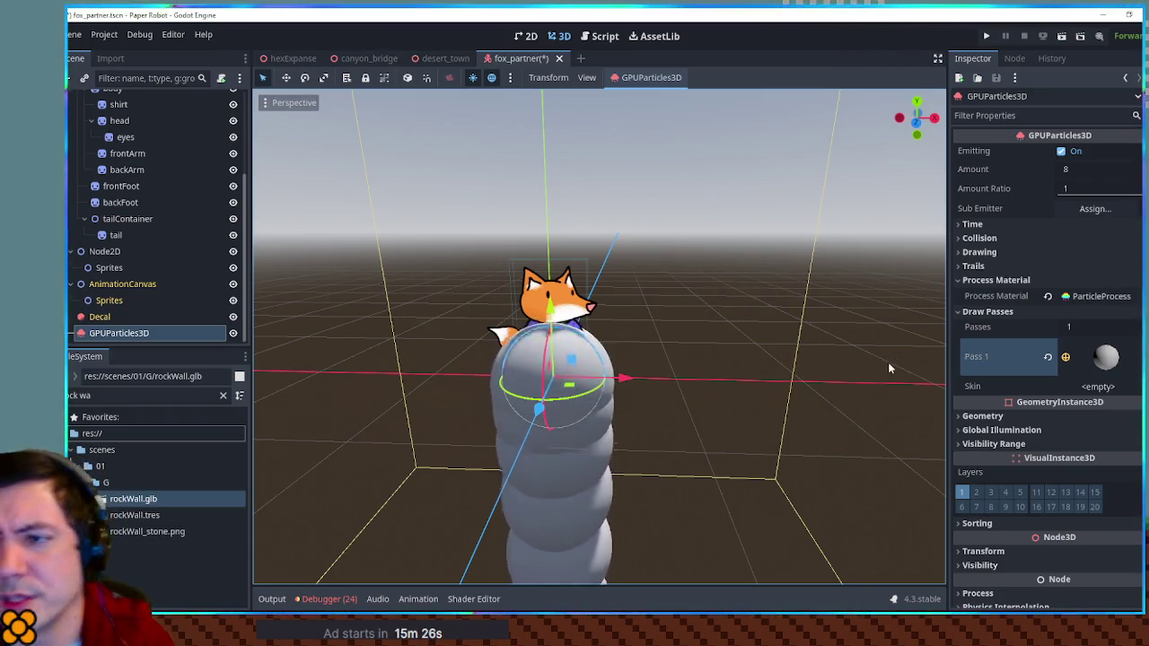
left_click(148, 395)
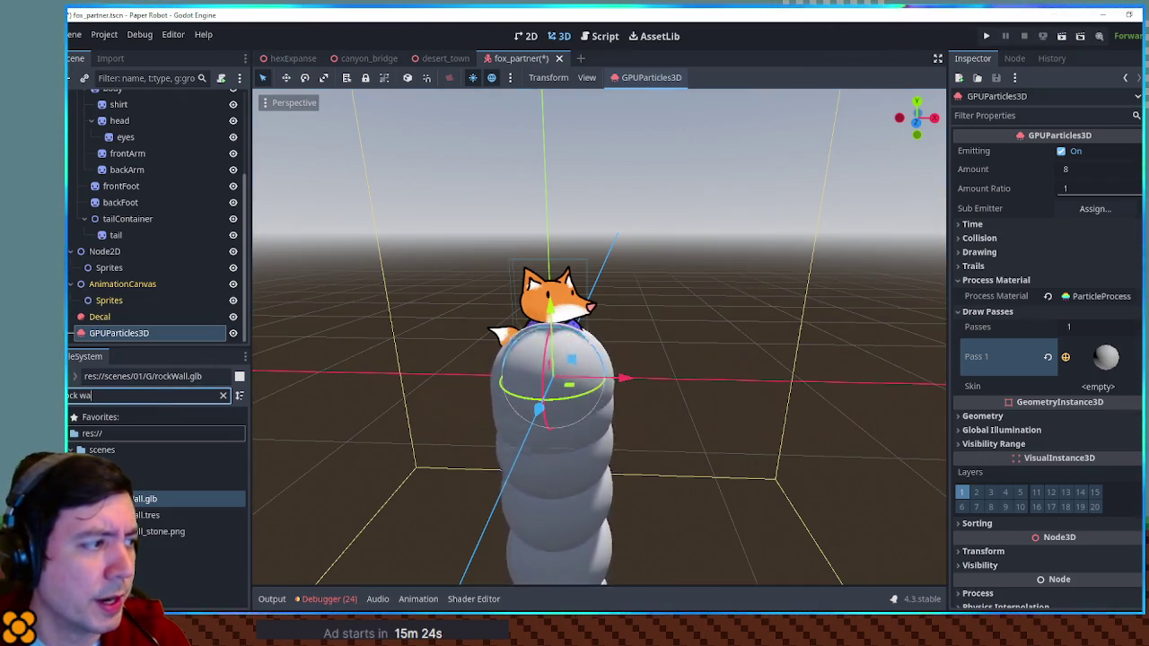
type("tree")
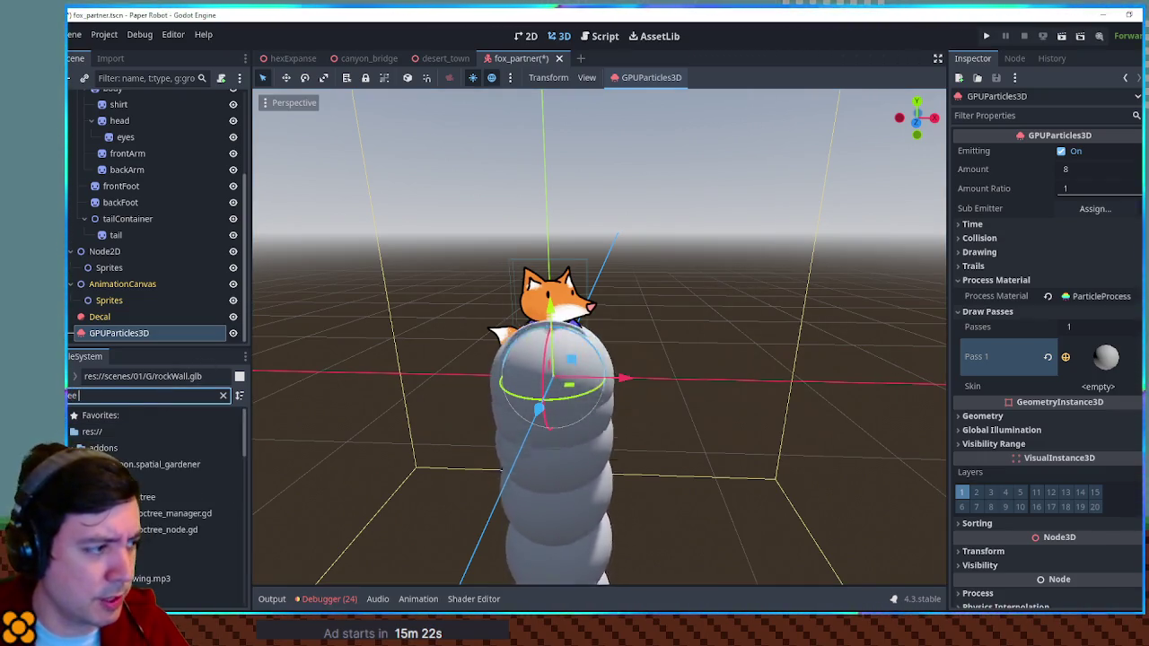
type(" lo")
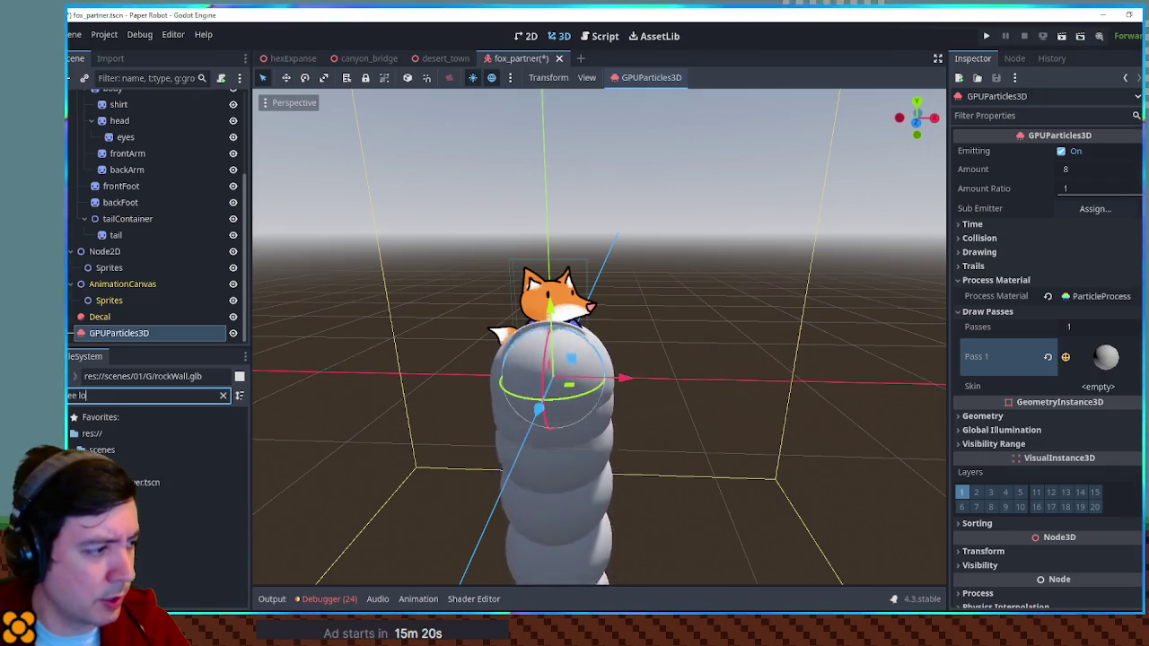
Open tree_lower.tscn from the filtered file list.
left_click(144, 482)
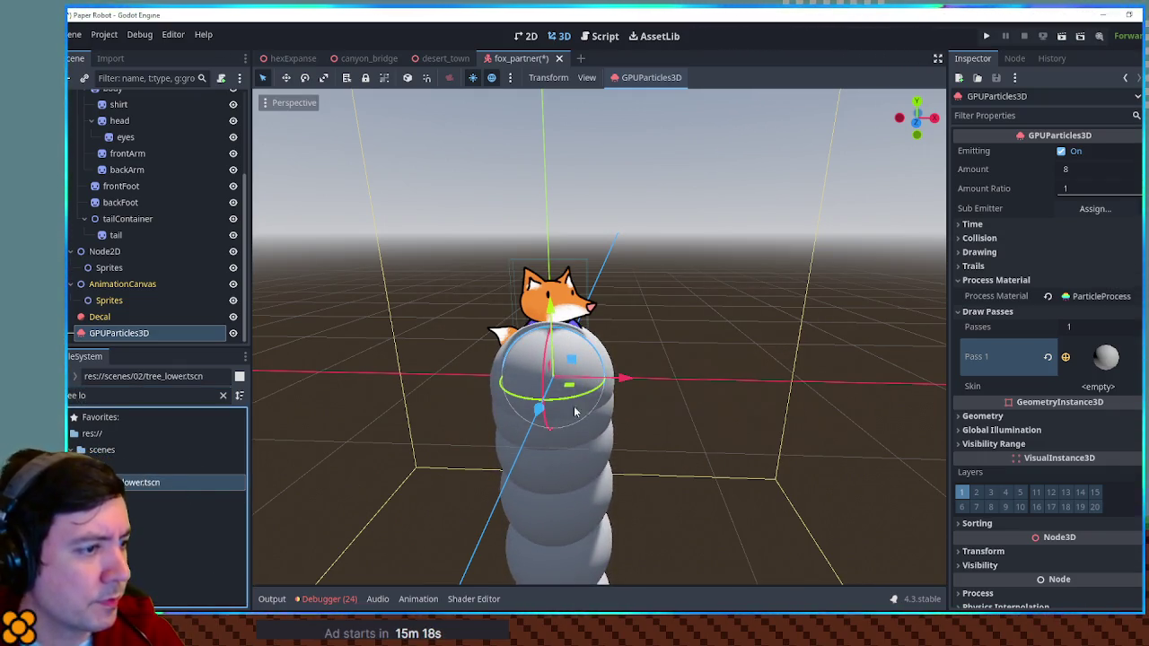
key("Return")
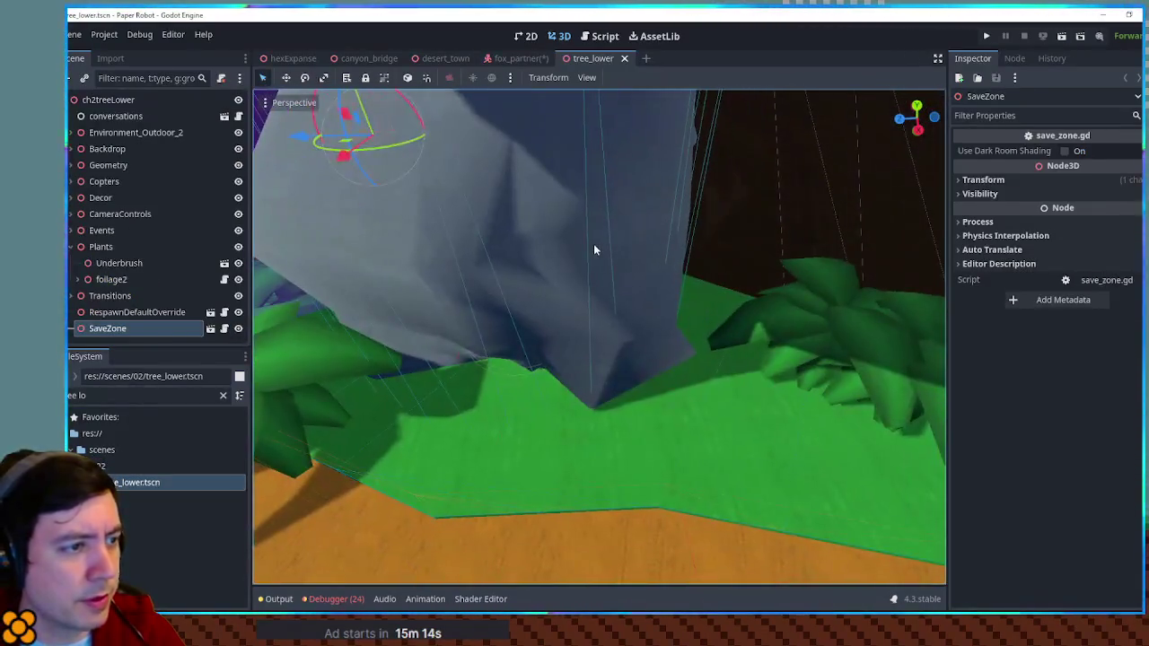
Copy the Pass 1 rock mesh from tree_lower's RockExplosion particles and return to fox_partner.
left_click(391, 257)
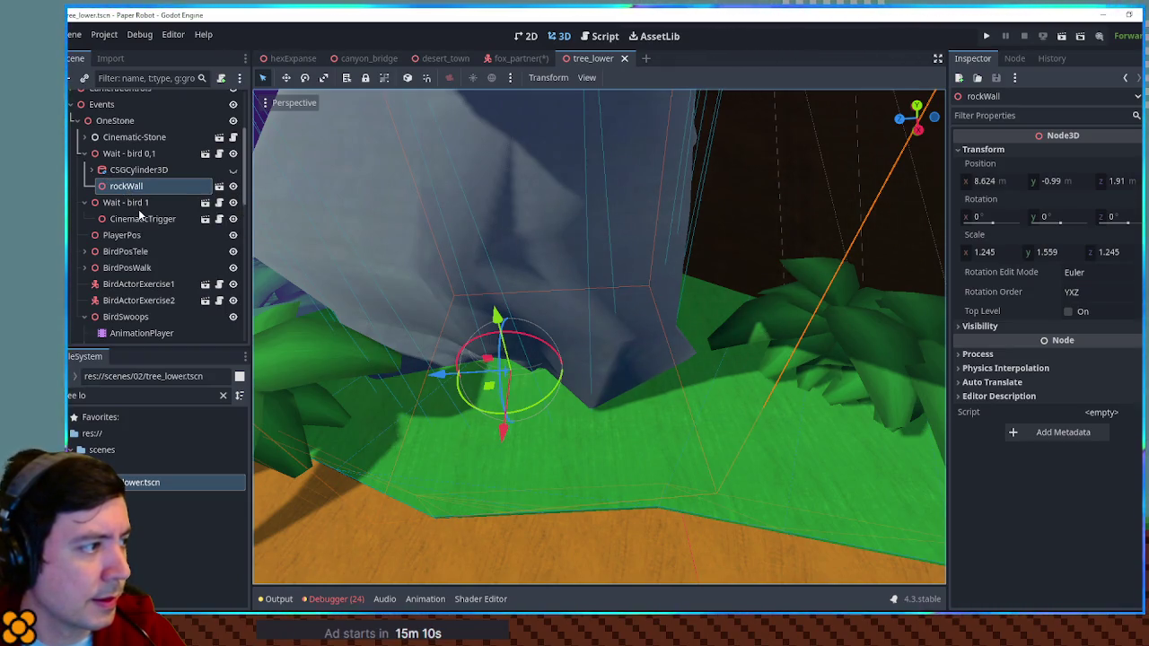
scroll(135, 211, "down", 5)
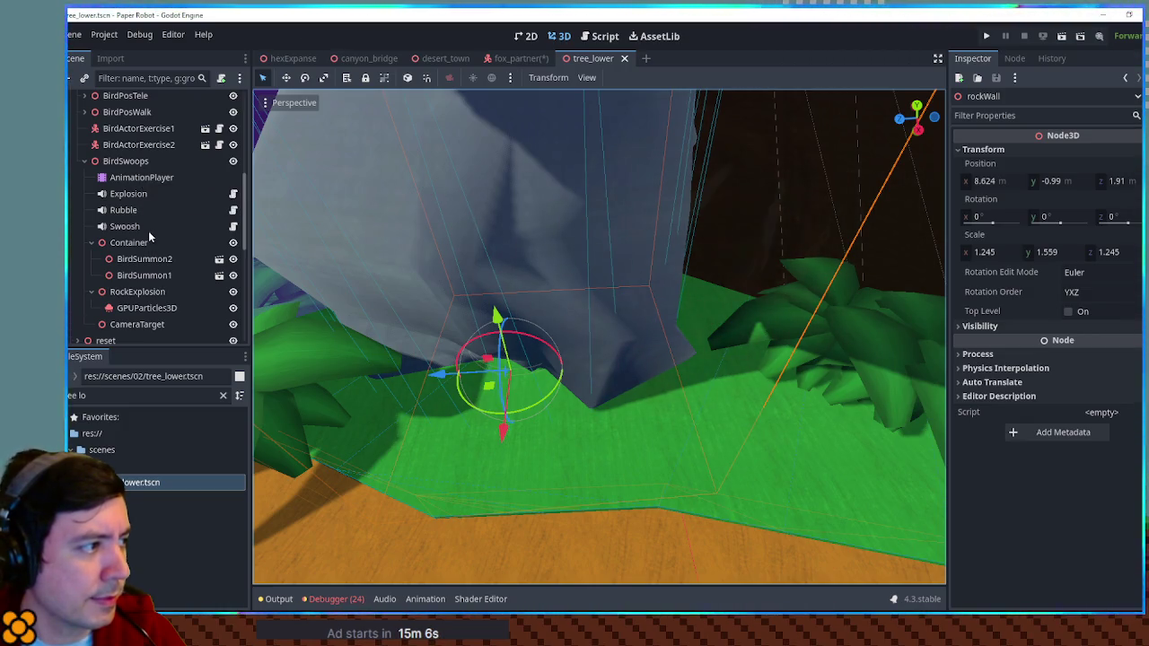
scroll(148, 231, "down", 2)
left_click(149, 247)
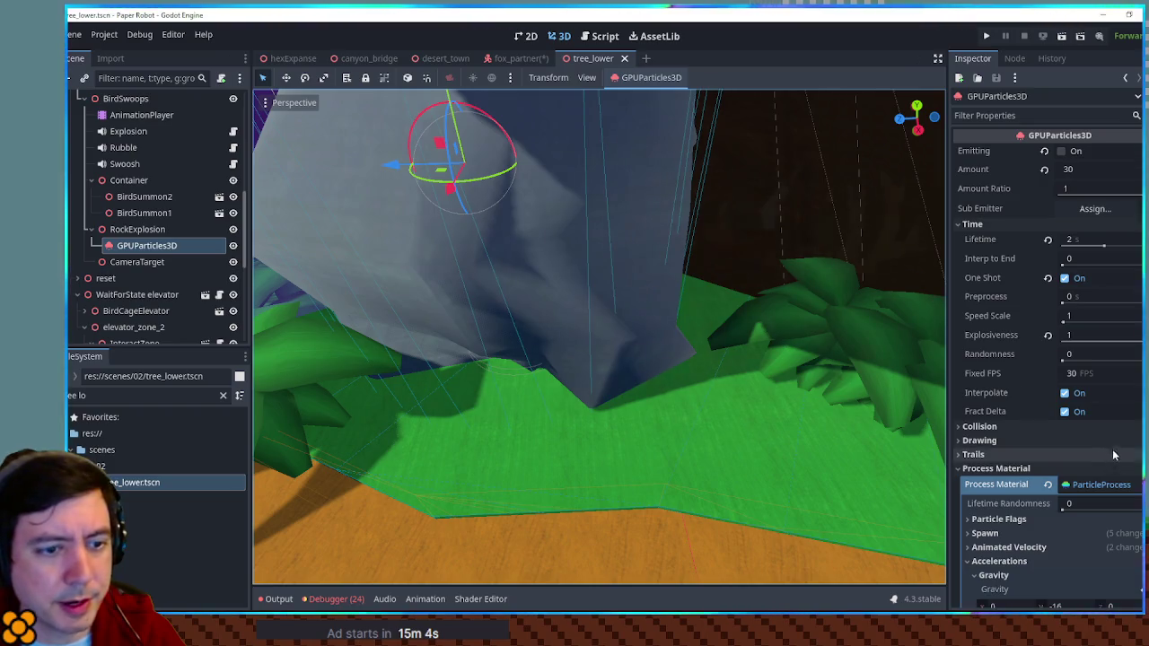
scroll(1095, 419, "down", 10)
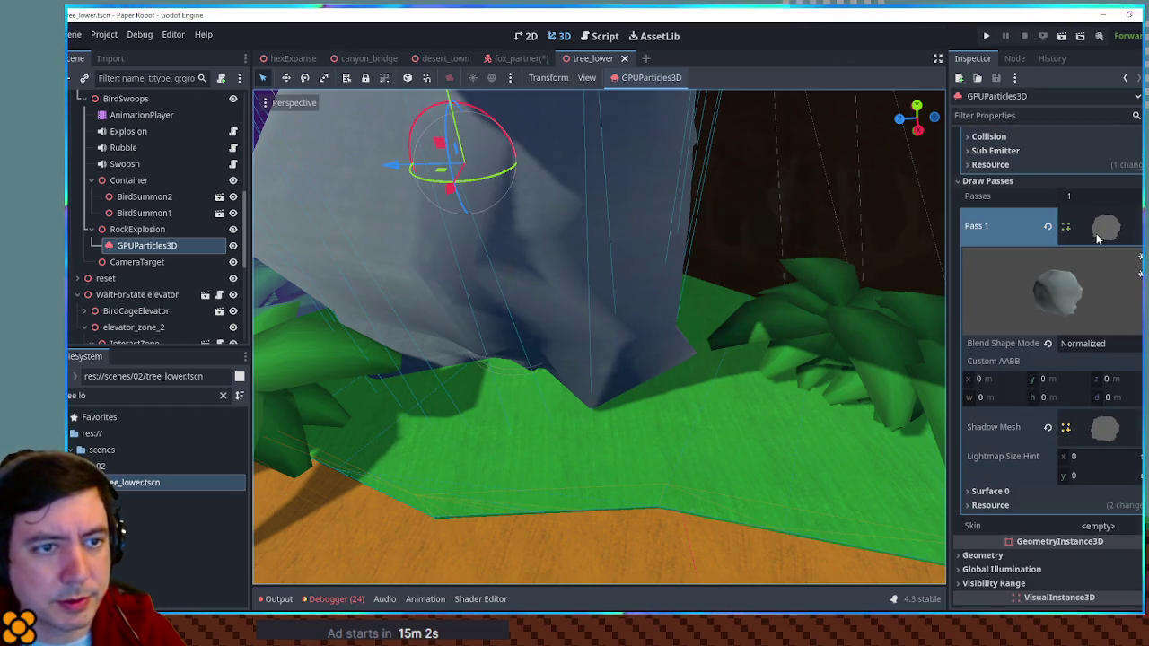
right_click(1099, 230)
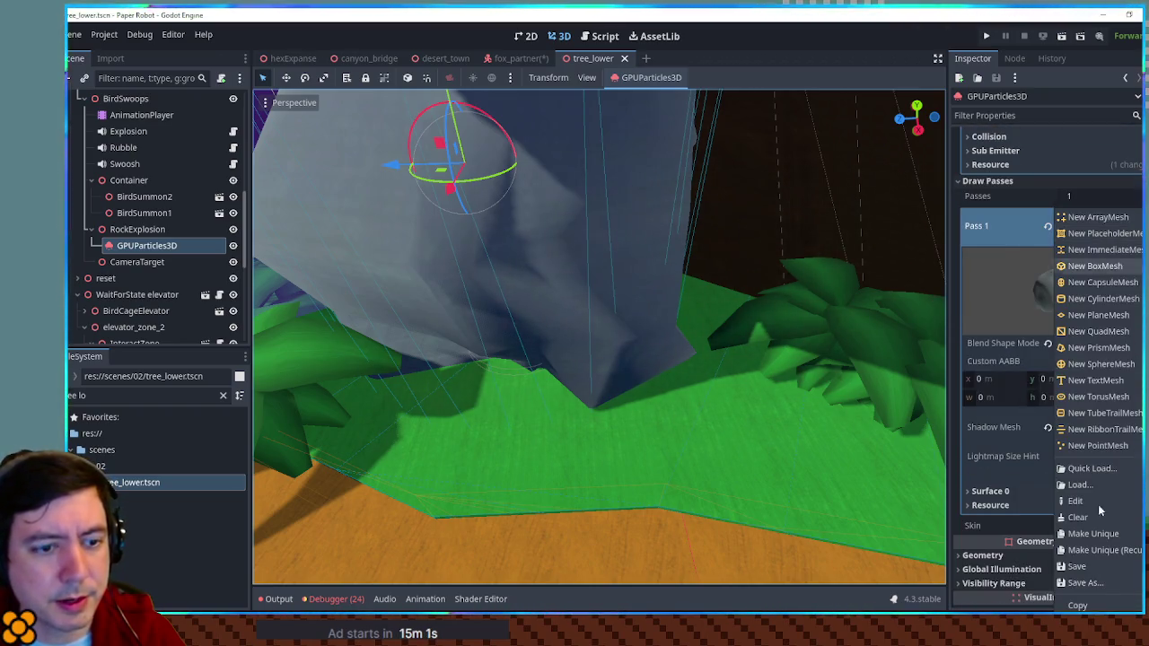
left_click(1105, 605)
left_click(516, 58)
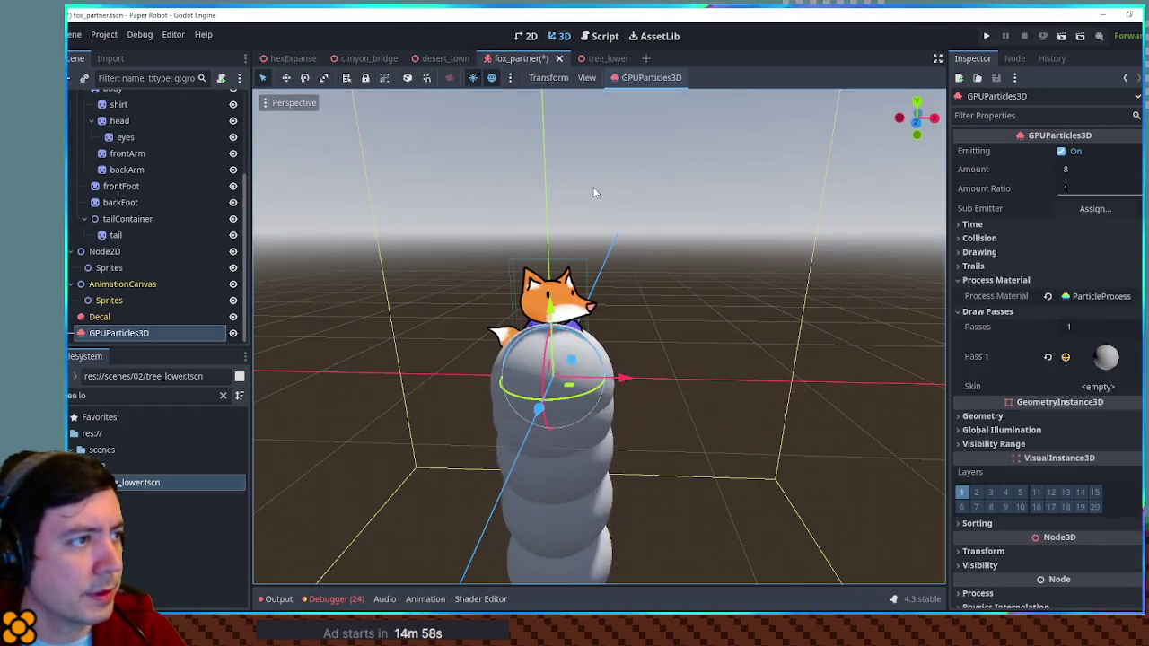
Paste the rockWall_Cube mesh into Pass 1 and expand its Resource and Surface 0 settings.
right_click(1108, 356)
left_click(1087, 605)
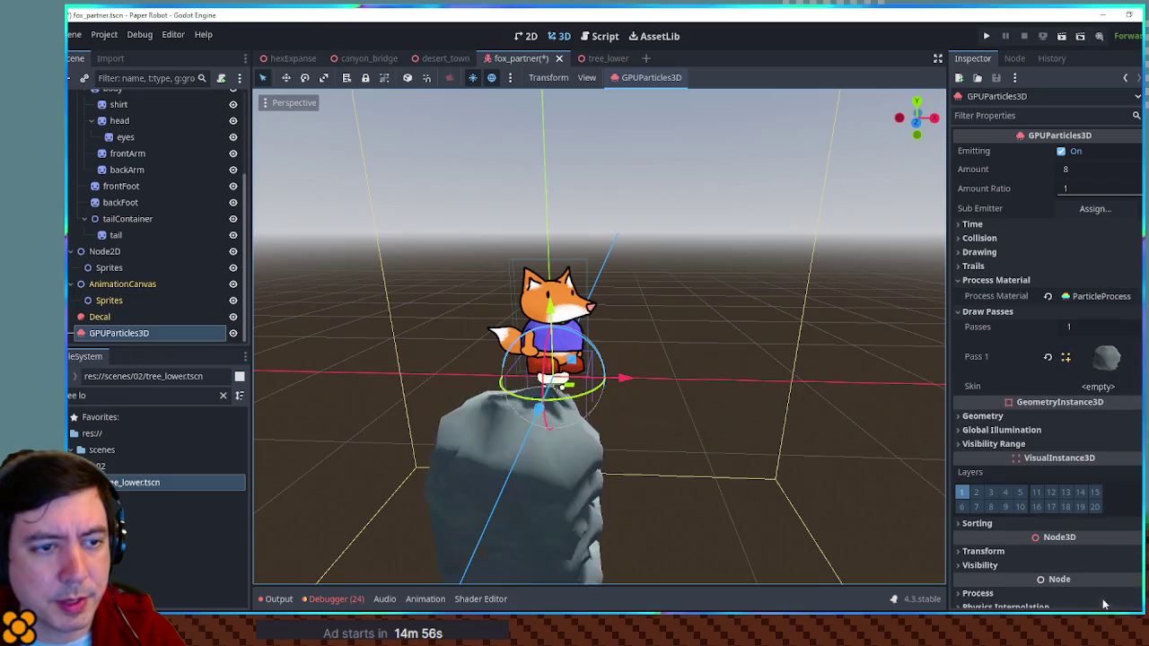
right_click(1111, 356)
left_click(1081, 518)
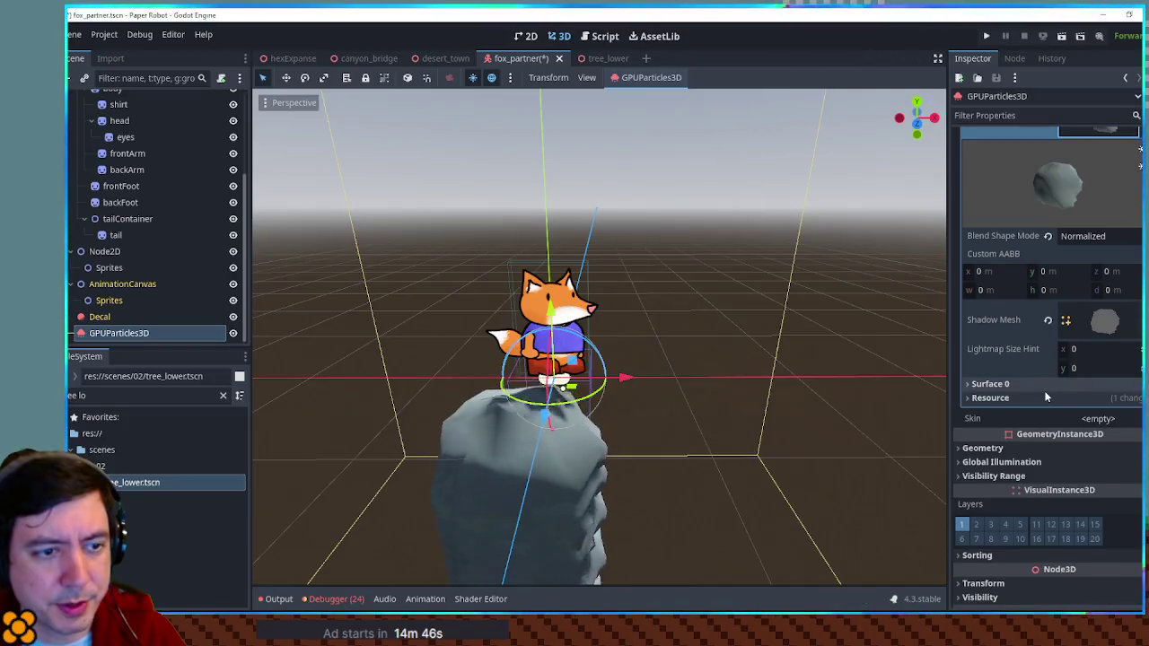
left_click(1045, 397)
left_click(1043, 385)
scroll(1043, 385, "down", 3)
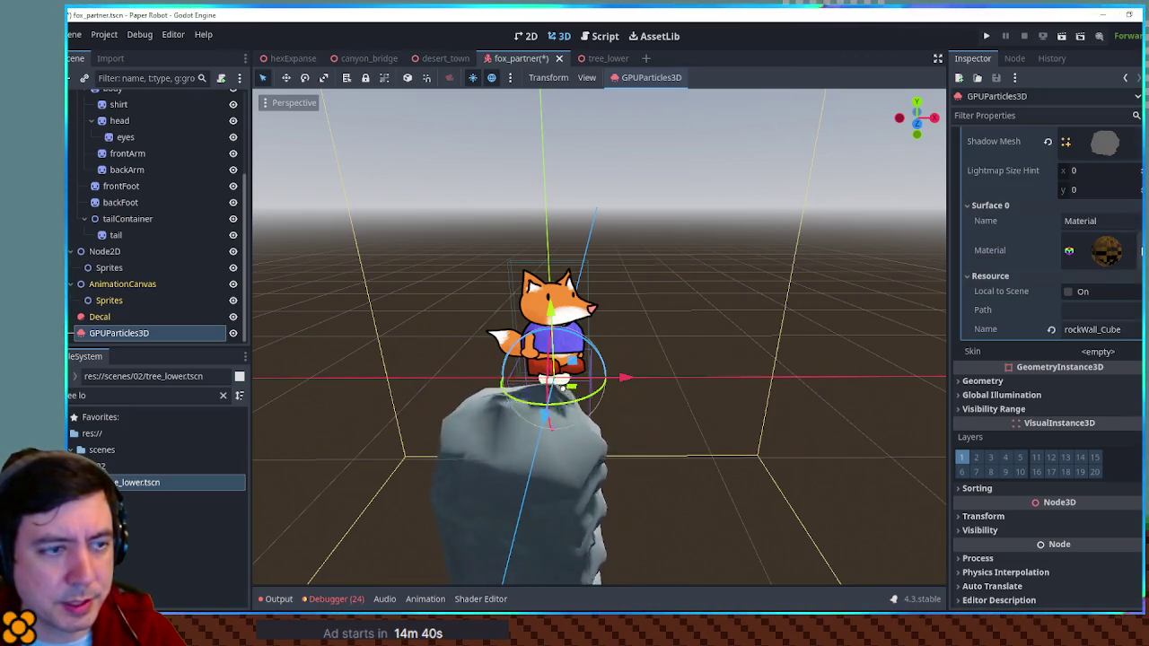
Give the rock mesh's Surface 0 a new StandardMaterial3D that uses vertex colour as albedo.
left_click(1137, 252)
left_click(1107, 276)
left_click(1105, 252)
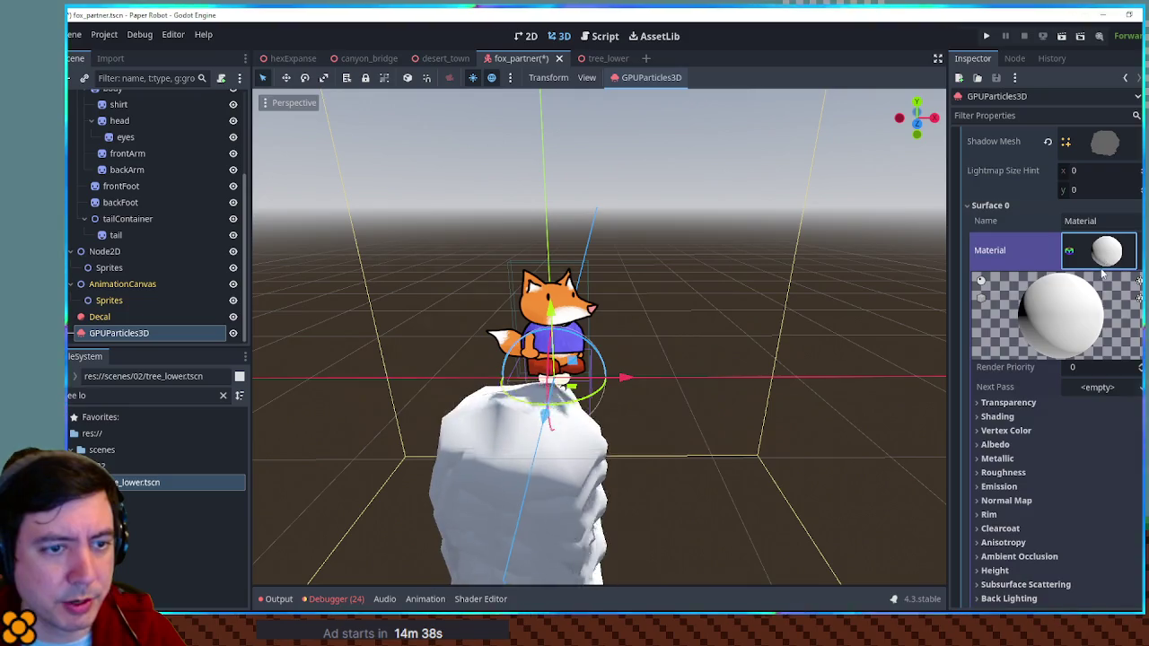
left_click(1035, 432)
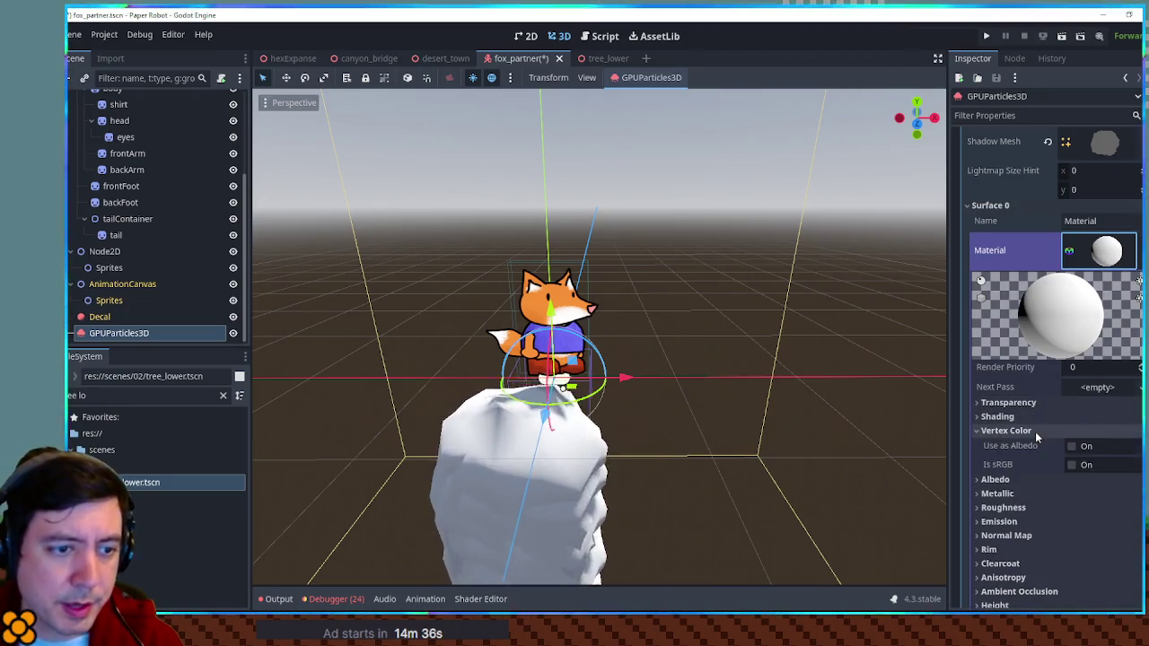
left_click(1071, 446)
Set the material's Albedo Color to a brown (915e39).
scroll(1022, 427, "down", 4)
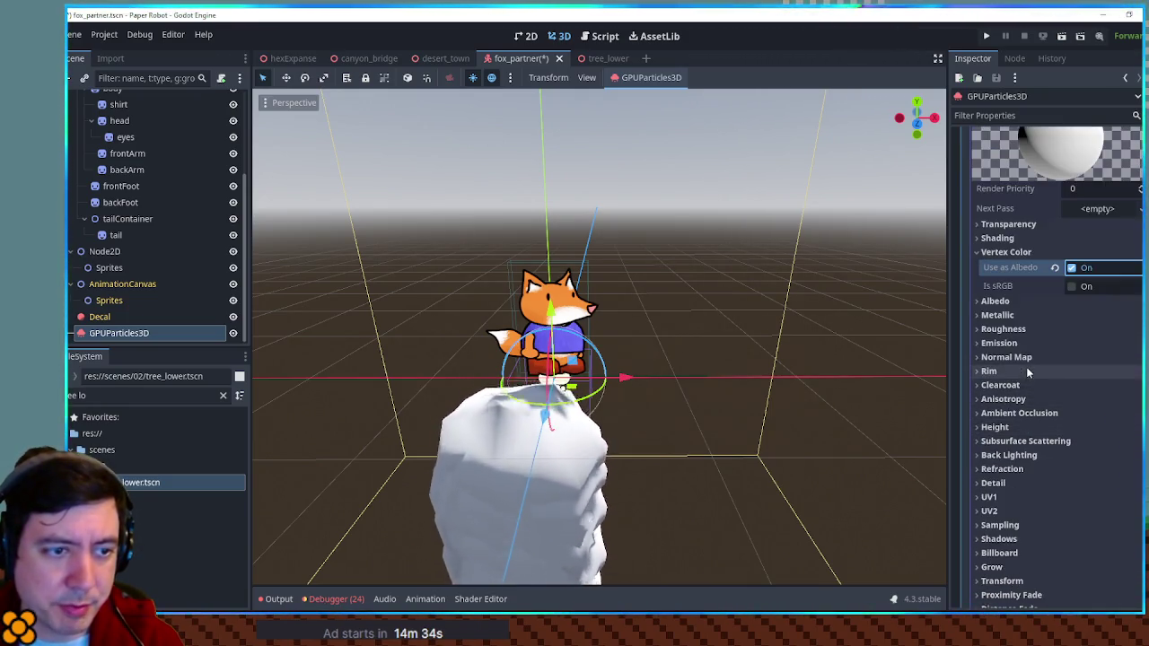
left_click(1023, 303)
left_click(1096, 321)
left_click_drag(1084, 499, 1017, 487)
left_click(1017, 485)
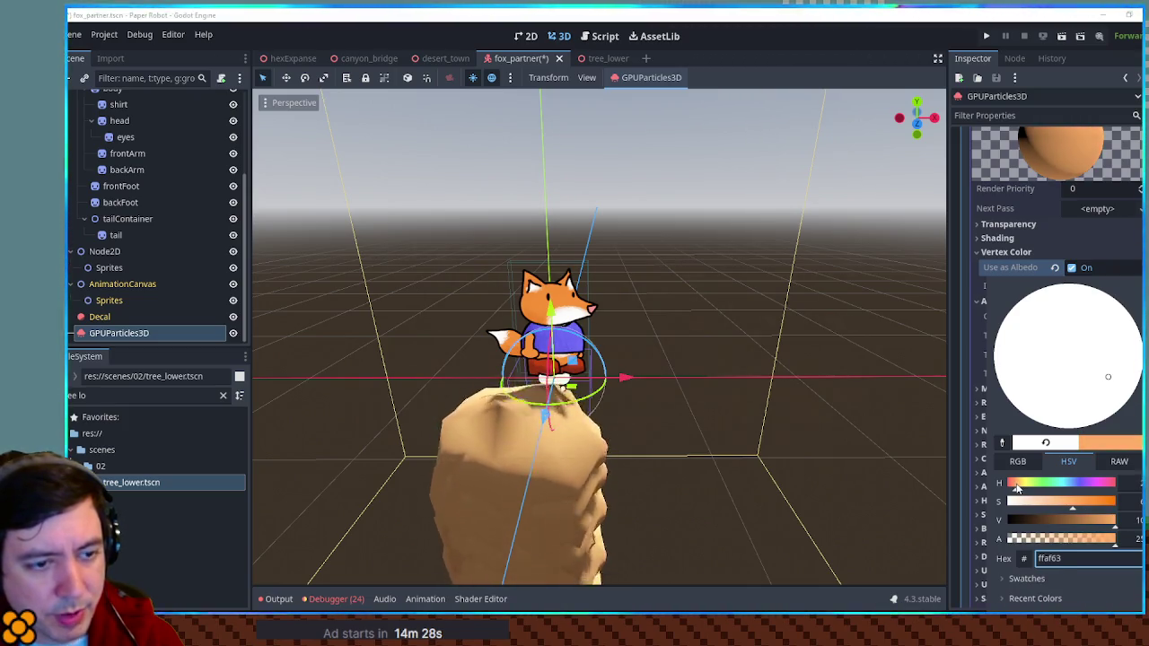
left_click_drag(1088, 519, 1068, 520)
key("Escape")
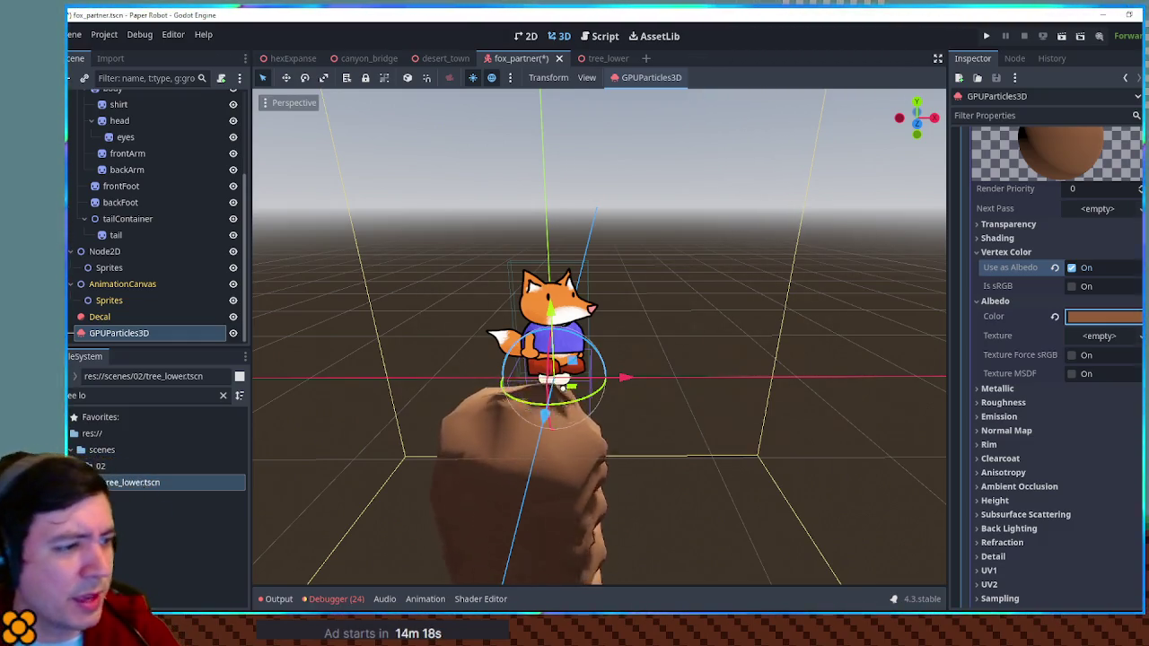
scroll(1046, 410, "down", 5)
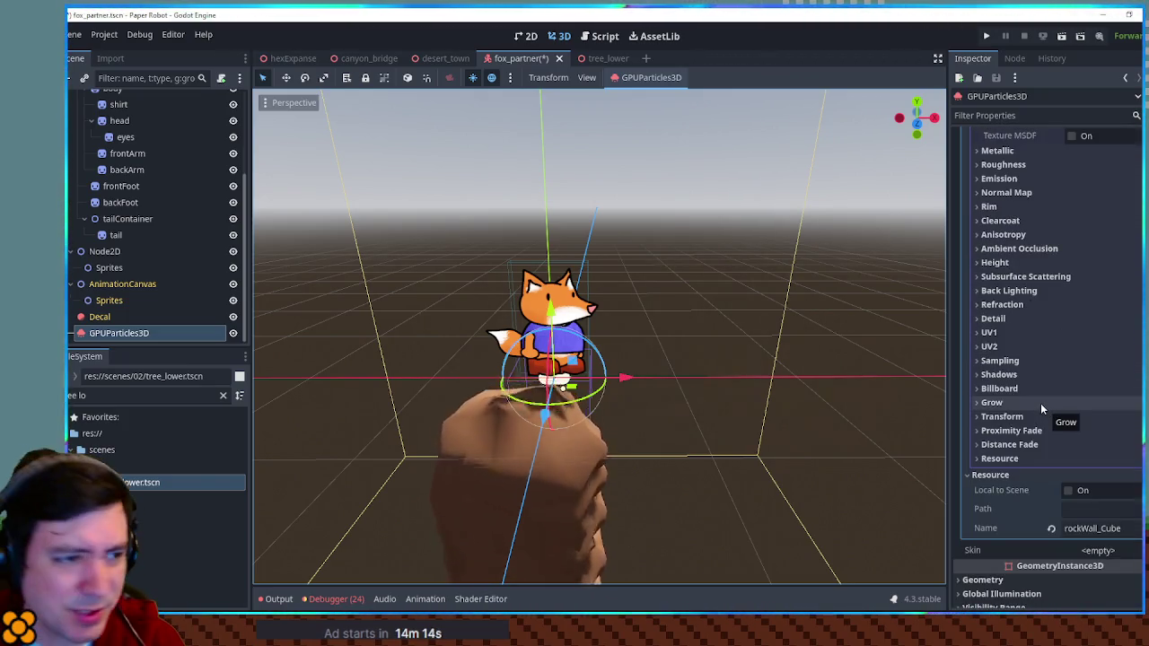
scroll(1041, 403, "up", 8)
scroll(1082, 240, "up", 9)
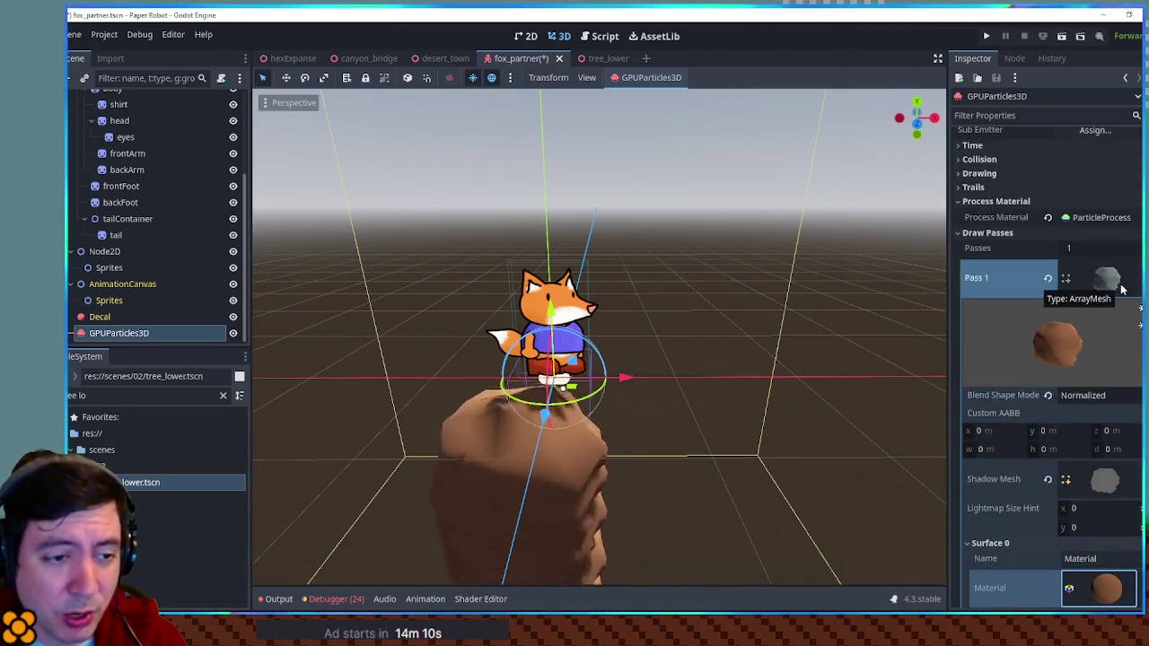
Set the process material's vertical gravity (Accelerations > Gravity y) to 0.
left_click(1121, 287)
left_click(1101, 242)
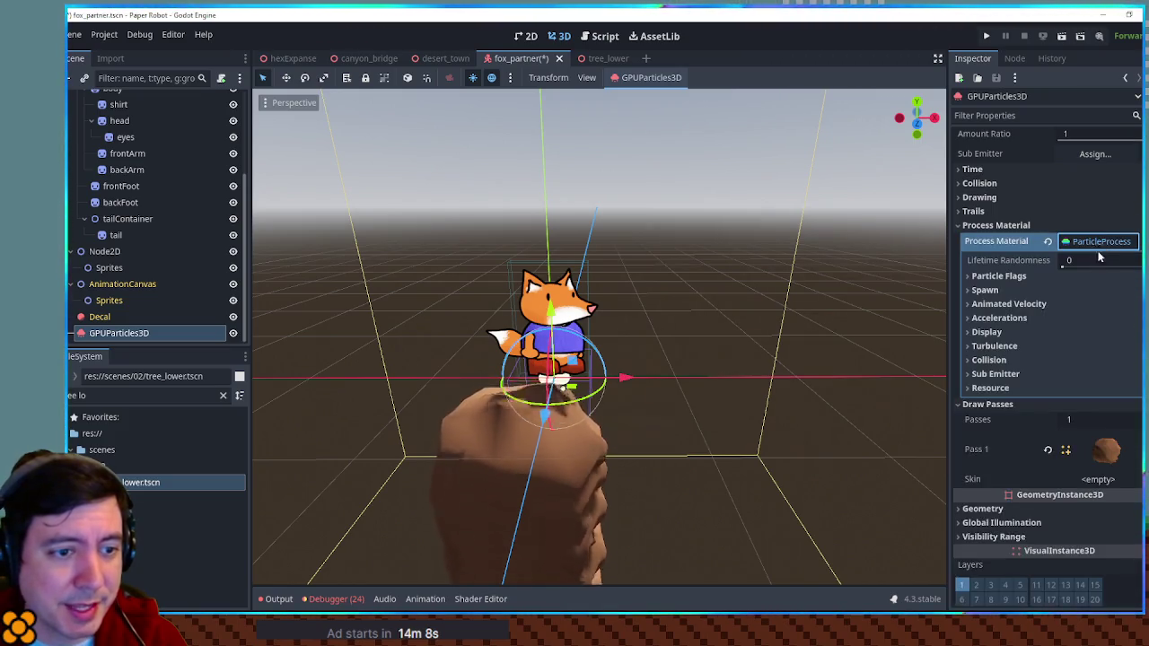
left_click(1007, 303)
left_click(1002, 334)
left_click(1014, 340)
left_click(999, 397)
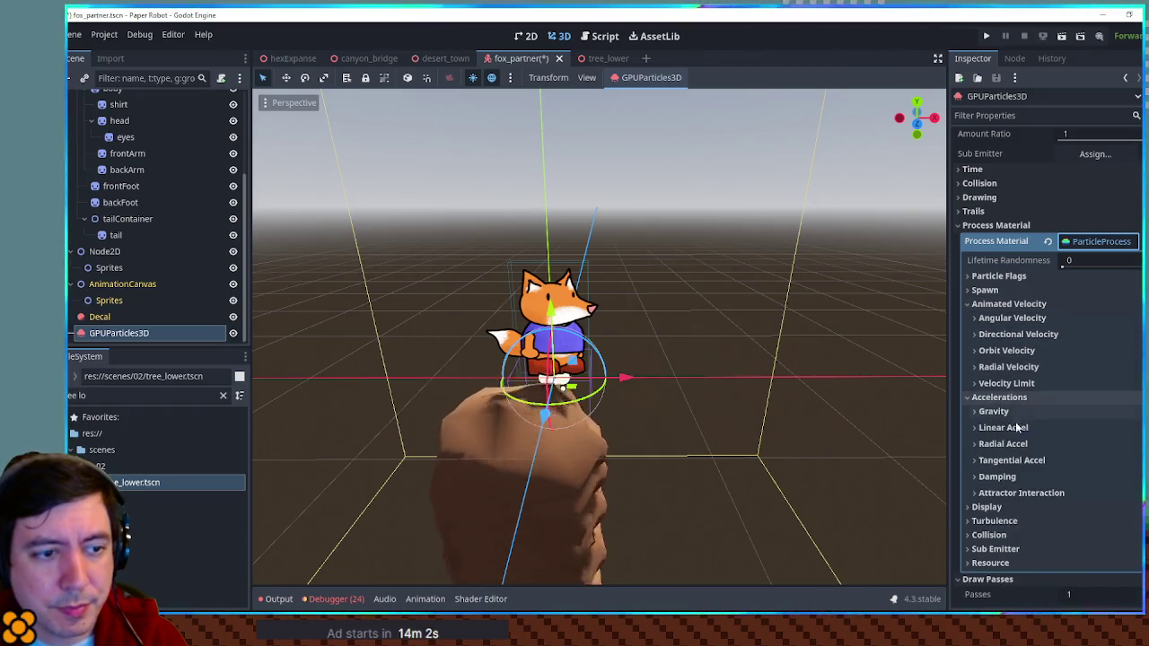
left_click(993, 411)
left_click(1059, 442)
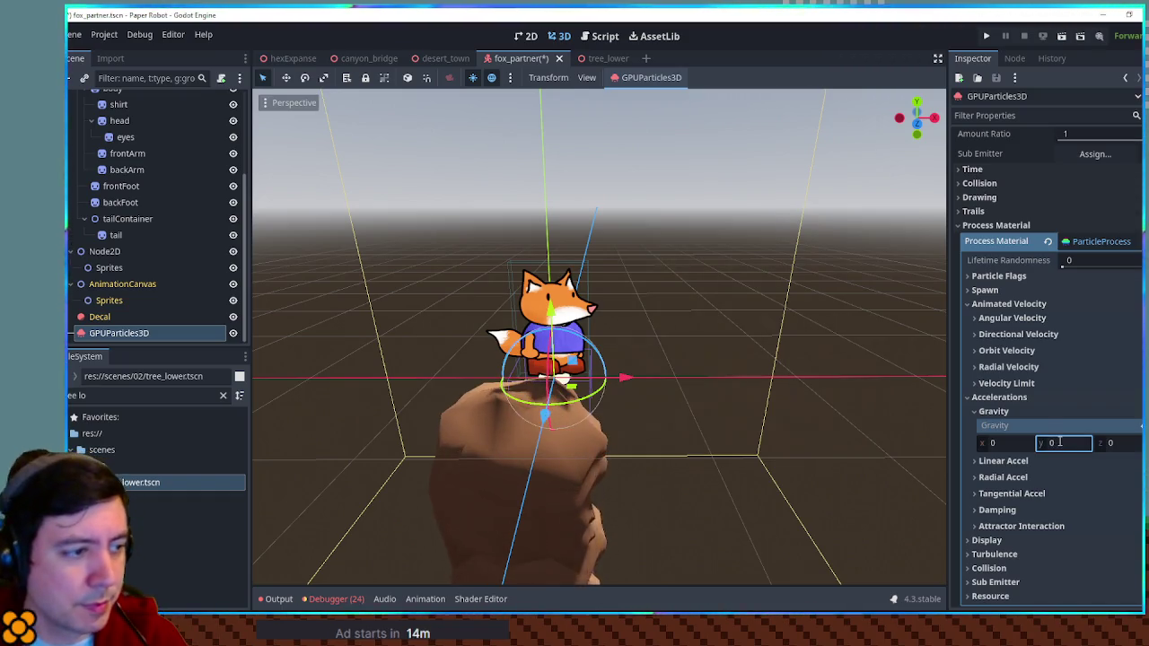
mouse_move(724, 277)
left_mouse_down()
mouse_move(671, 303)
mouse_move(757, 318)
mouse_move(841, 373)
mouse_move(715, 362)
left_mouse_up()
scroll(756, 318, "down", 3)
scroll(788, 368, "up", 2)
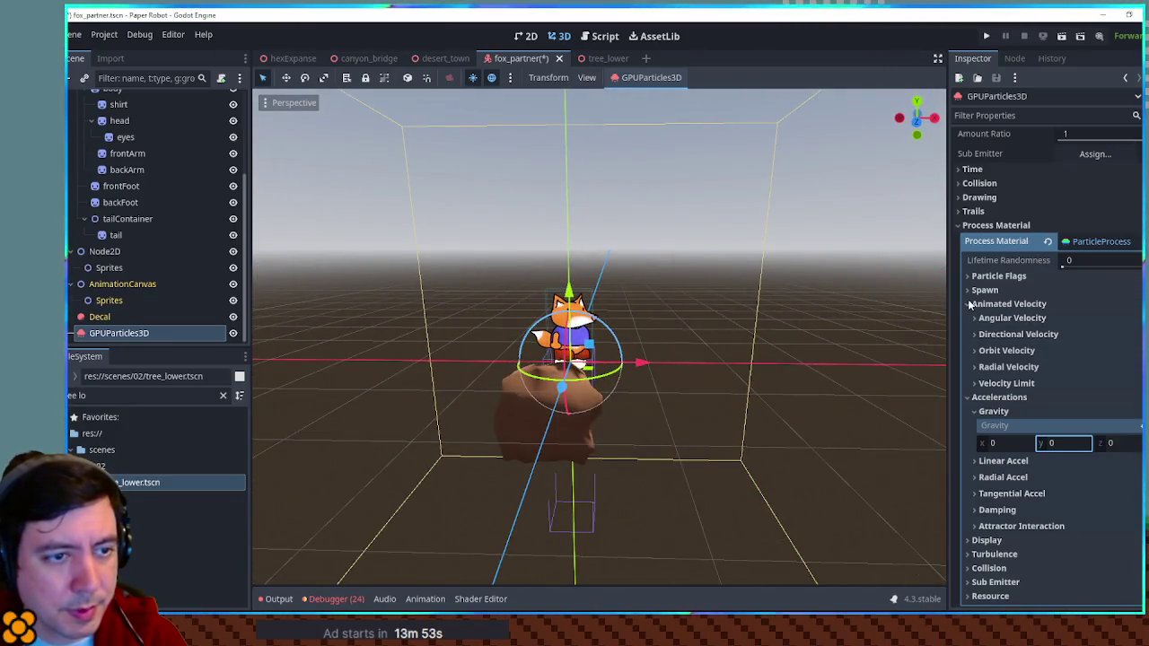
Set the Animated Velocity orbit velocity to 0, leaving radial velocity unchanged.
left_click(998, 398)
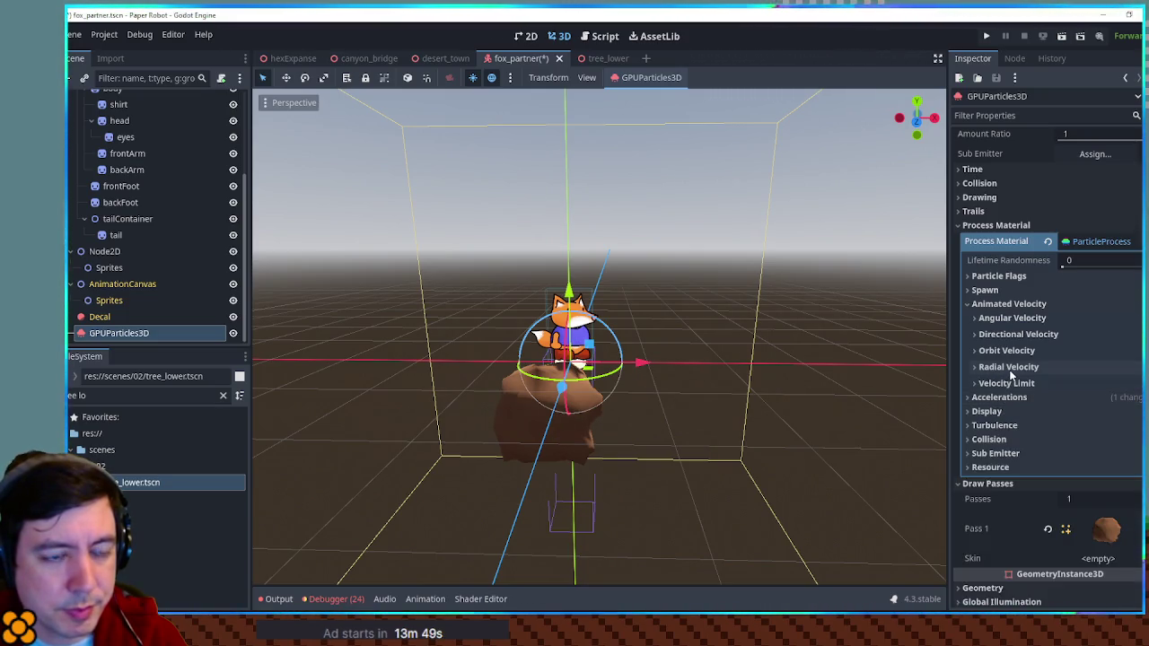
left_click(1008, 368)
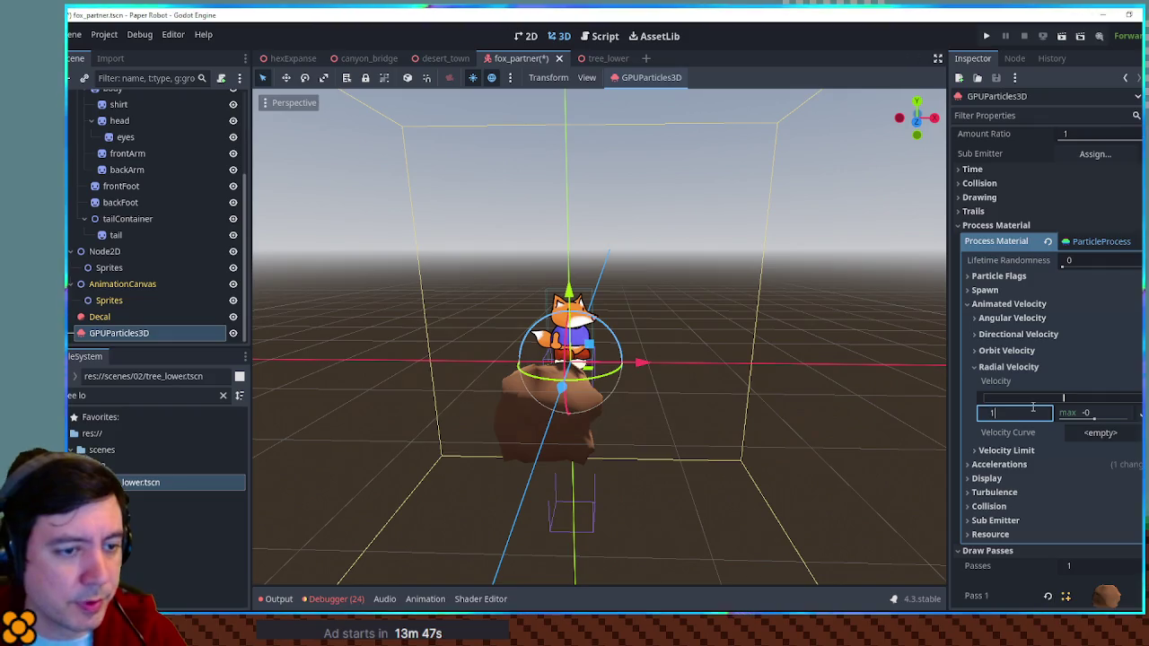
key("Escape")
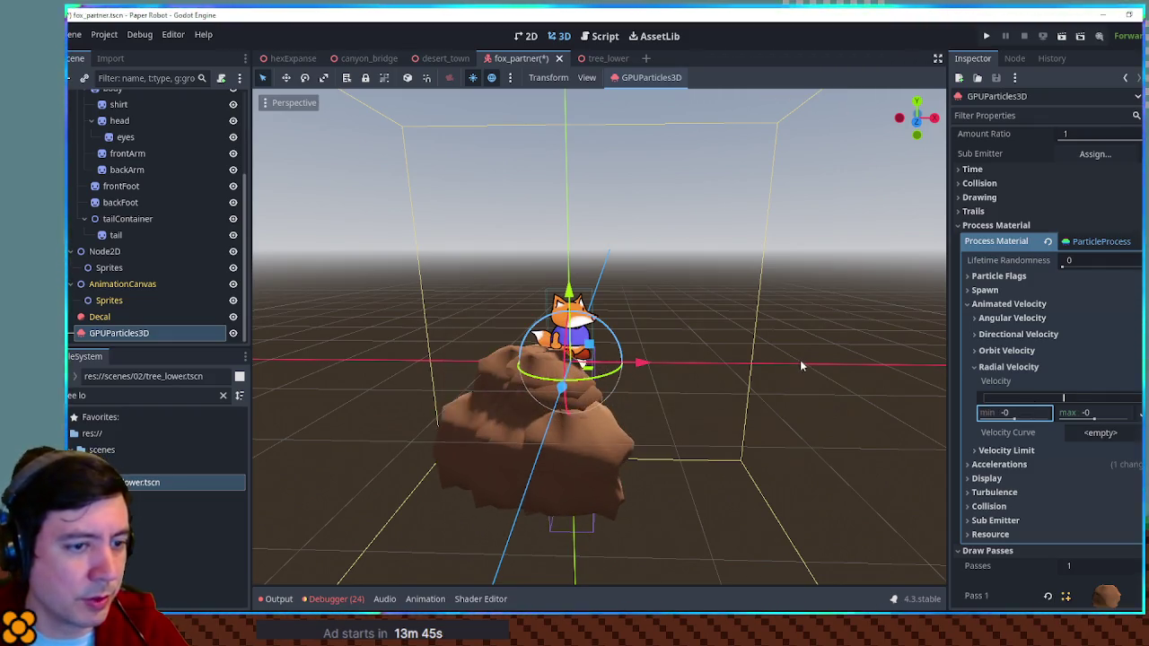
left_click(1013, 351)
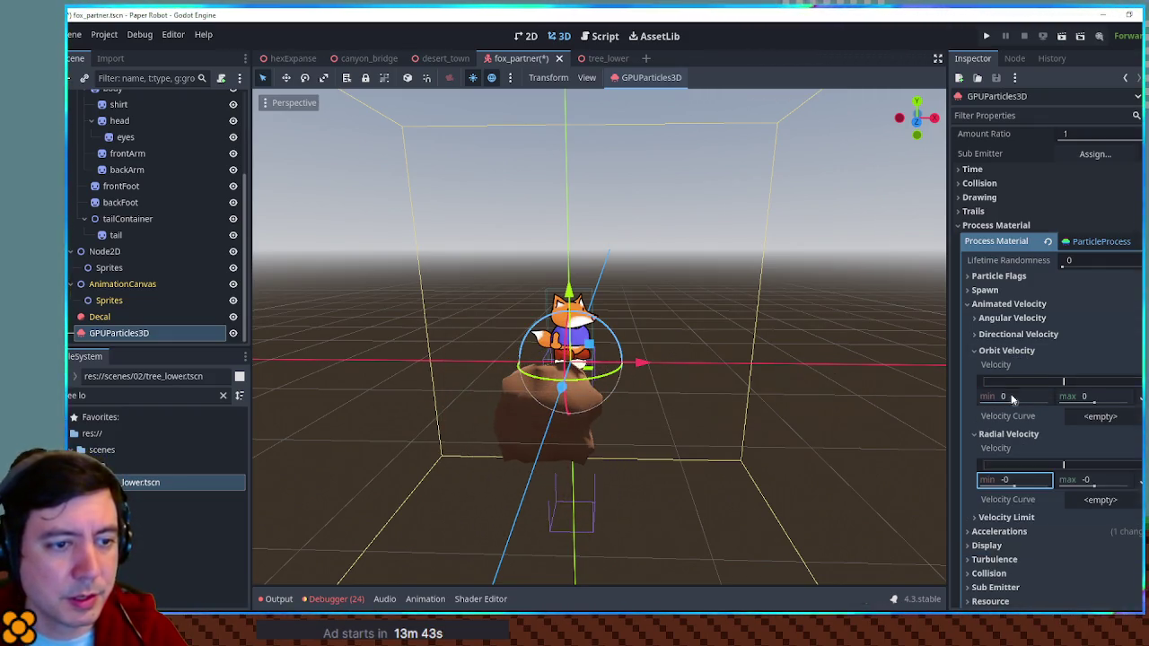
left_click(1011, 396)
key("BackSpace")
type("0")
left_click(1022, 291)
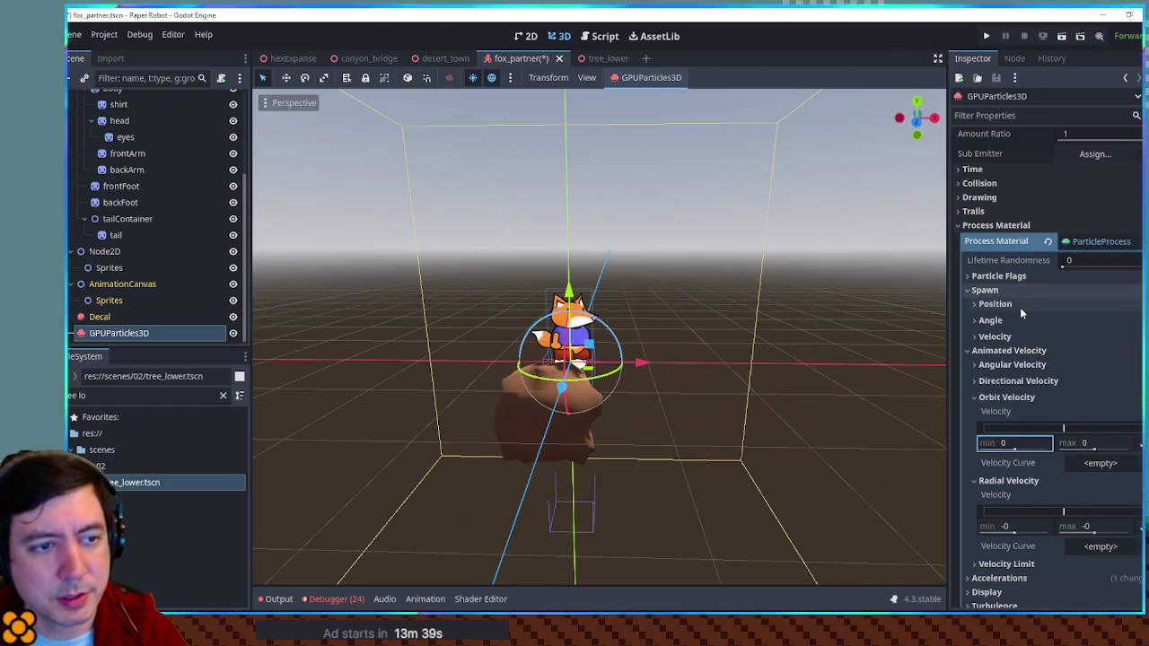
Change the Emission Shape to Sphere with an Emission Sphere Radius of 0.2.
left_click(1020, 306)
left_click(1109, 391)
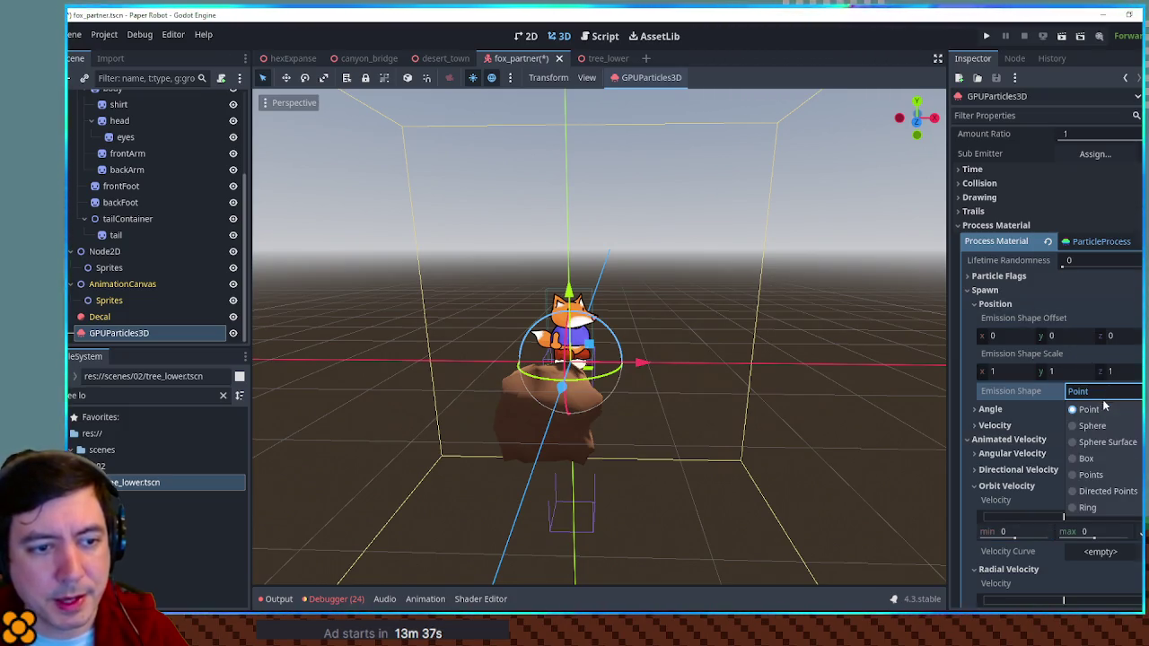
left_click(1097, 423)
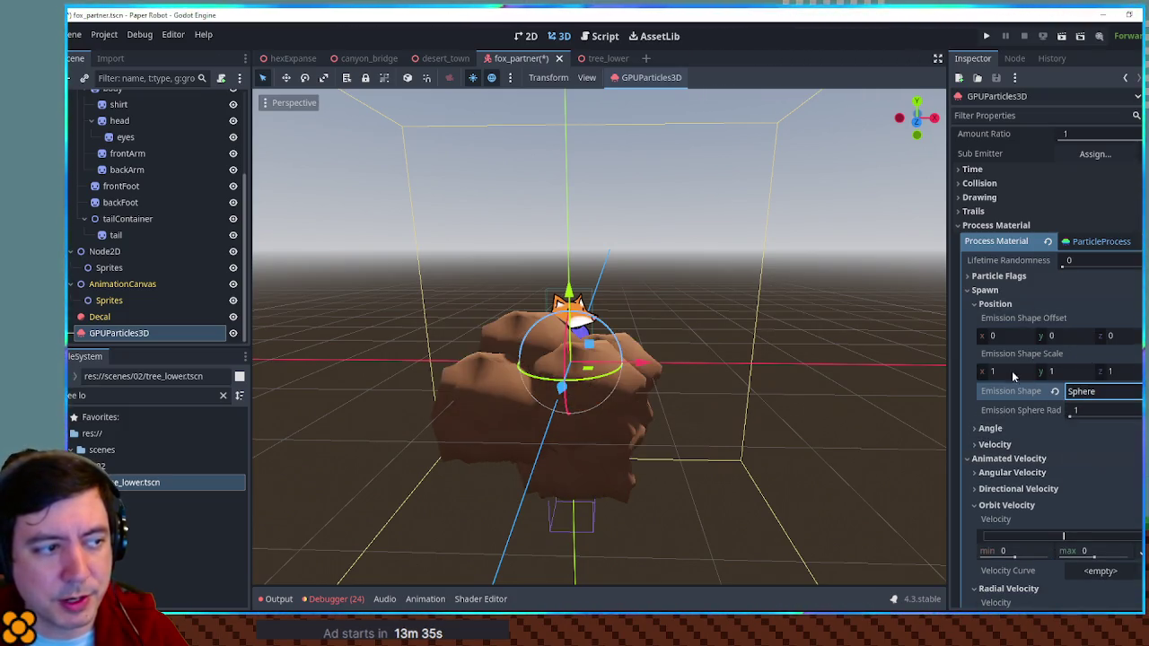
left_click(1081, 411)
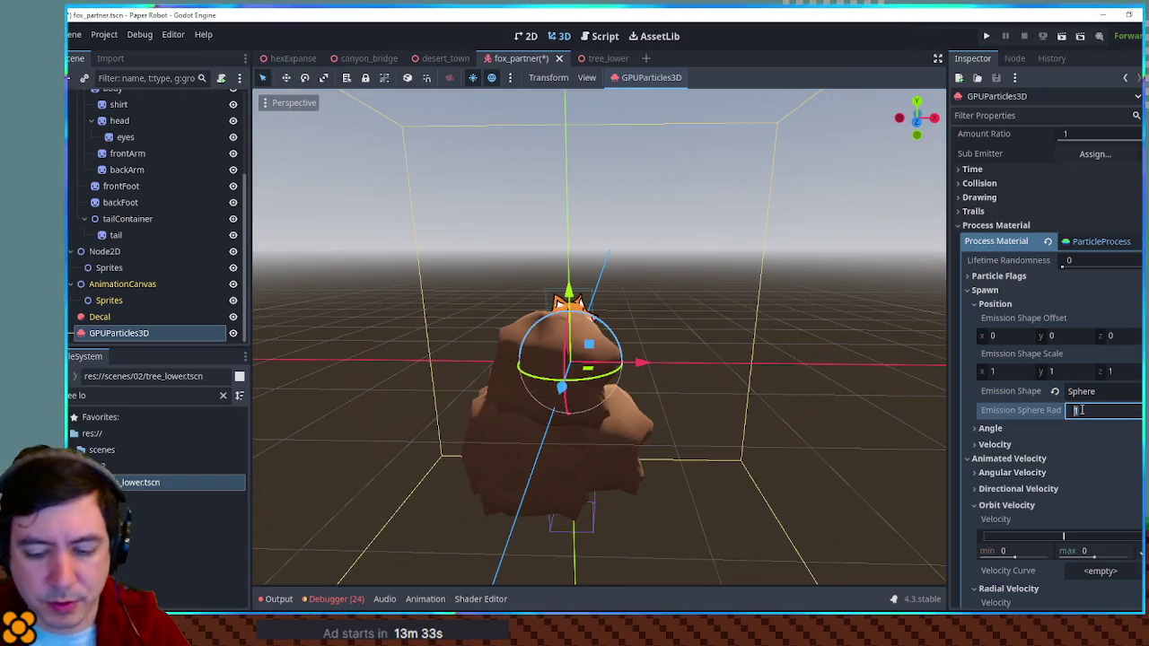
type("0.2")
scroll(983, 410, "down", 5)
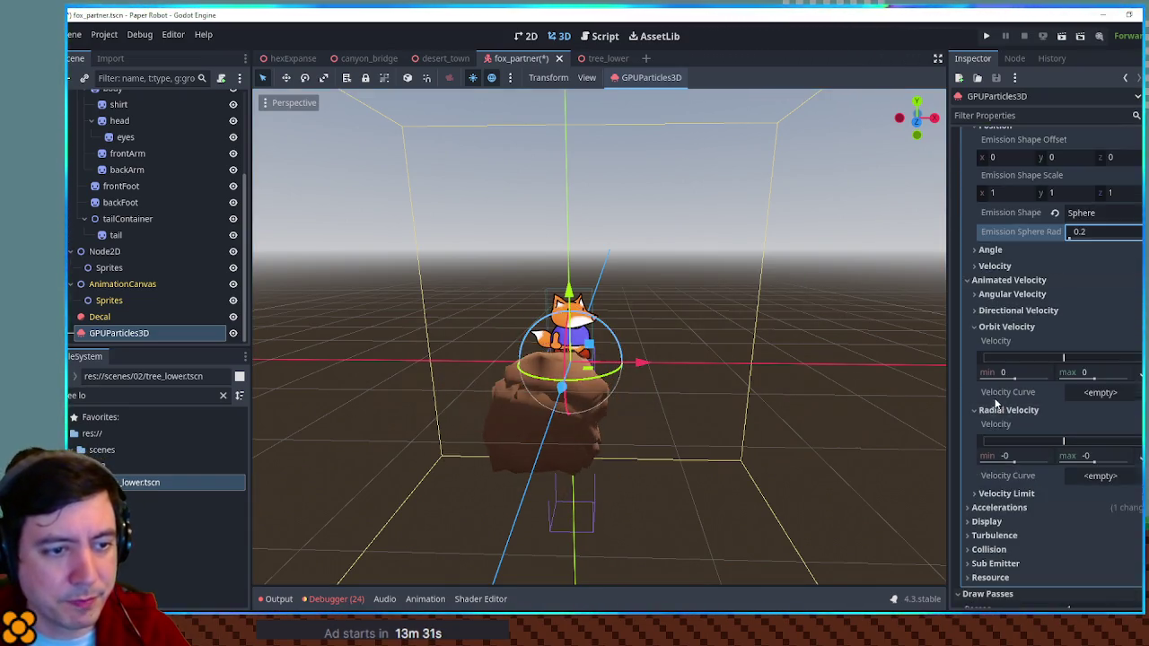
left_click(987, 403)
left_click(1007, 415)
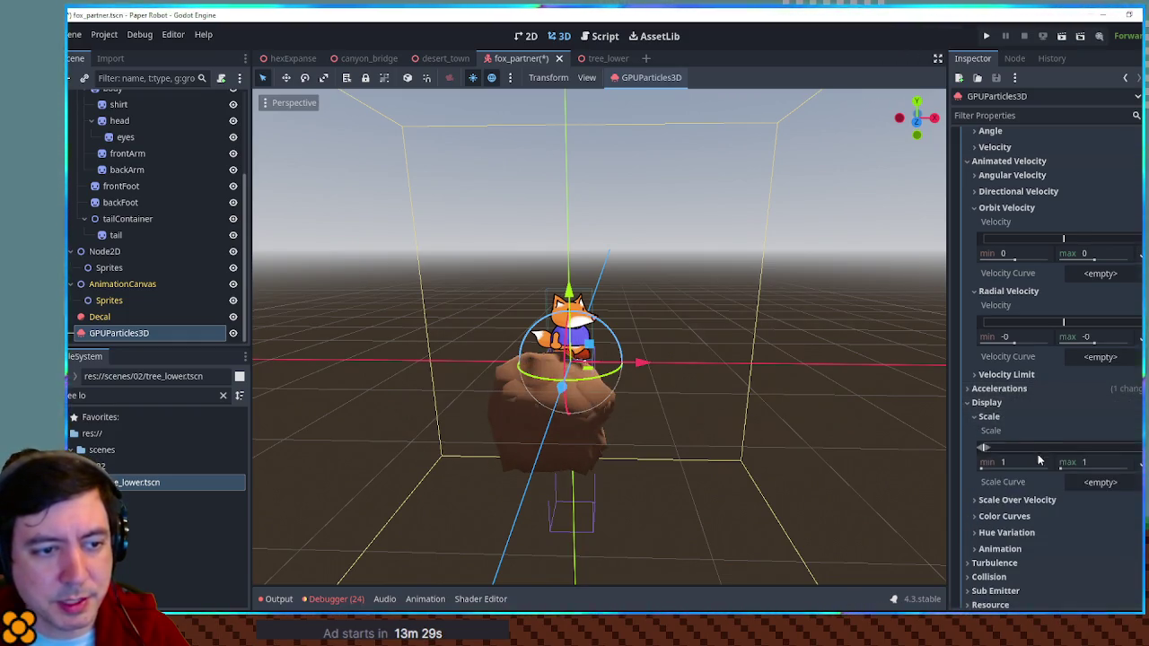
Set the particle Scale range to min 0.2 and max 0.3.
left_click(1096, 463)
type("0.2")
key("Return")
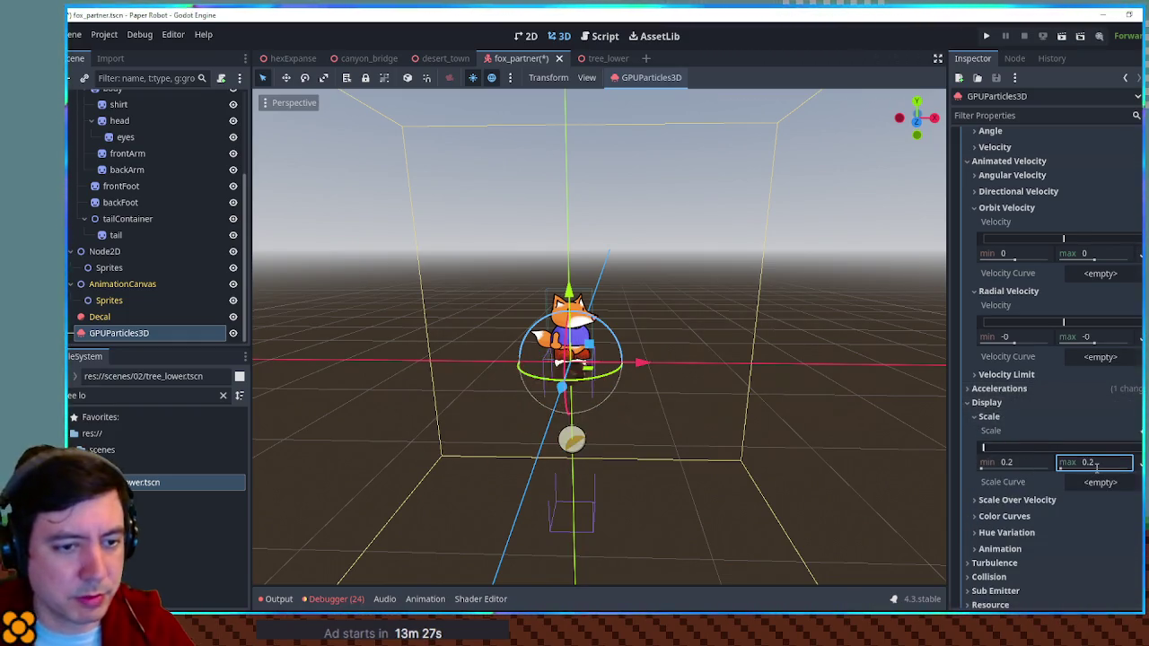
scroll(642, 339, "up", 6)
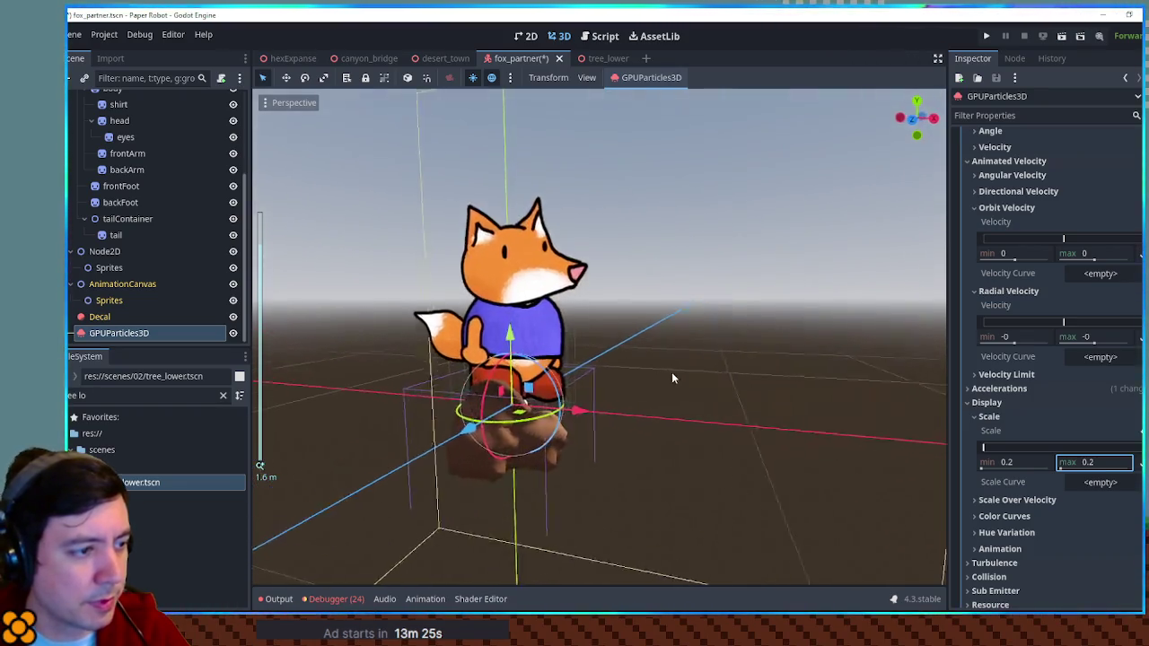
mouse_move(783, 355)
left_mouse_down()
mouse_move(924, 453)
mouse_move(655, 420)
mouse_move(686, 475)
left_mouse_up()
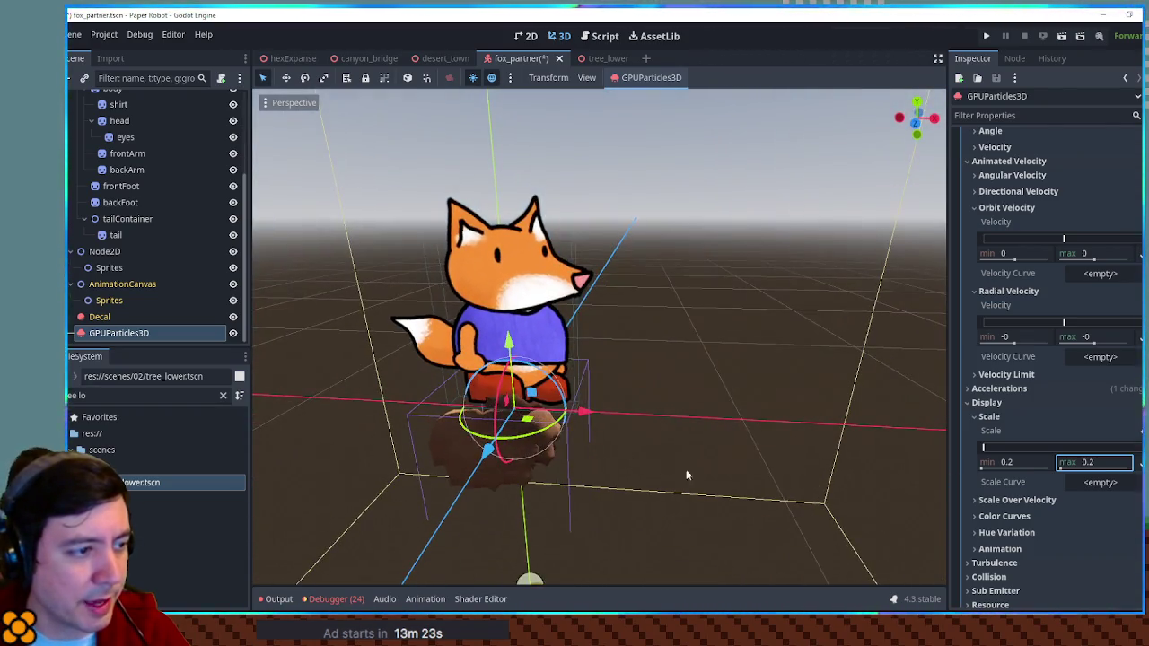
type("0.3")
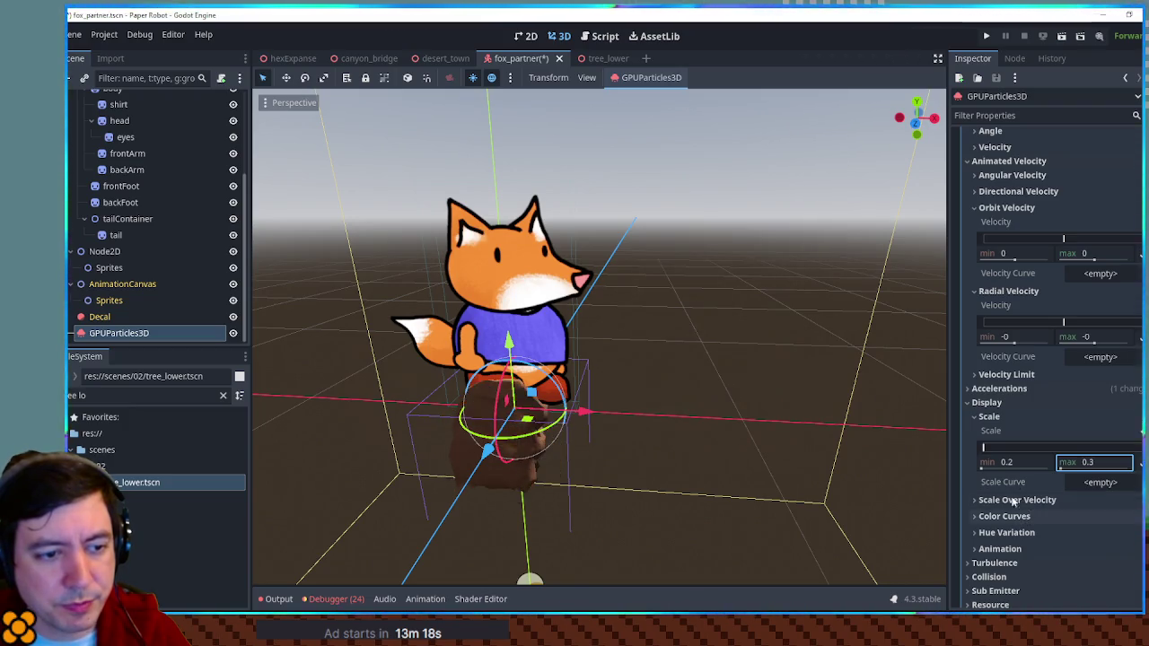
scroll(1014, 484, "down", 4)
scroll(1010, 412, "up", 4)
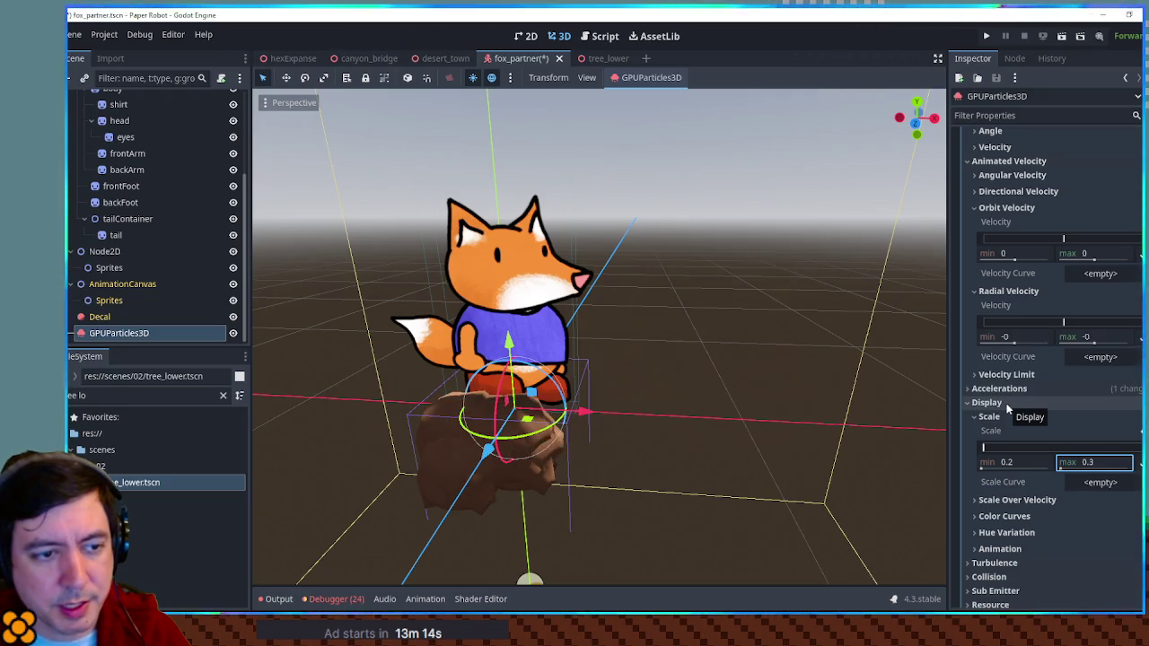
Collapse the Animated Velocity and Spawn Position sections in the Inspector.
left_click(1001, 162)
scroll(998, 296, "up", 4)
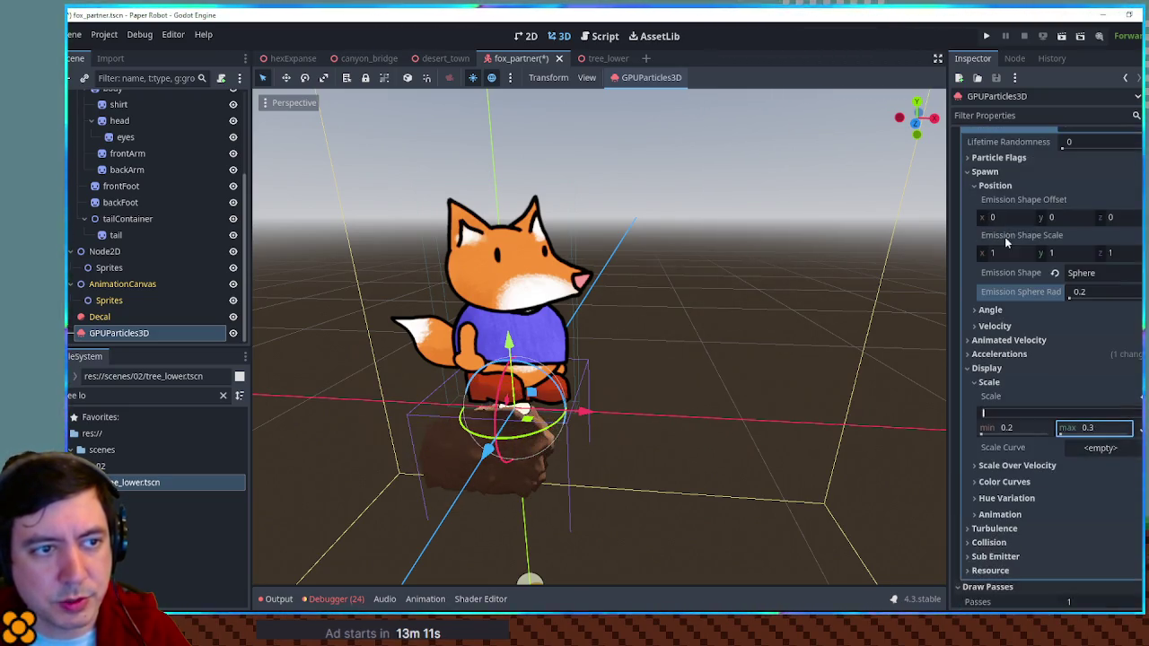
left_click(990, 172)
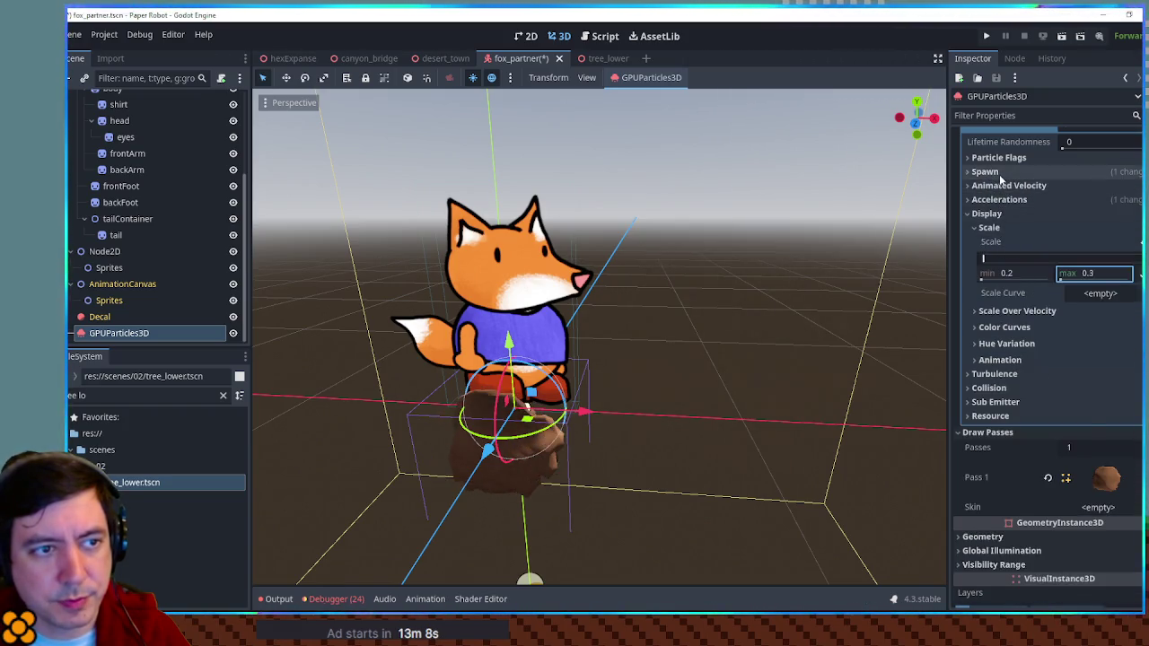
left_click(992, 173)
left_click(994, 186)
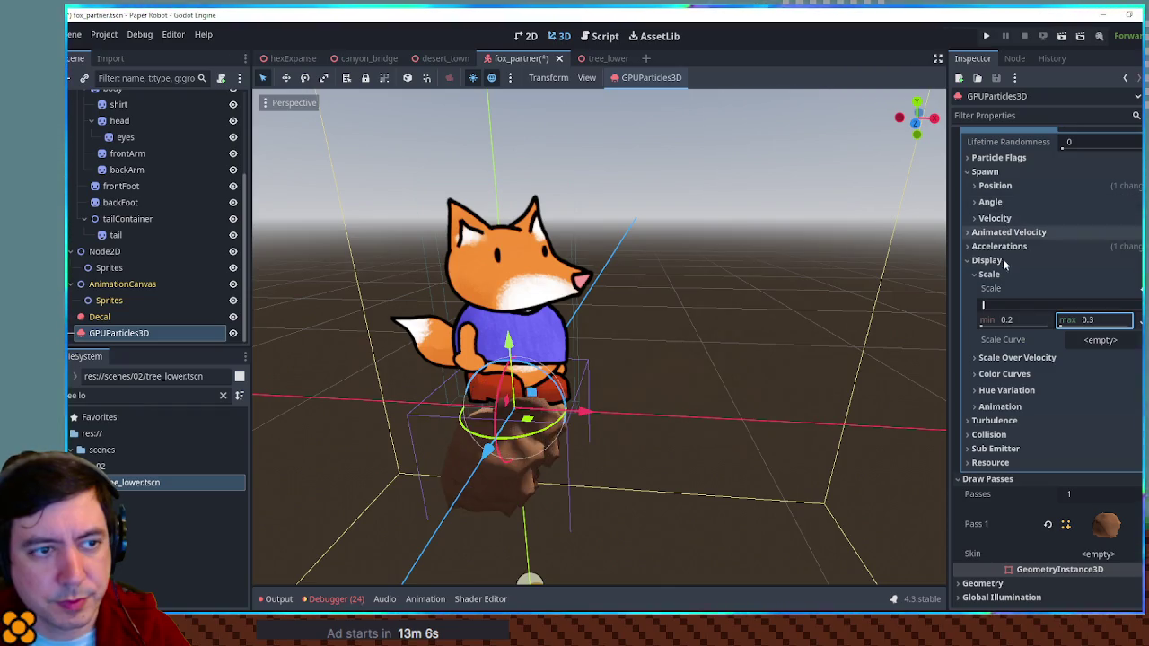
scroll(1025, 326, "down", 3)
Check the Pass 1 rock mesh, then assign a new CurveTexture to Scale Curve.
left_click(1106, 348)
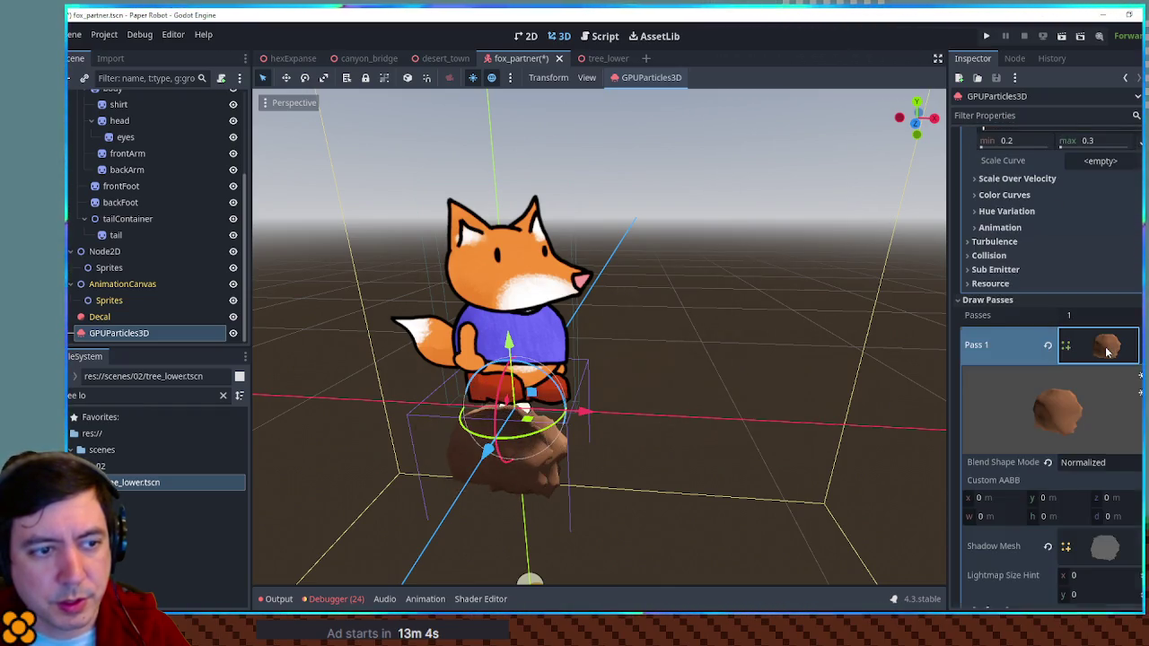
scroll(1100, 342, "down", 3)
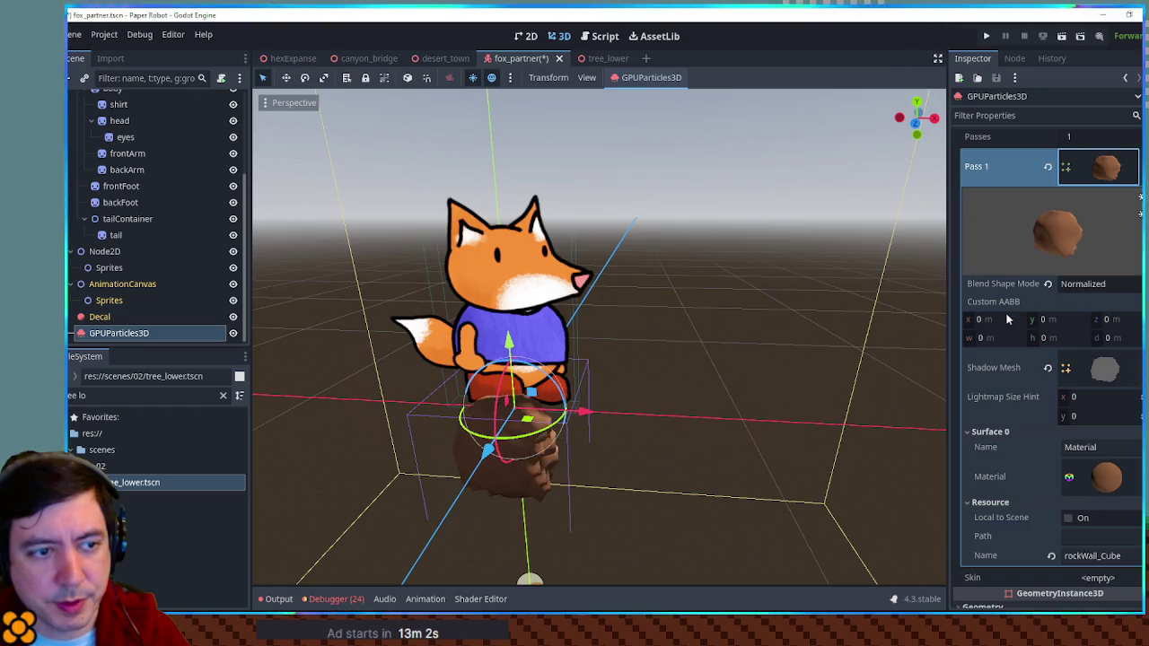
scroll(1007, 318, "down", 2)
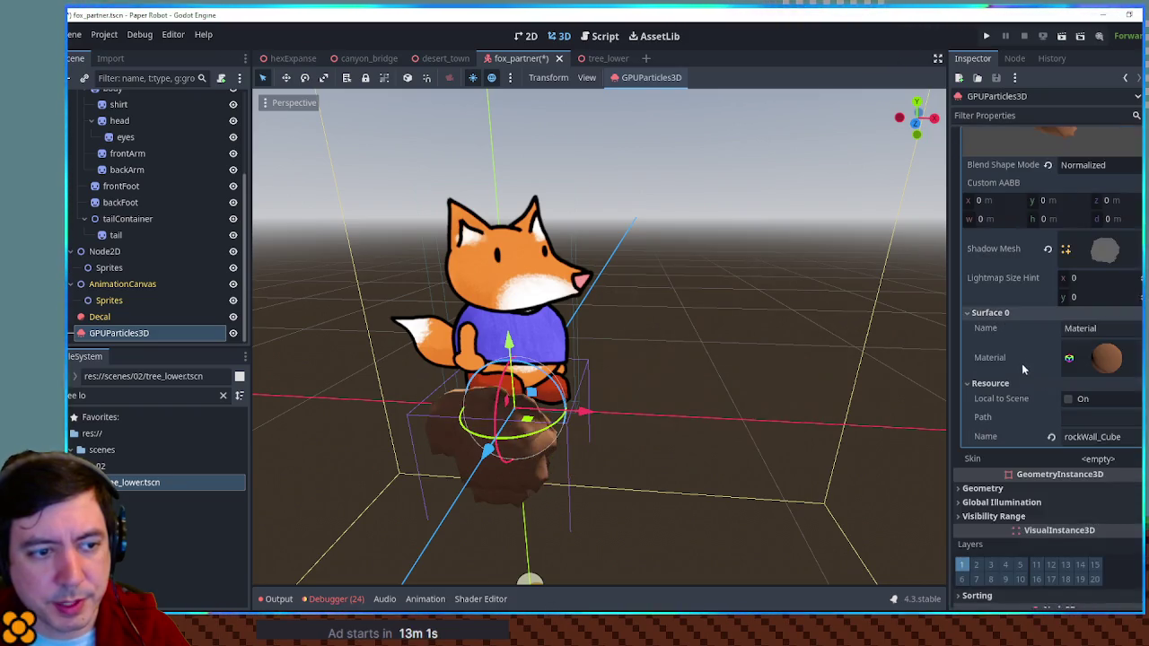
left_click(1103, 255)
left_click(1103, 251)
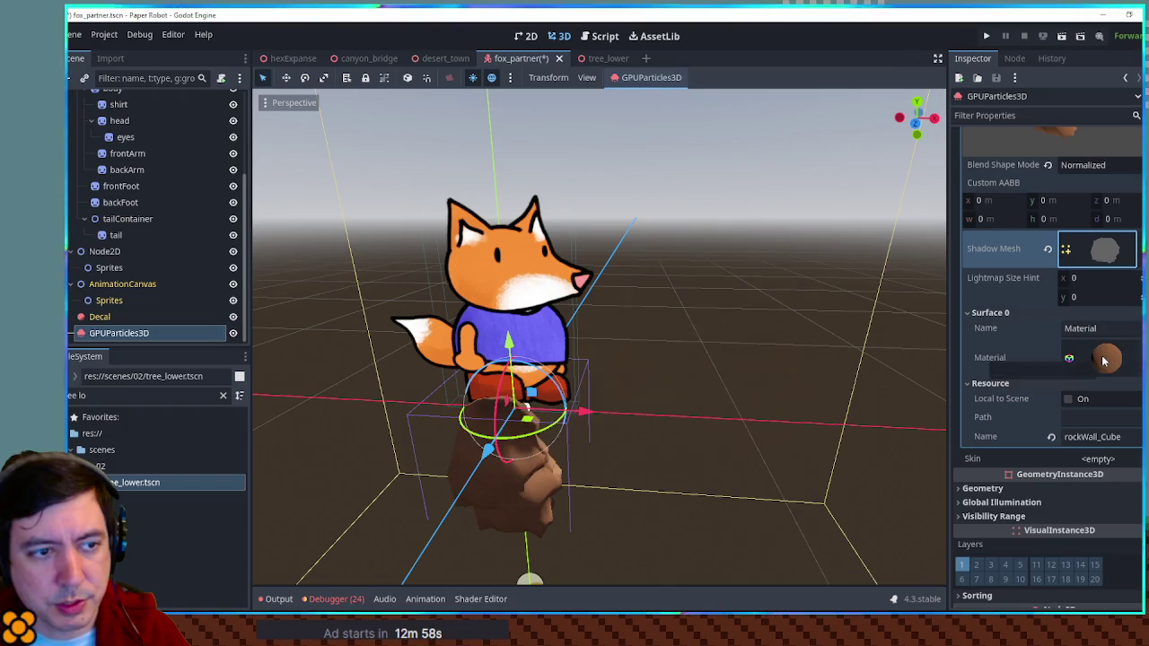
left_click(1023, 313)
left_click(1030, 325)
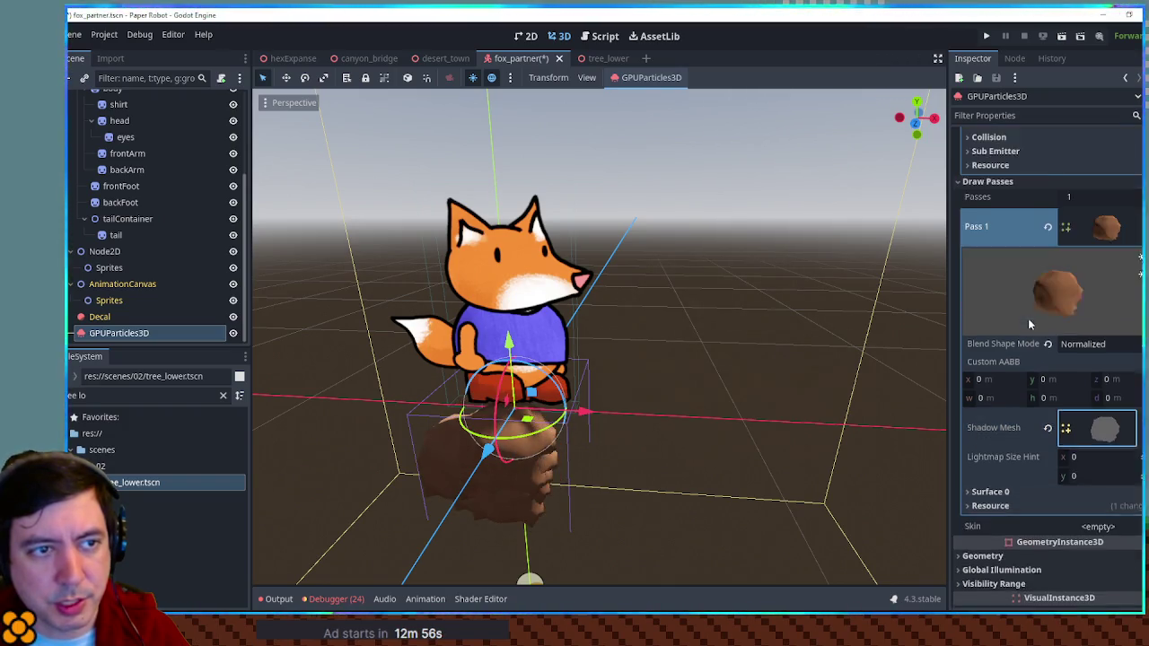
scroll(1030, 325, "up", 2)
left_click(1104, 303)
left_click(1104, 304)
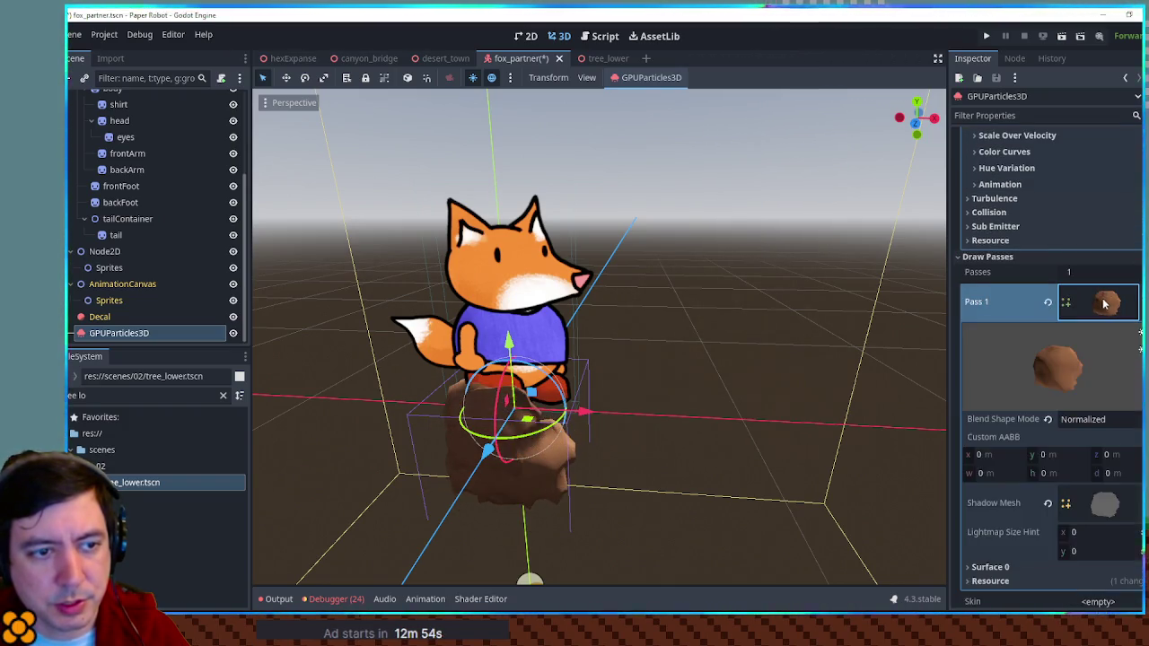
scroll(1099, 301, "down", 3)
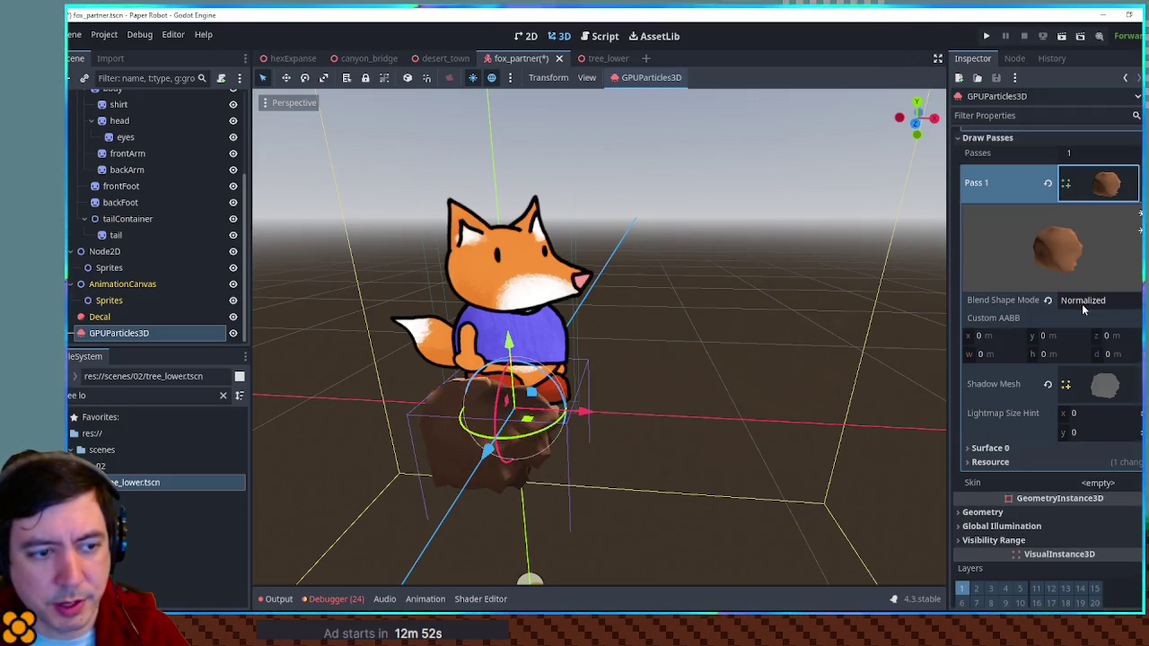
scroll(1082, 304, "up", 6)
left_click(1093, 418)
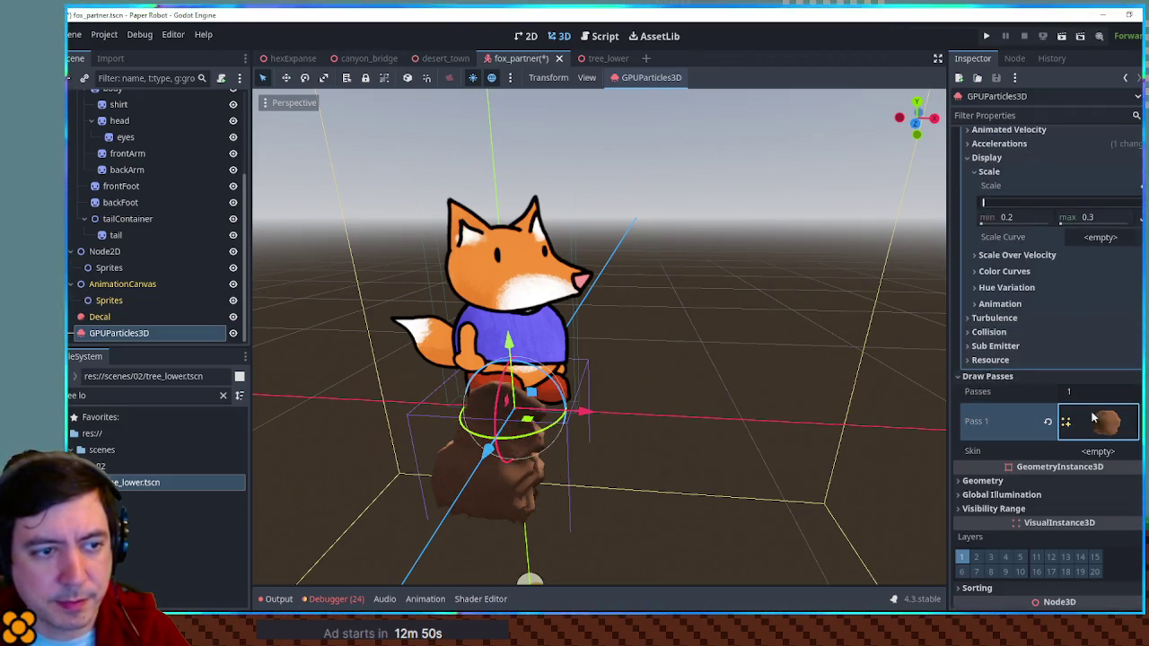
left_click(1068, 238)
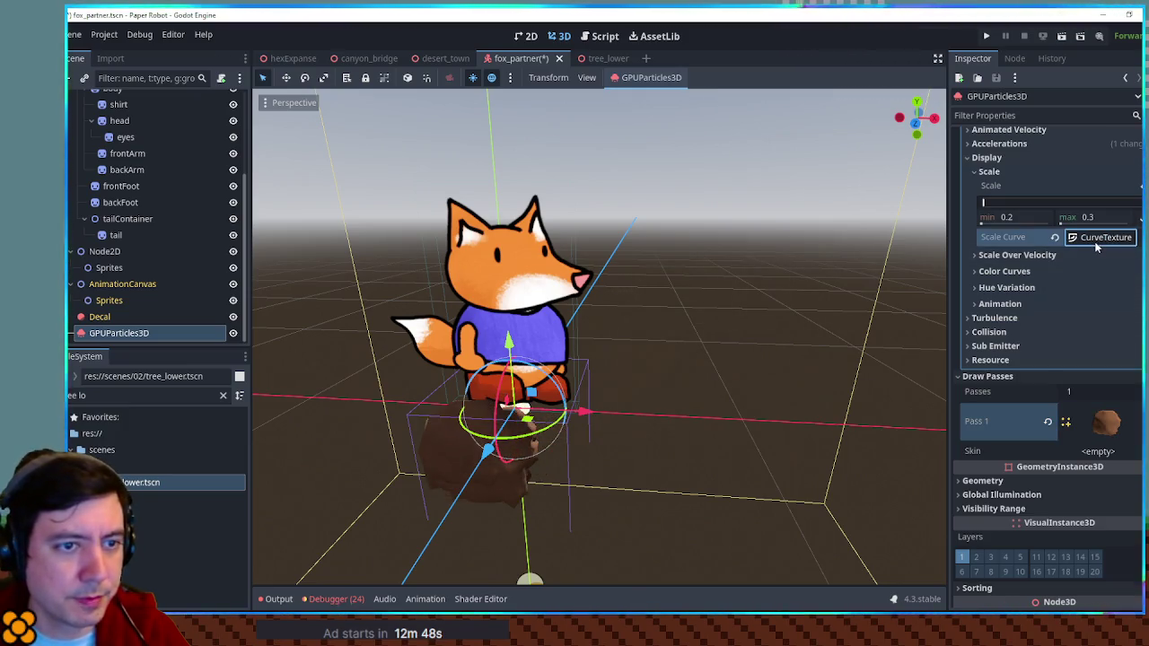
Shape the scale curve from 0, up to 1 by 0.15, holding until 0.86, back to 0.
left_click(1096, 239)
left_click(1093, 307)
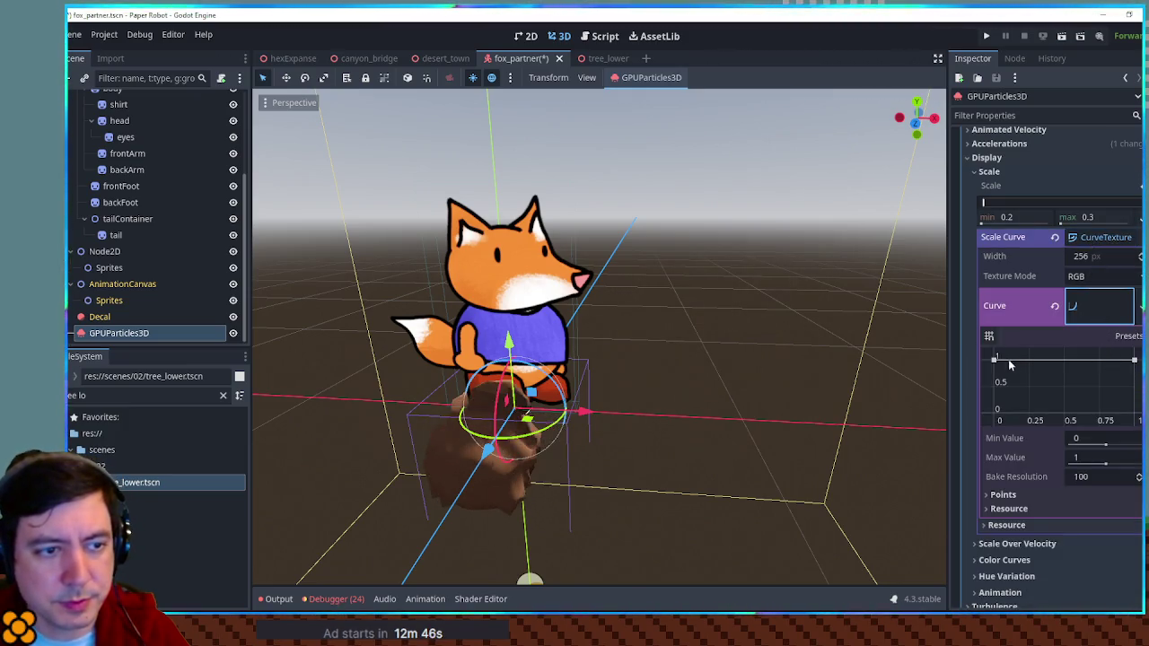
left_click_drag(996, 359, 995, 412)
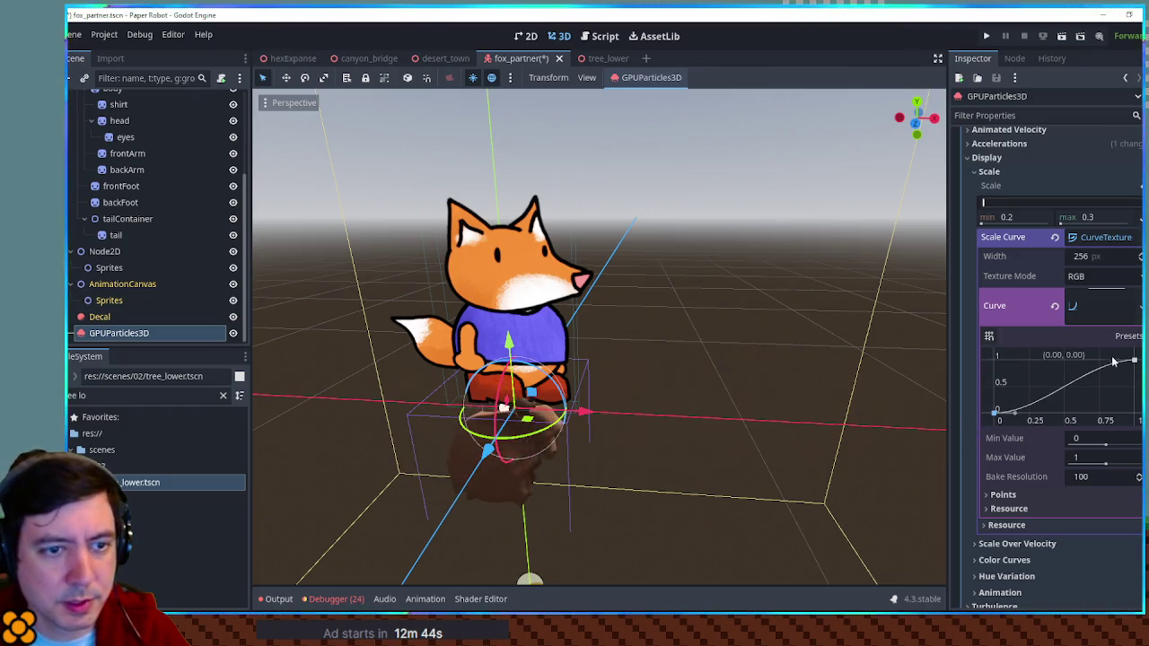
left_click_drag(1120, 412, 1112, 384)
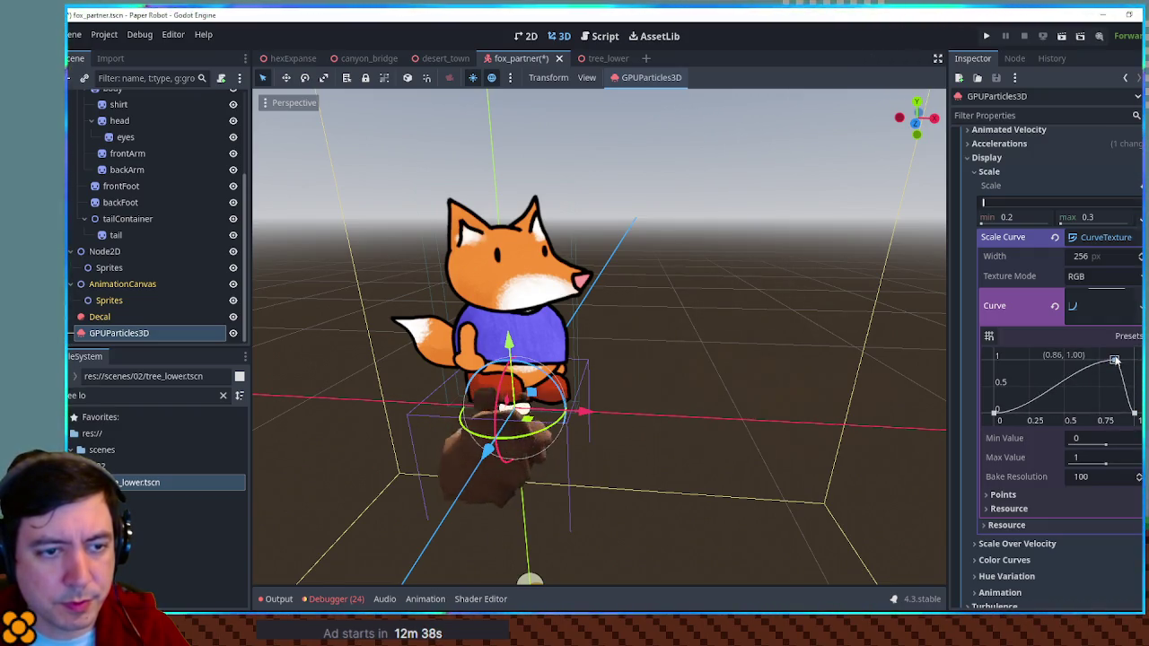
left_click(1051, 359)
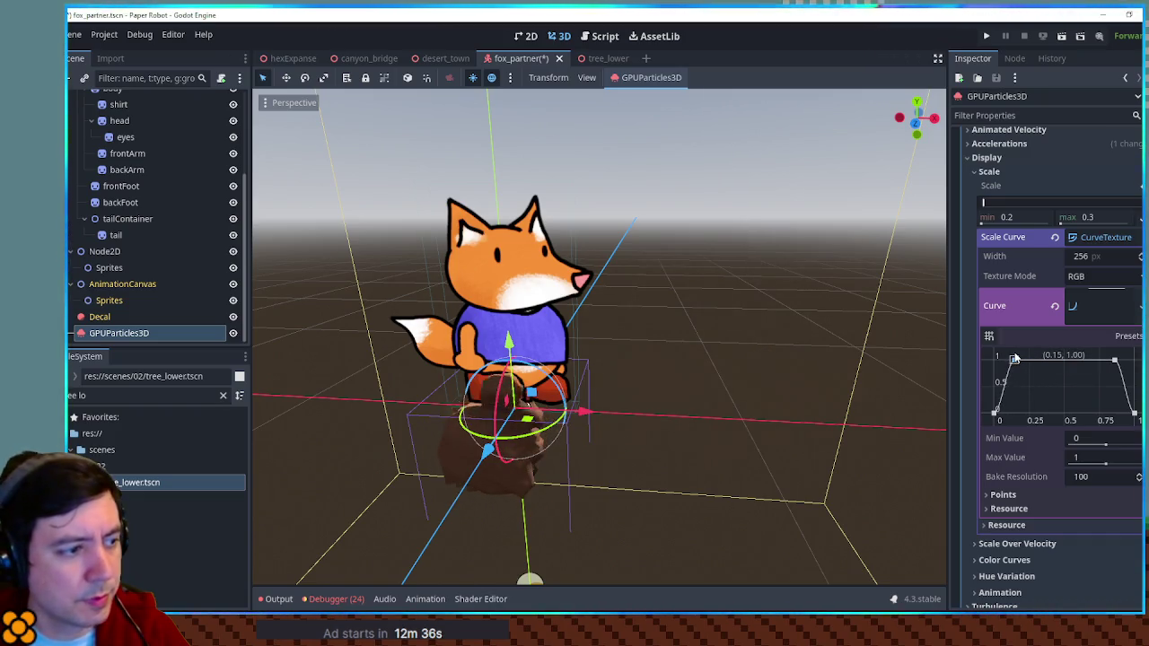
mouse_move(827, 358)
left_mouse_down()
mouse_move(736, 349)
mouse_move(845, 334)
mouse_move(633, 326)
left_mouse_up()
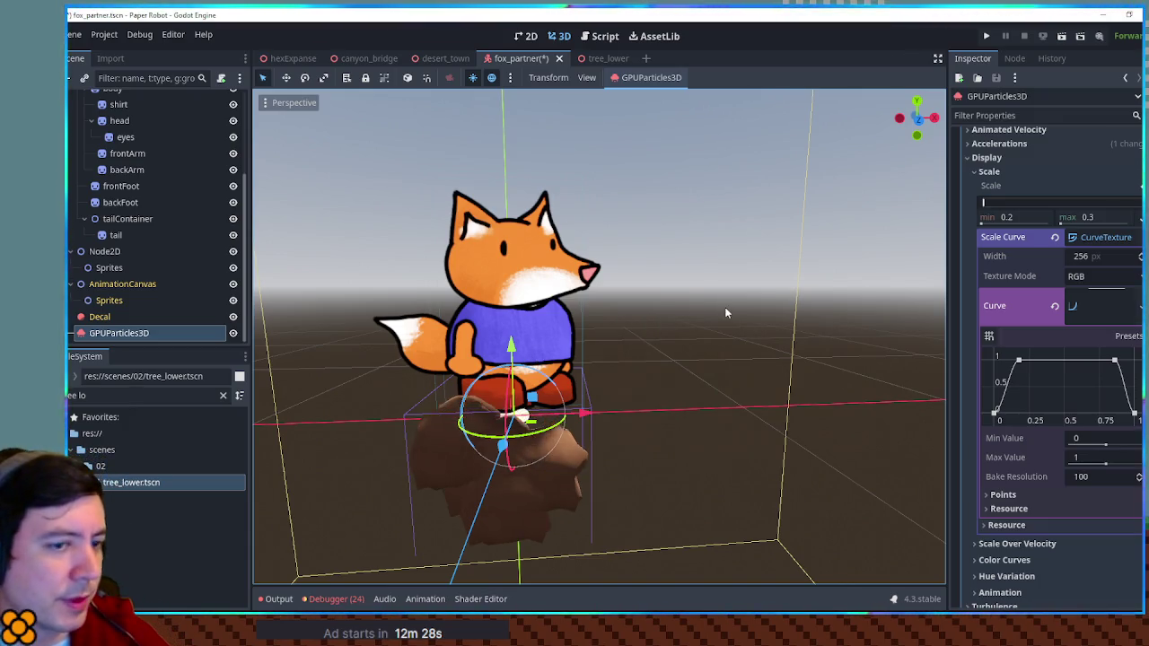
Set the Spawn Position Emission Shape Offset y to 0.15.
scroll(727, 312, "up", 1)
scroll(1083, 252, "up", 3)
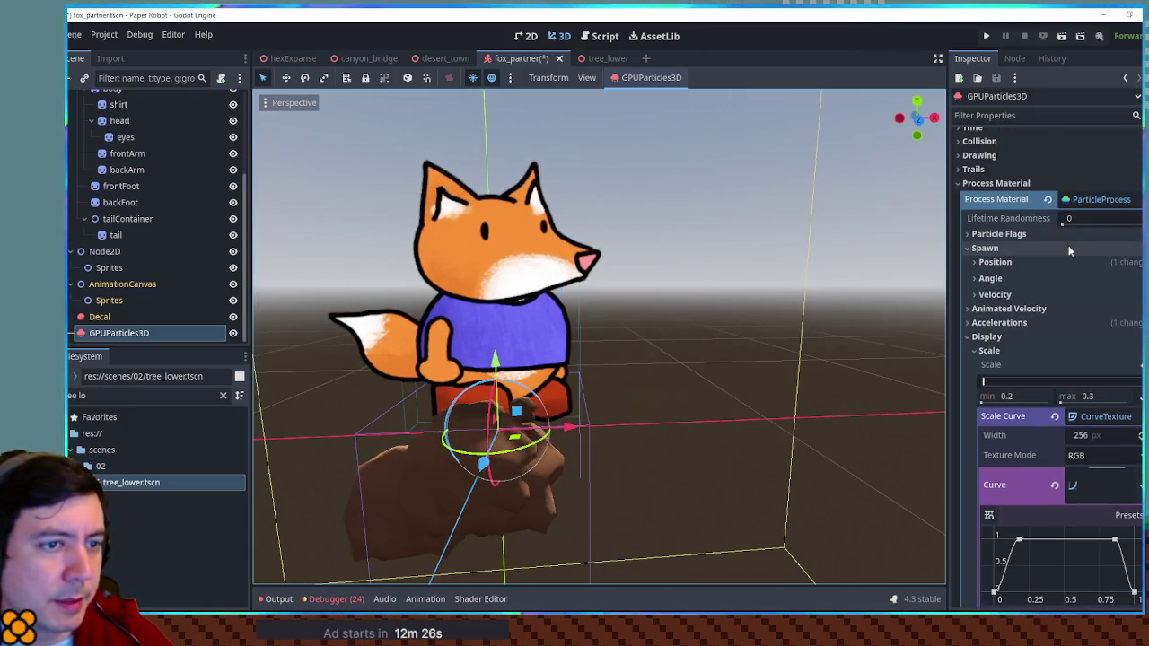
left_click(1066, 262)
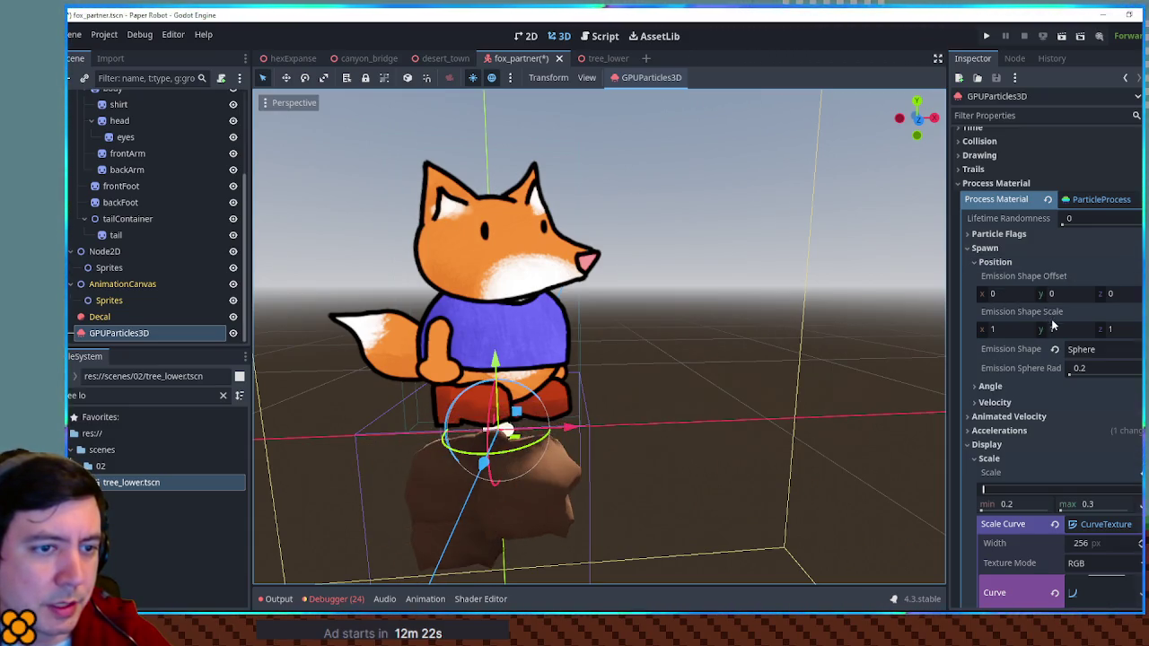
left_click(1054, 294)
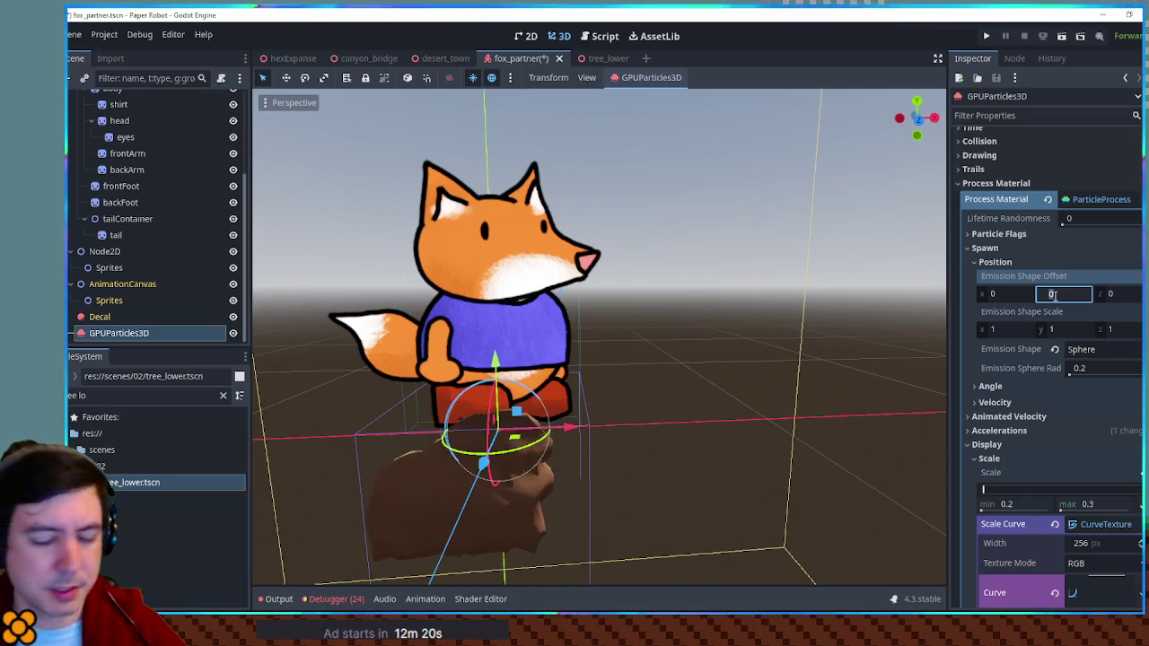
type(".3")
mouse_move(682, 320)
left_mouse_down()
mouse_move(778, 290)
mouse_move(753, 267)
mouse_move(621, 277)
left_mouse_up()
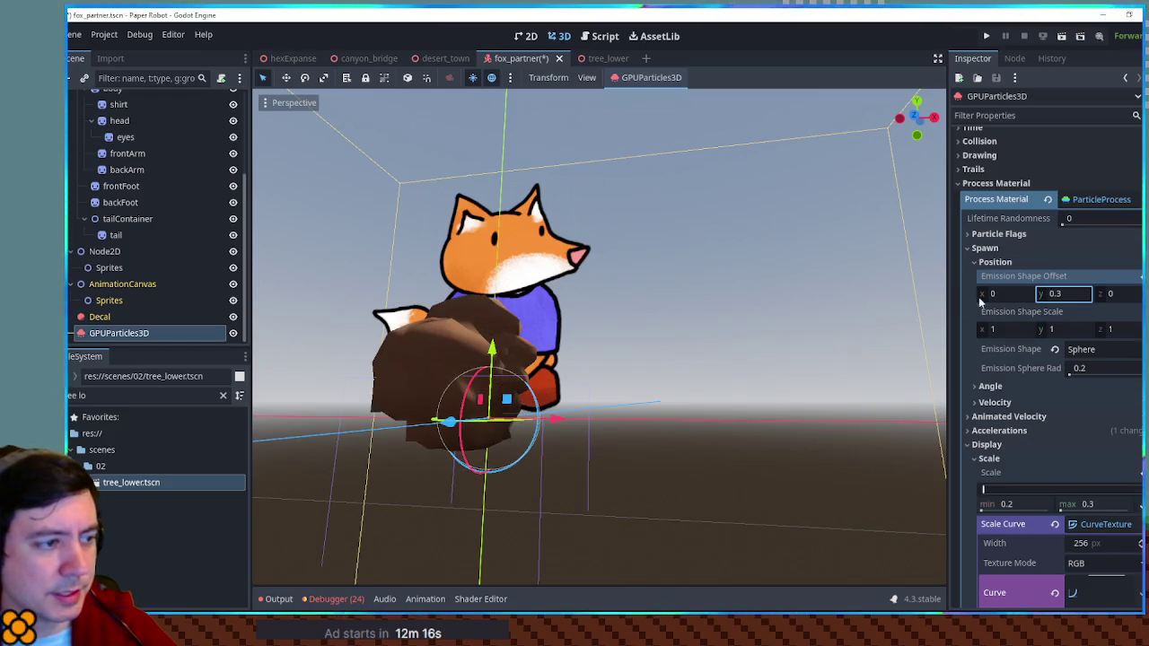
left_click(1059, 294)
type("0.15")
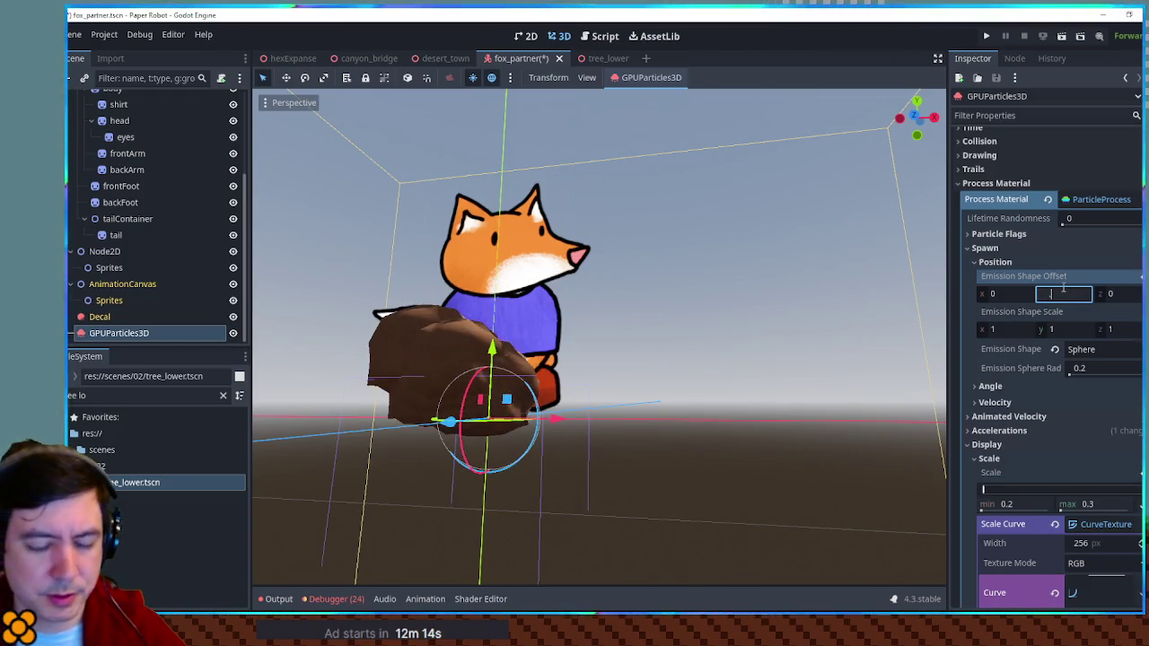
mouse_move(690, 344)
left_mouse_down()
mouse_move(897, 359)
mouse_move(676, 369)
mouse_move(724, 367)
left_mouse_up()
Raise the particle Amount from 8 to 16.
scroll(1113, 276, "up", 3)
left_click(1094, 169)
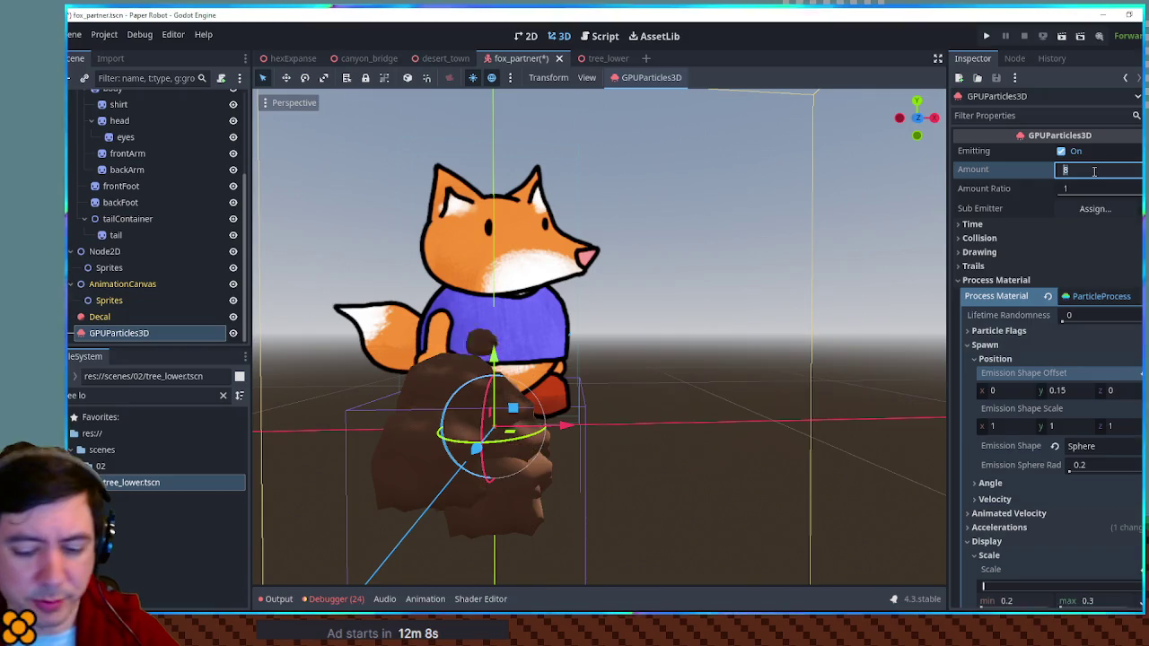
type("16")
mouse_move(662, 336)
left_mouse_down()
mouse_move(820, 336)
mouse_move(629, 353)
left_mouse_up()
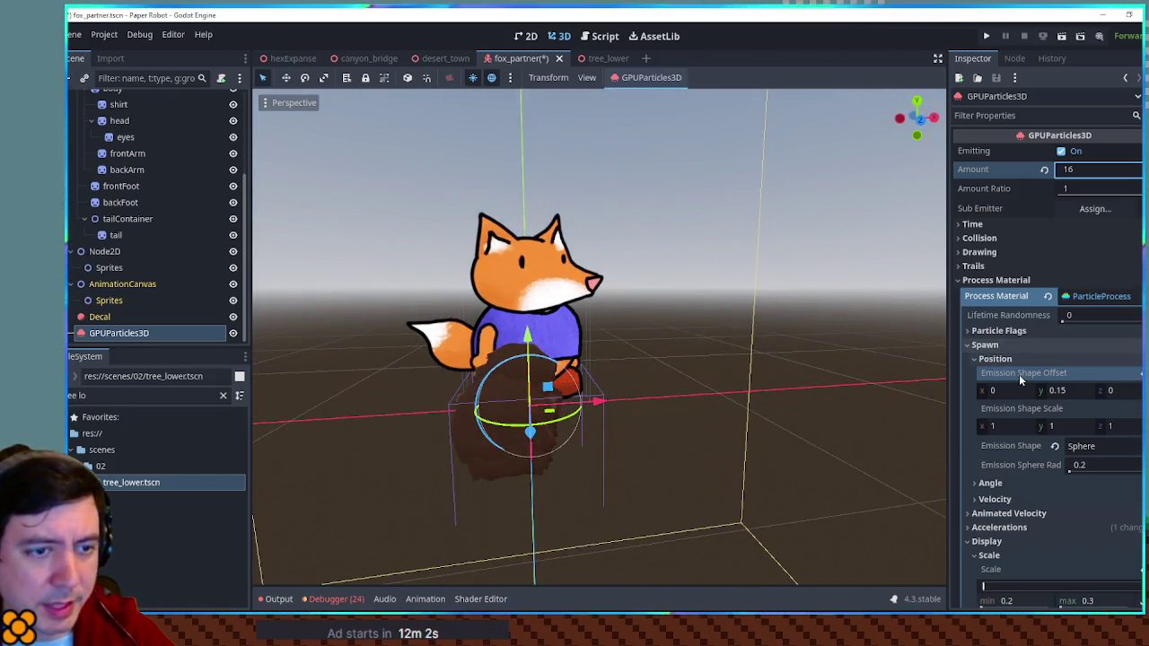
left_click(1034, 344)
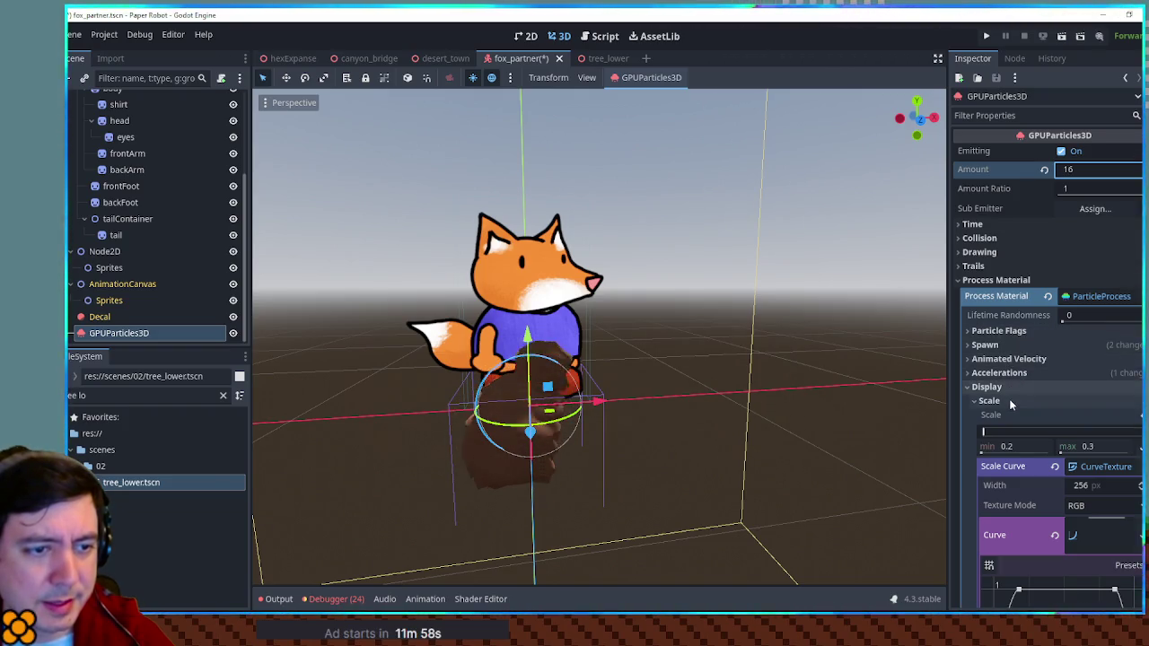
Set the Display > Hue Variation maximum to 0.1, then select the fox sprite.
left_click(1009, 398)
scroll(1014, 359, "down", 4)
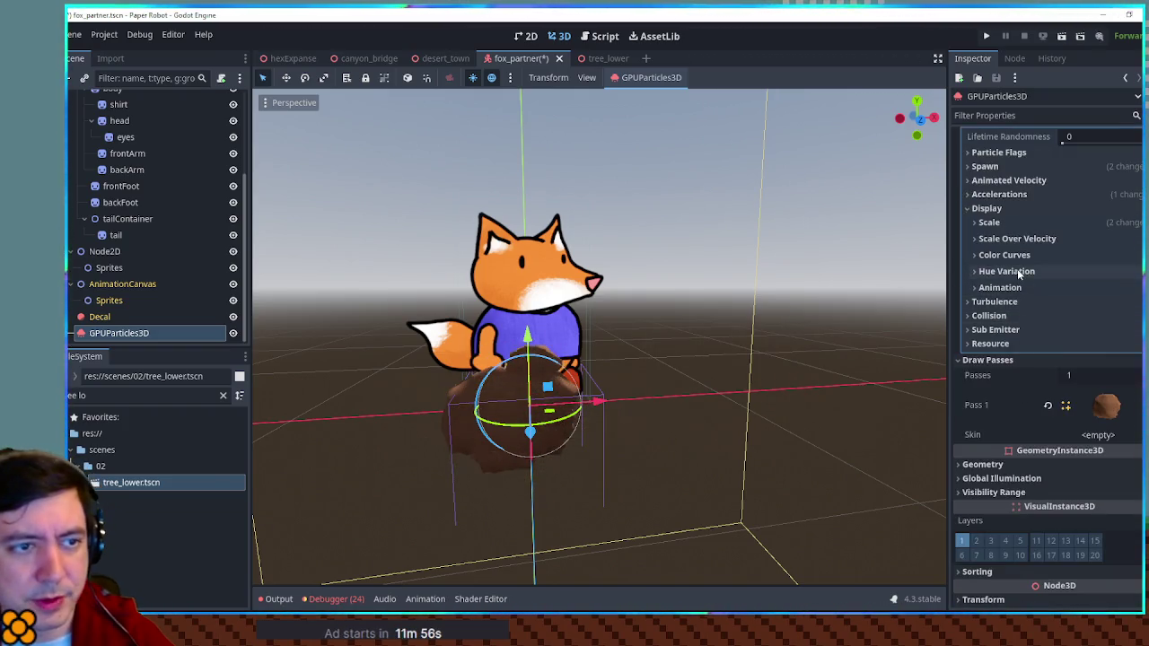
left_click(1017, 270)
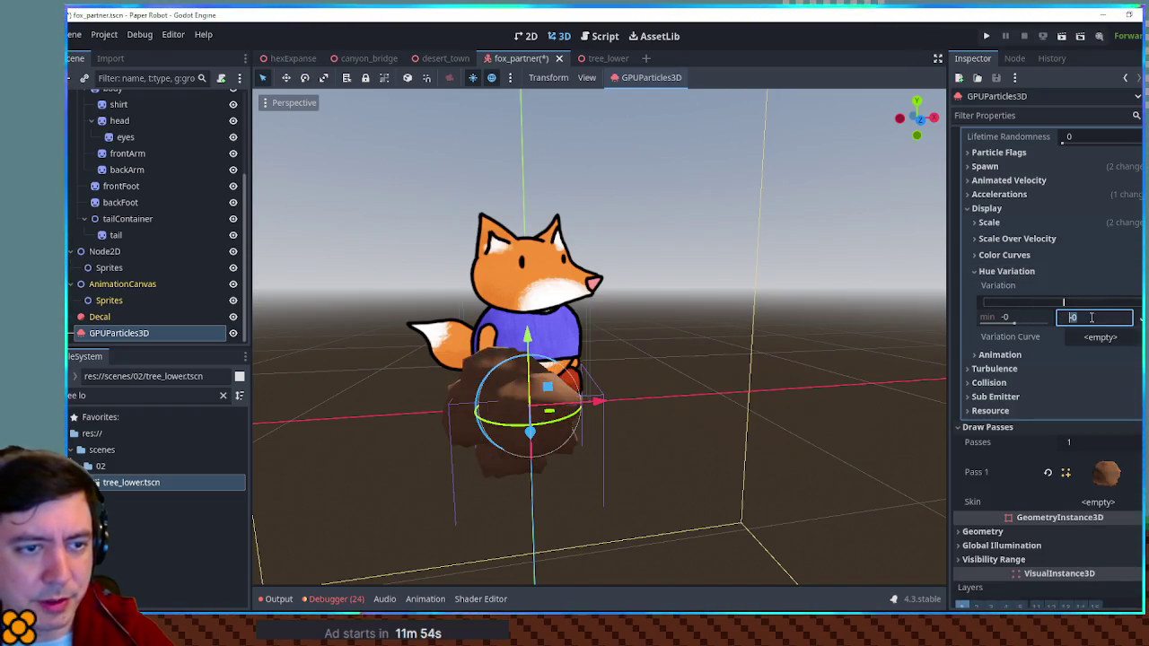
type("1")
key("Return")
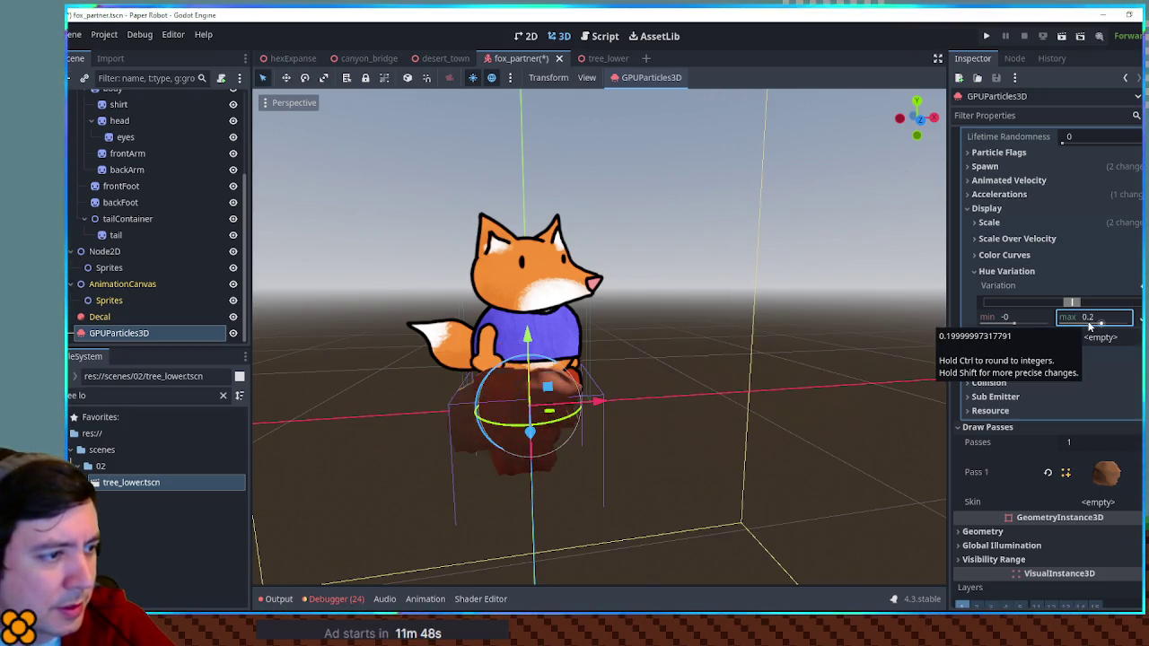
left_click(1090, 322)
type("0.1")
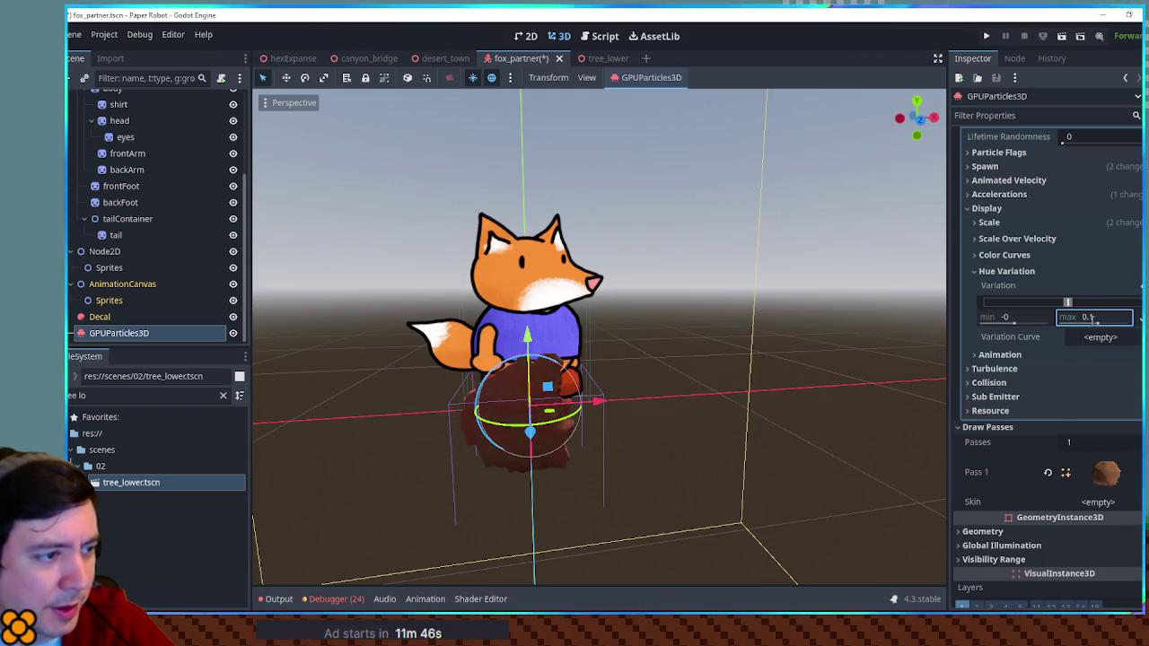
mouse_move(730, 357)
left_mouse_down()
mouse_move(917, 341)
mouse_move(705, 340)
mouse_move(801, 415)
mouse_move(846, 519)
mouse_move(737, 351)
left_mouse_up()
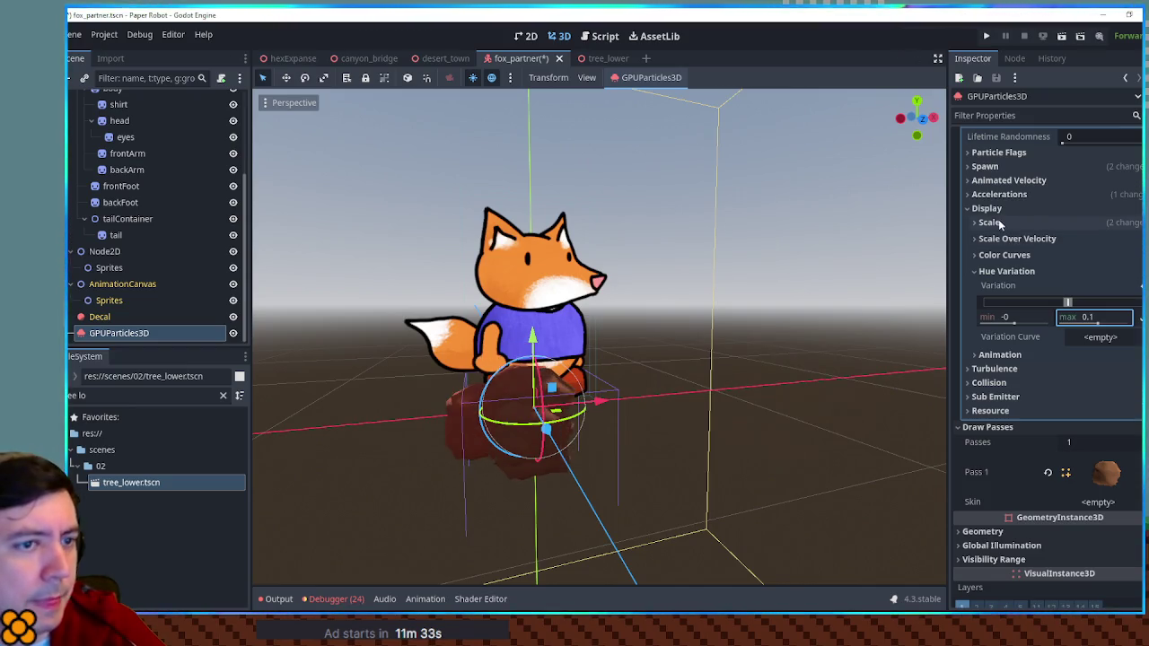
left_click(507, 306)
left_click_drag(595, 242, 805, 245)
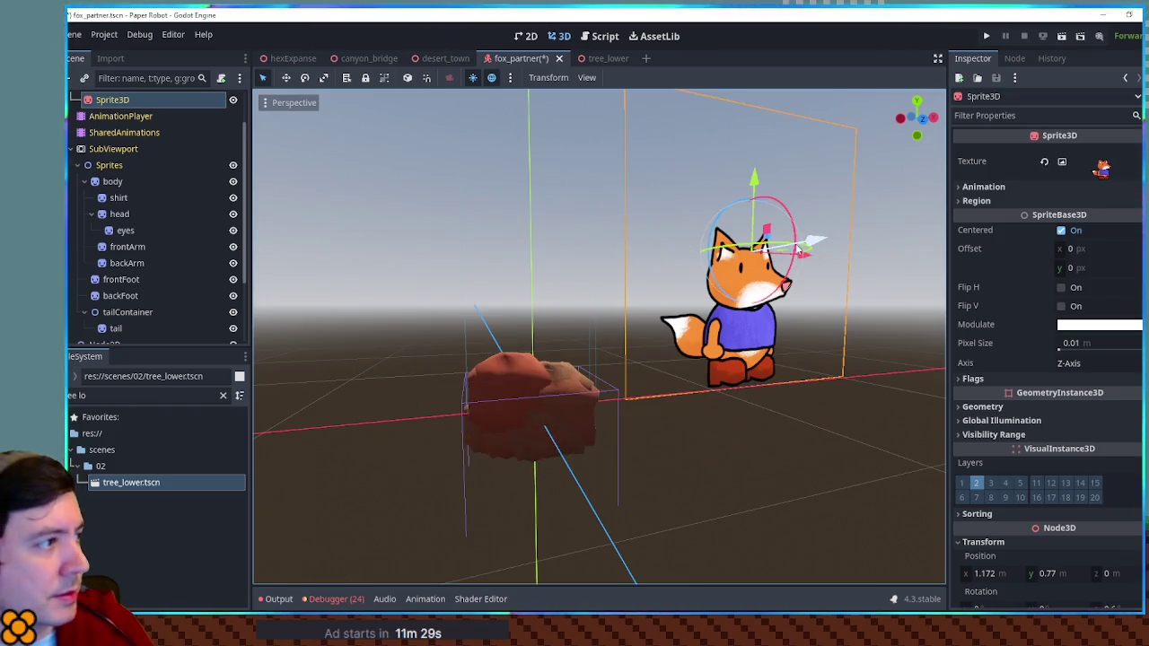
key("ctrl+z")
scroll(130, 217, "up", 2)
left_click(99, 99)
mouse_move(612, 397)
left_mouse_down()
mouse_move(901, 404)
mouse_move(303, 427)
mouse_move(778, 426)
mouse_move(789, 551)
left_mouse_up()
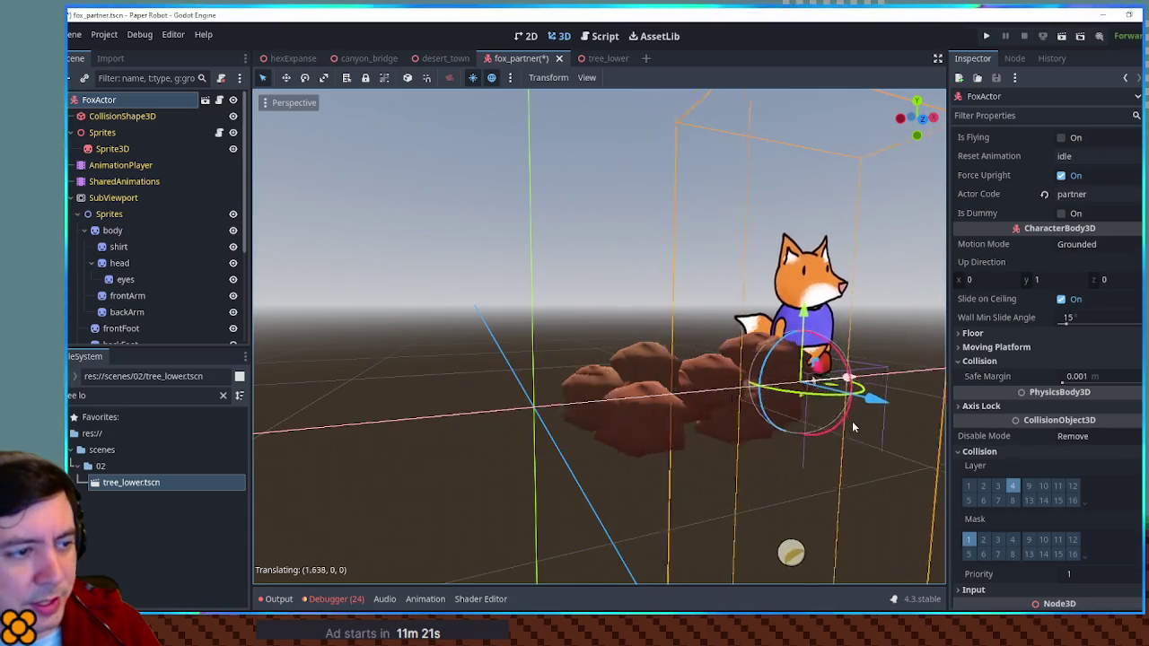
right_click(789, 551)
mouse_move(853, 427)
left_mouse_down()
mouse_move(770, 411)
mouse_move(748, 462)
mouse_move(700, 410)
mouse_move(679, 406)
left_mouse_up()
scroll(679, 406, "up", 3)
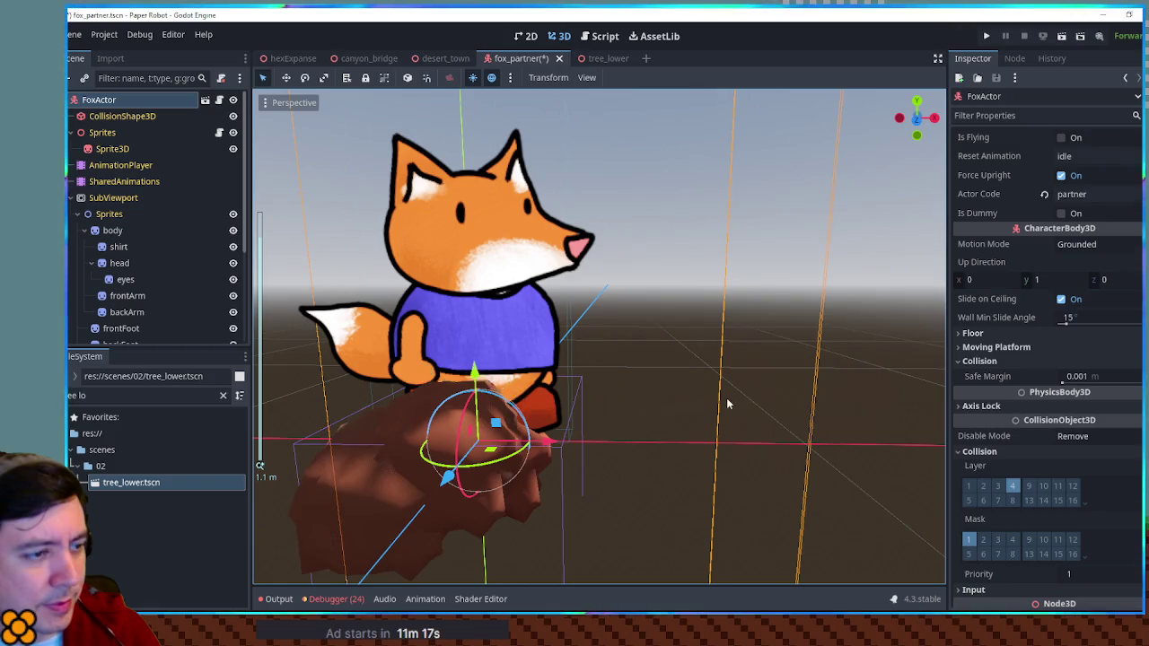
scroll(1088, 178, "up", 2)
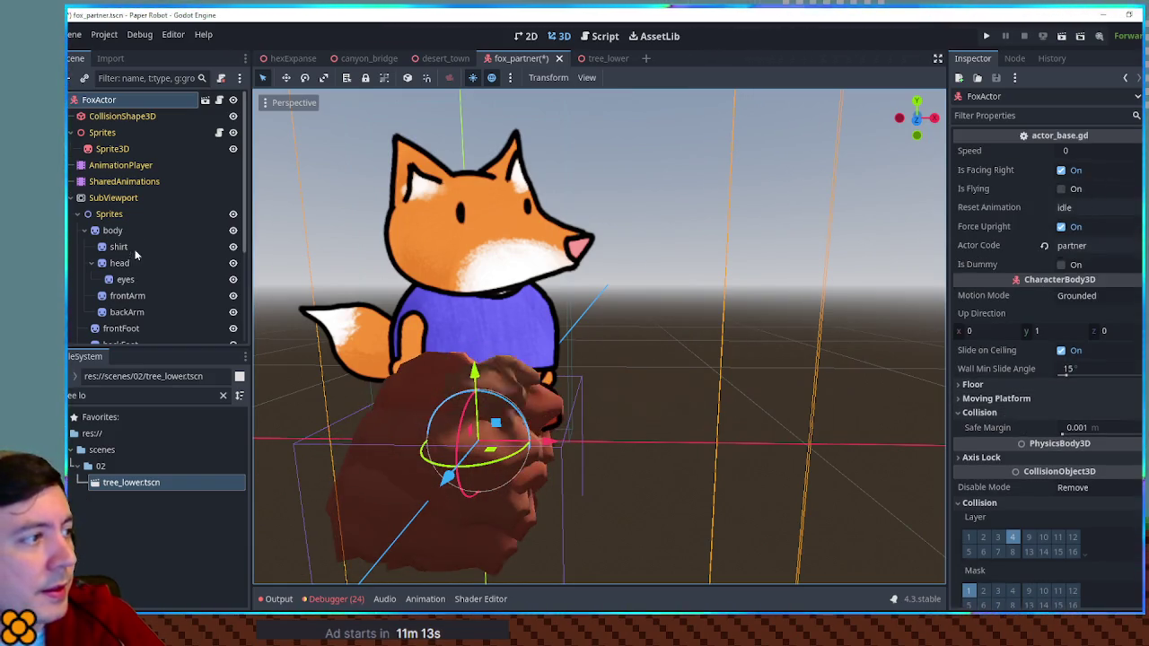
Save fox_partner, switch to the desert_town scene, and run it to test.
left_click(659, 260)
key("ctrl+s")
left_click(434, 59)
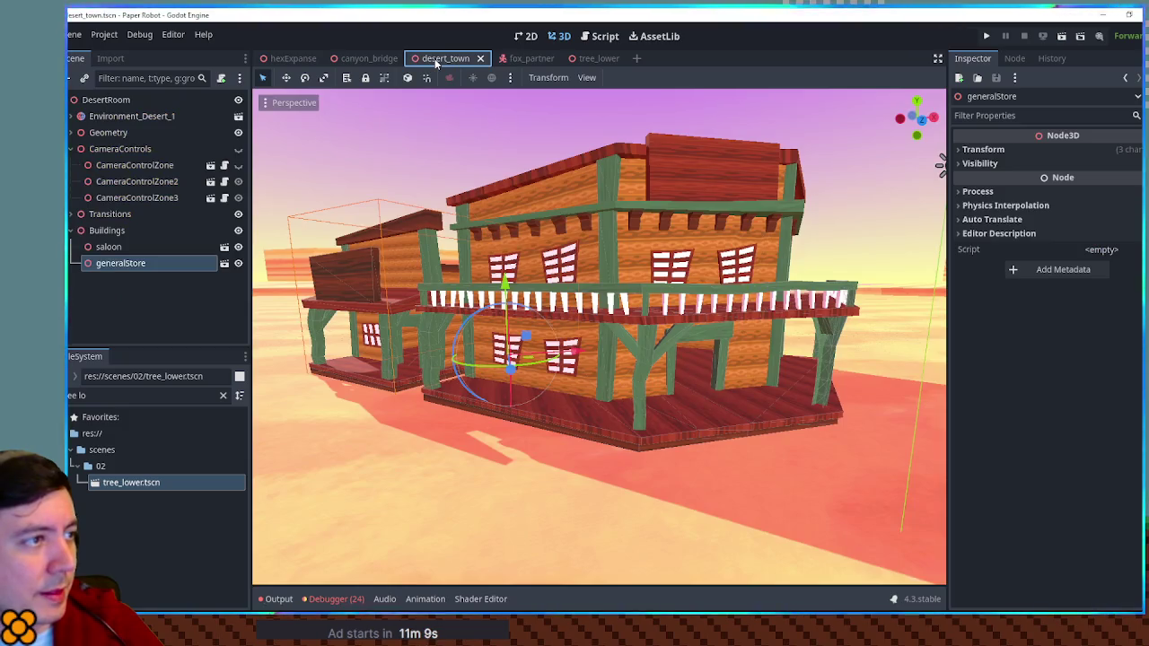
key("F6")
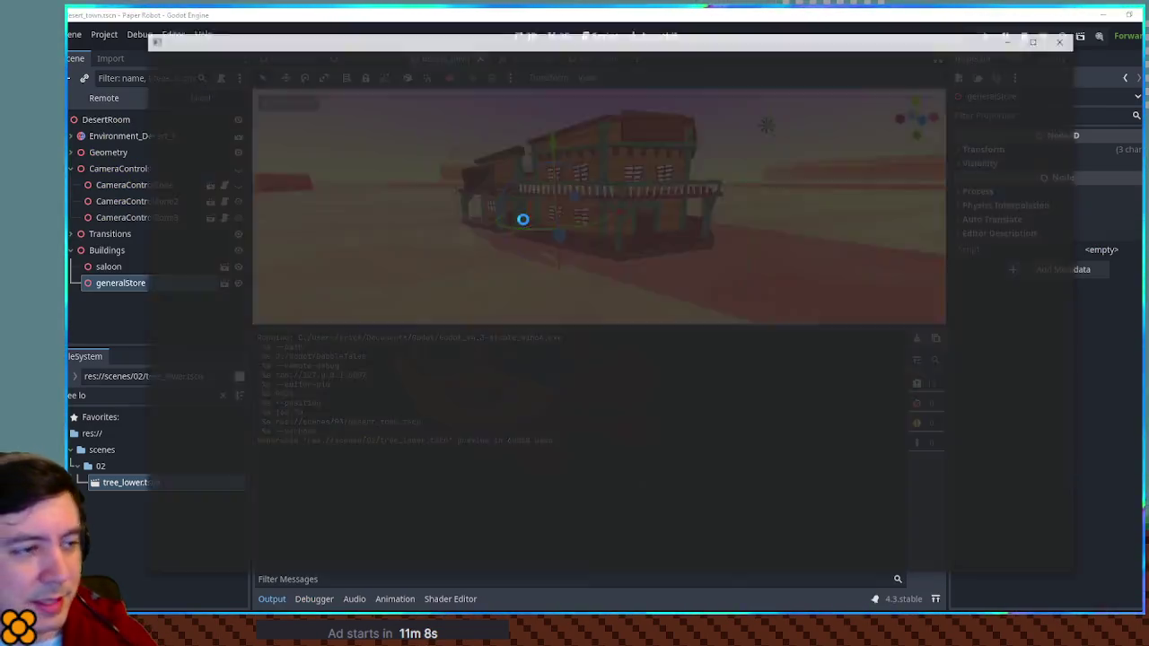
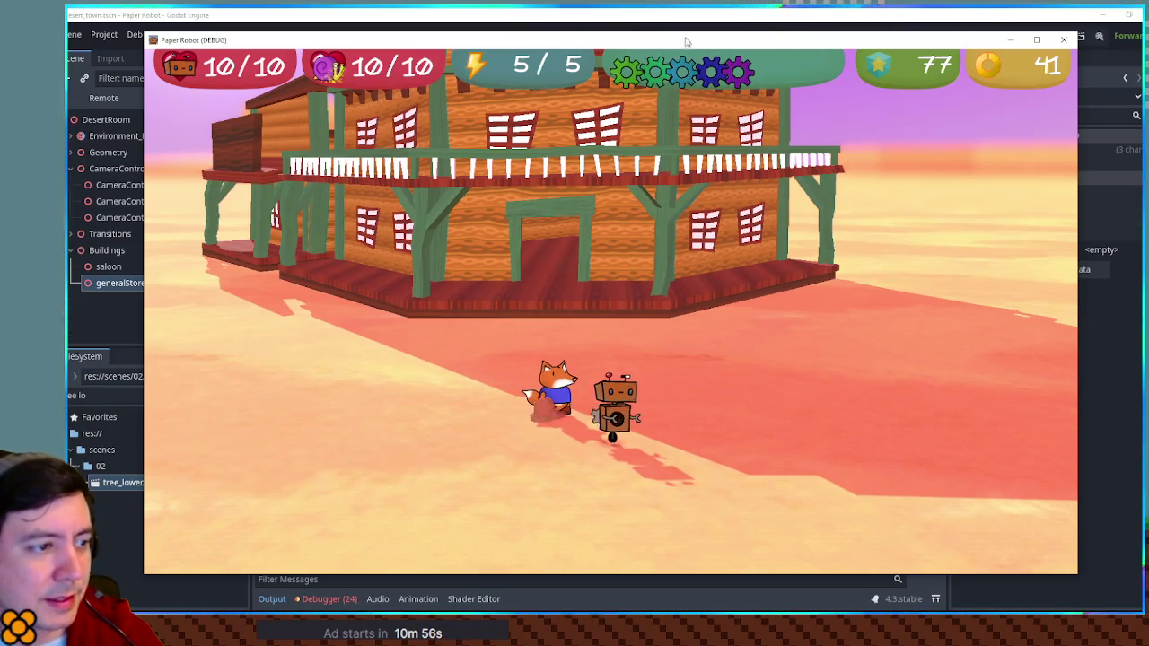
Move the game window aside, switch to fox_partner, and edit the GPUParticles3D emitter's Amount field.
mouse_move(671, 40)
left_mouse_down()
mouse_move(884, 112)
mouse_move(1148, 117)
left_mouse_up()
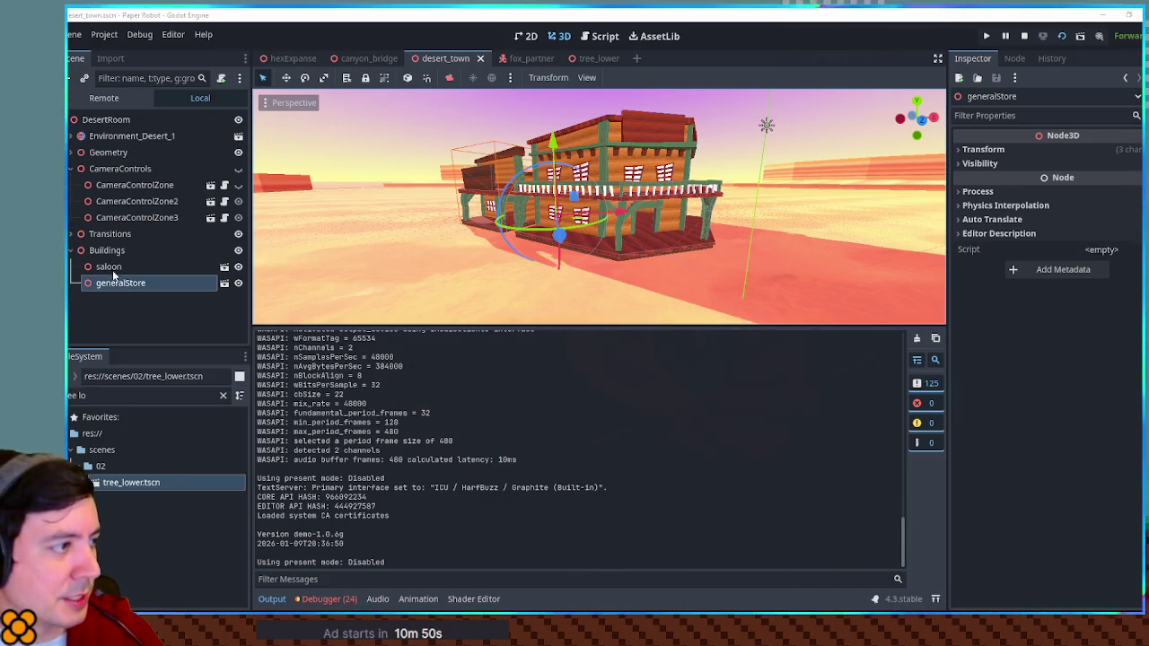
left_click(526, 59)
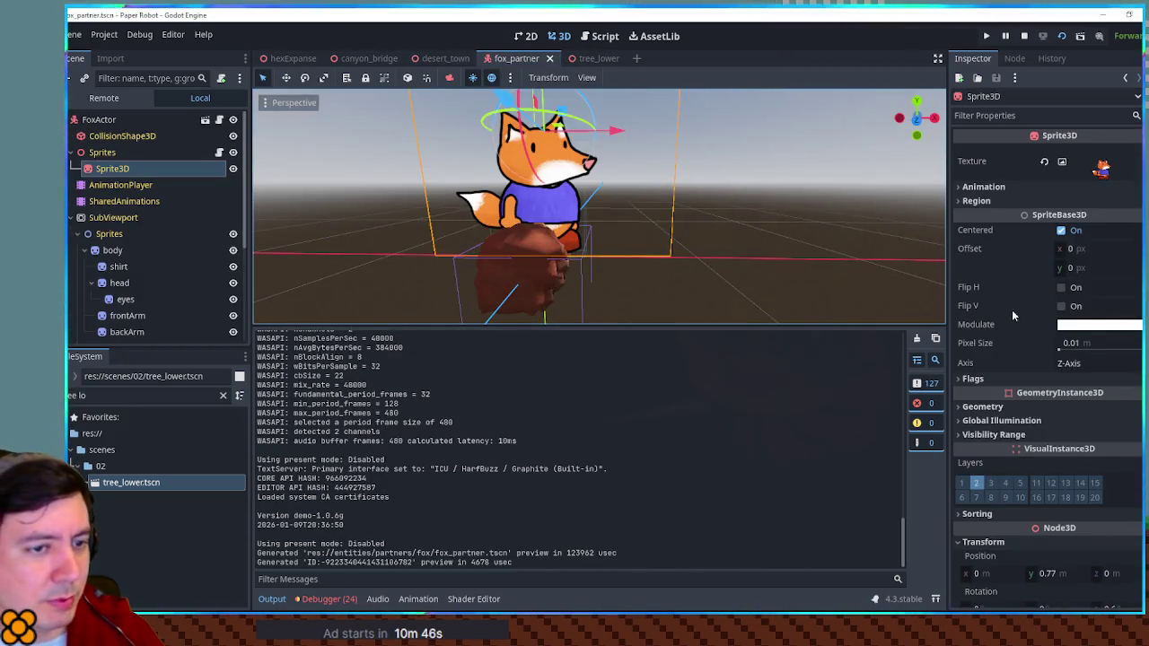
scroll(154, 192, "down", 5)
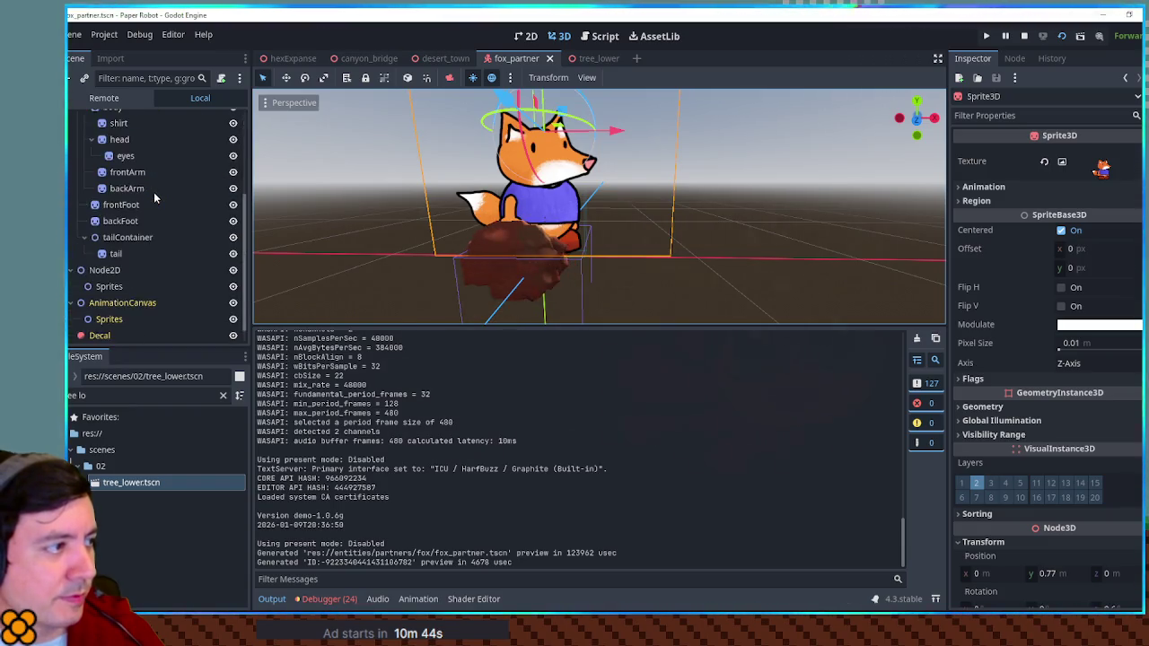
left_click(118, 333)
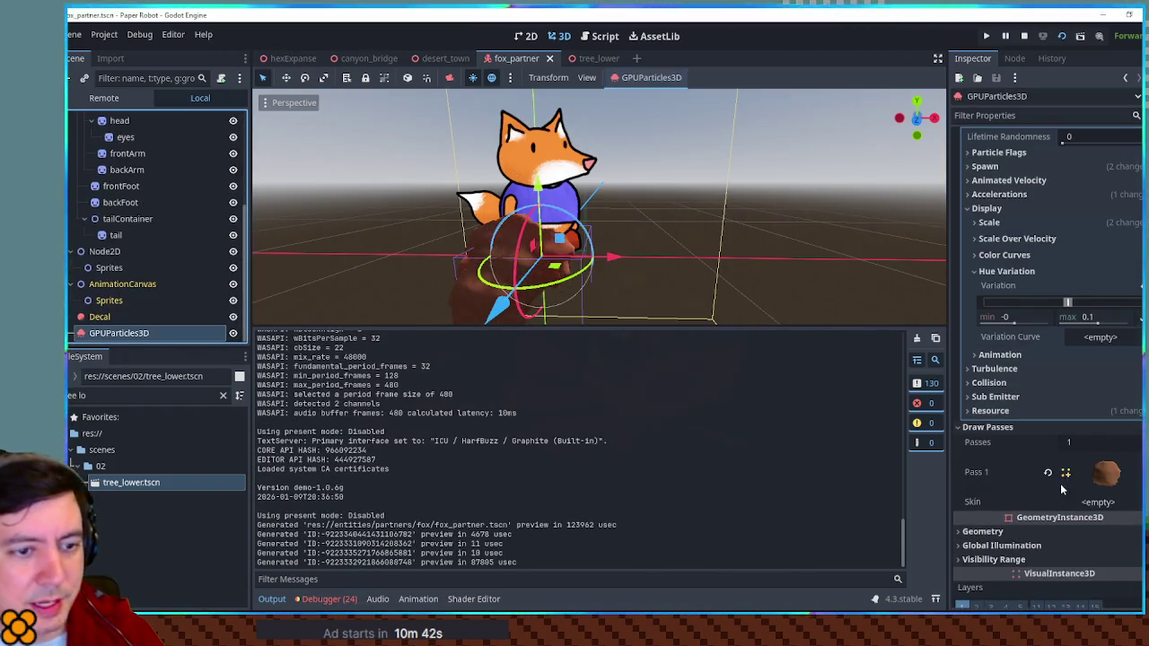
scroll(1054, 256, "up", 5)
left_click(1074, 171)
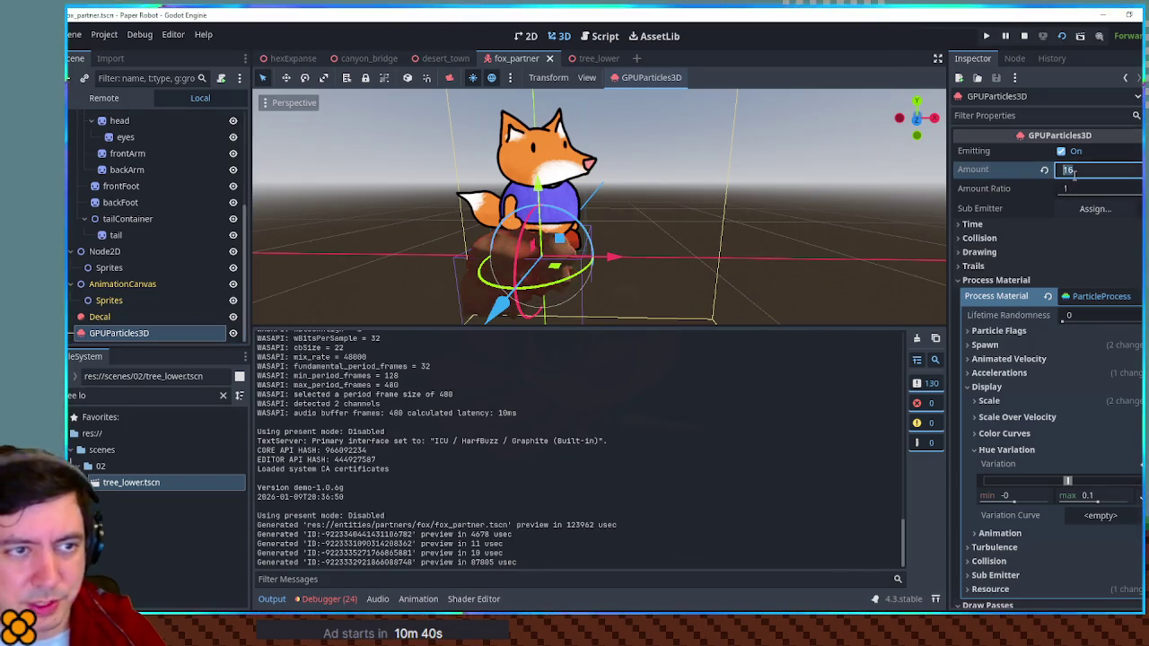
Set the dust emitter's Amount to 32 and launch the game.
type("32")
key("Return")
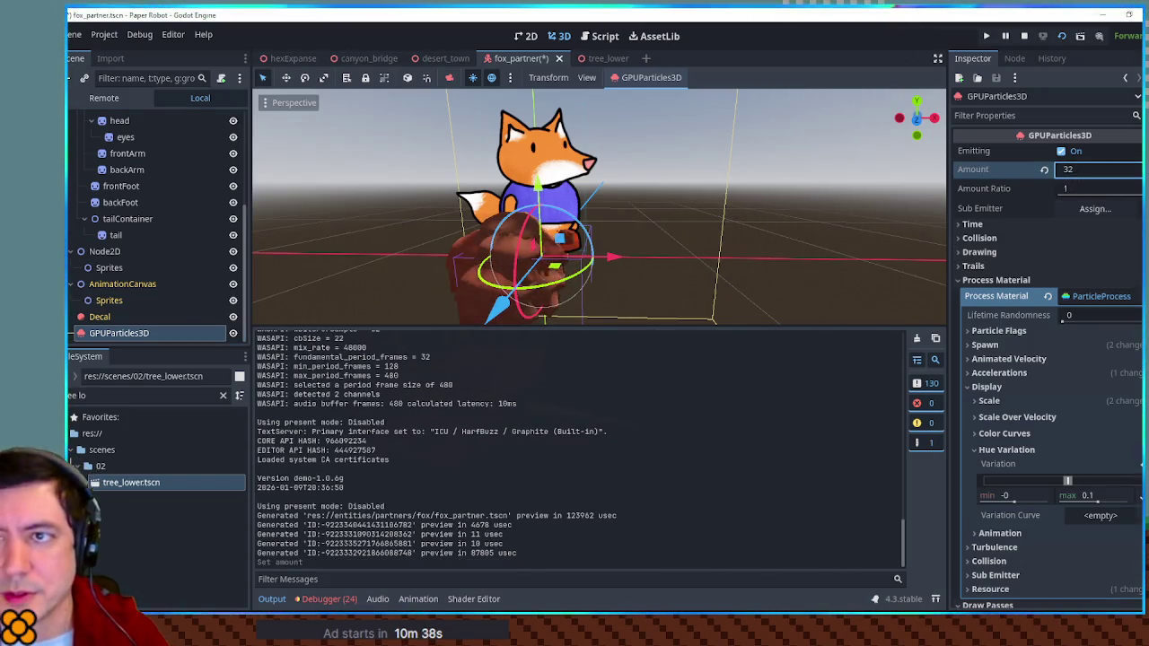
key("F5")
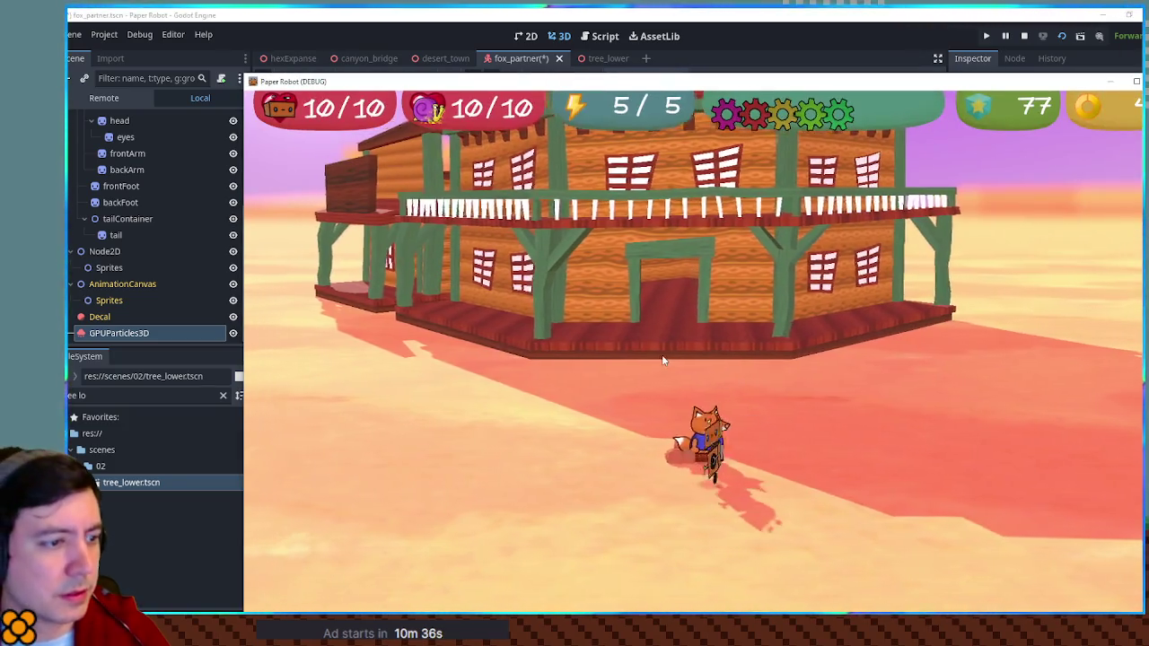
Walk the robot left and right to check the denser dust trail, then return to the editor.
key("w")
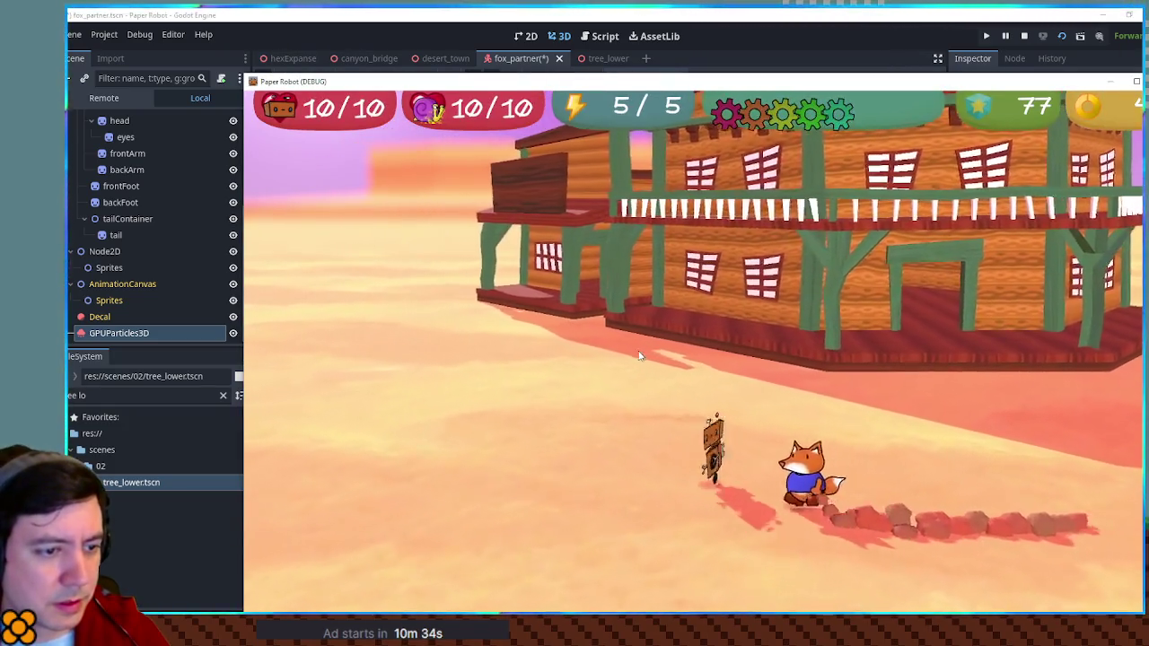
key("d")
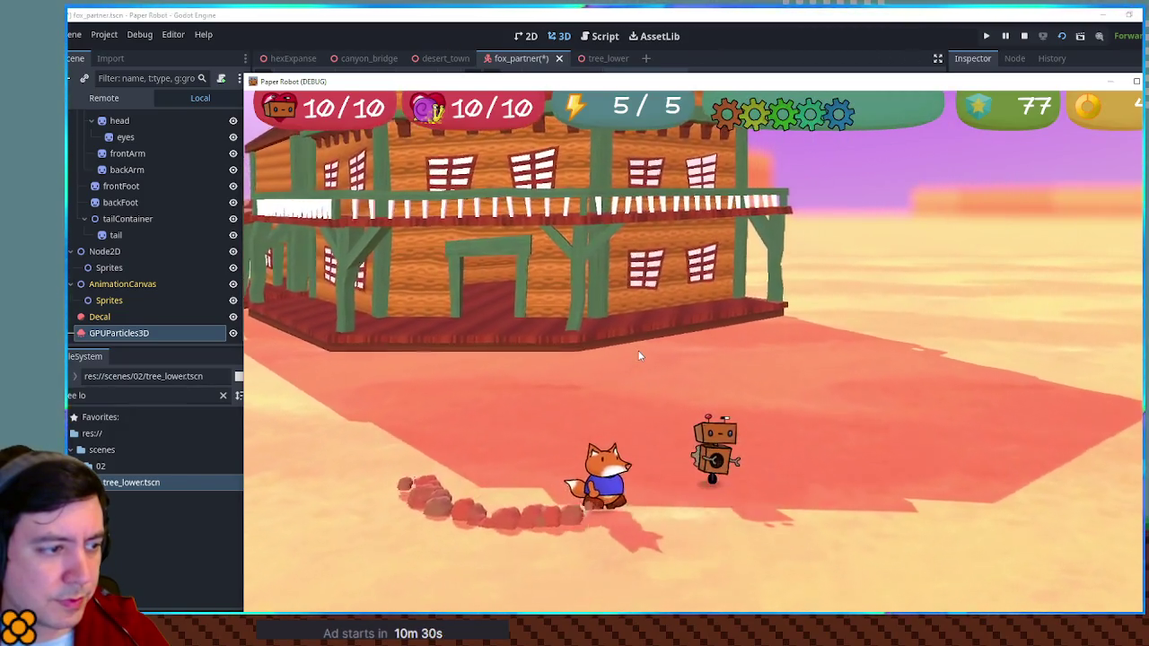
key("a")
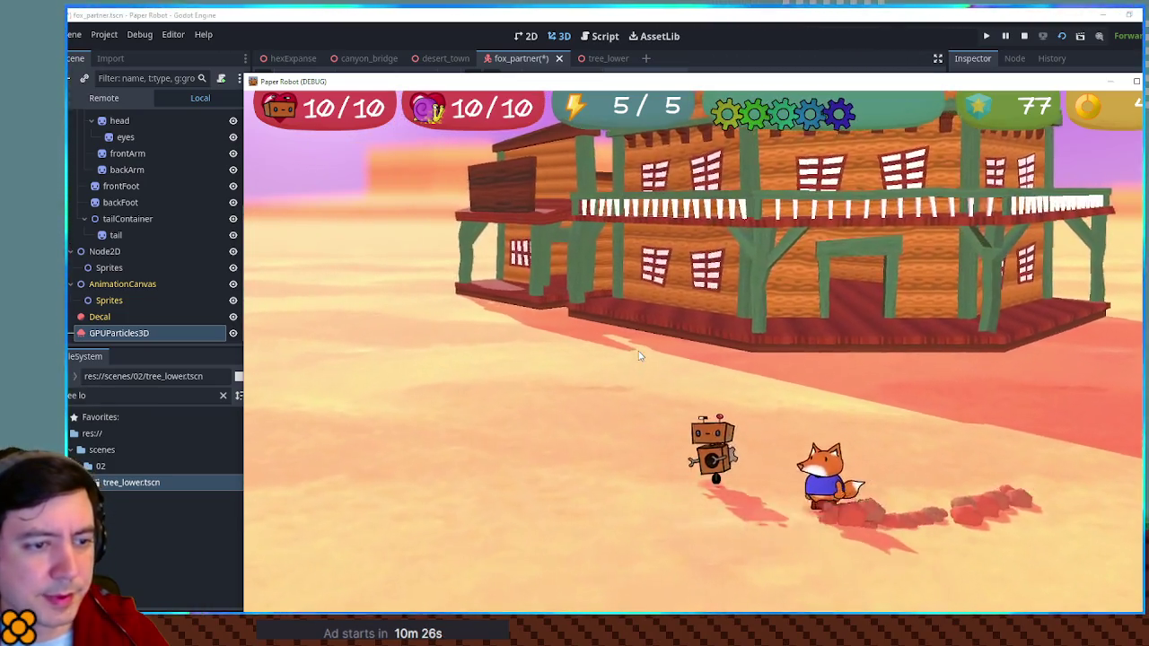
key("w")
key("d")
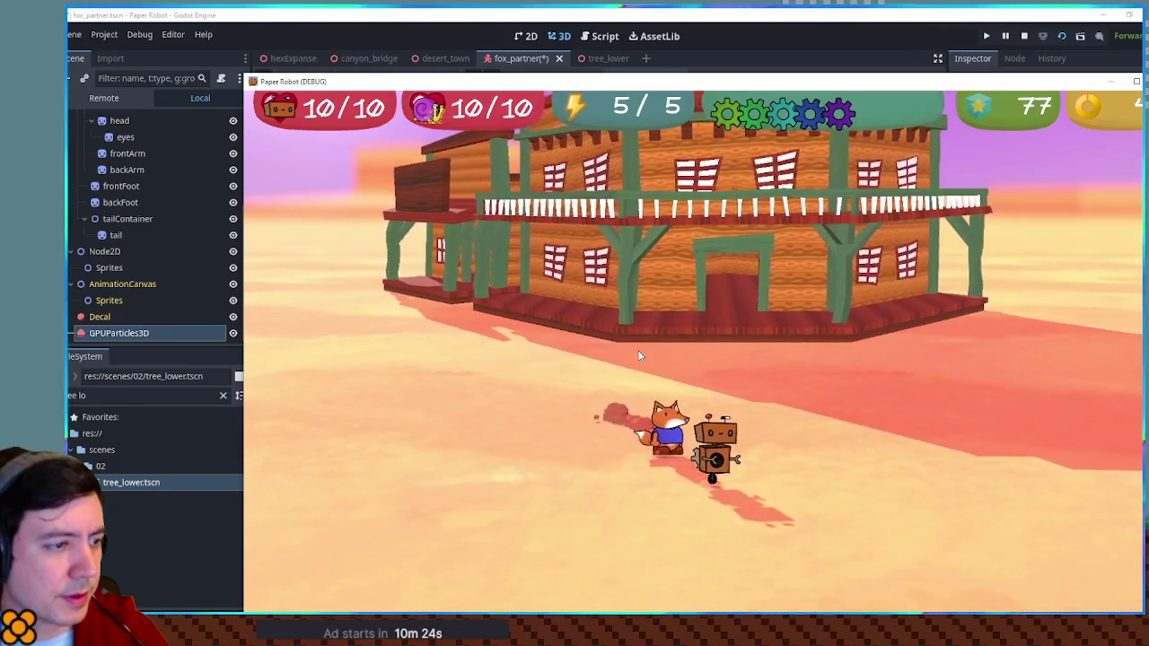
key("a")
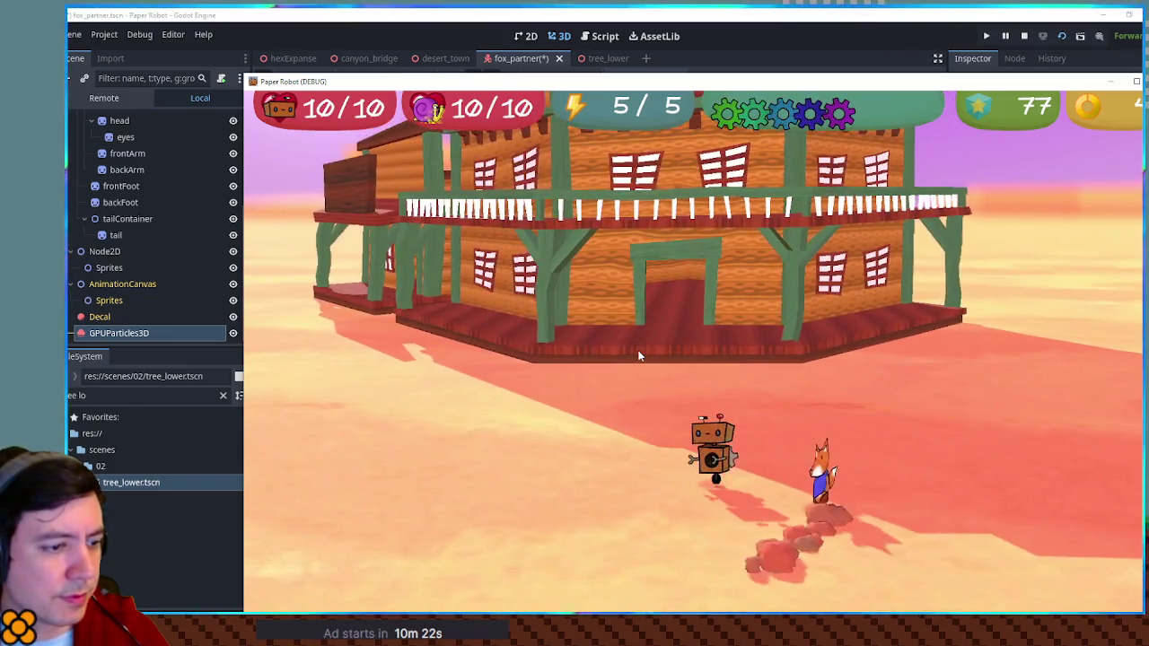
key("a")
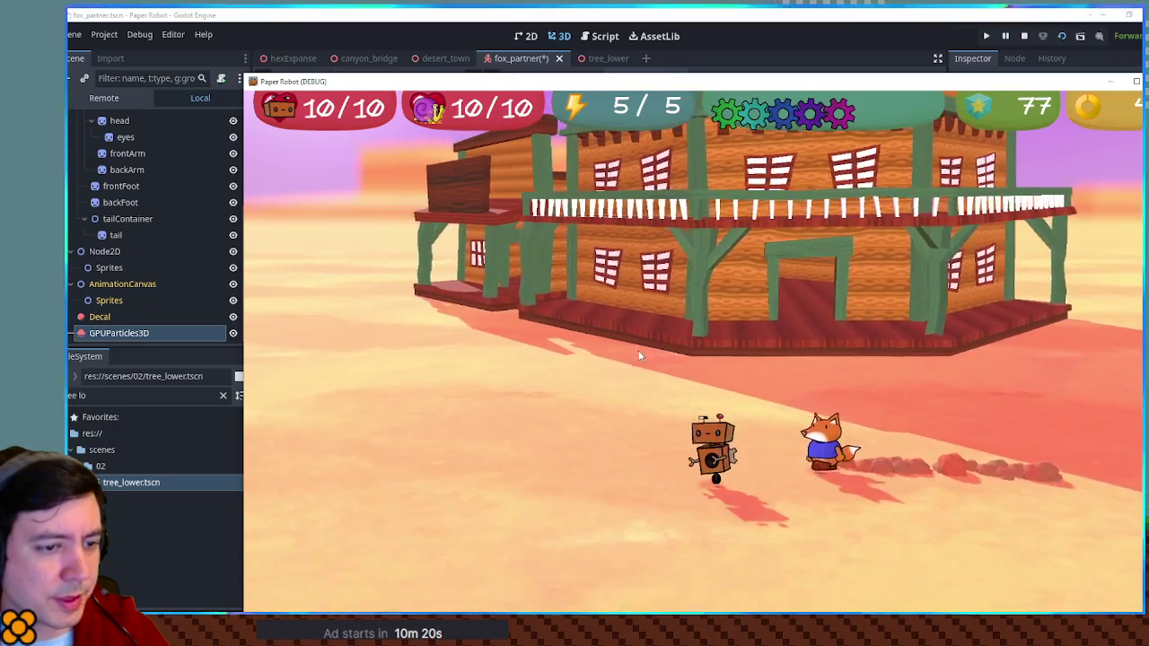
left_click(756, 12)
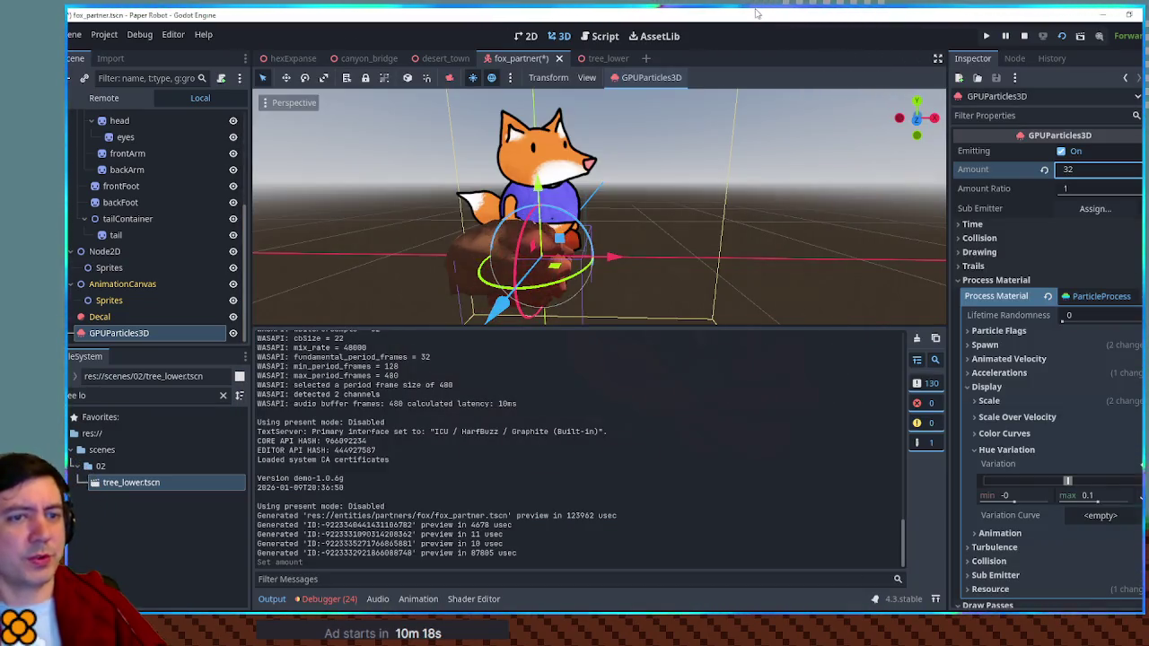
Under Spawn, adjust the emission shape offset y and flatten the shape scale y to 0.3.
scroll(1035, 296, "down", 5)
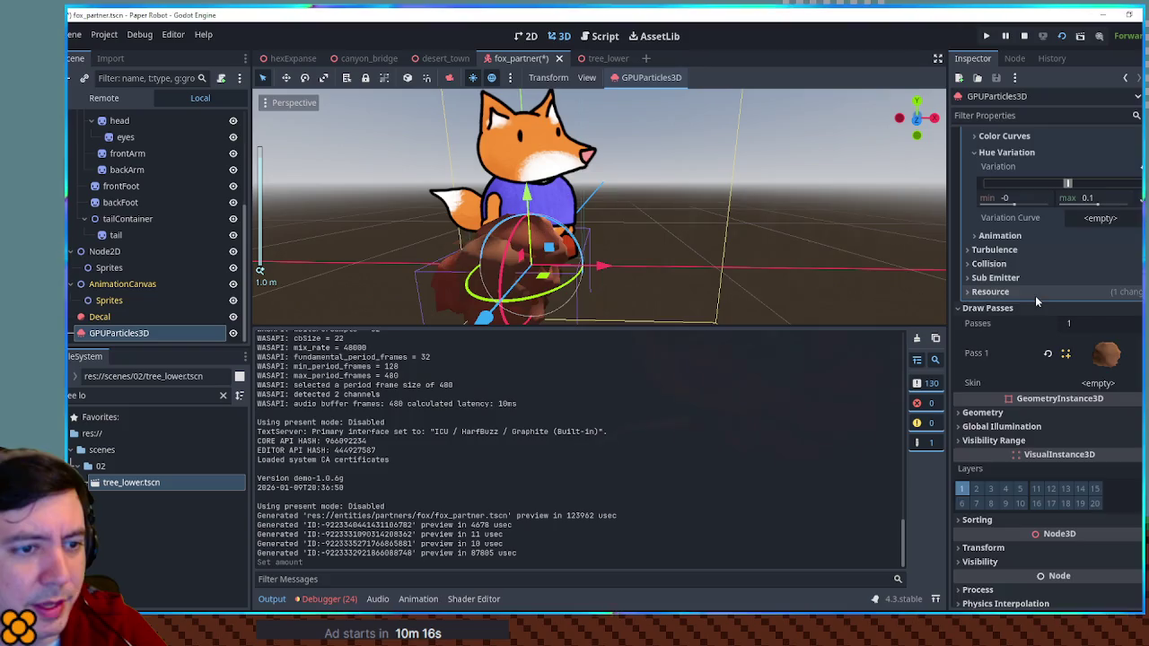
scroll(1046, 300, "up", 4)
left_click(1052, 285)
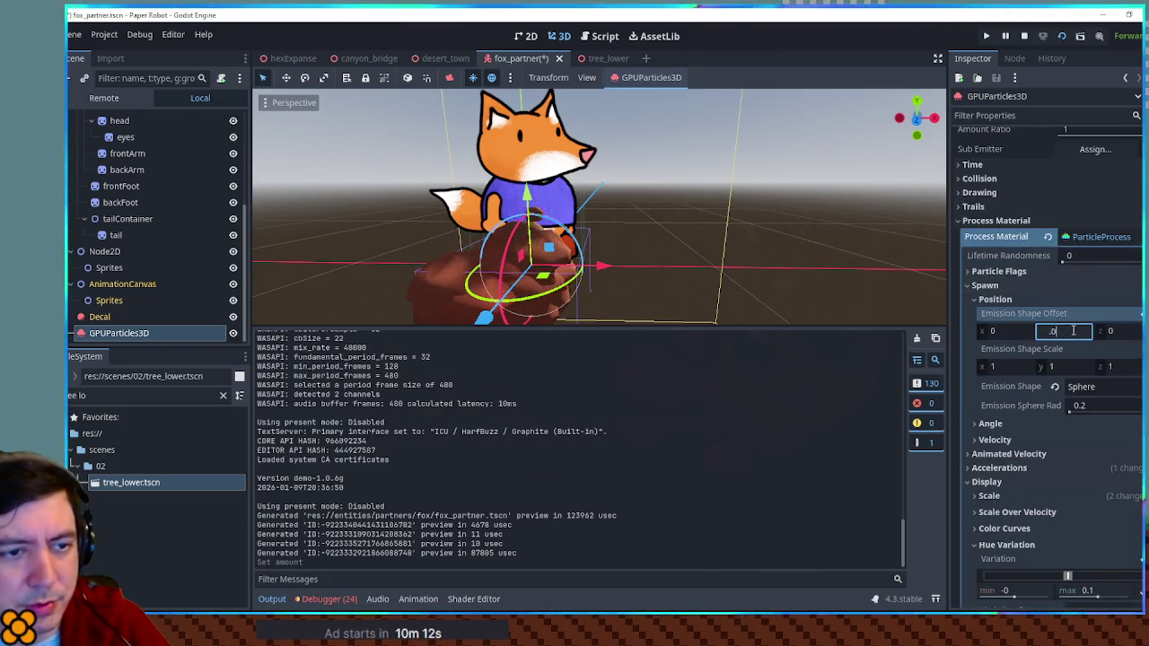
type("5")
key("Return")
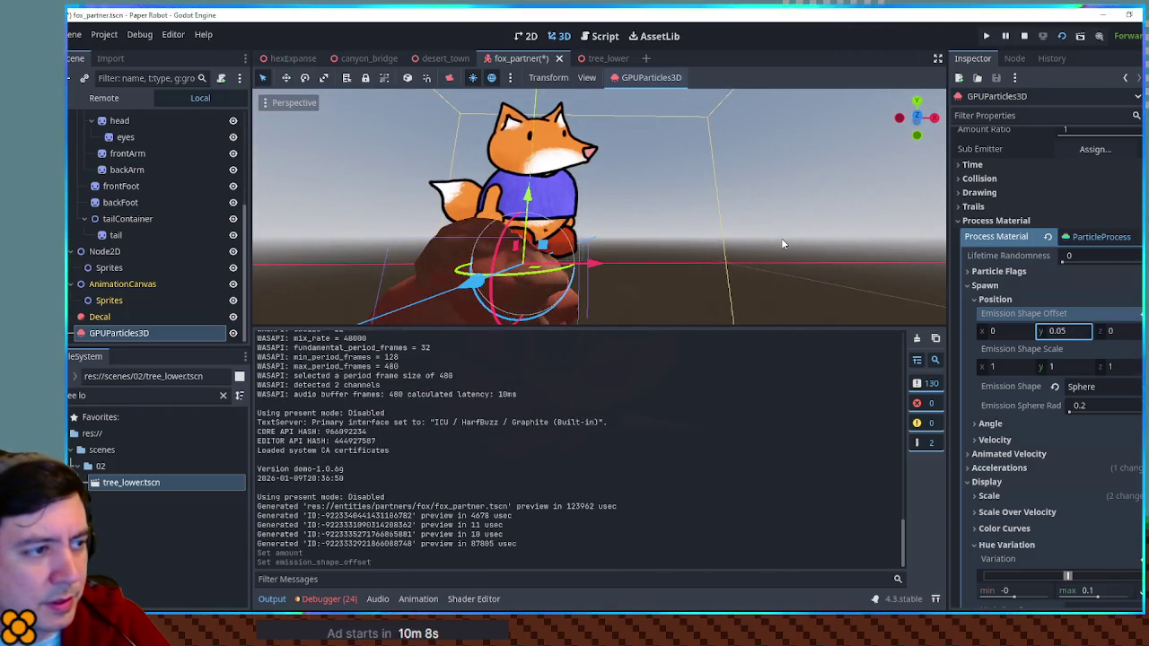
left_click(1064, 368)
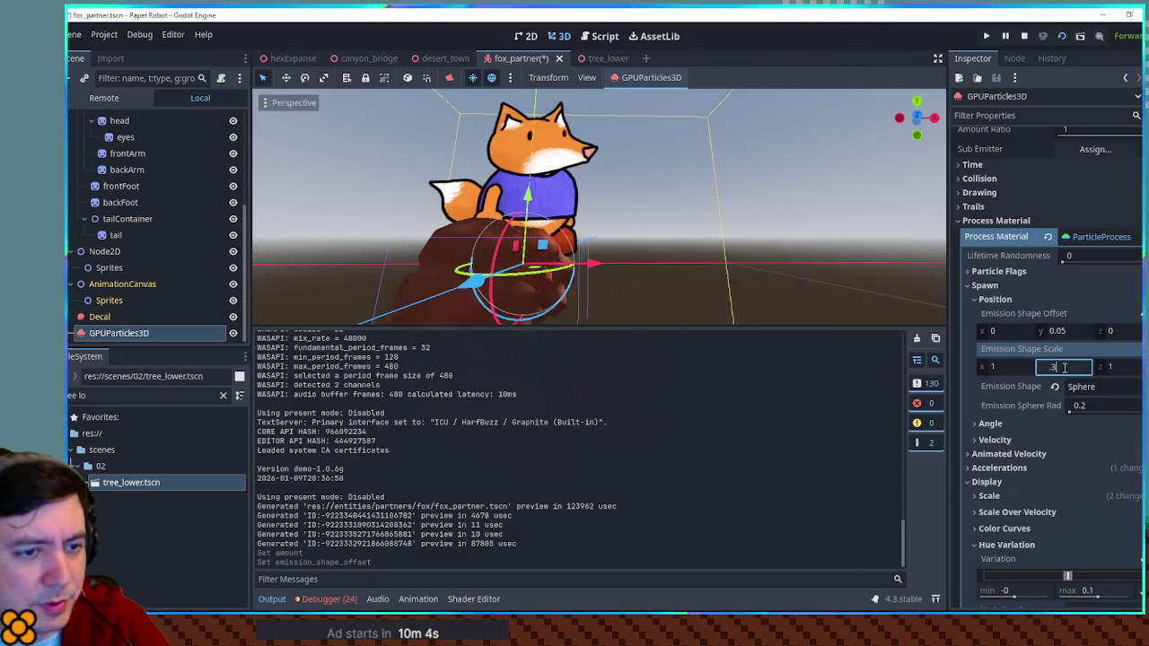
key("Return")
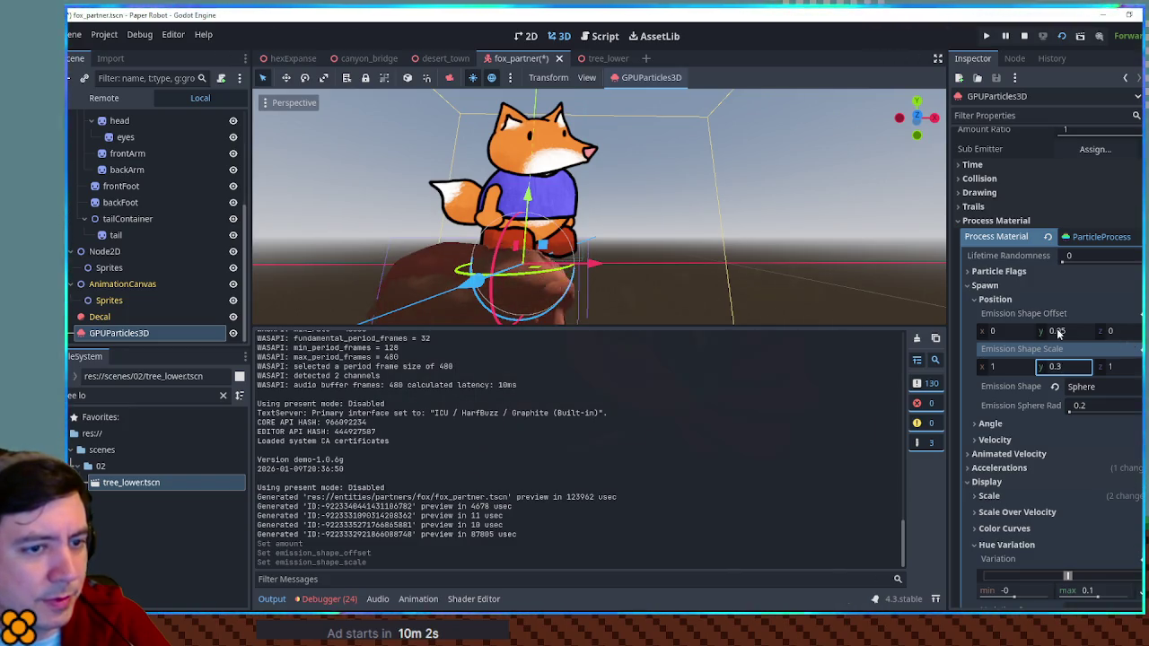
Raise the emission shape offset y to 0.15 and run the game to test it.
left_click(1057, 331)
key("Return")
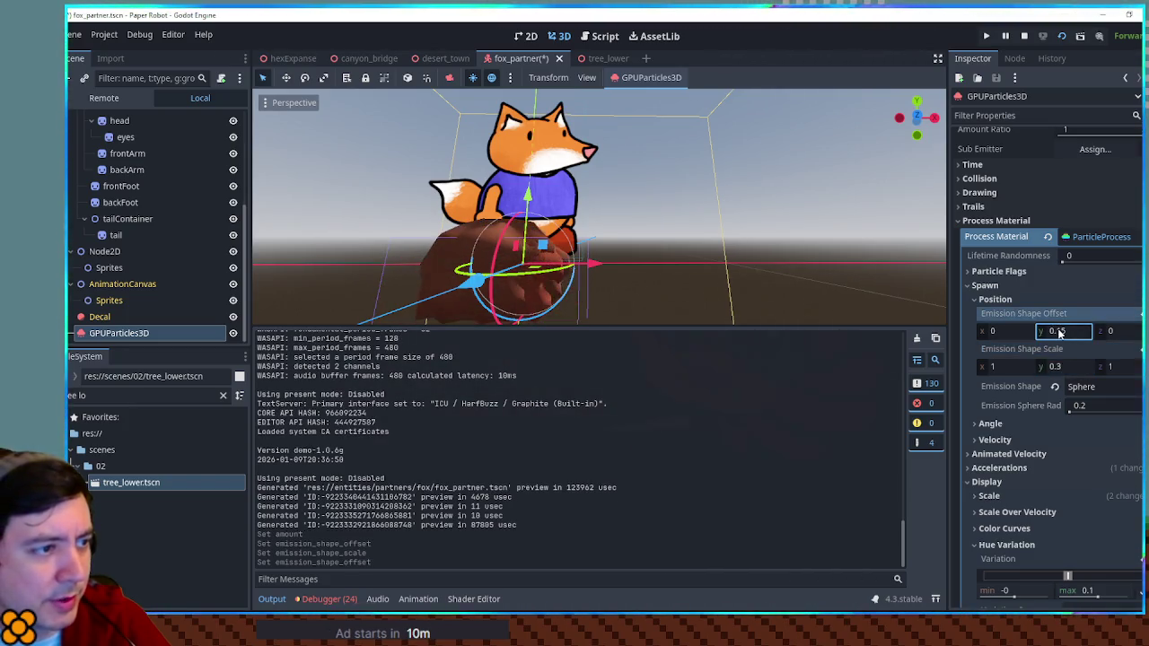
key("F5")
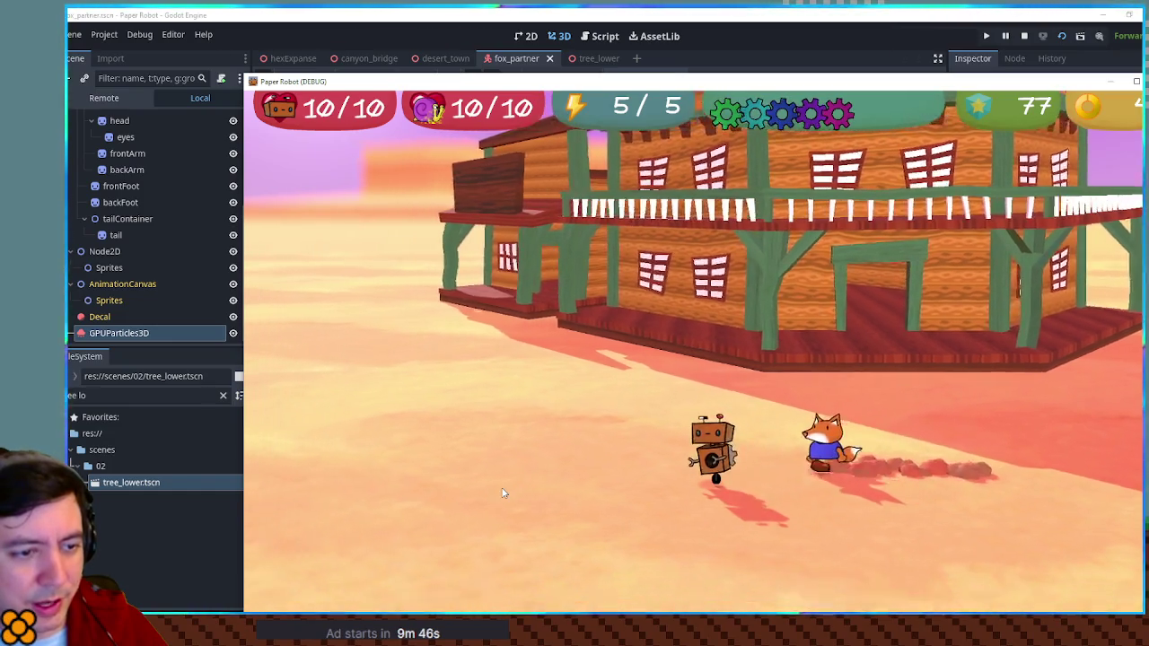
Set the dust particle scale range to min 0.4 and max 0.6.
left_click(815, 40)
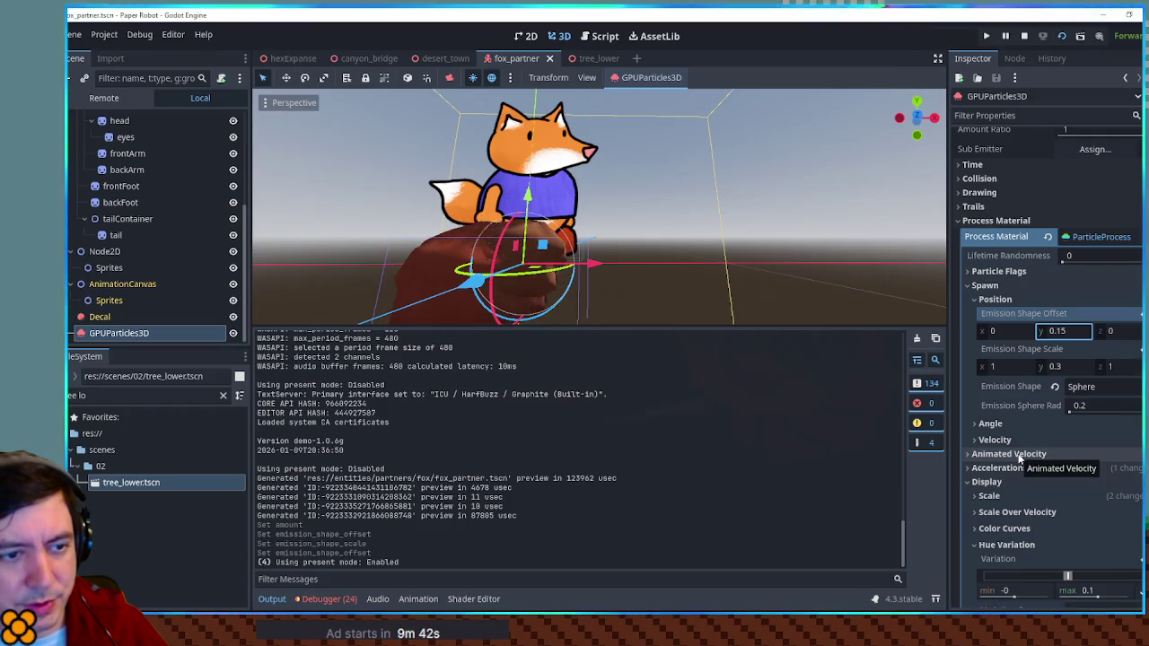
left_click(988, 496)
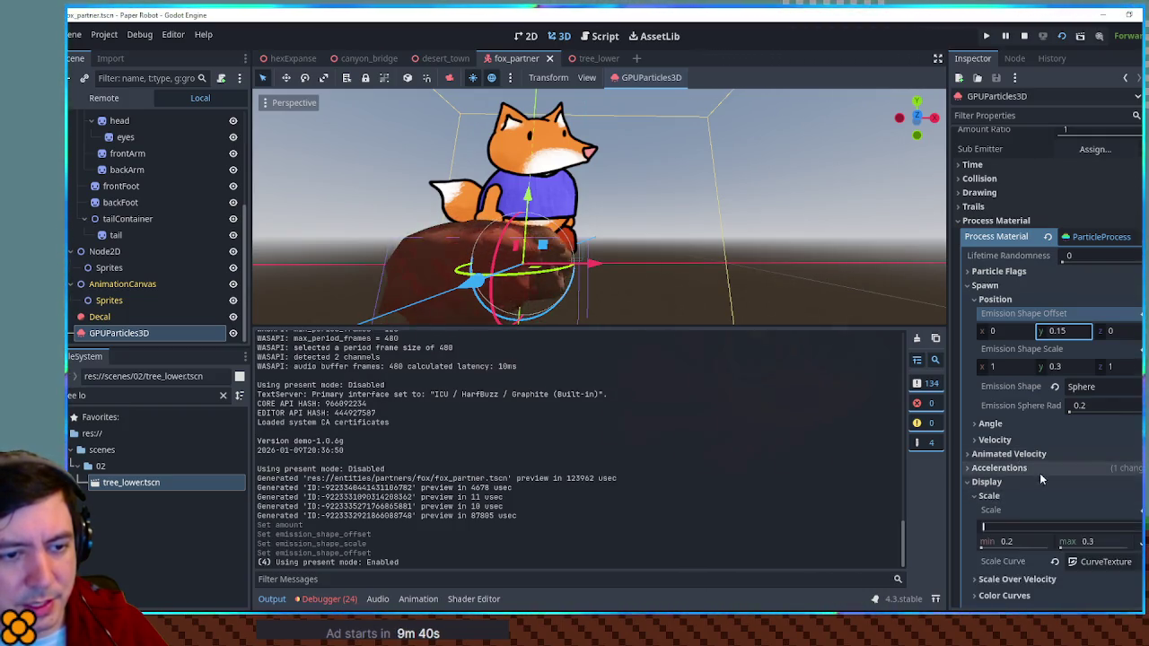
scroll(1048, 431, "down", 3)
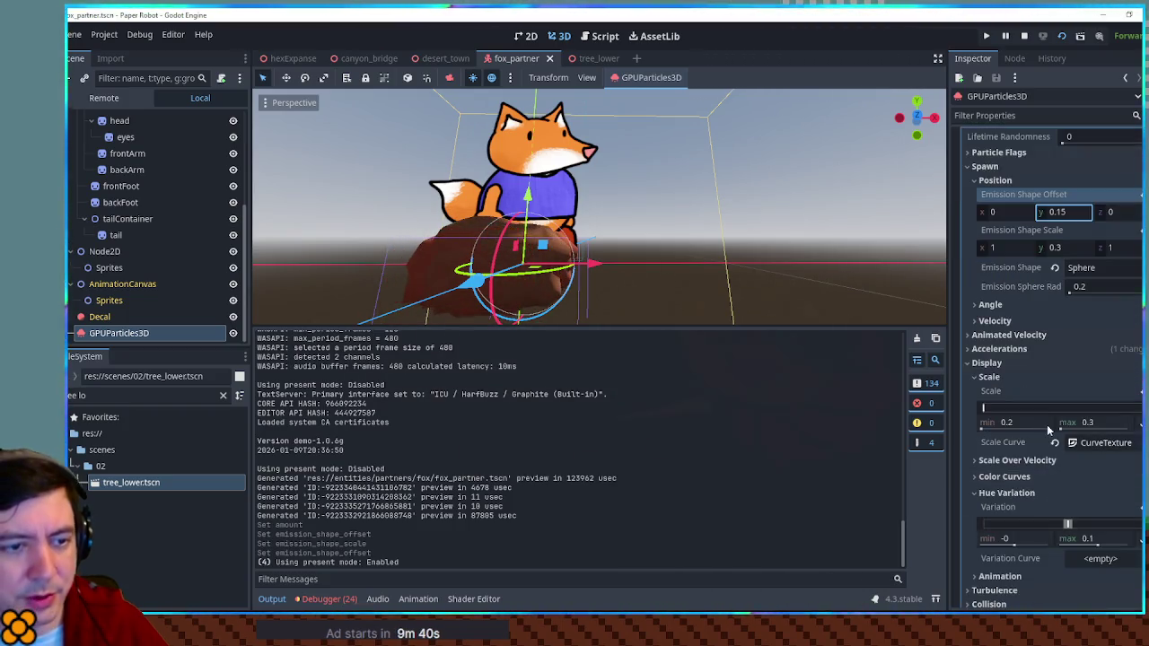
left_click(1098, 424)
type(".6")
Playtest the bigger dust puffs, then stop the game.
key("F5")
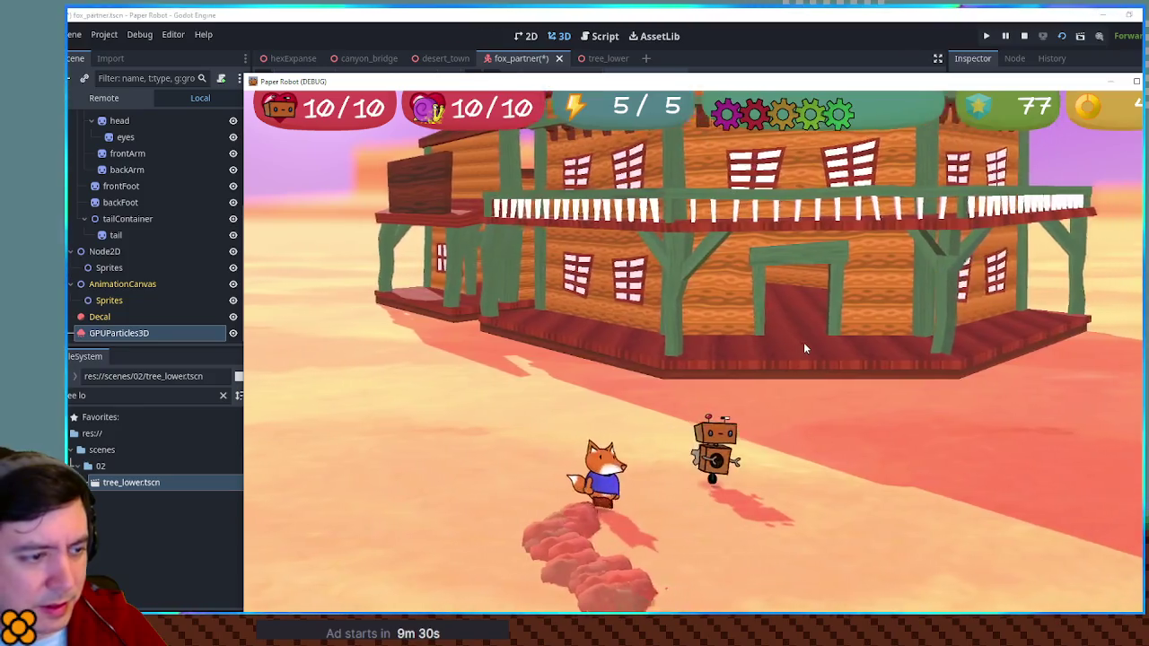
key("F8")
scroll(1021, 277, "up", 5)
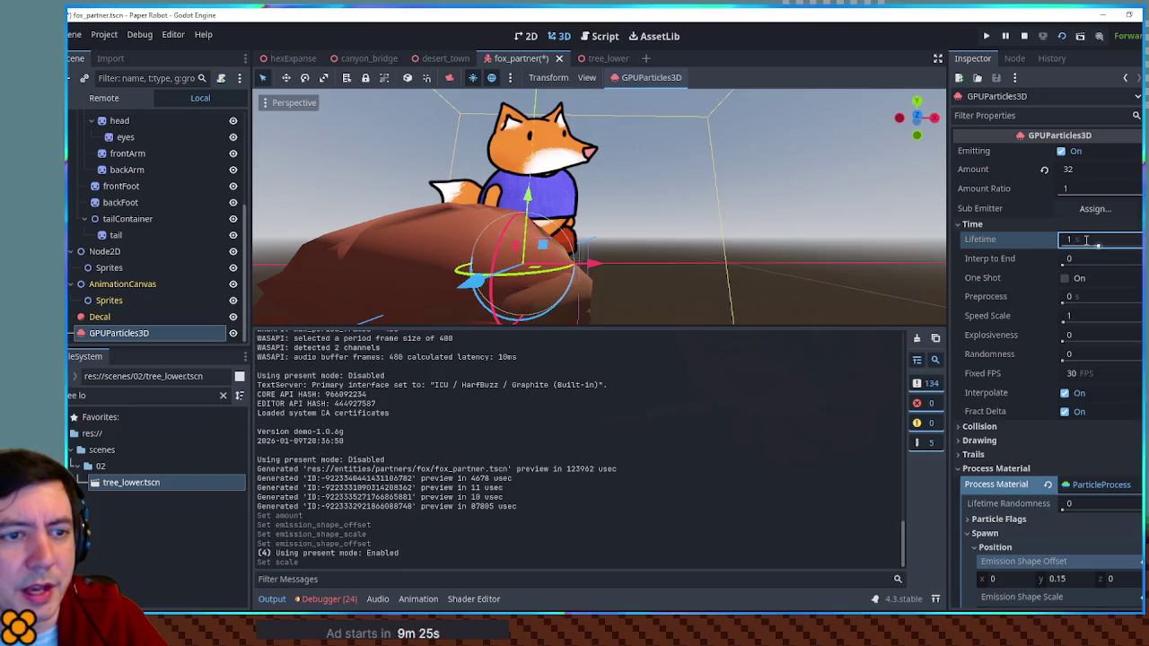
Set the dust particle lifetime to 2 seconds and run the game.
type("2")
key("Return")
key("F5")
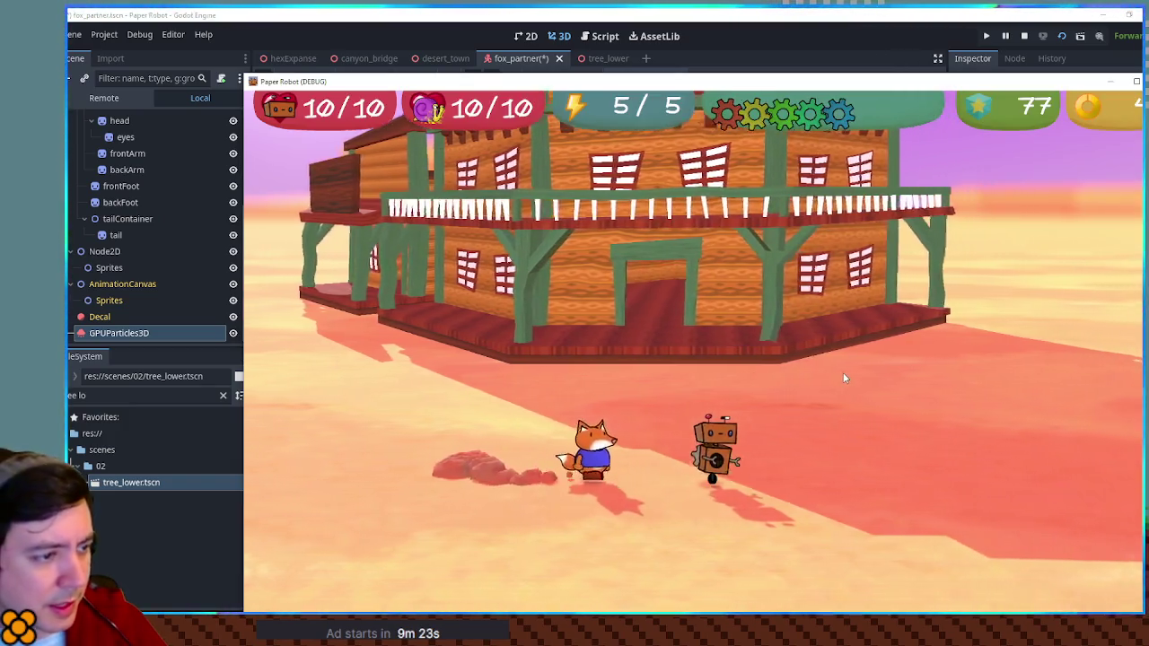
Walk the robot around so the fox burrows alongside, trigger its burrow dash, then stop the game.
key("Right")
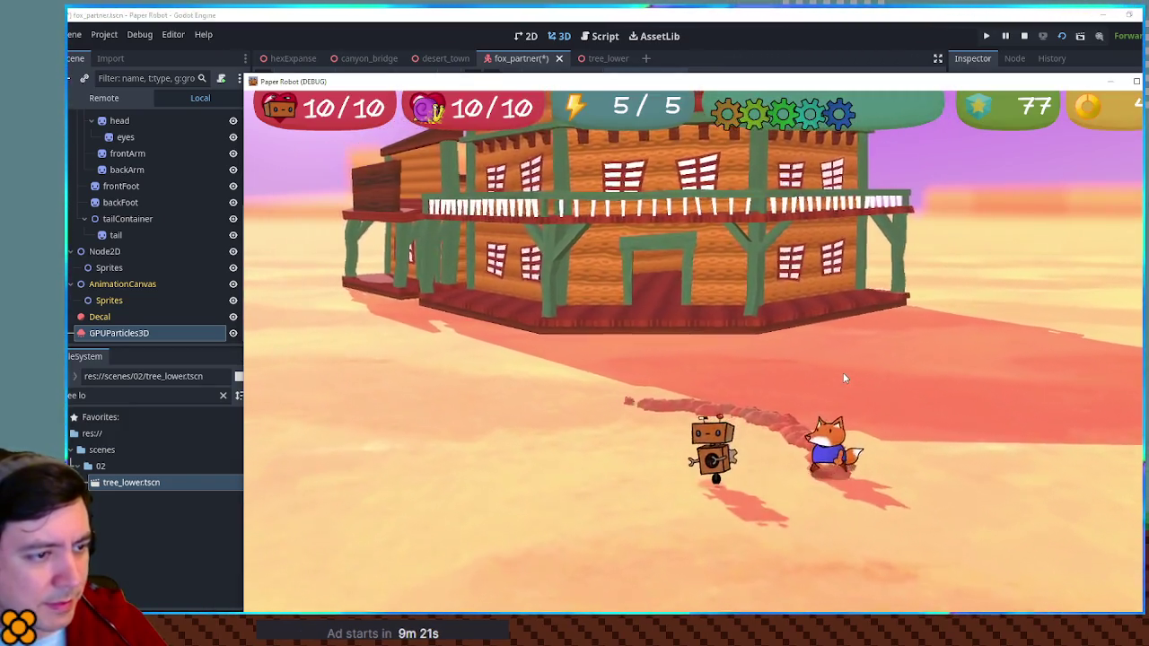
key("Left")
key("Right")
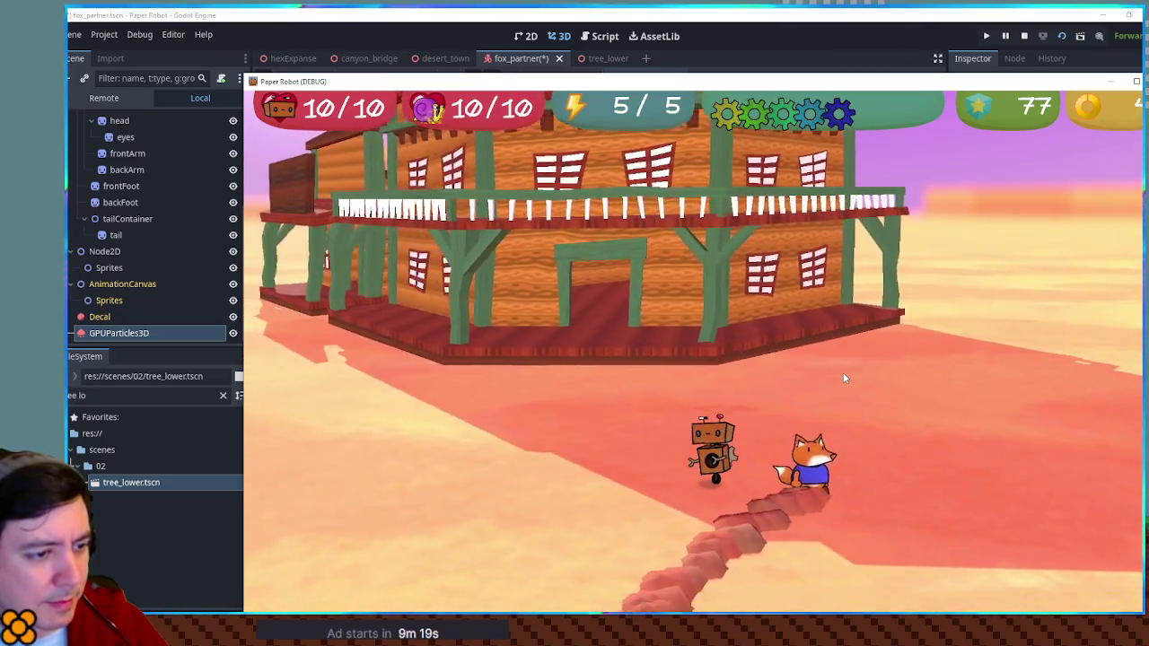
key("Up")
key("Right")
key("Left")
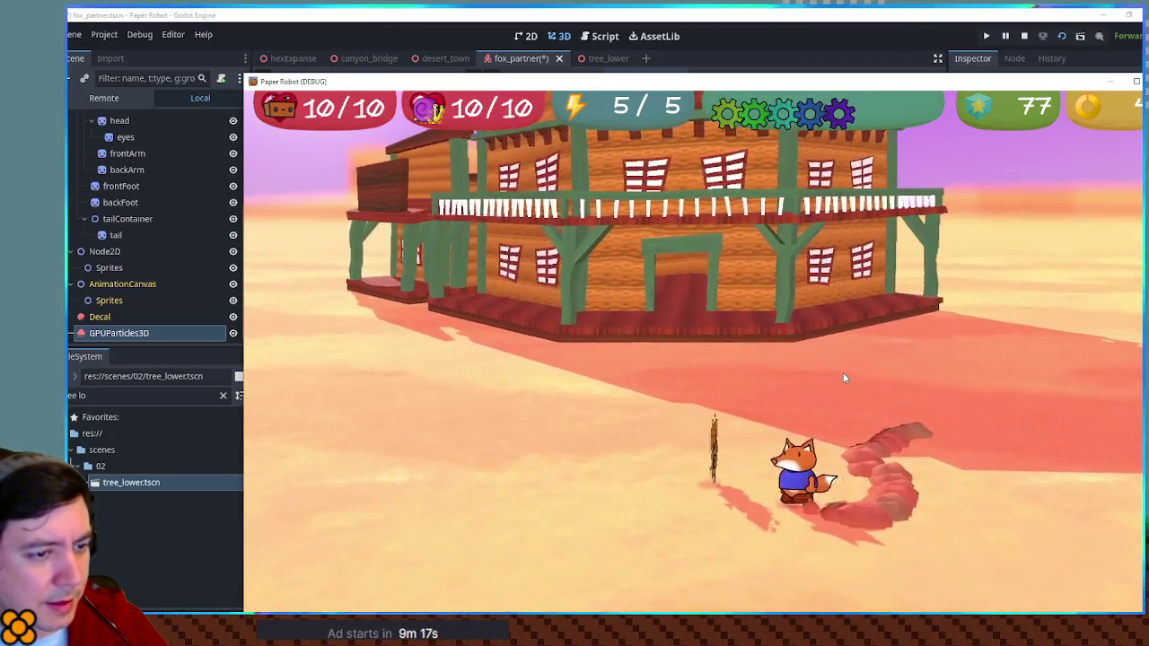
key("Left")
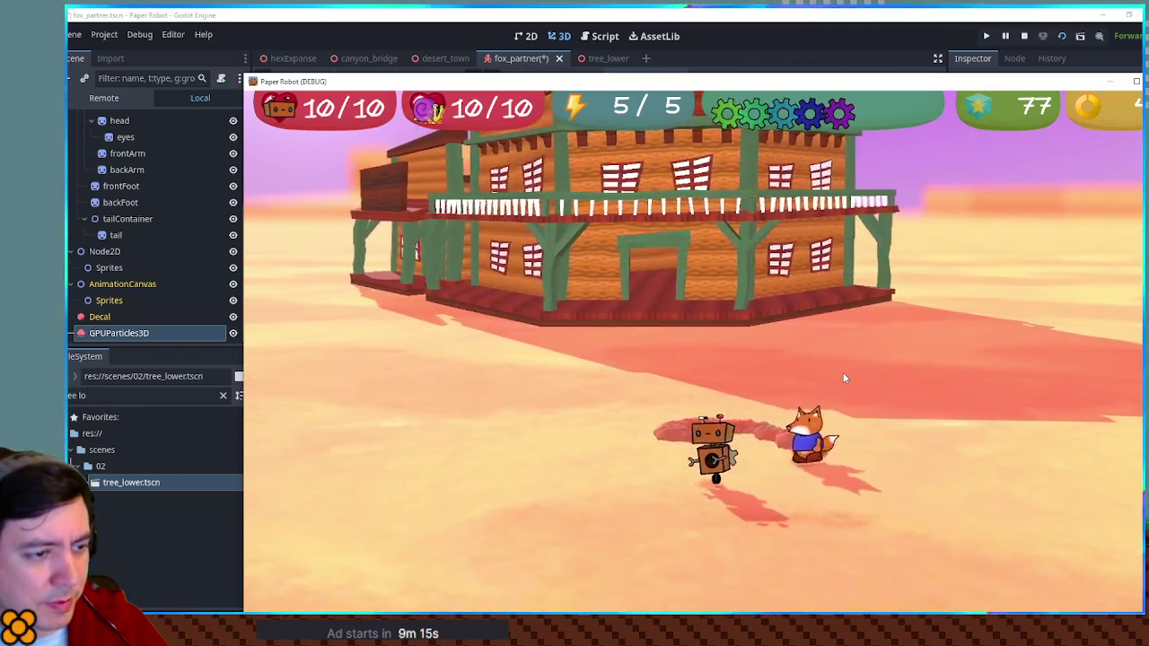
key("Left")
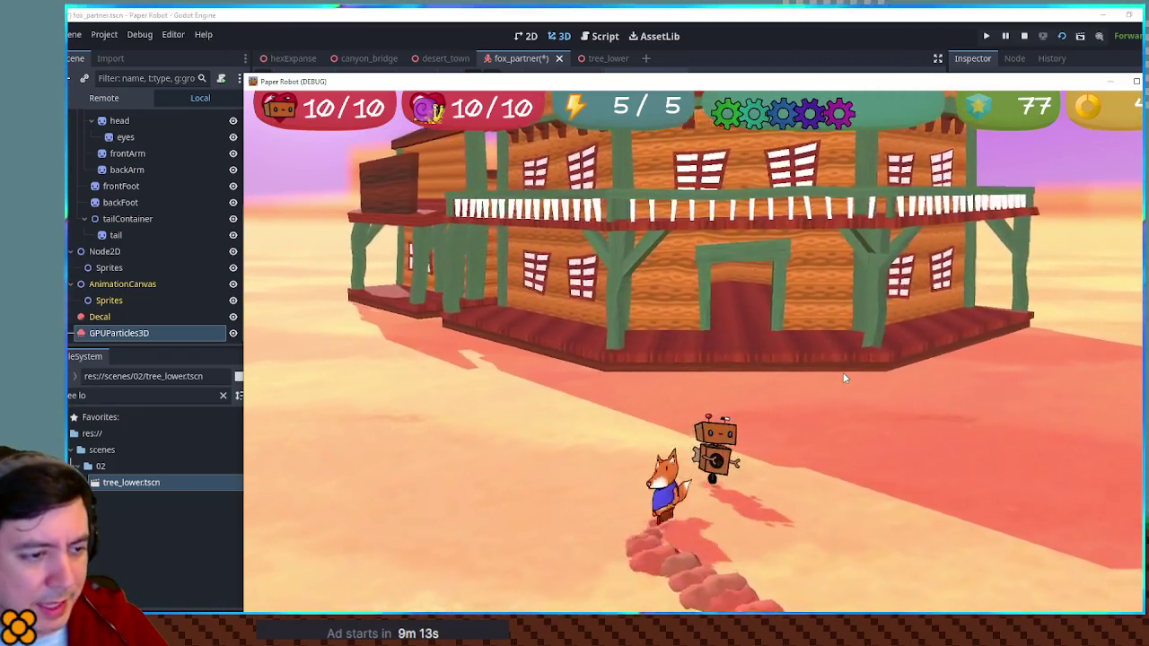
key("Right")
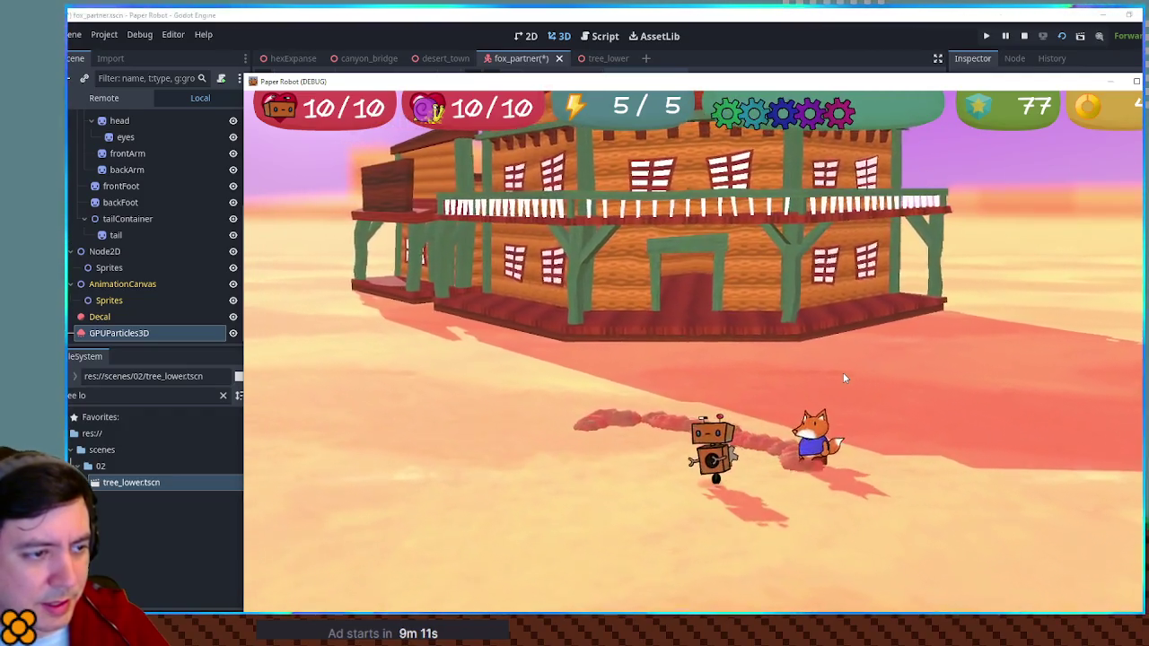
key("Left")
key("Right")
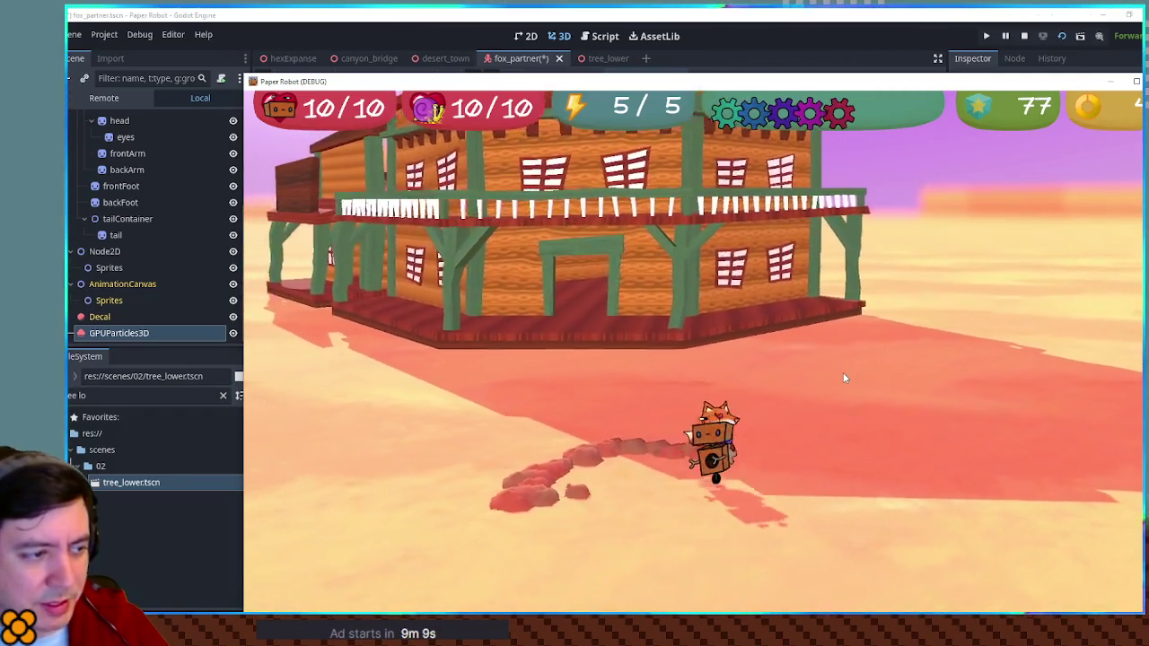
key("Up")
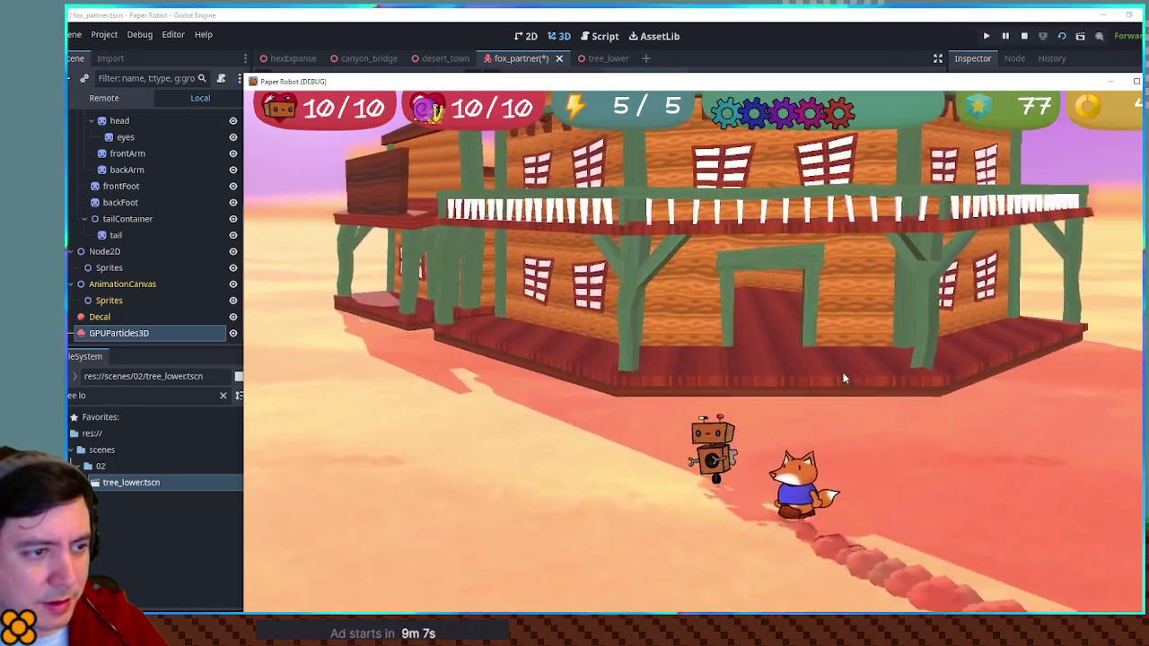
key("Down")
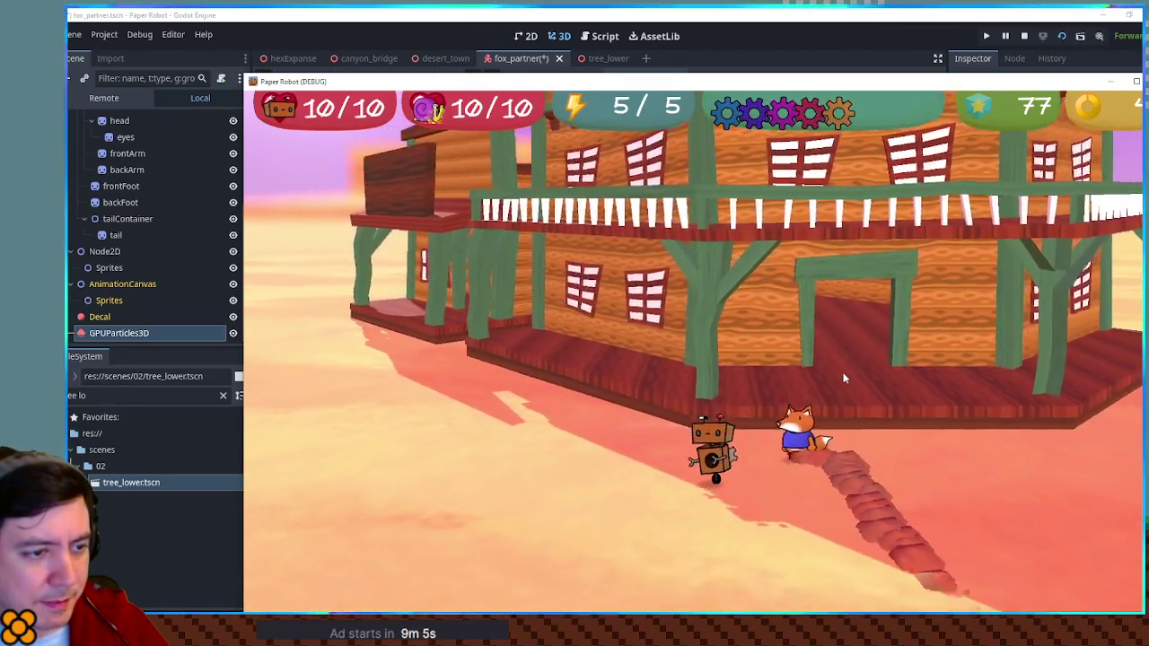
key("Left")
key("Left")
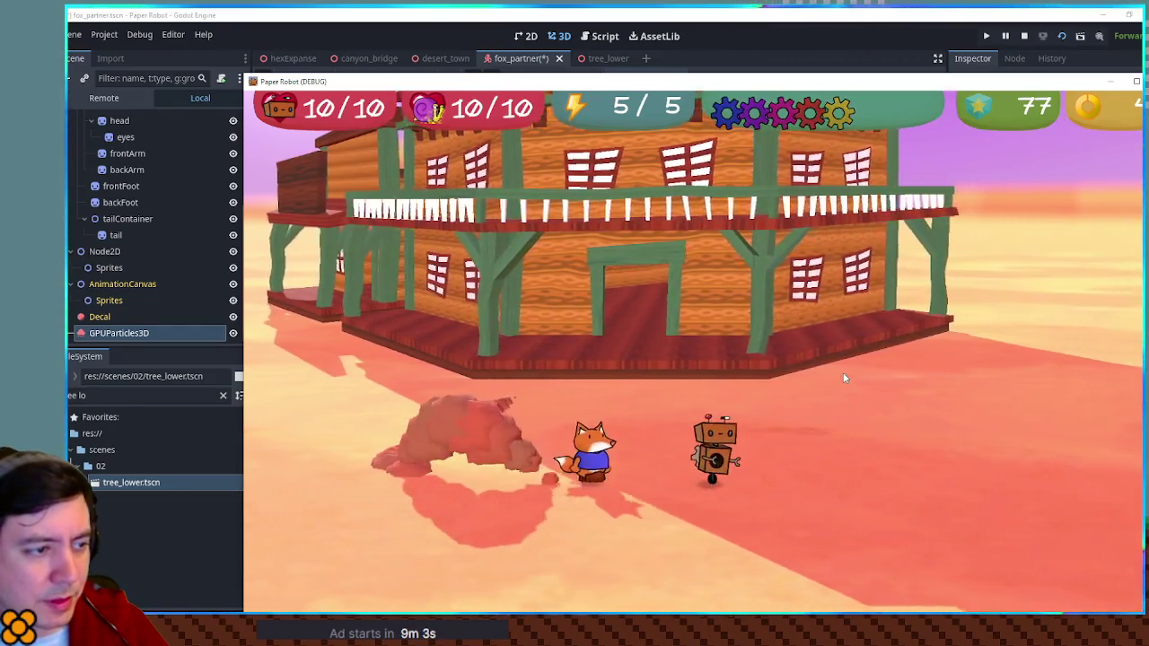
key("Right")
key("Right")
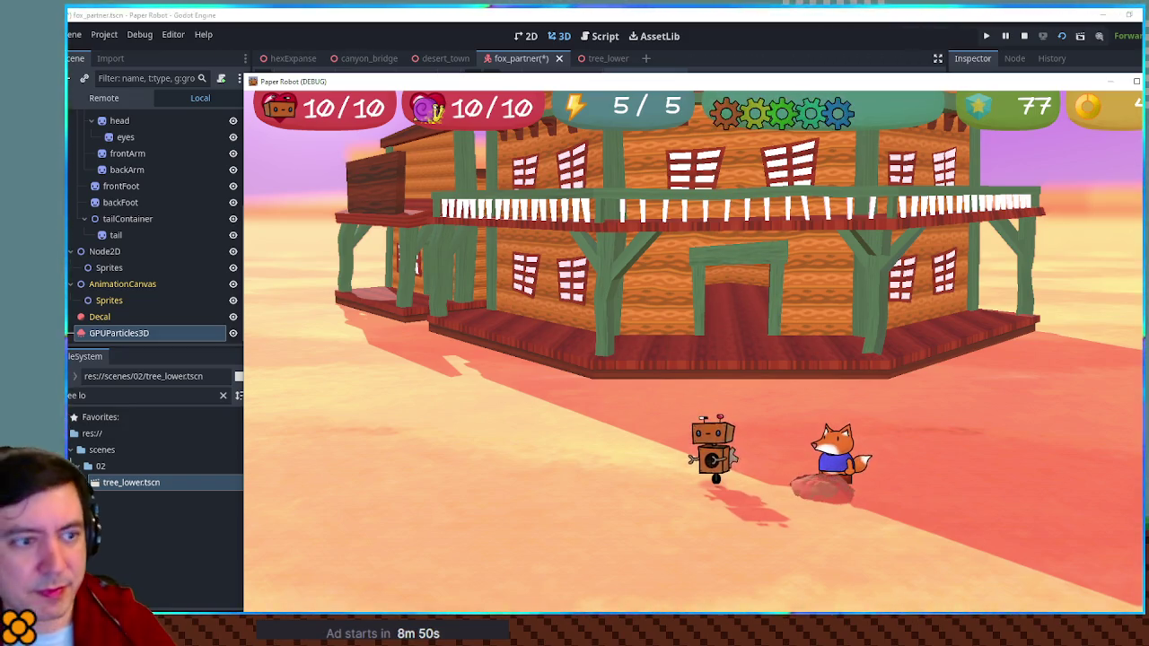
key("F8")
Toggle the dust node's visibility off and on, and turn off its Emitting.
scroll(654, 246, "up", 3)
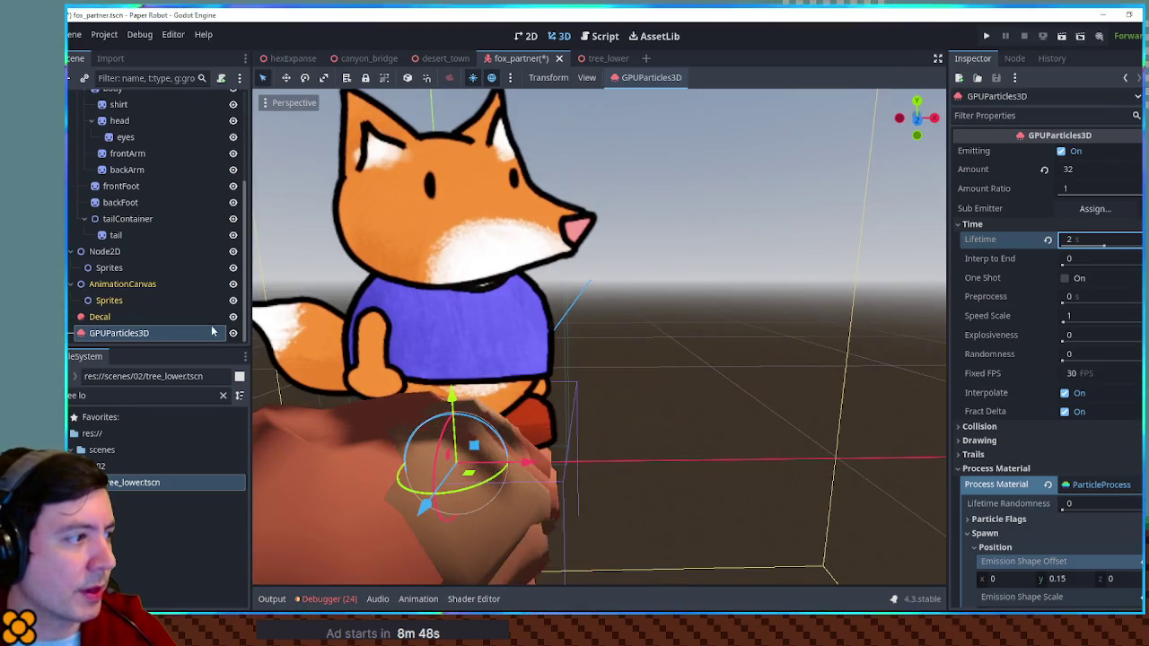
scroll(505, 346, "down", 5)
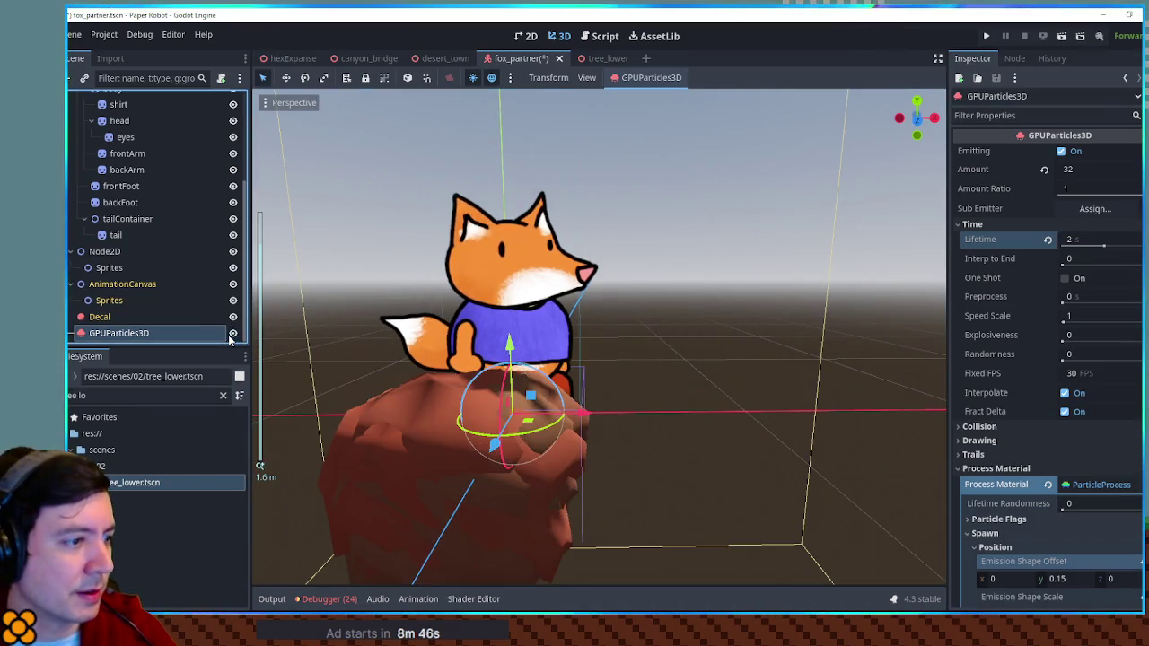
left_click(232, 333)
left_click(232, 333)
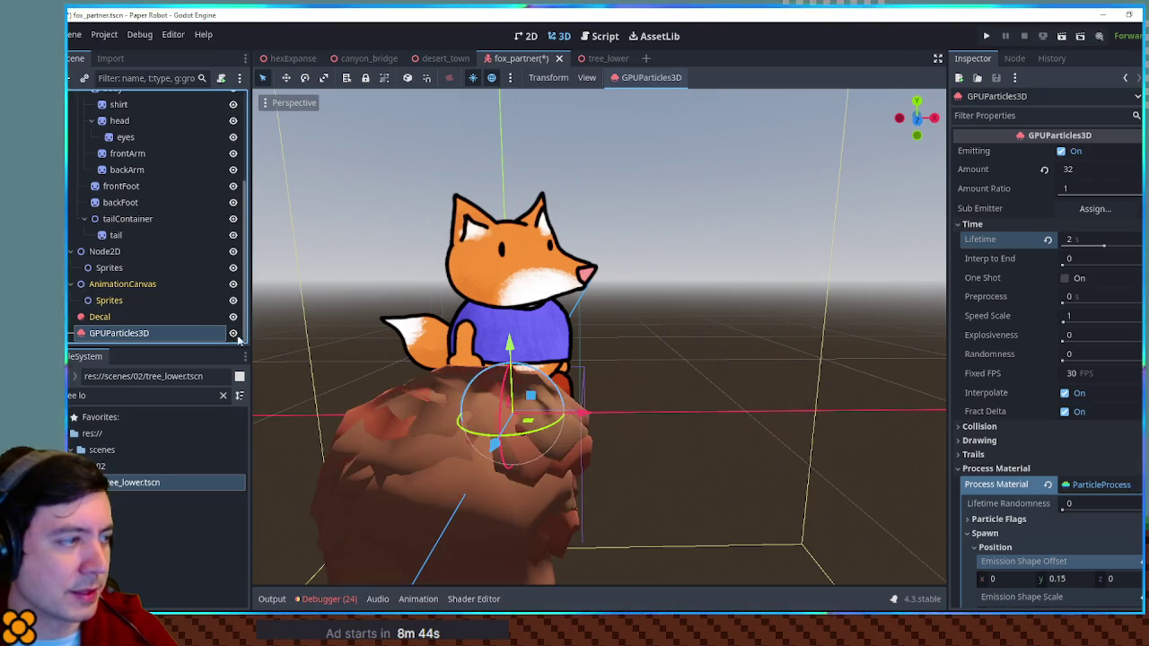
left_click(1061, 151)
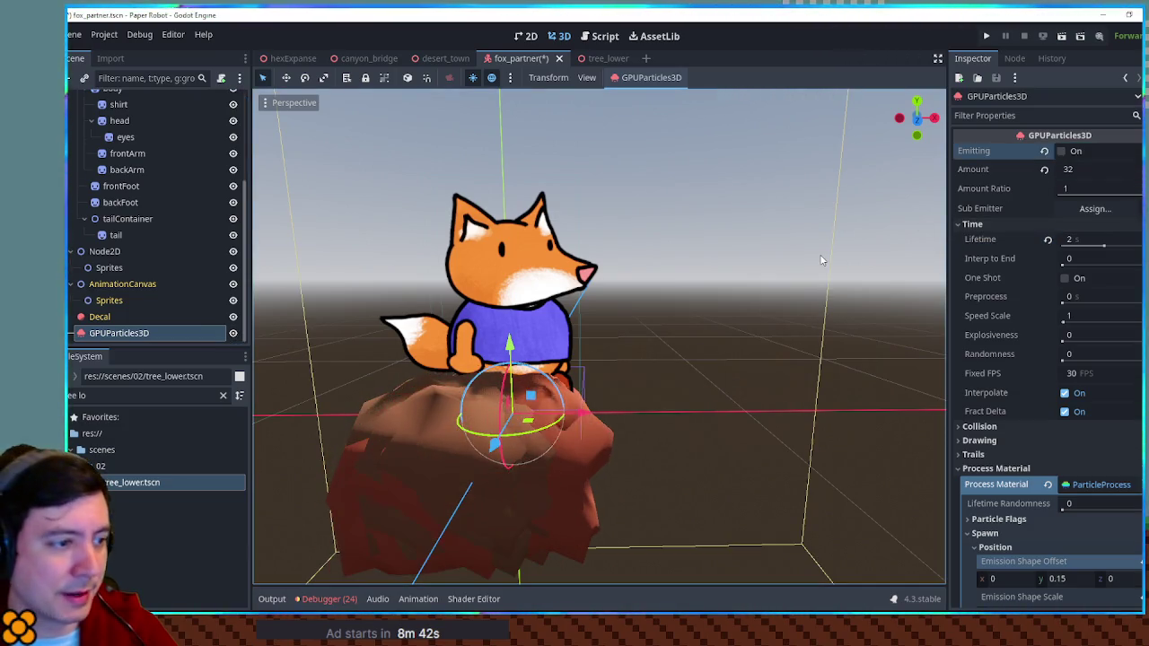
Preview the dust once more, switch Emitting back off, and save the fox_partner scene.
left_click(820, 260)
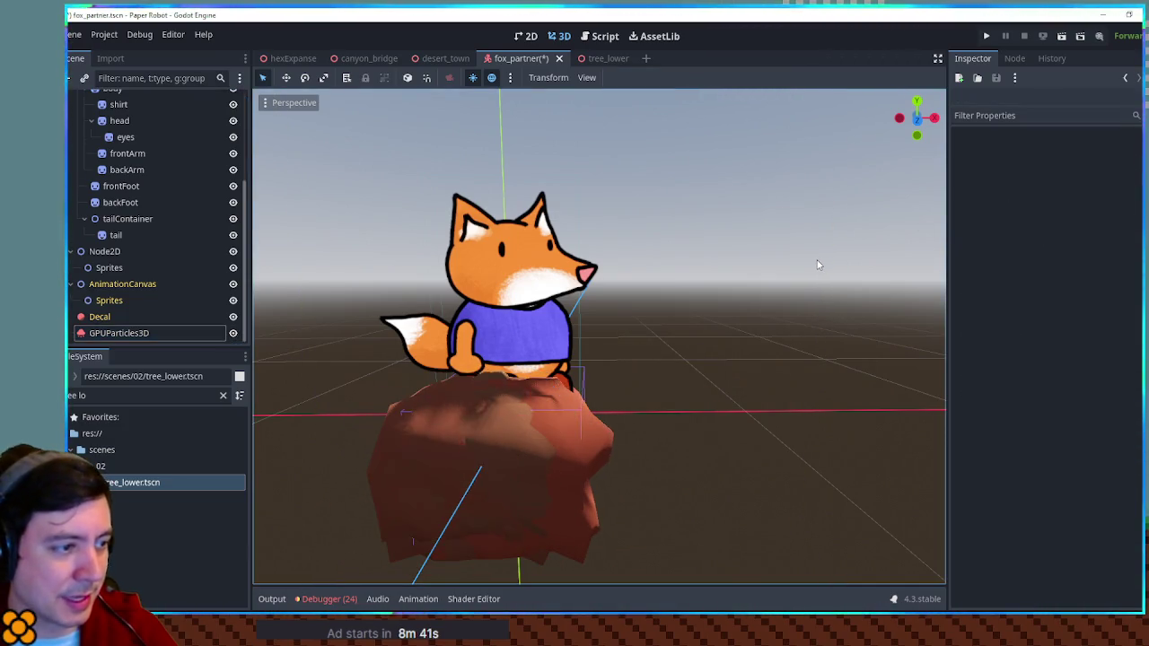
left_click(117, 333)
left_click(1060, 151)
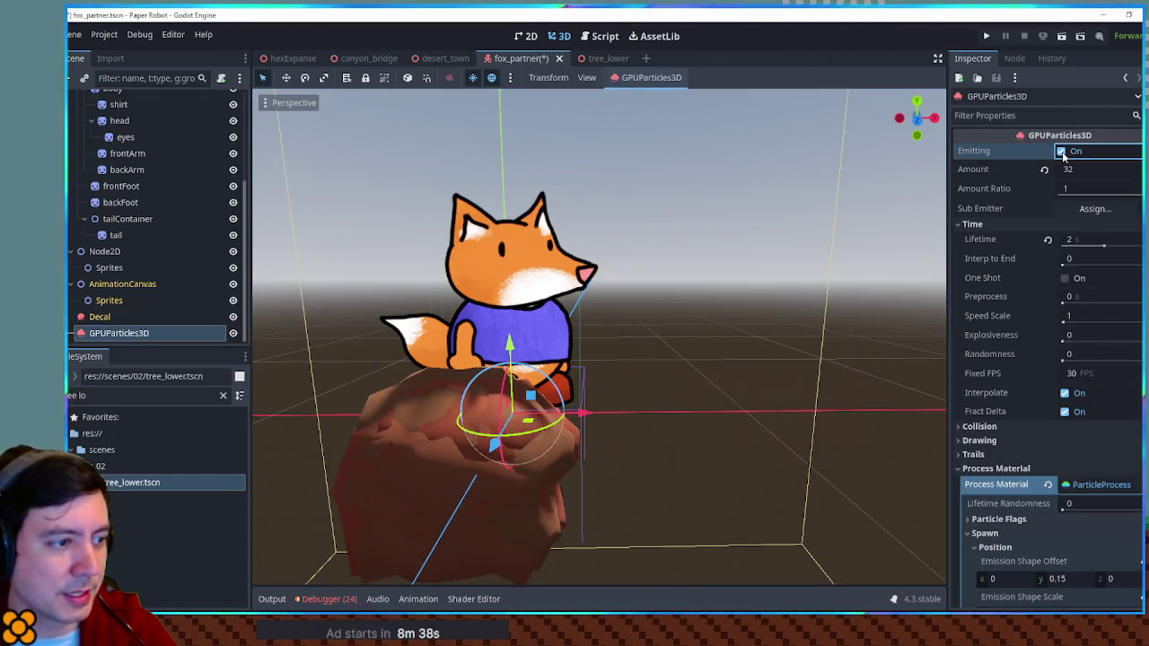
left_click(1060, 151)
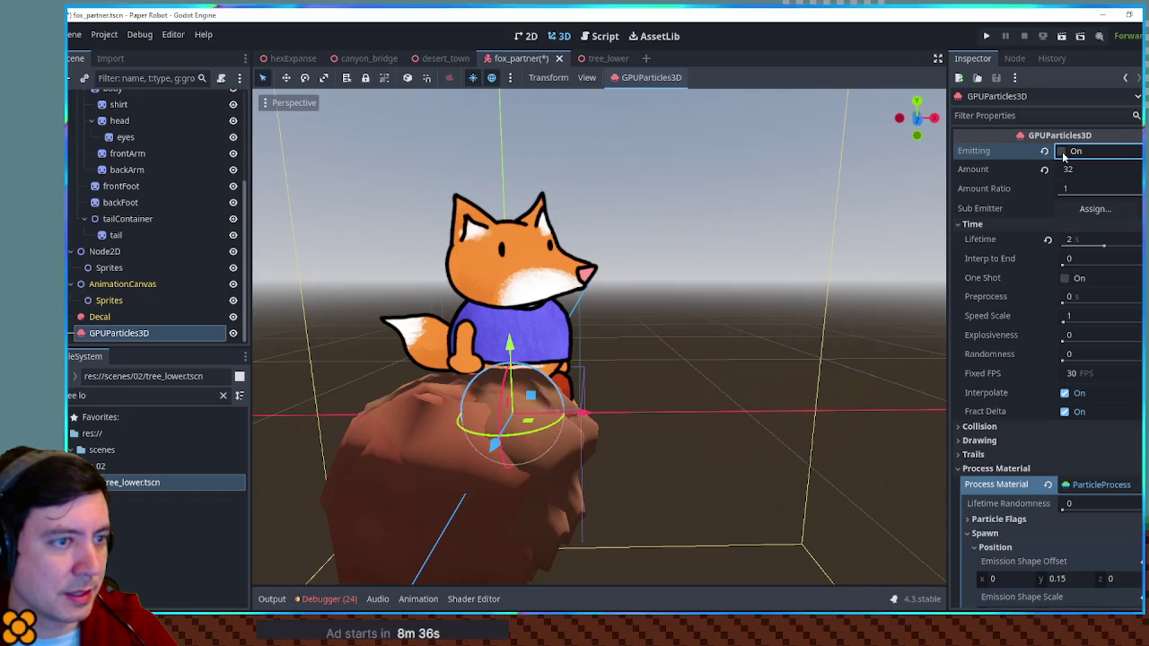
key("ctrl+s")
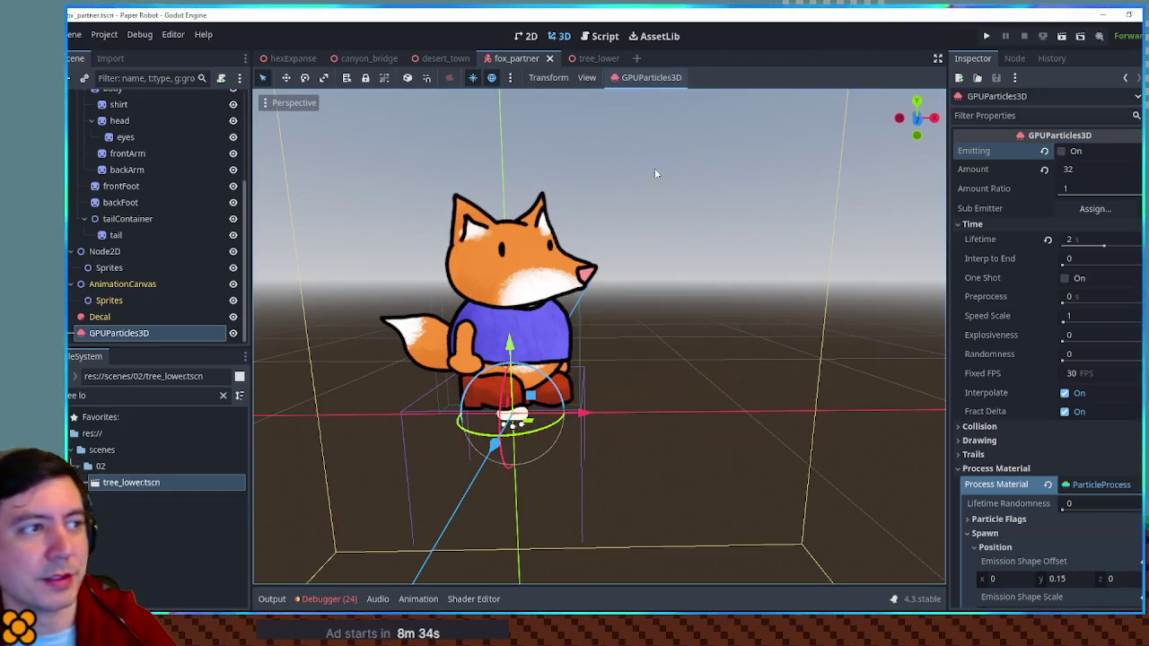
left_click(614, 40)
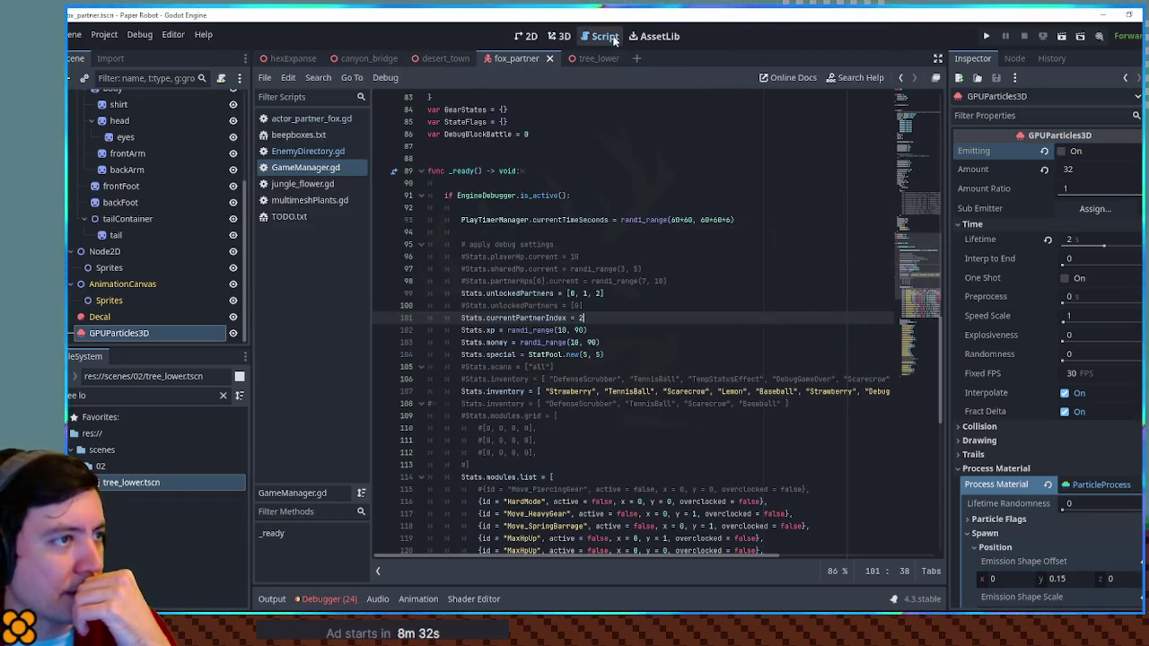
Filter the FileSystem by 'on' and open actor_partner_leon.gd.
left_click(293, 120)
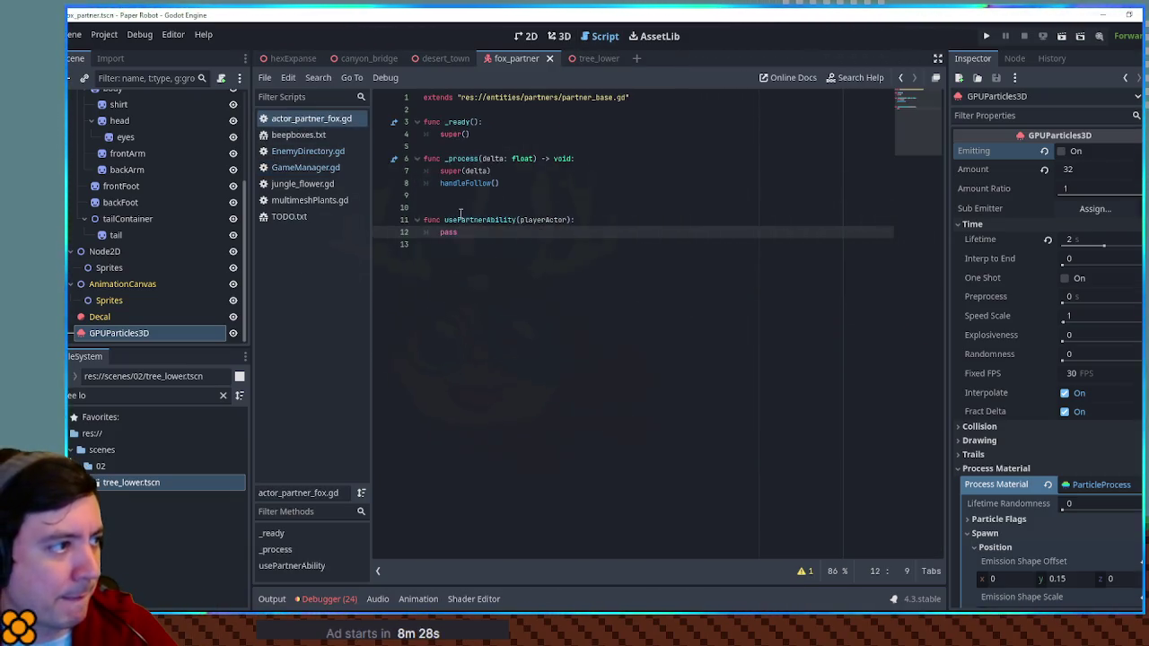
triple_click(123, 396)
type("on")
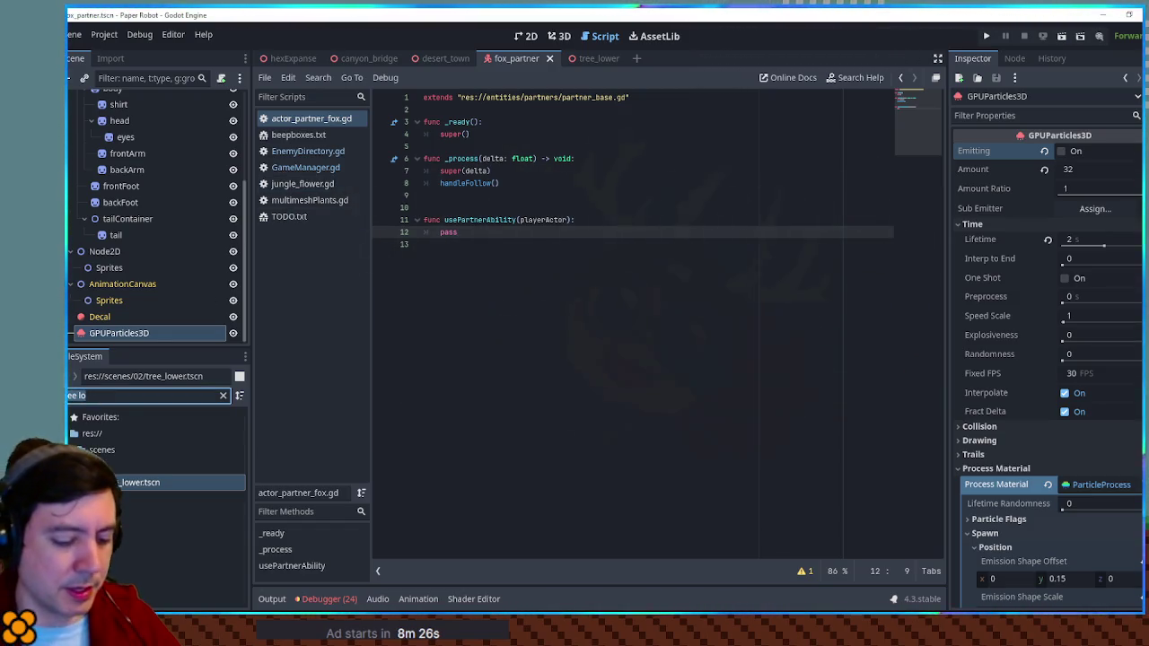
scroll(136, 523, "down", 5)
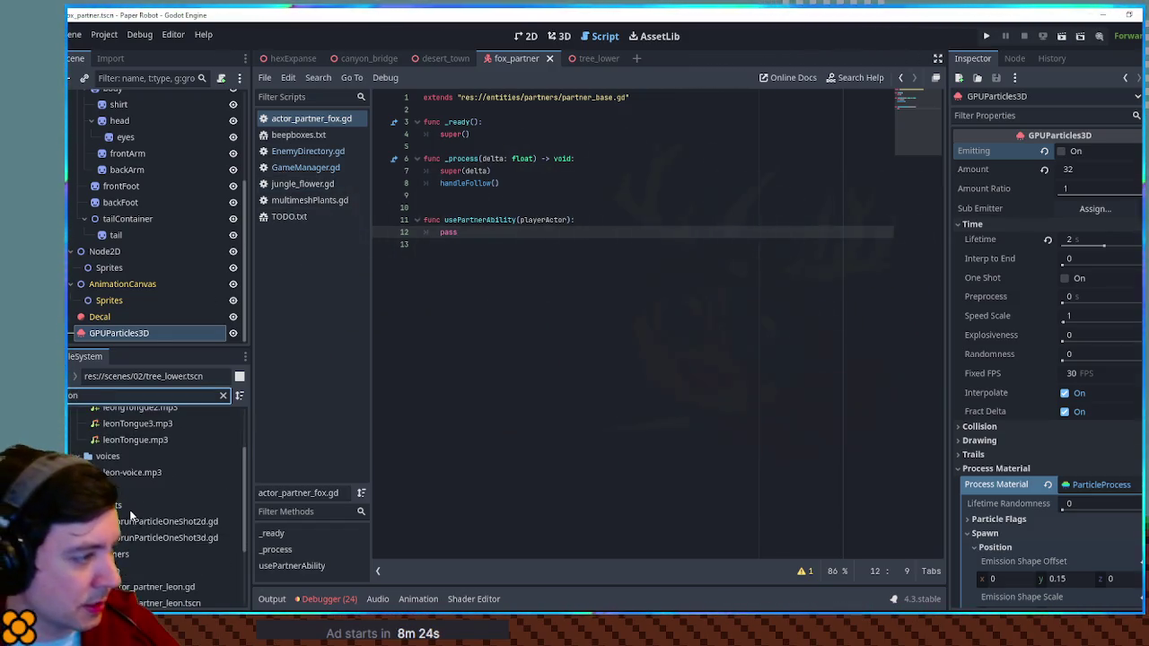
double_click(152, 481)
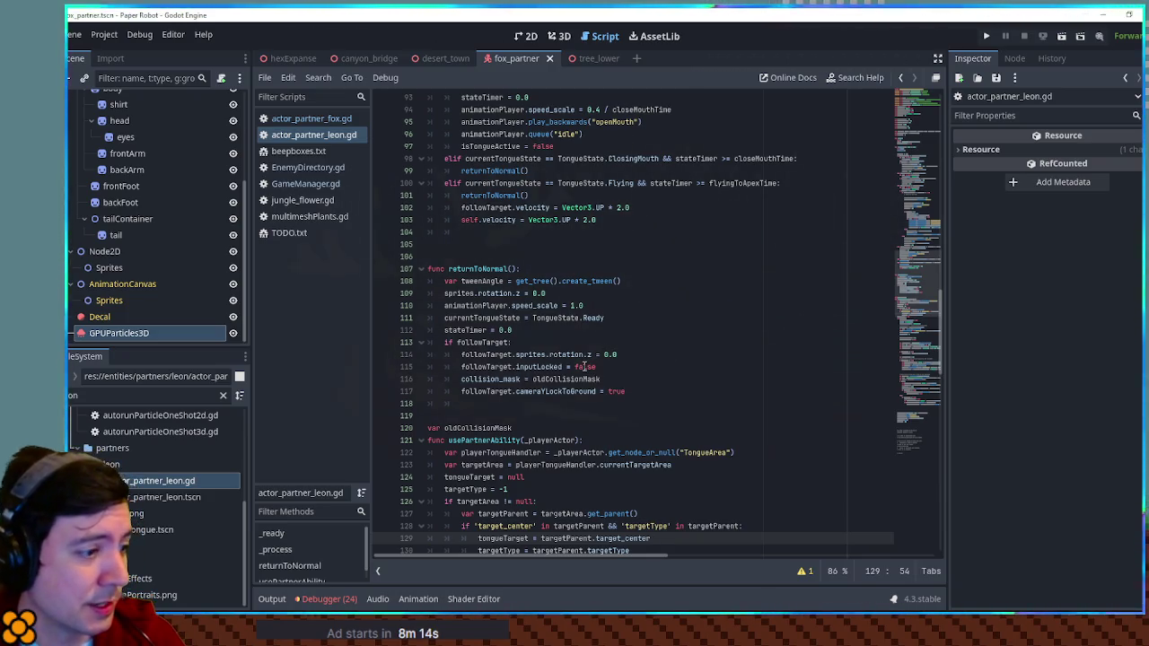
Select Leon's follow-target block, lines 133–140, and paste it into actor_partner_fox.gd.
scroll(583, 366, "down", 2)
scroll(583, 366, "down", 10)
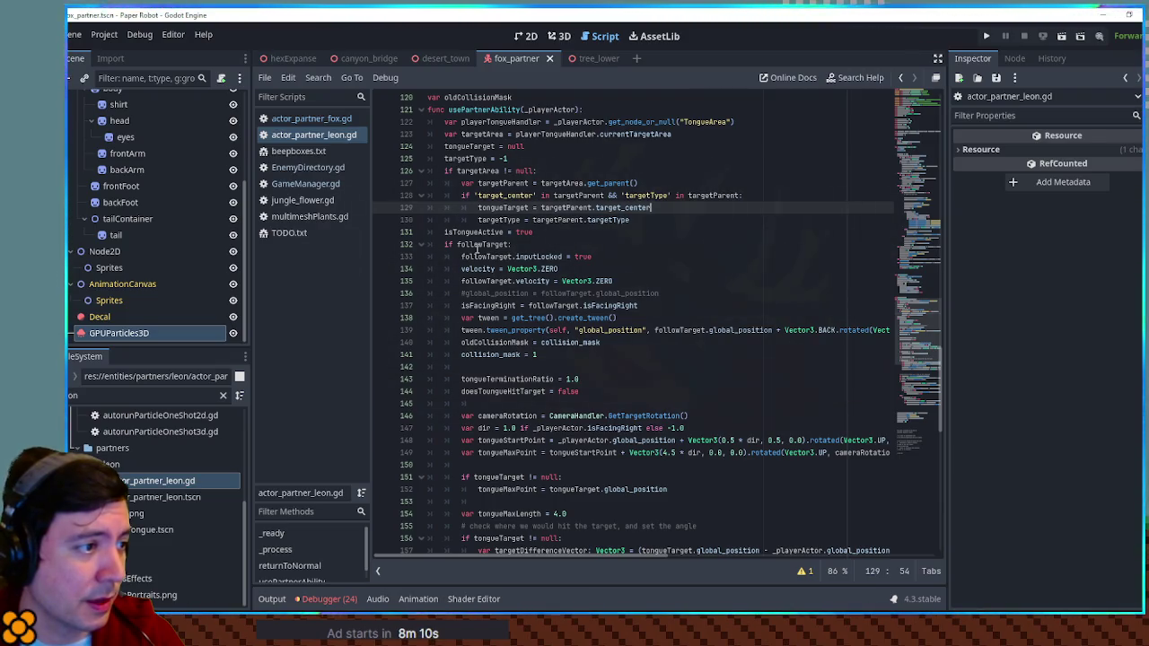
double_click(491, 277)
mouse_move(516, 244)
left_mouse_down()
mouse_move(557, 255)
mouse_move(573, 238)
mouse_move(525, 226)
left_mouse_up()
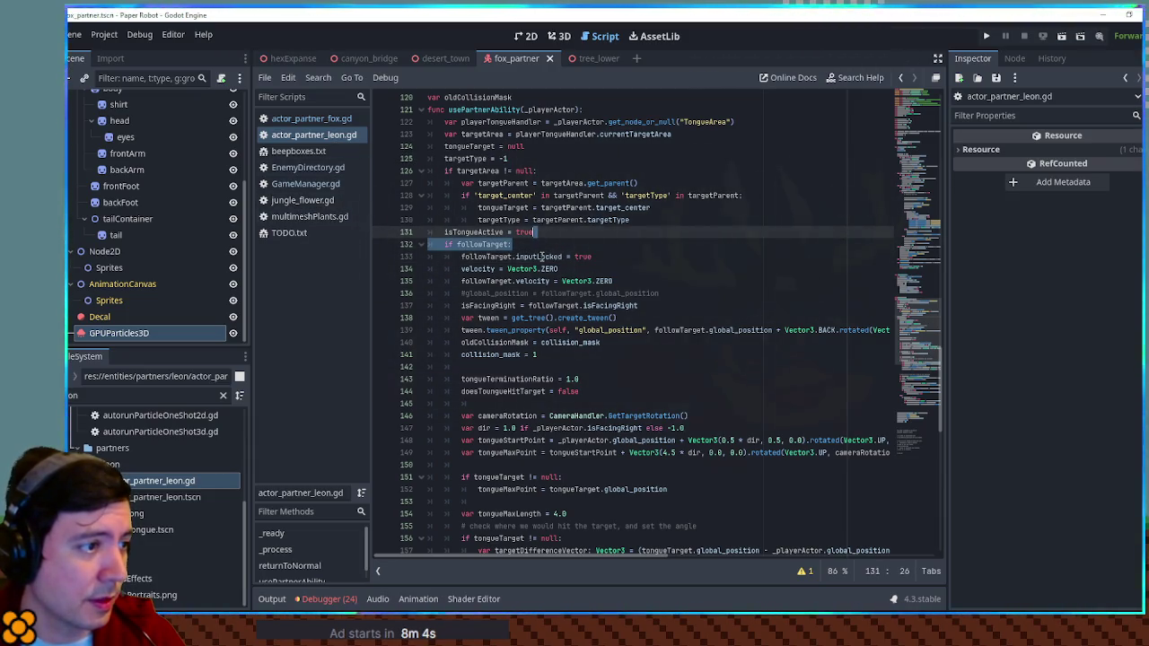
double_click(541, 258)
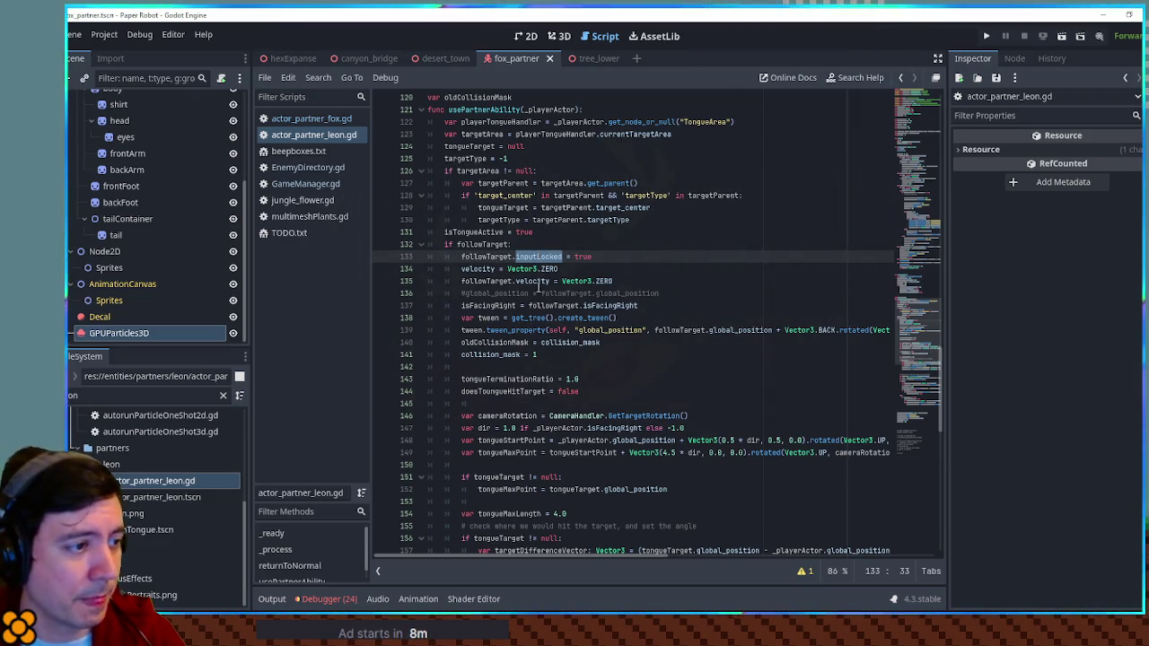
double_click(493, 342)
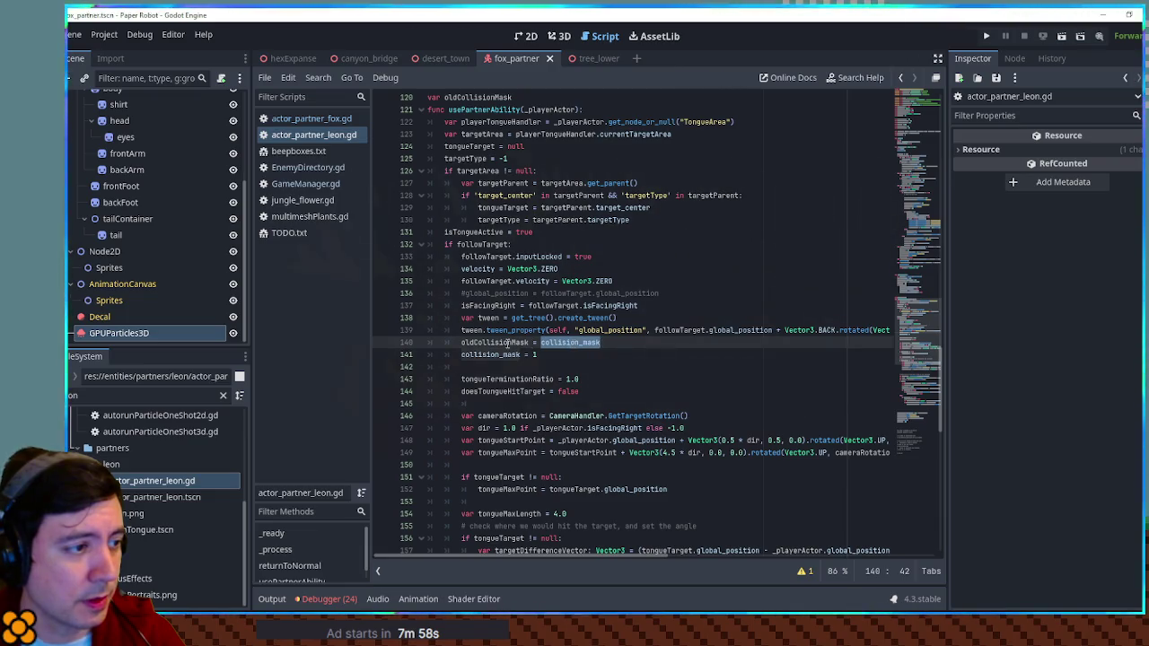
double_click(528, 329)
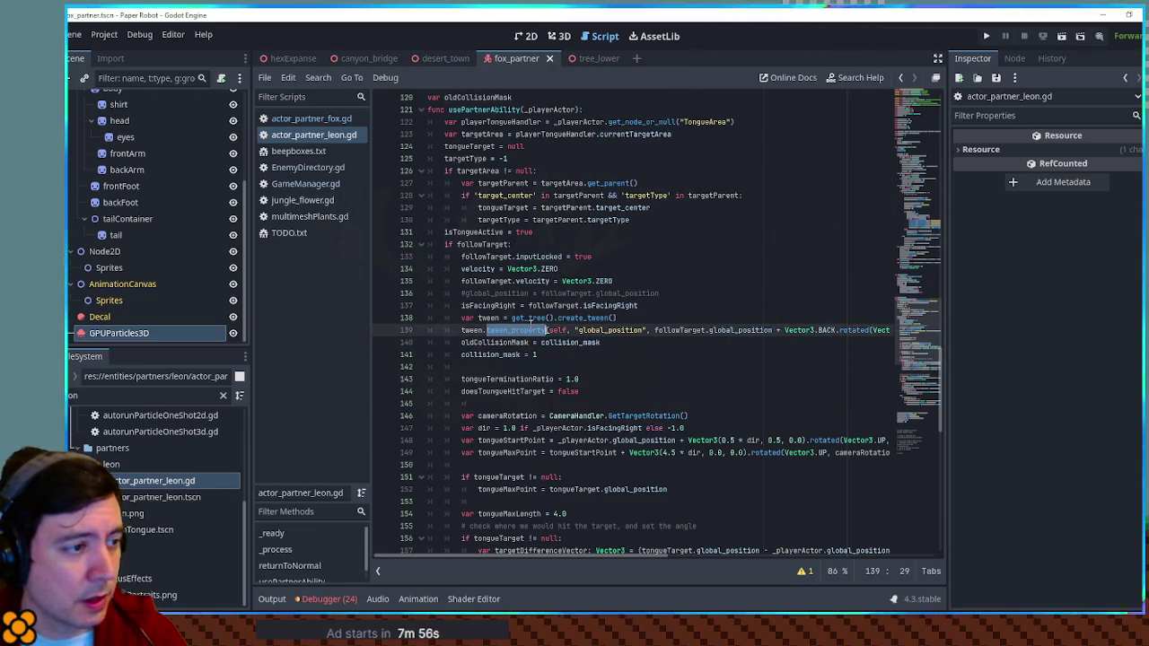
mouse_move(462, 341)
left_mouse_down()
mouse_move(462, 257)
mouse_move(445, 244)
left_mouse_up()
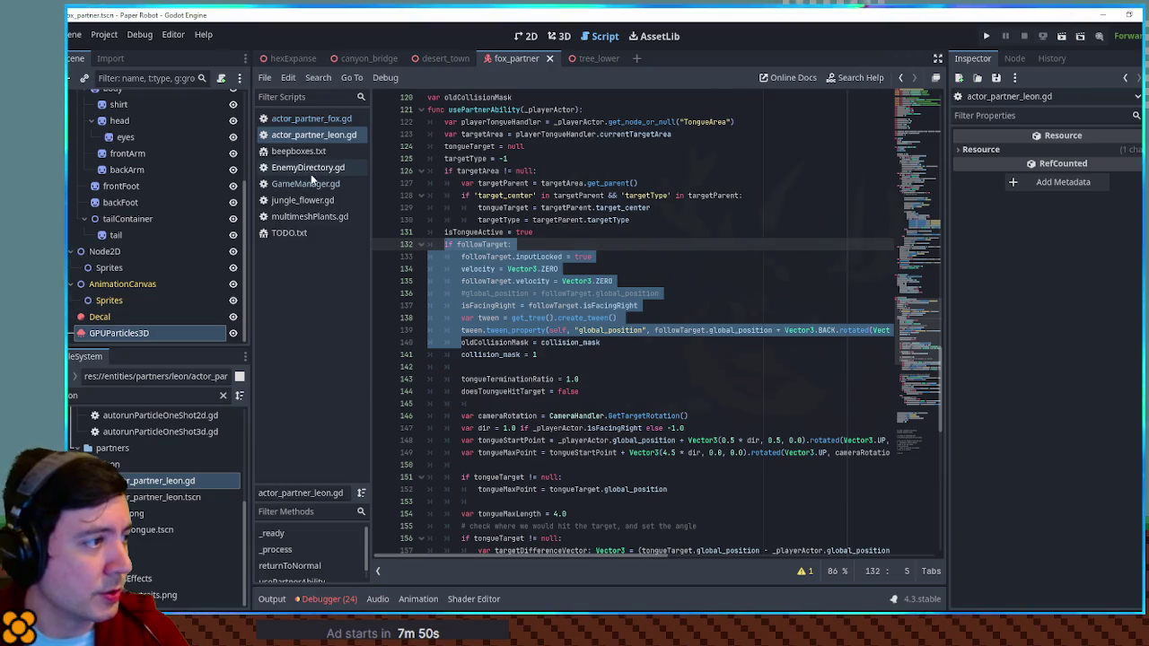
left_click(300, 119)
key("ctrl+v")
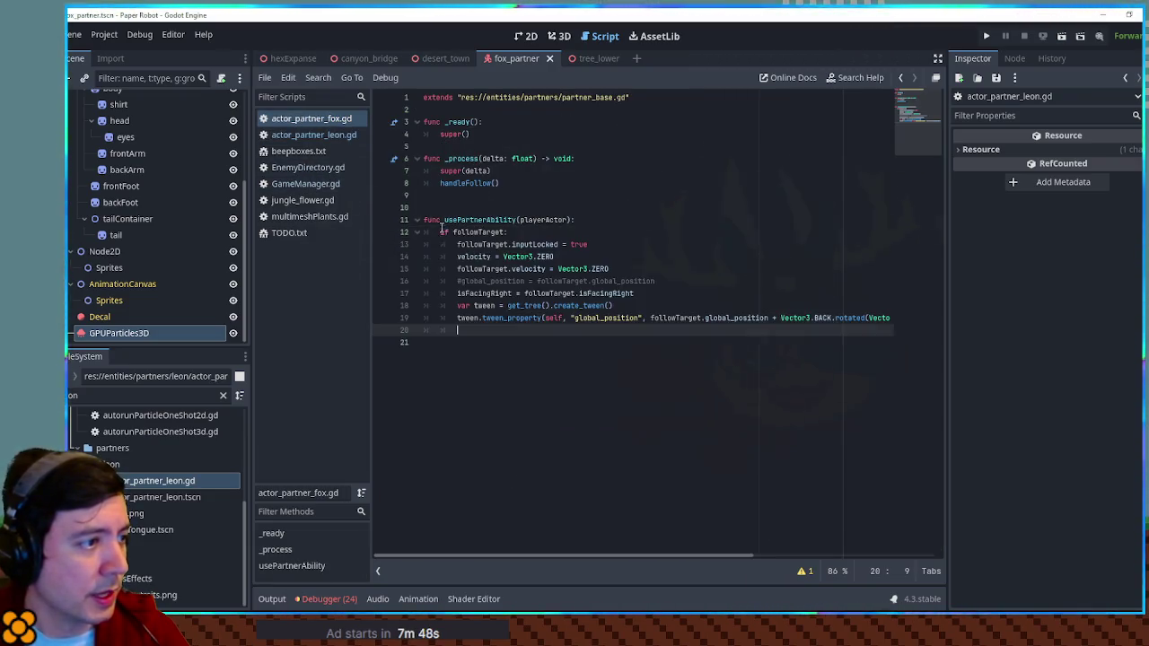
Review the pasted block and cut the commented global_position and isFacingRight lines.
double_click(530, 244)
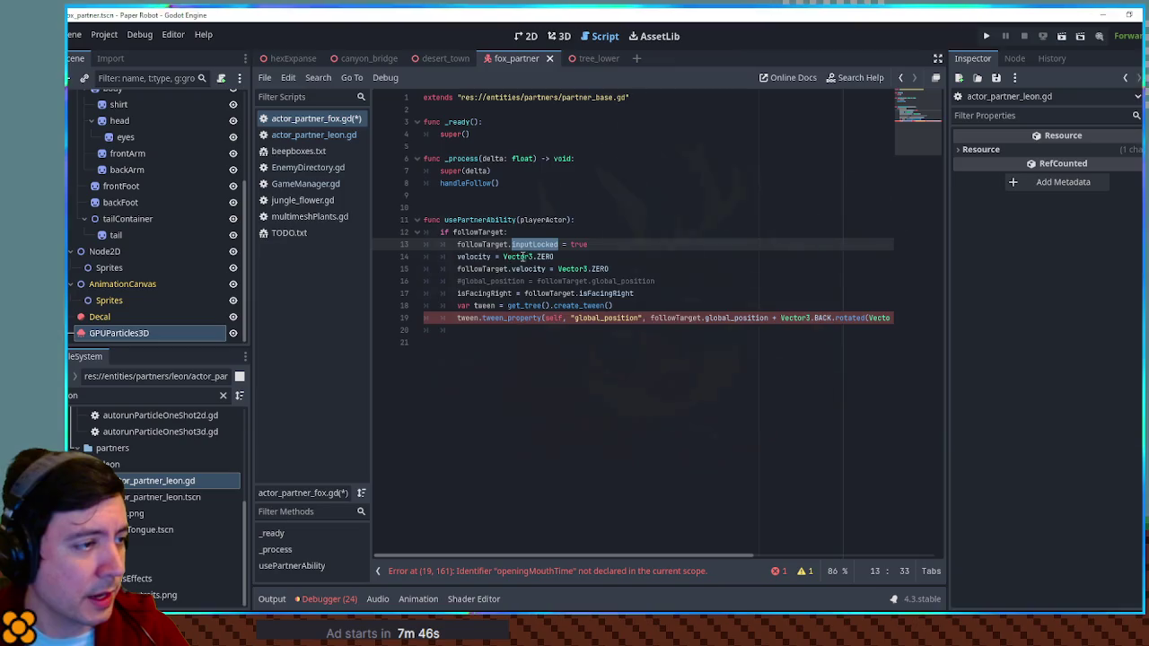
left_click(493, 245)
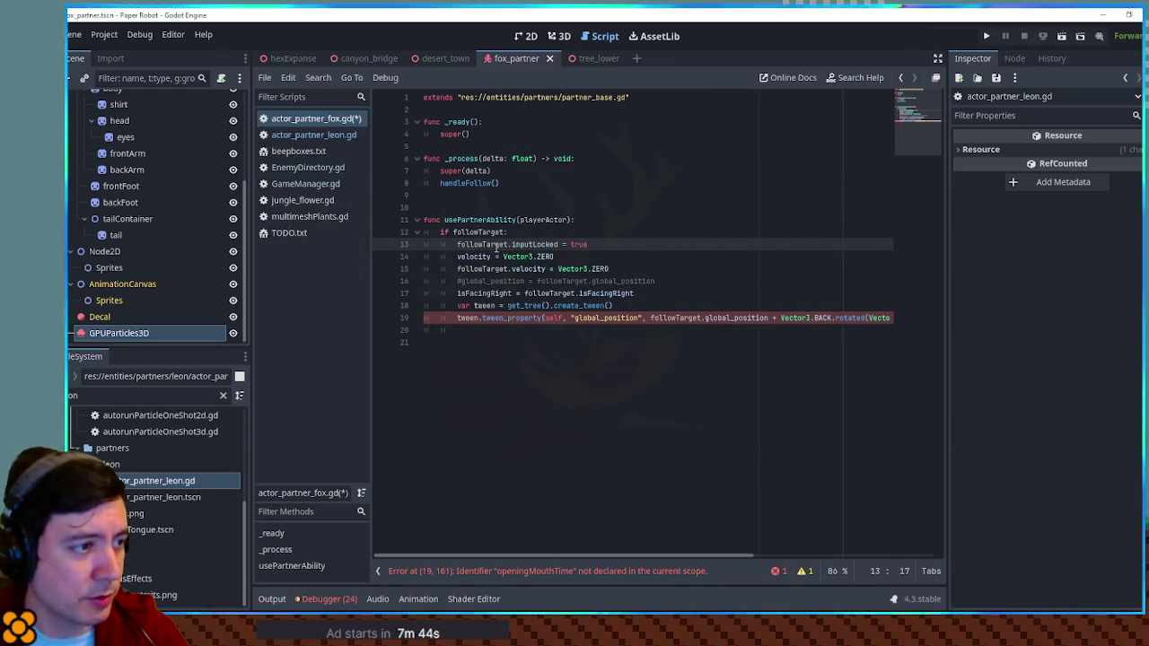
double_click(474, 256)
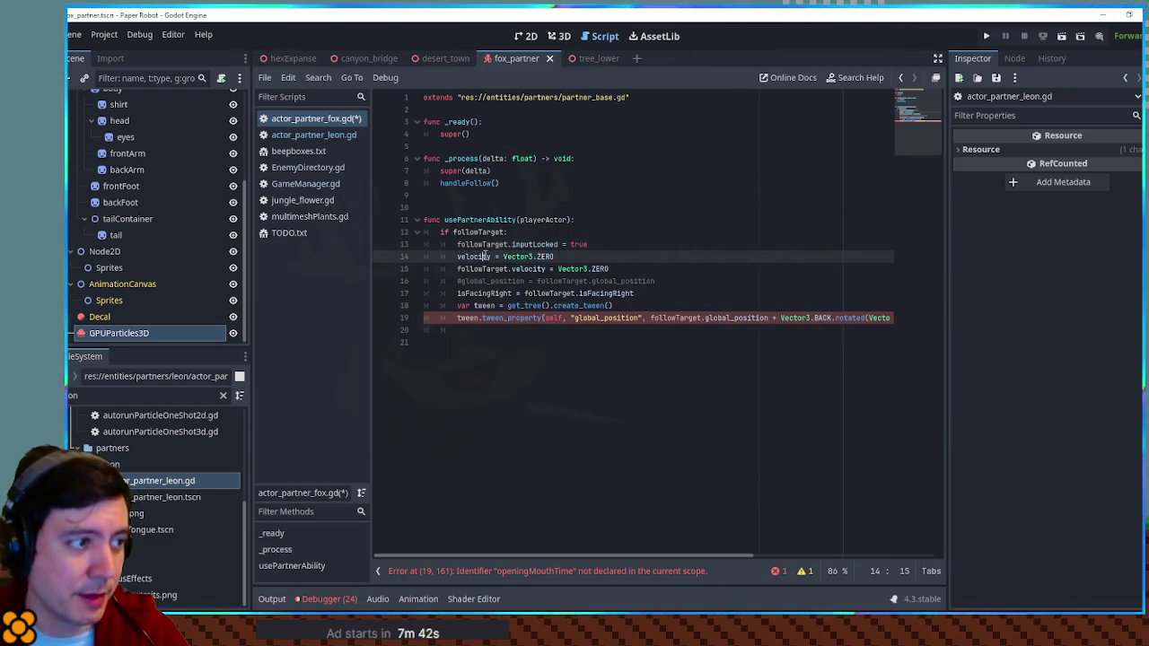
left_click_drag(478, 269, 614, 269)
left_click(473, 281)
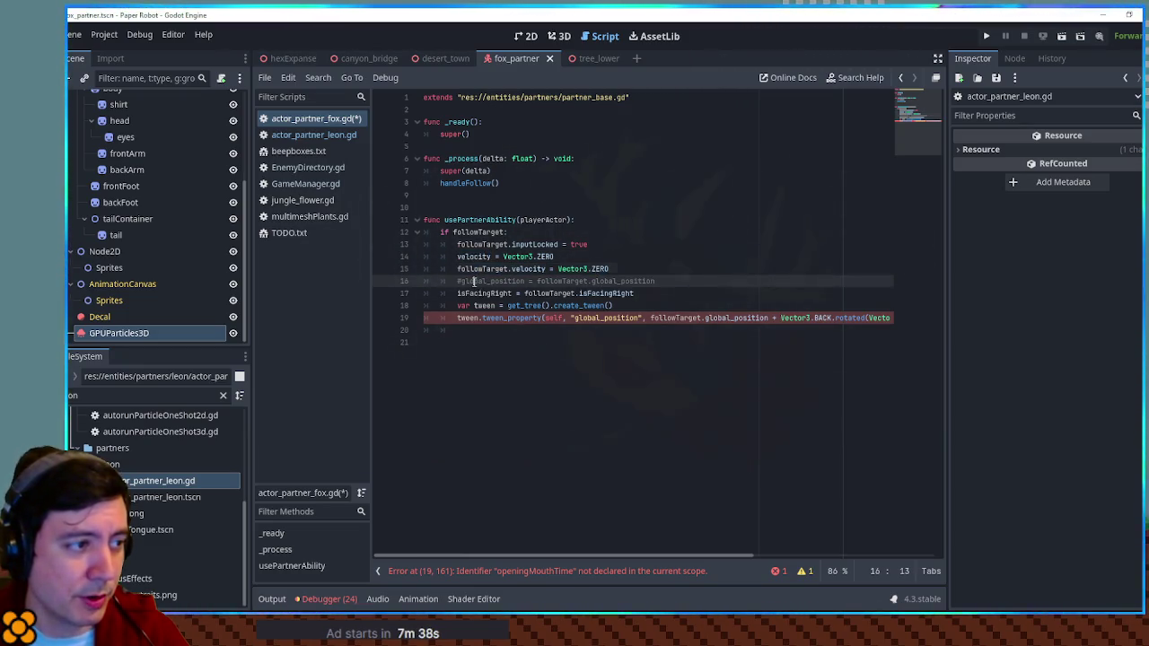
key("ctrl+x")
key("ctrl+x")
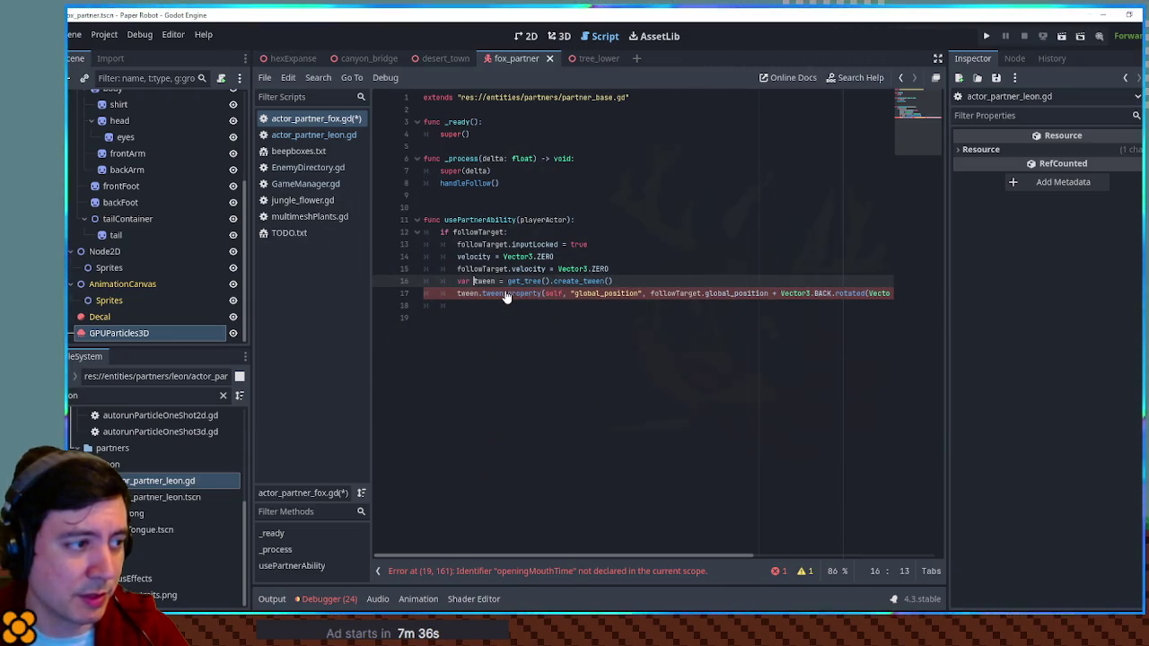
Inspect the undeclared openingMouthTime at the end of the tween call.
double_click(675, 294)
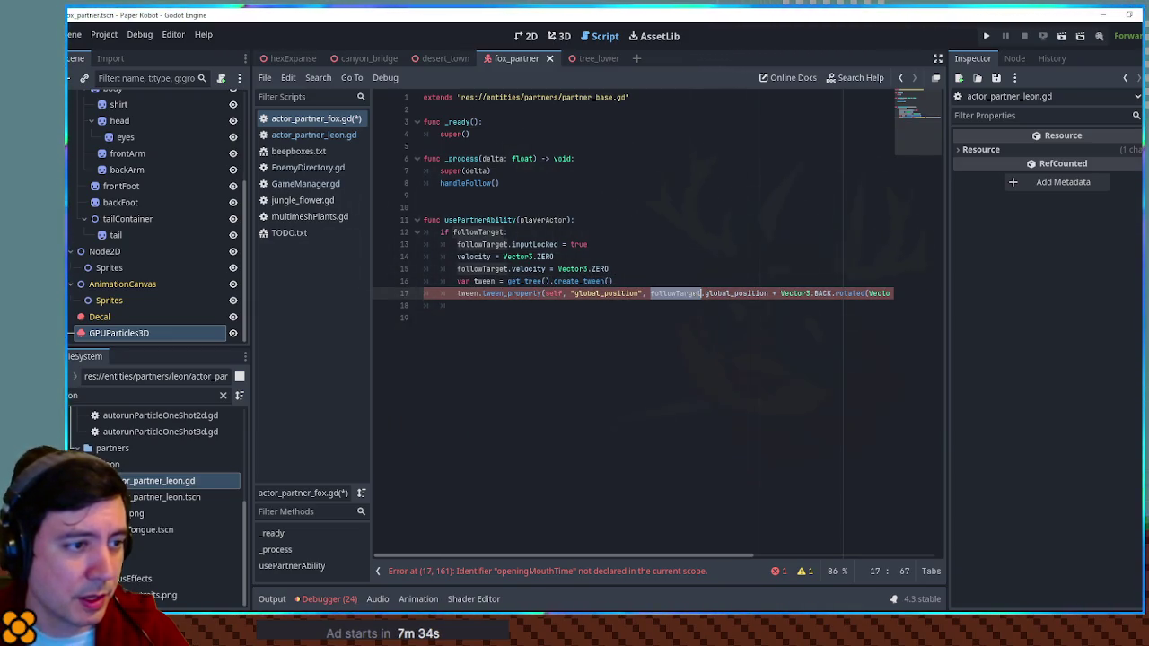
left_click_drag(769, 294, 939, 302)
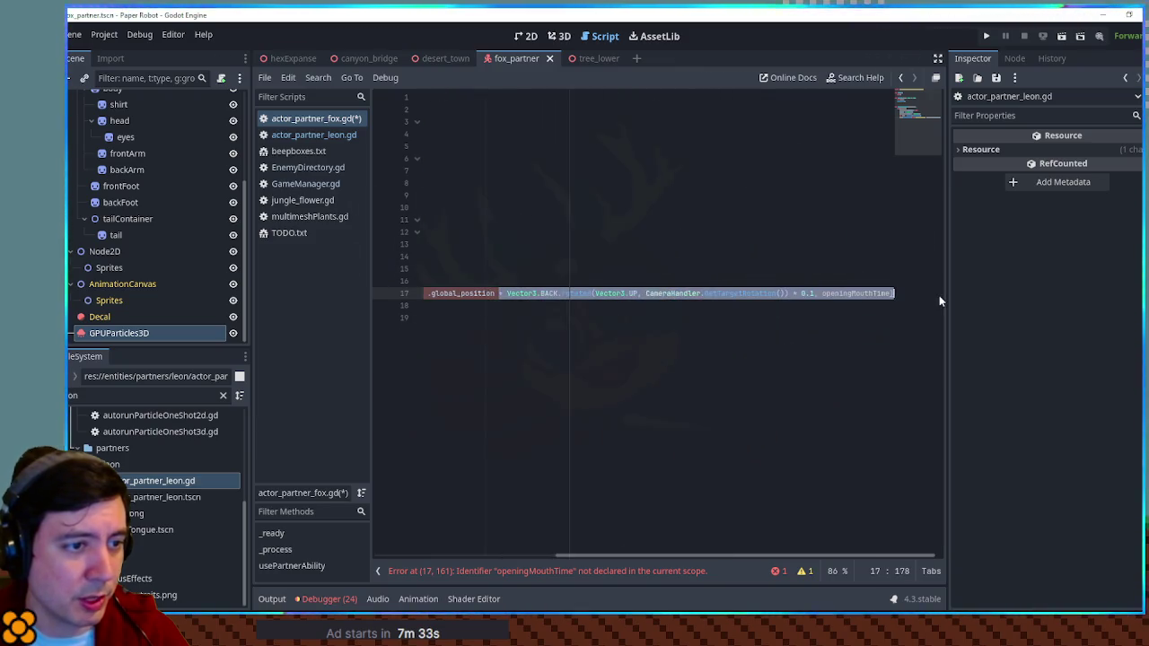
left_click(856, 293)
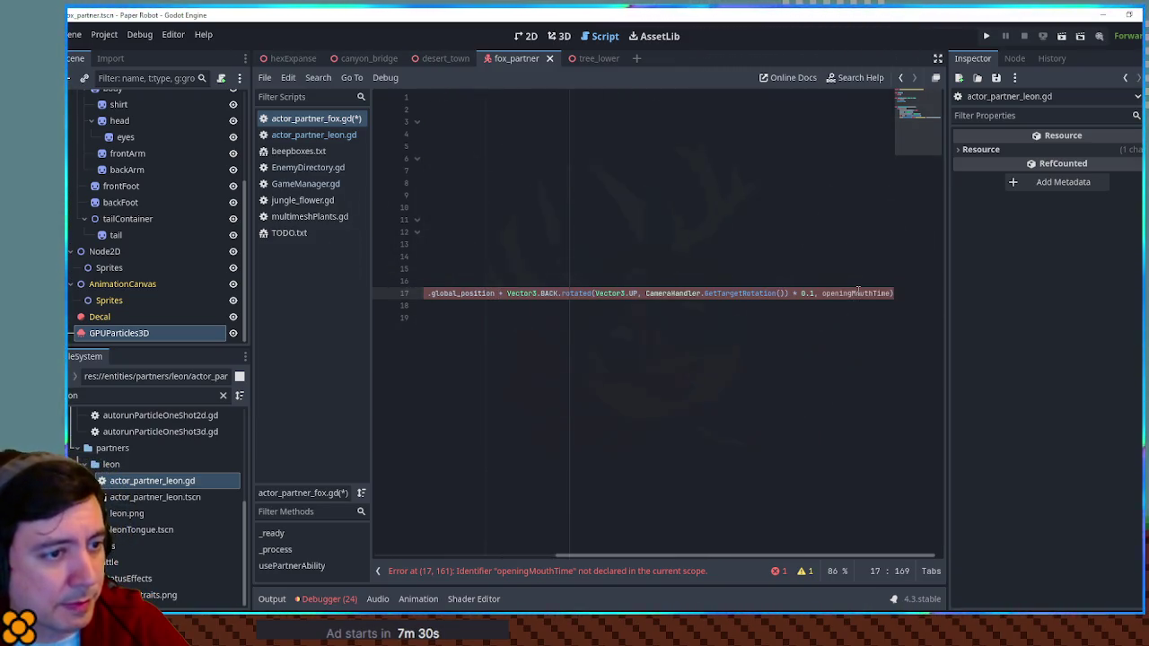
double_click(857, 293)
key("Up")
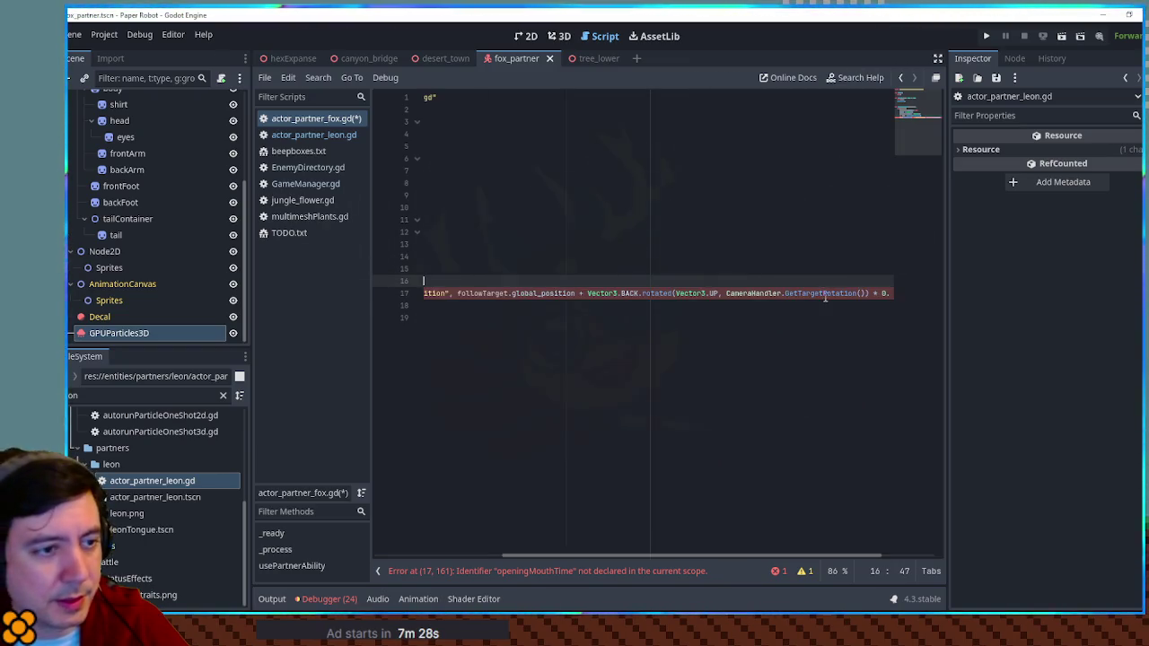
double_click(856, 293)
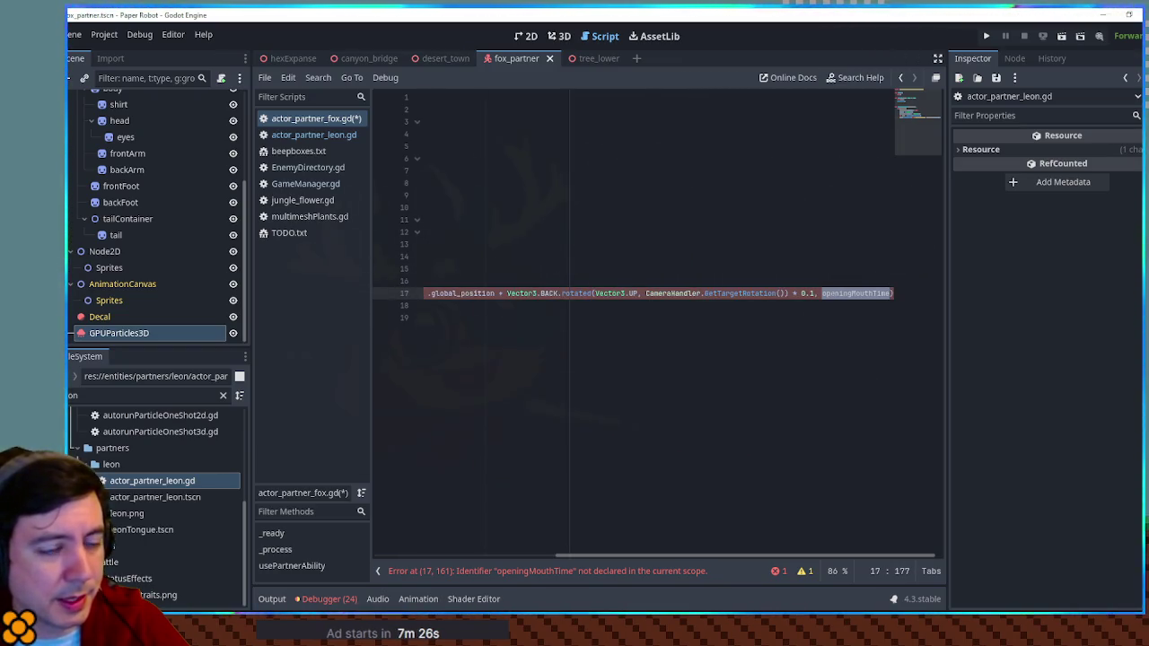
In actor_partner_leon.gd, find and select the openingMouthTime declaration line.
left_click(313, 134)
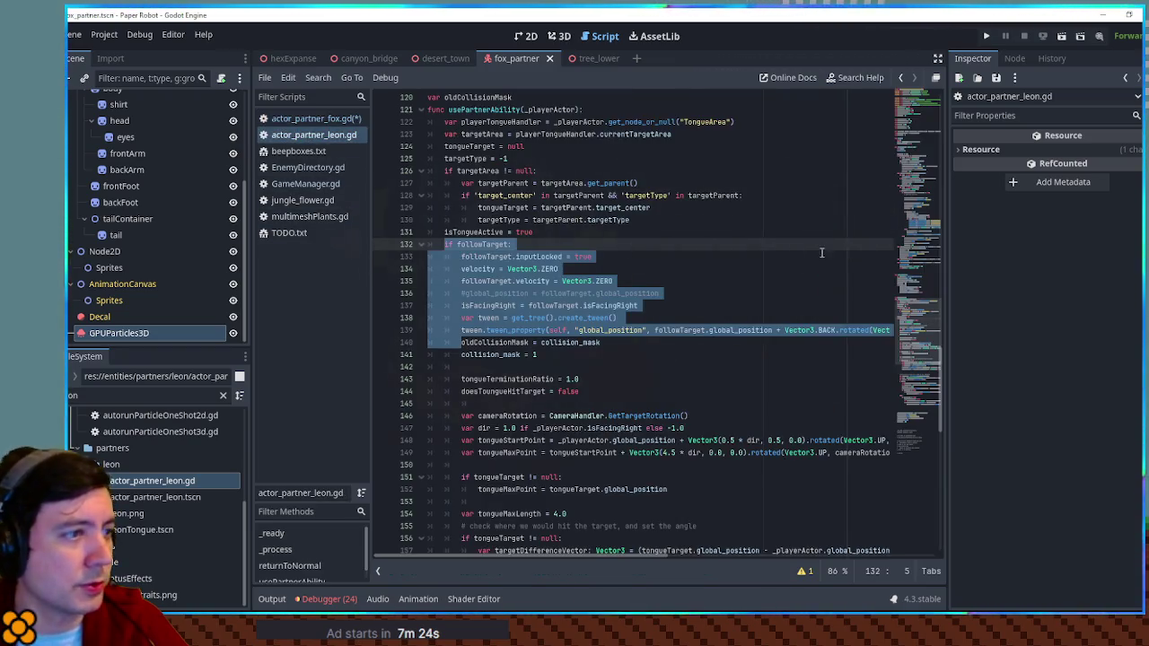
left_click(837, 330)
scroll(837, 331, "right", 5)
left_click(848, 330)
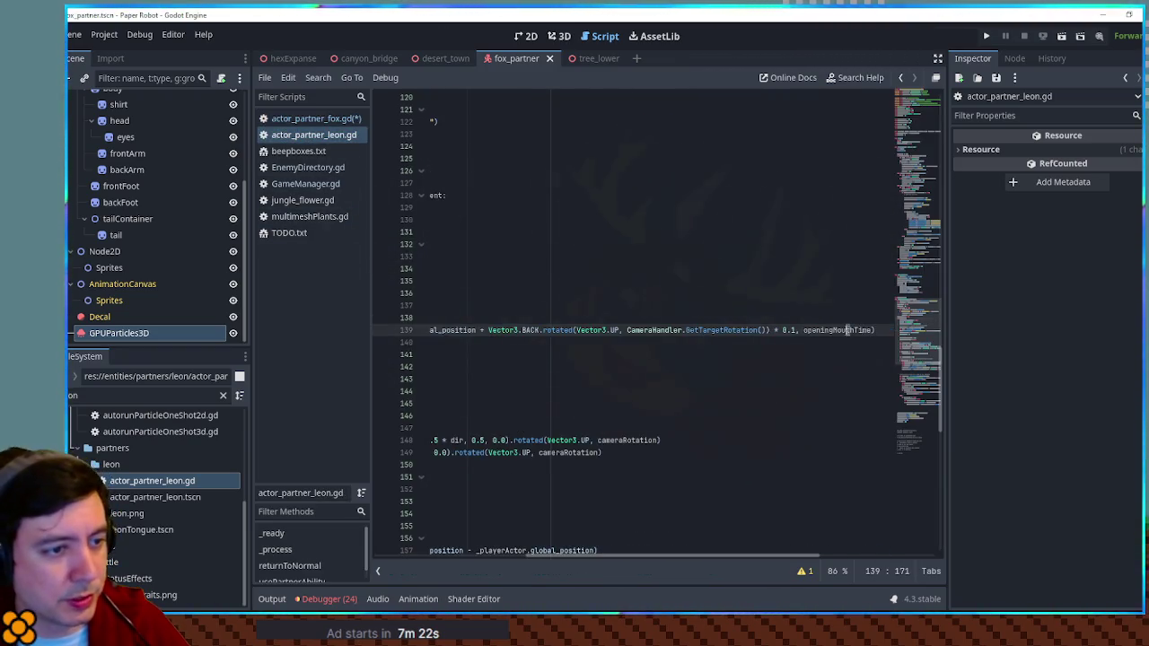
left_click(847, 330, "ctrl")
left_click_drag(557, 306, 556, 297)
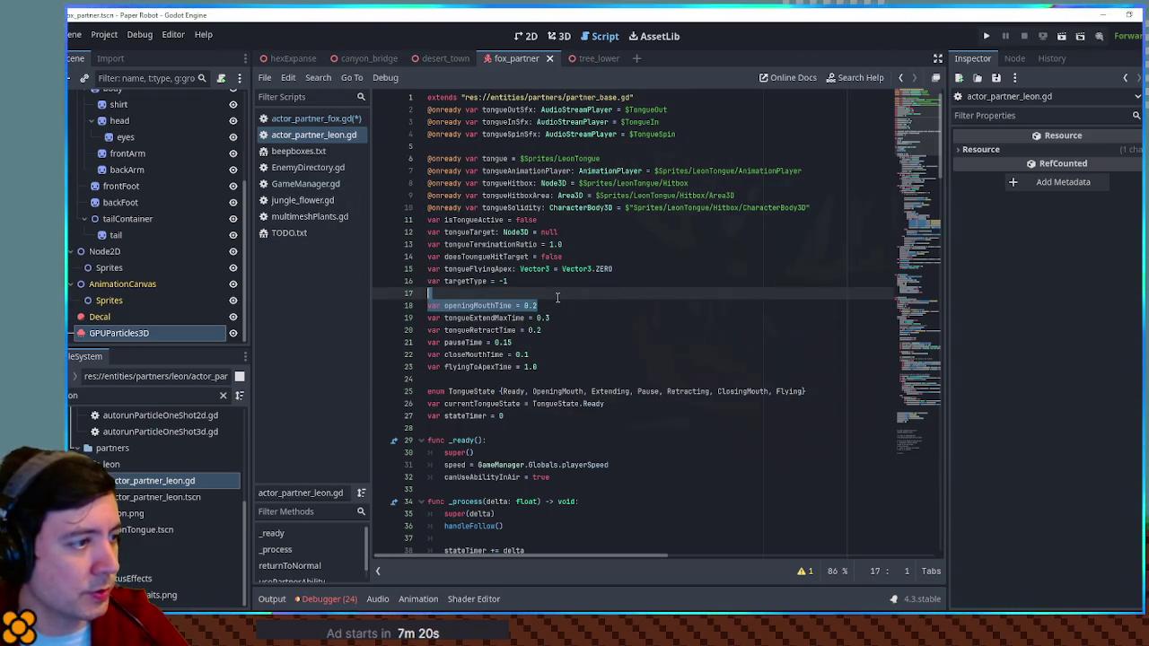
left_click(307, 118)
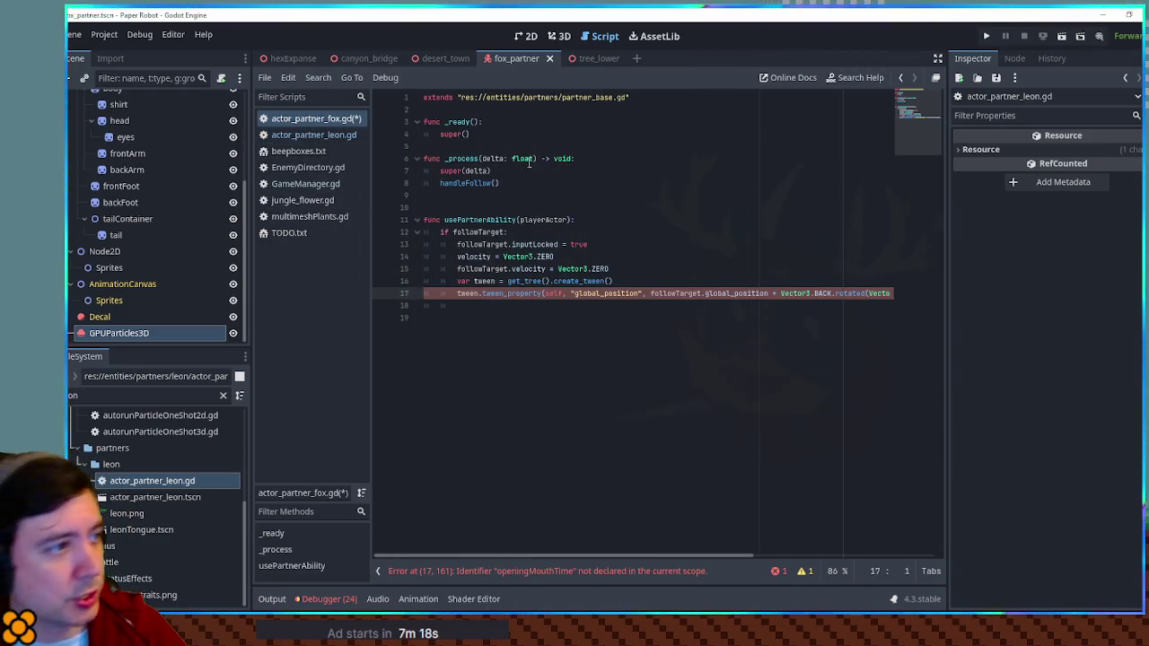
Paste the 0.2 declaration under extends and rename the variable to moveStartTime.
left_click(535, 109)
key("Return")
key("Return")
key("ctrl+v")
key("Up")
key("Right")
key("Right")
key("Right")
key("ctrl+Delete")
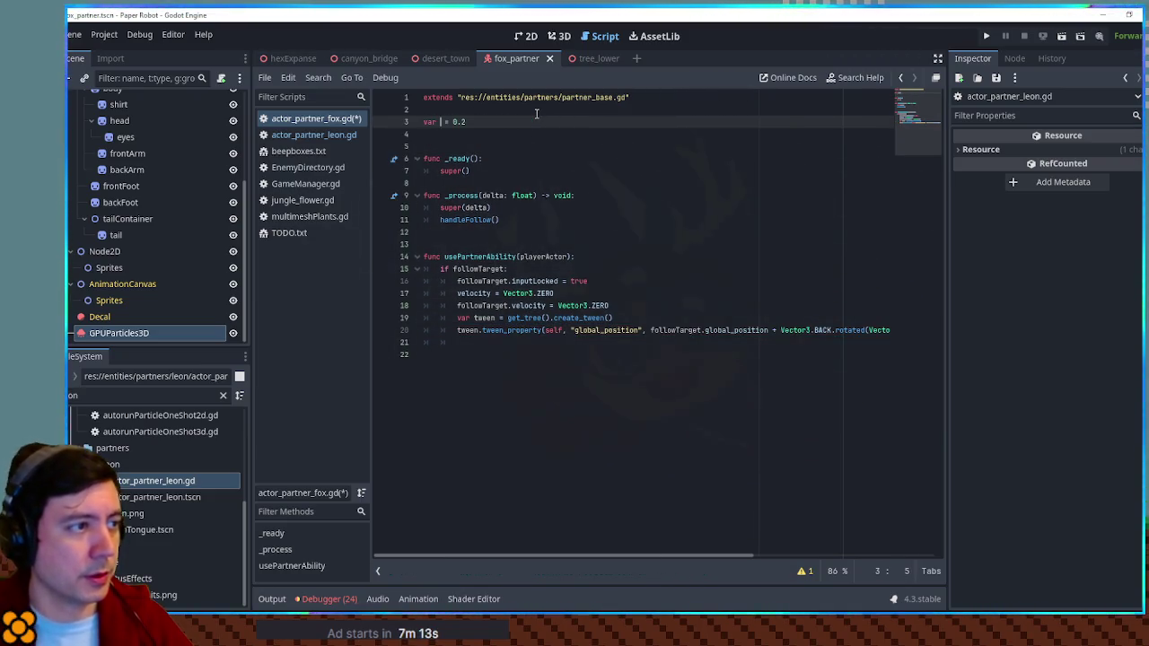
type("moveStartTime")
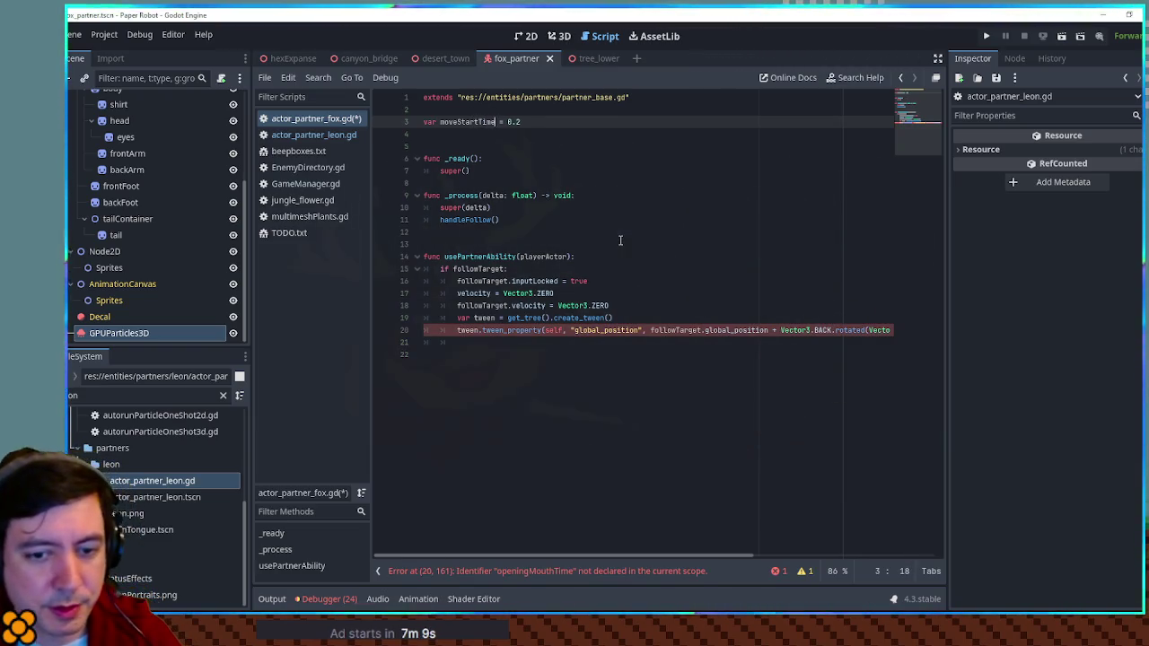
left_click(465, 115)
double_click(467, 121)
Replace openingMouthTime in the tween_property call with moveStartTime.
left_click(669, 330)
key("End")
double_click(876, 330)
key("ctrl+v")
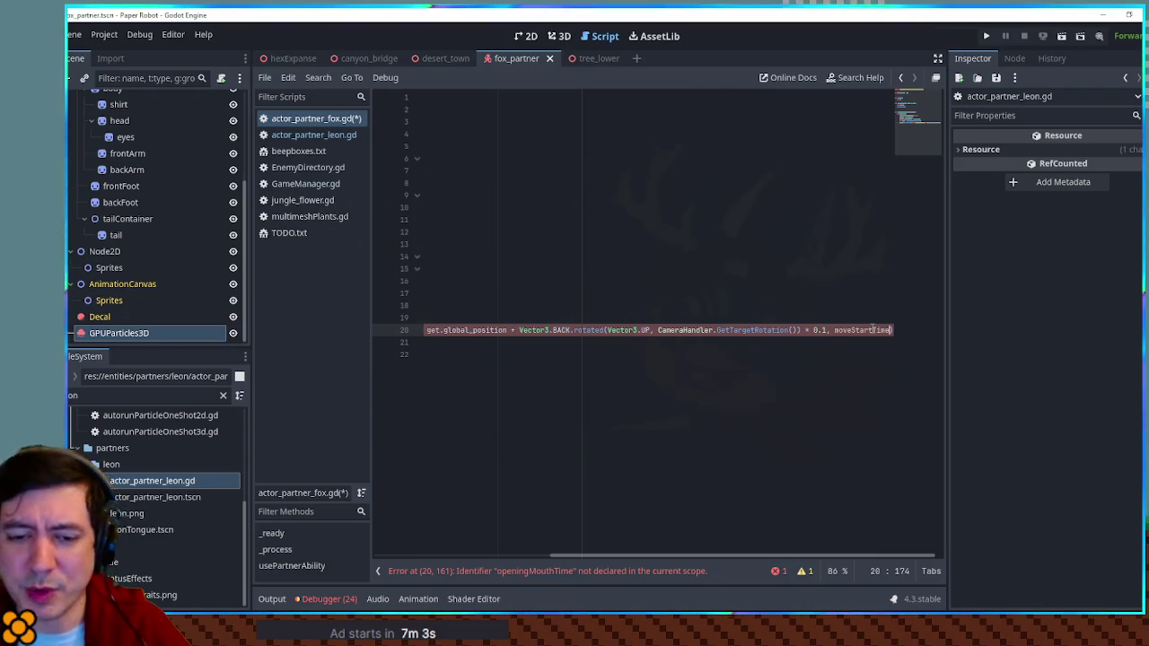
left_click(825, 330)
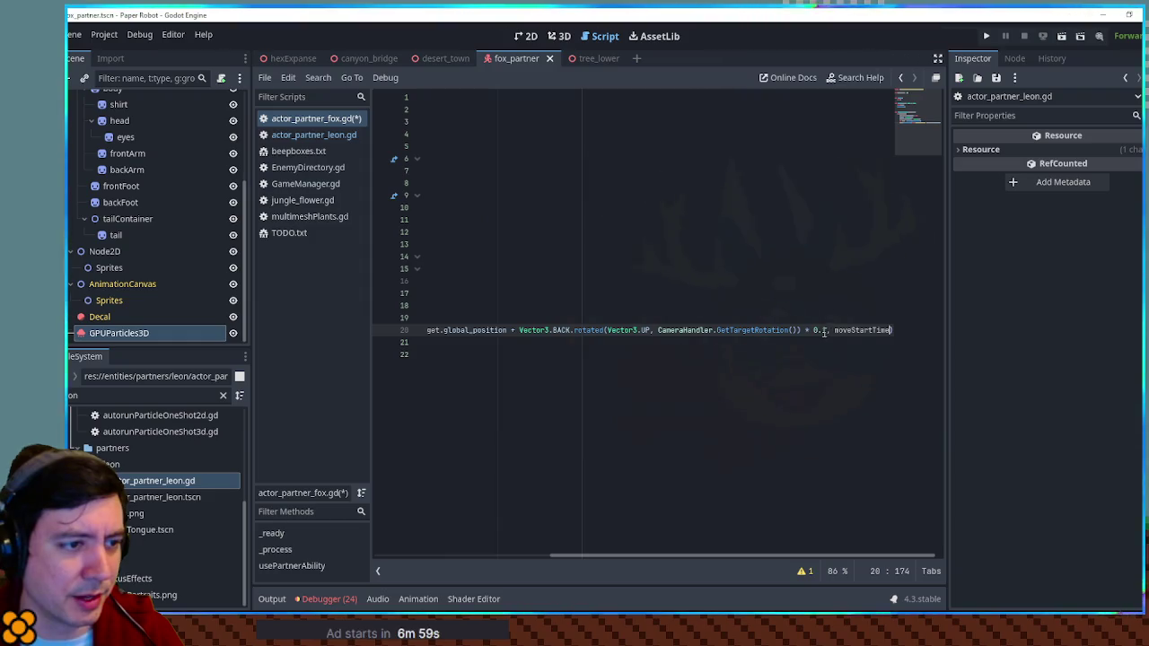
mouse_move(772, 556)
left_mouse_down()
mouse_move(622, 553)
mouse_move(803, 559)
mouse_move(595, 546)
mouse_move(824, 555)
mouse_move(534, 536)
left_mouse_up()
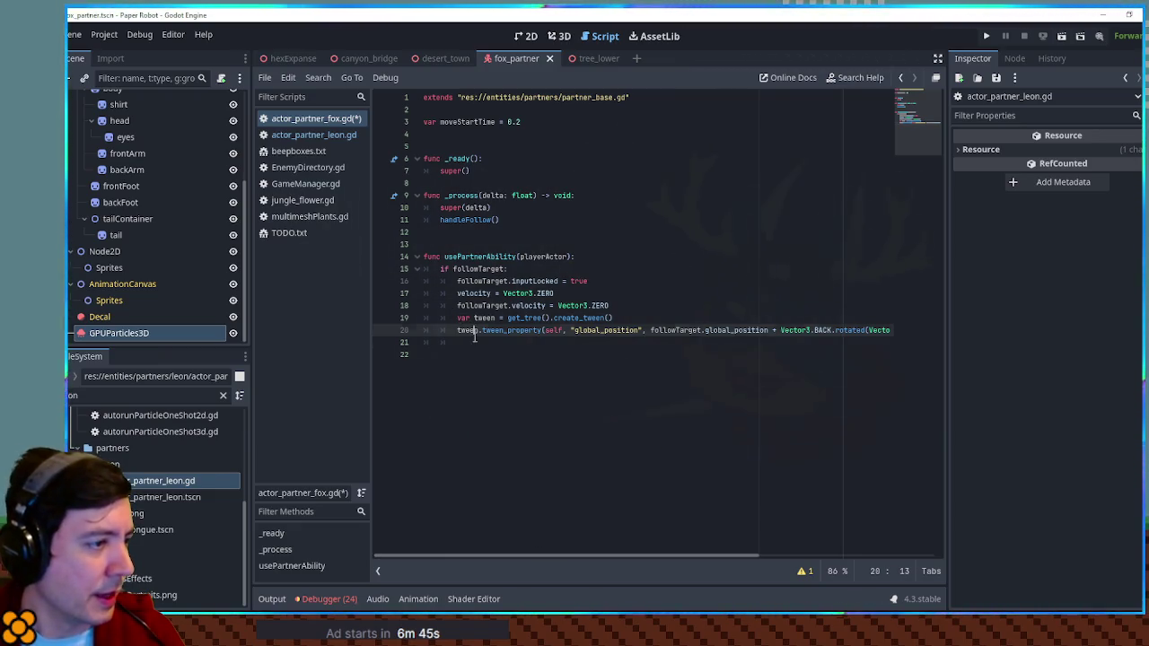
key("Down")
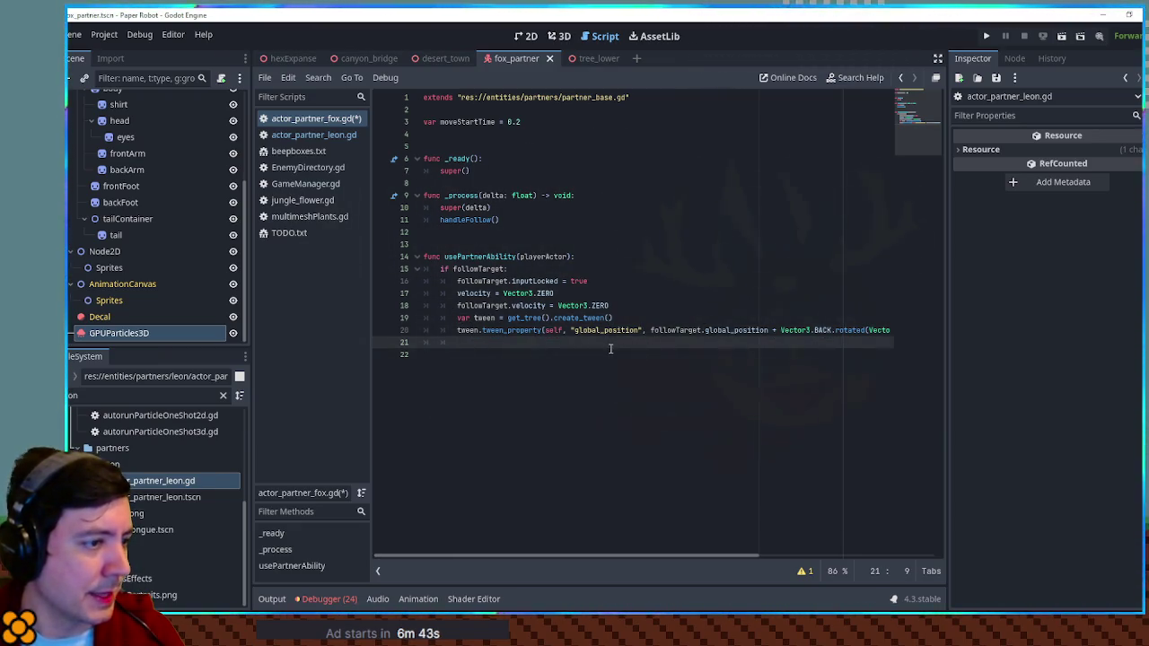
Add 'await get_tree().create_timer(moveStartTime).timeout' below the tween line.
left_click(777, 557)
left_click(855, 332)
double_click(855, 330)
left_click(848, 342)
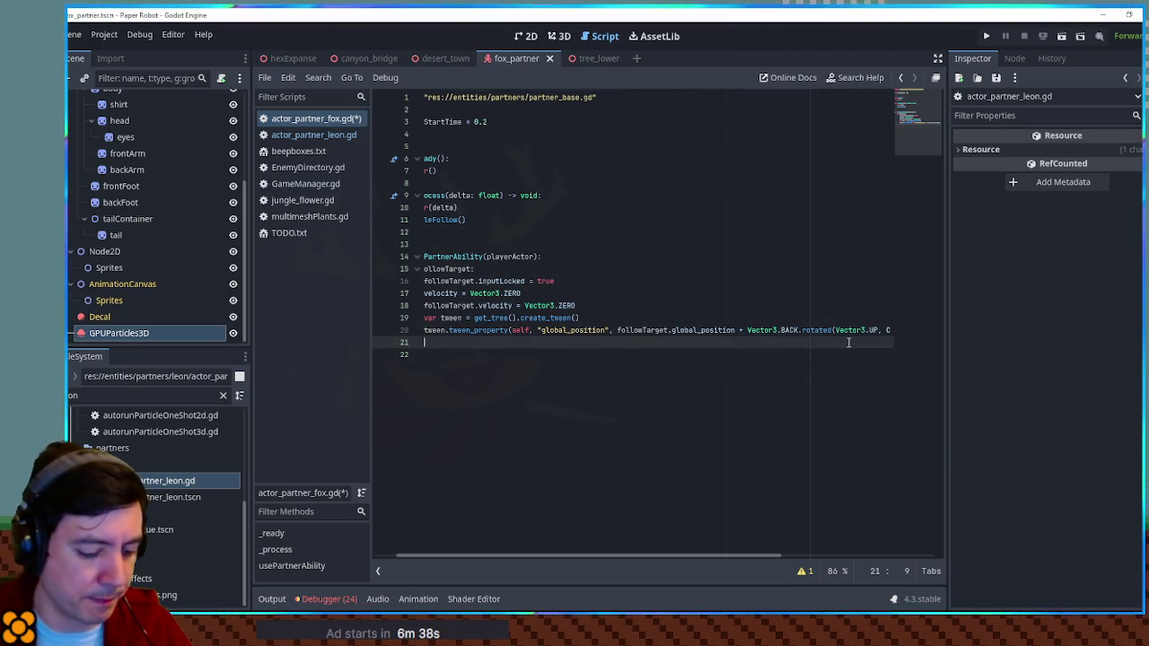
type("await get_tree().")
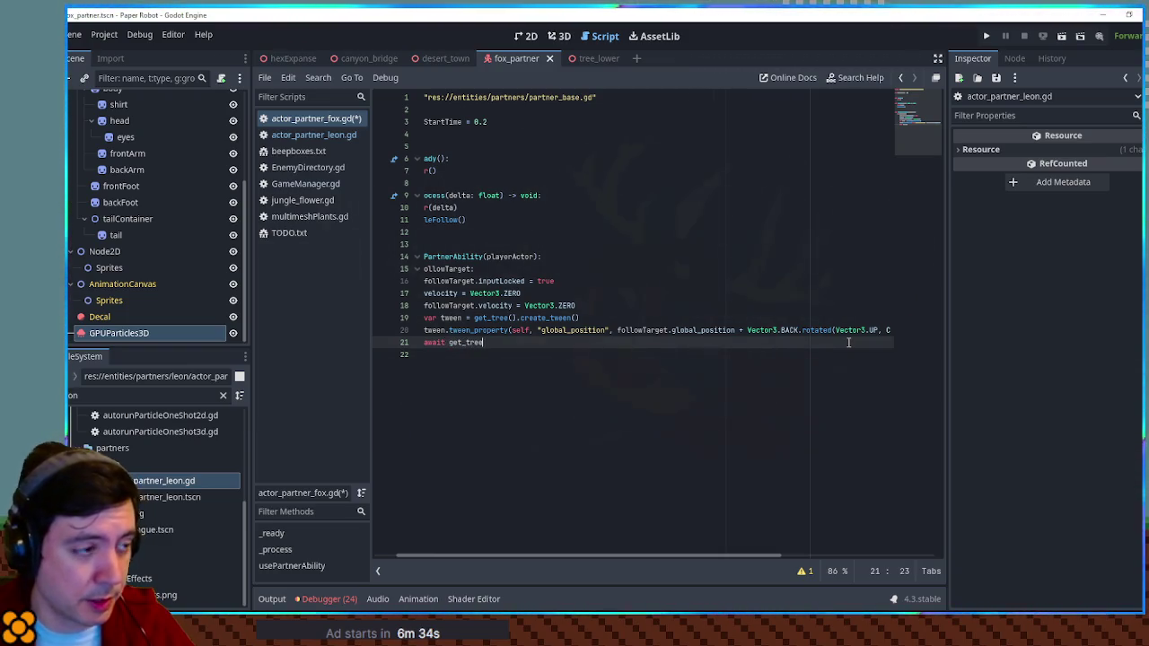
type("create_t")
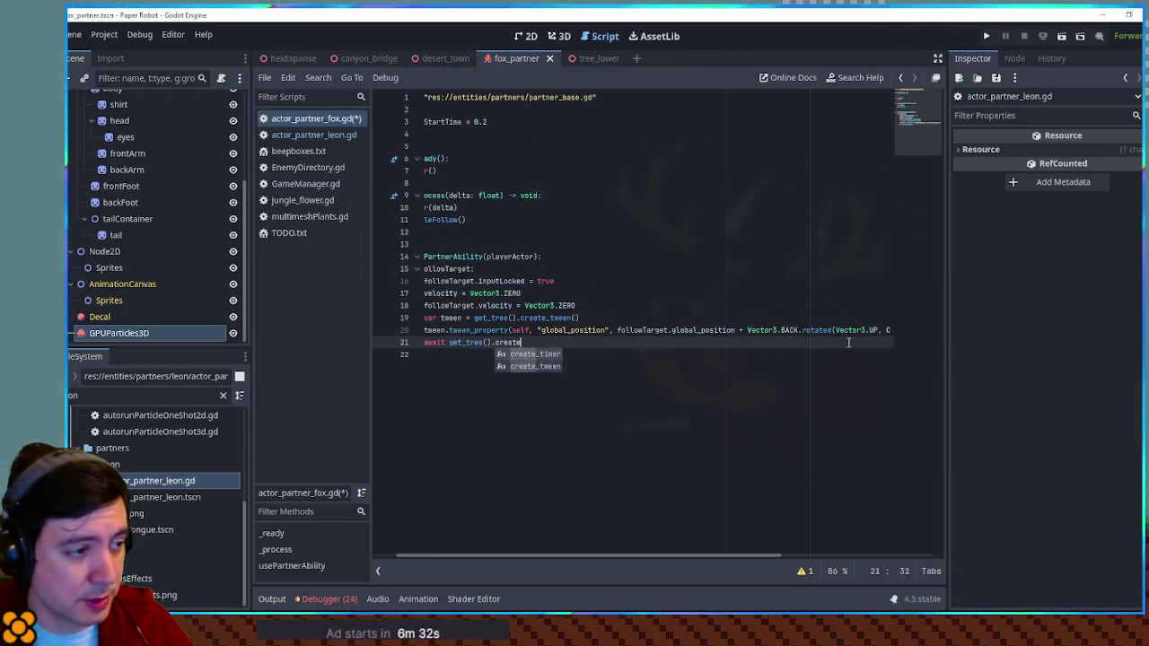
key("Return")
type("moveStartTime).timeout")
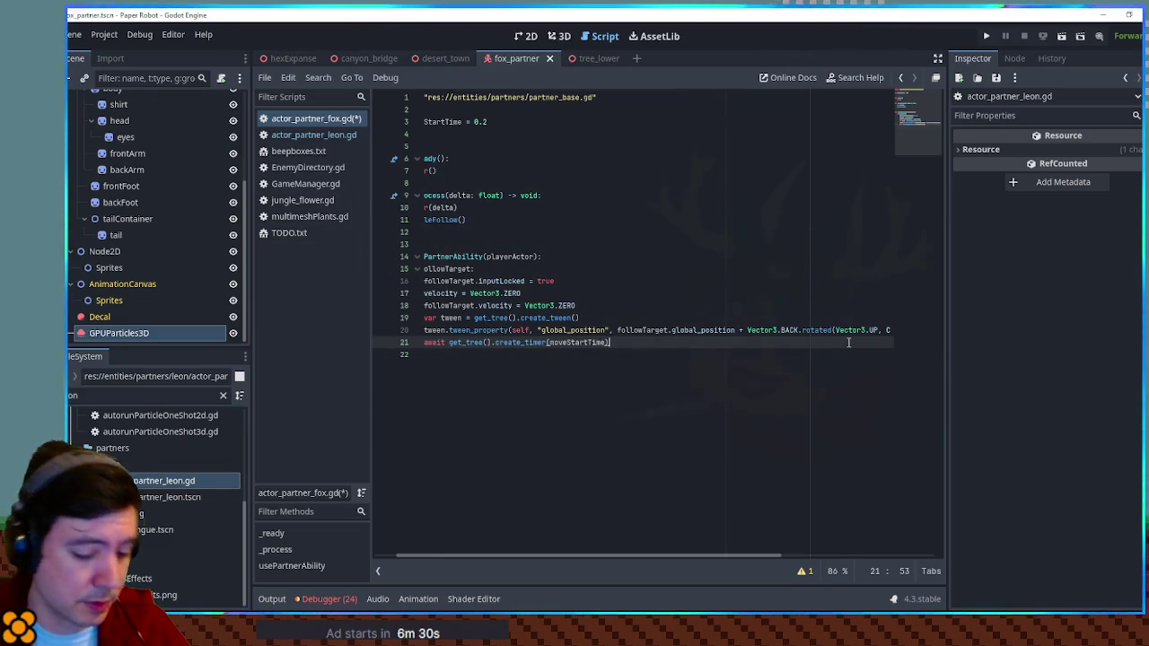
key("Return")
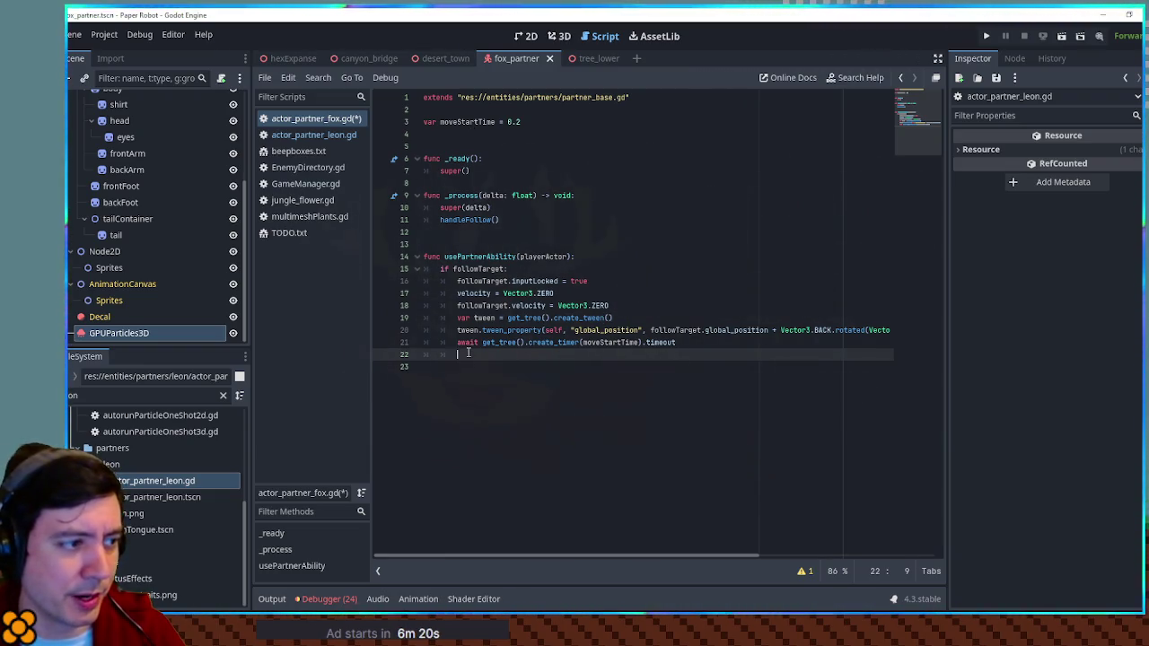
Rename the tween variable to tween1 in its declaration and call.
left_click(493, 318)
type("1")
left_click(482, 331)
type("1")
left_click(585, 355)
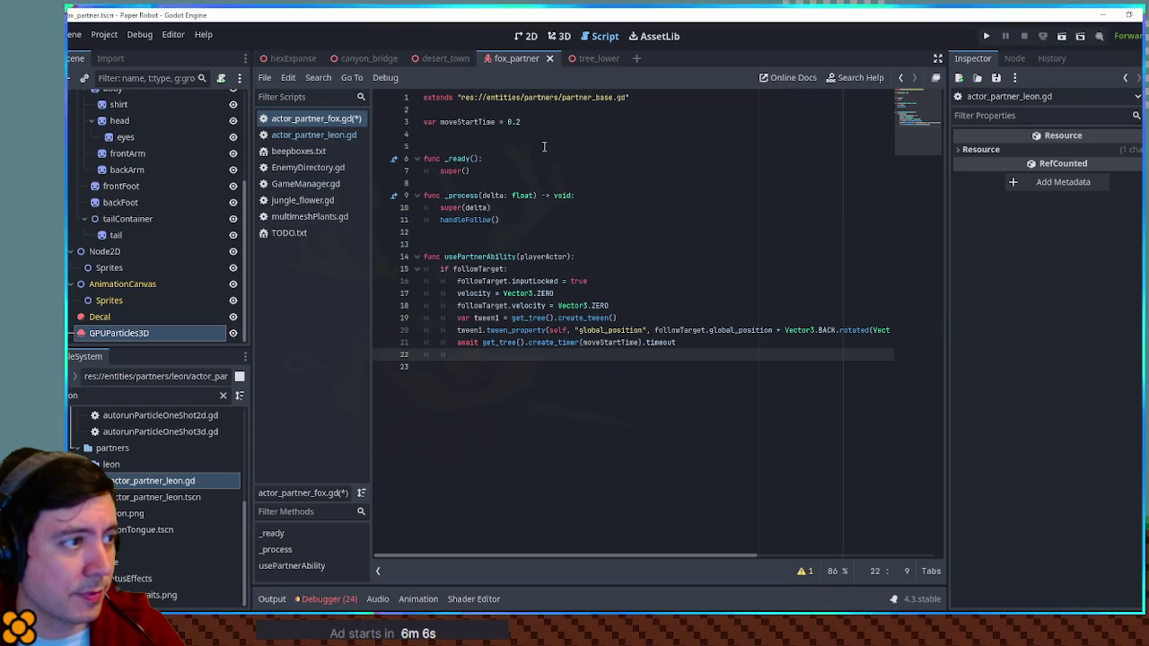
Declare var spinTime = 0.3 and paste a copy of the tween lines below the wait.
left_click(544, 135)
type("var spinTime ")
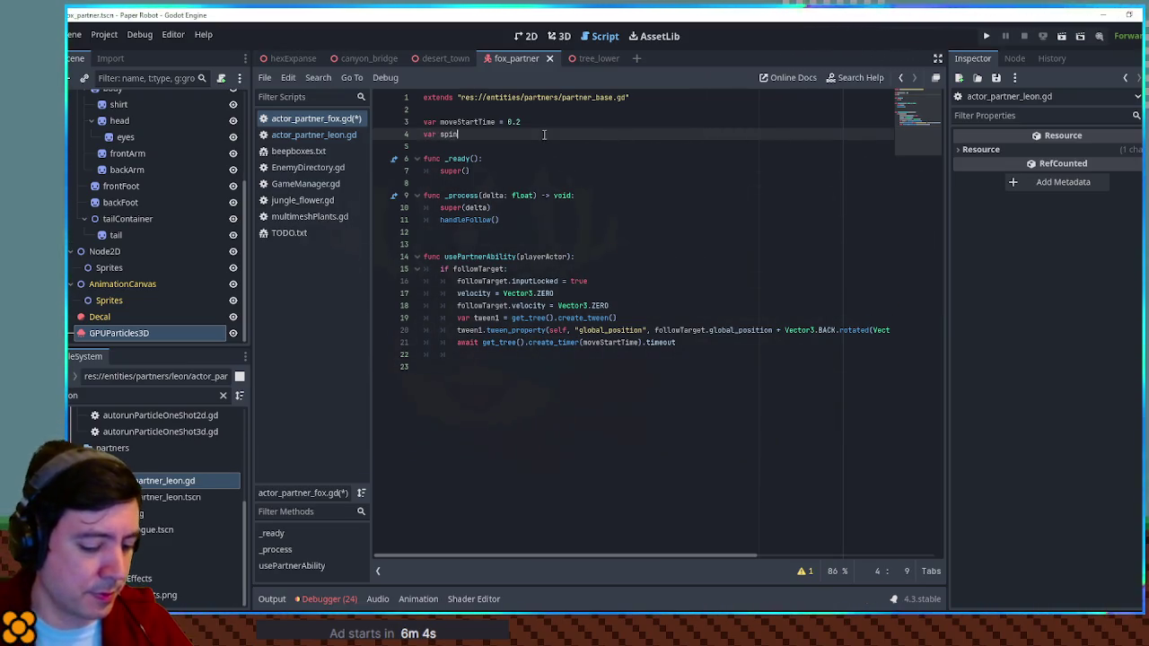
type("= 0.")
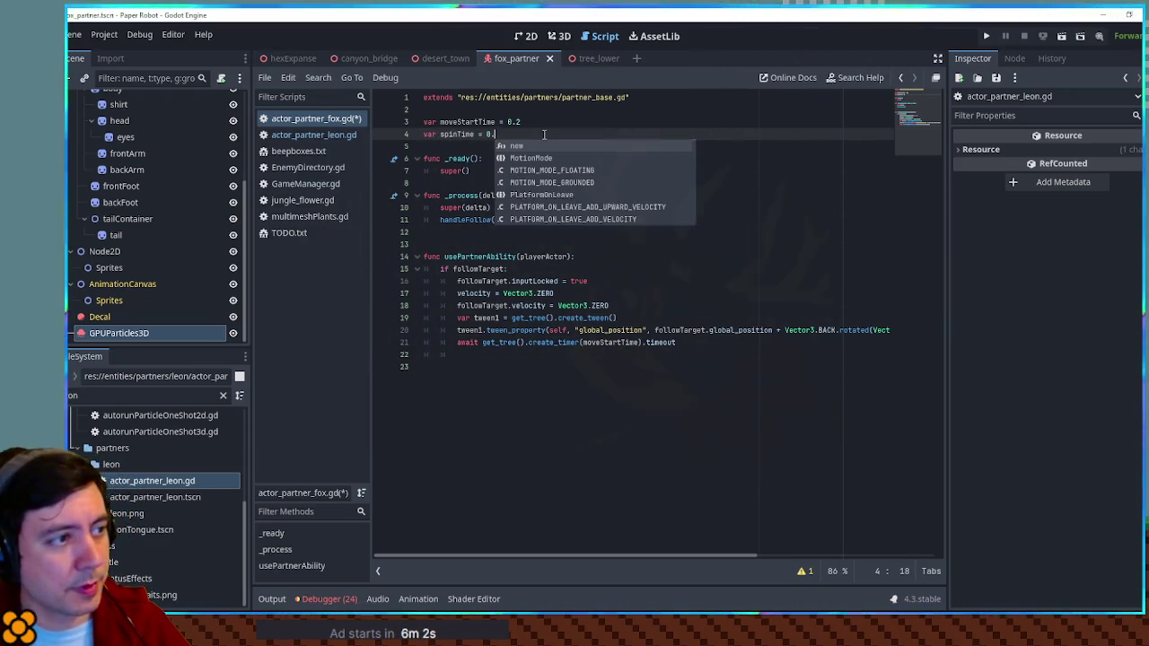
type("3")
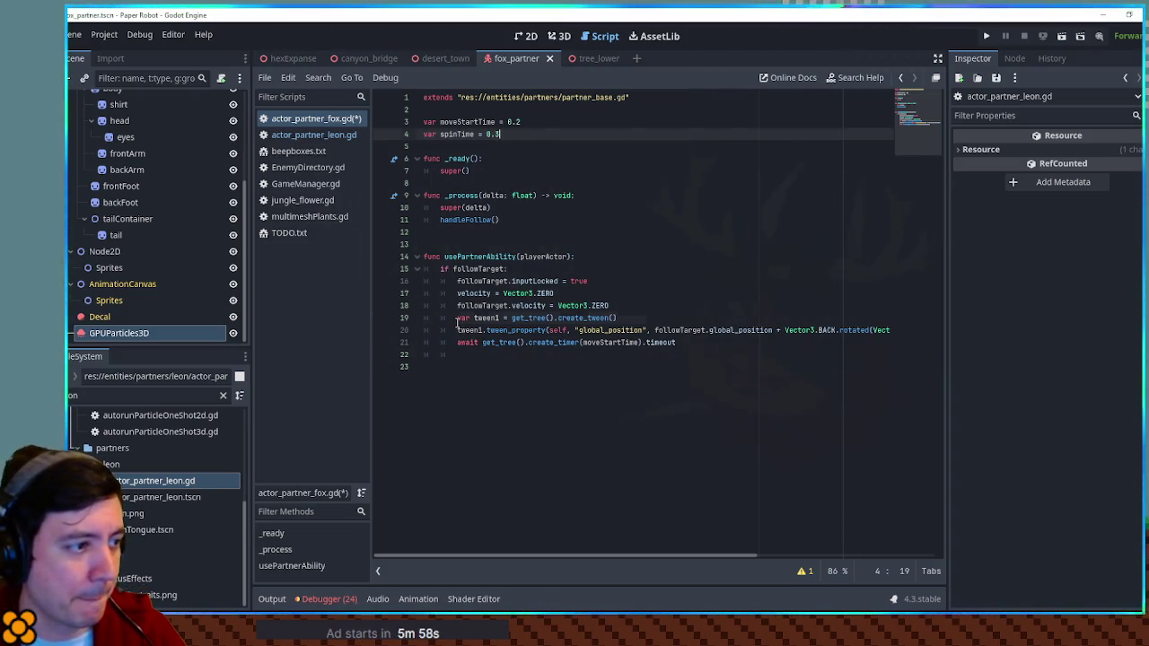
left_click_drag(456, 319, 458, 342)
key("ctrl+c")
left_click(458, 354)
key("ctrl+v")
Rename the copied tween to tween2 and point its tween_property at self.sprites.
left_click(499, 354)
key("BackSpace")
type("2")
left_click(483, 367)
key("BackSpace")
type("2")
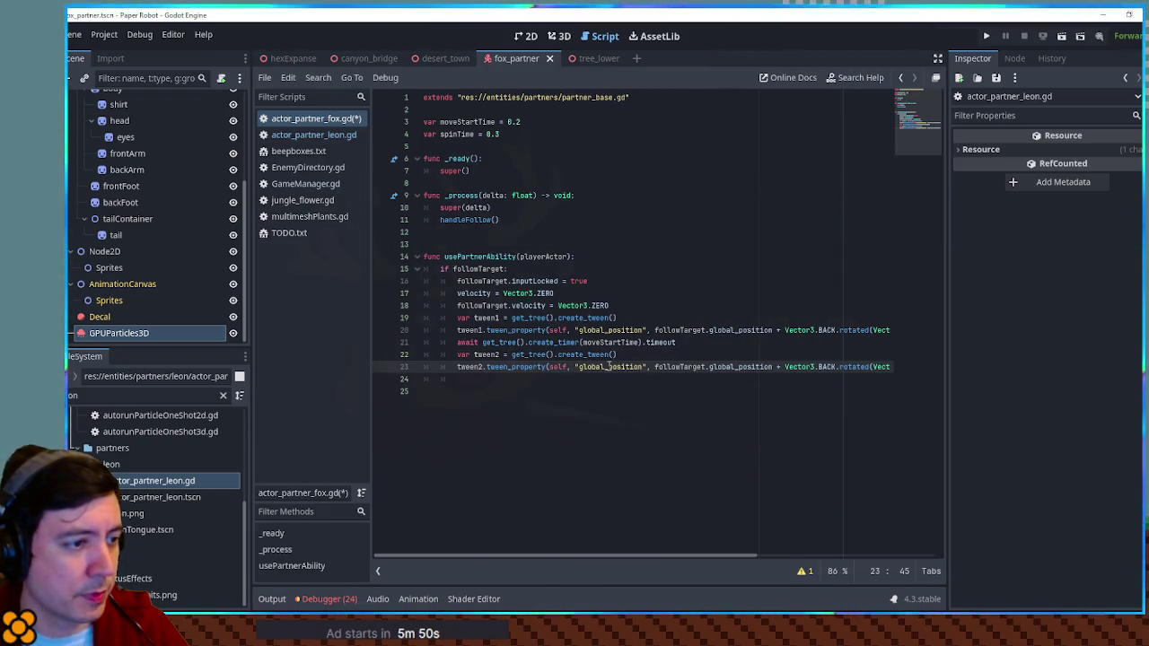
double_click(591, 367)
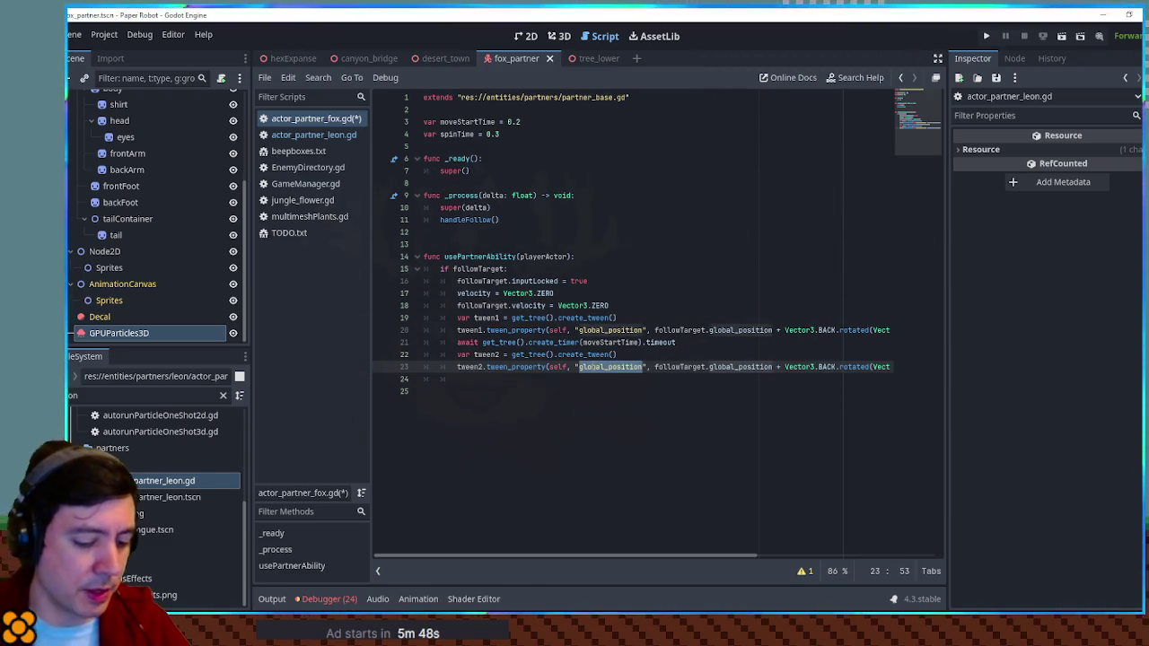
left_click(570, 367)
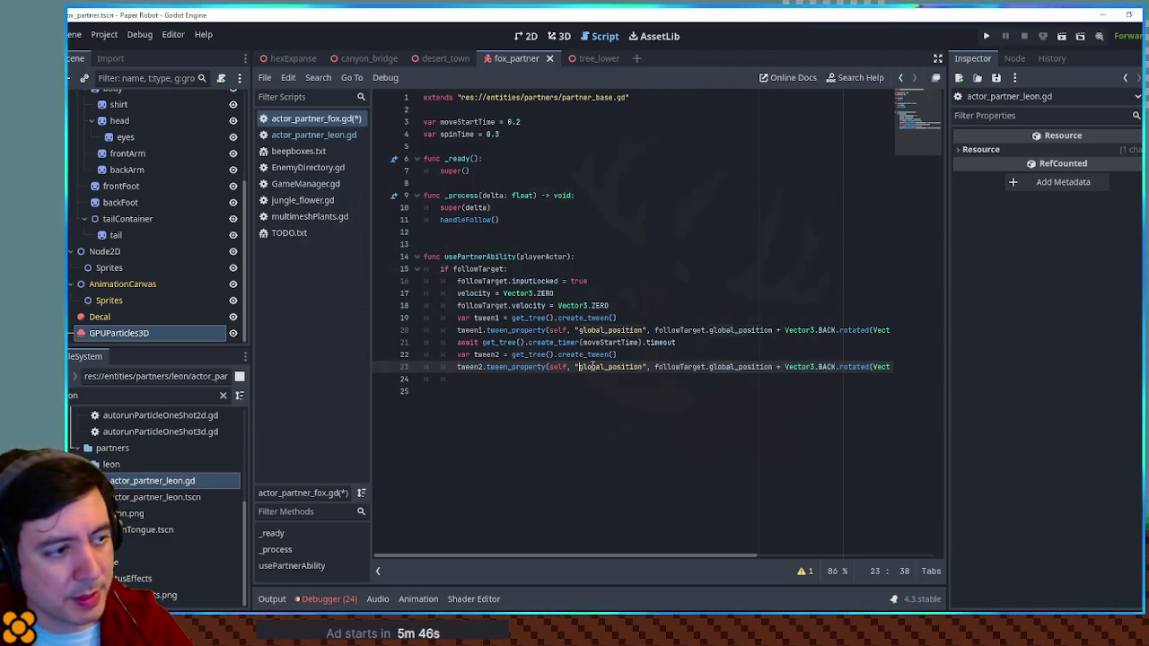
type("sprites")
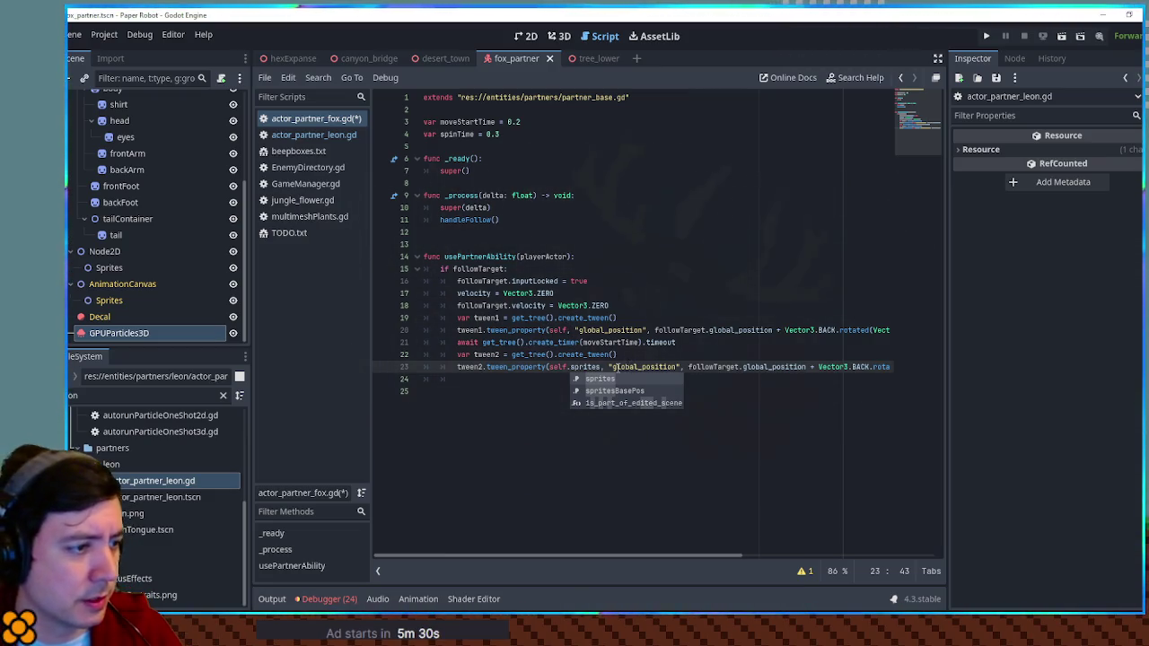
Change the tween2 property to rotation:y, clear the old target value, and use spinTime as duration.
double_click(626, 368)
type("rotation")
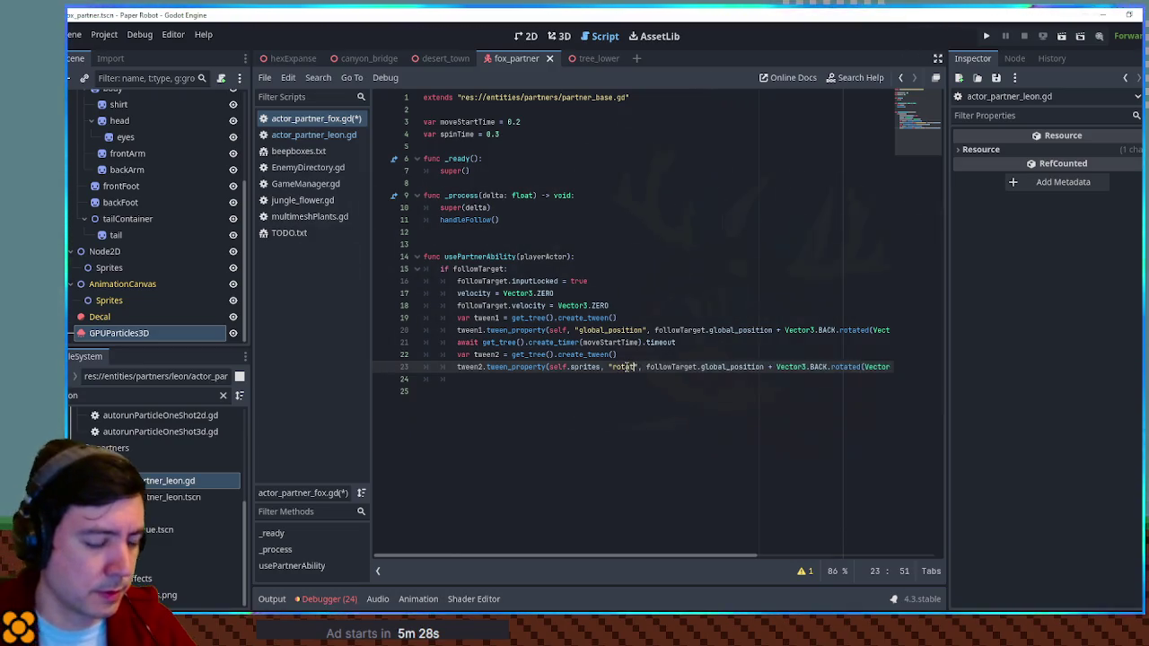
type(":y")
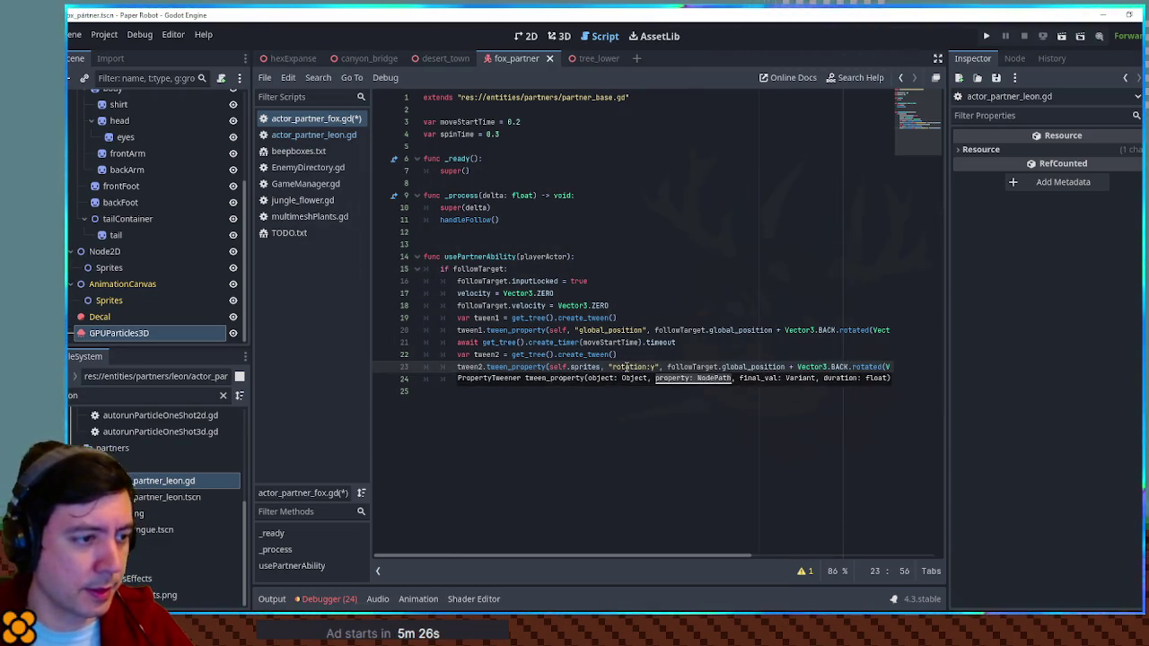
mouse_move(666, 367)
left_mouse_down()
mouse_move(902, 369)
mouse_move(826, 366)
left_mouse_up()
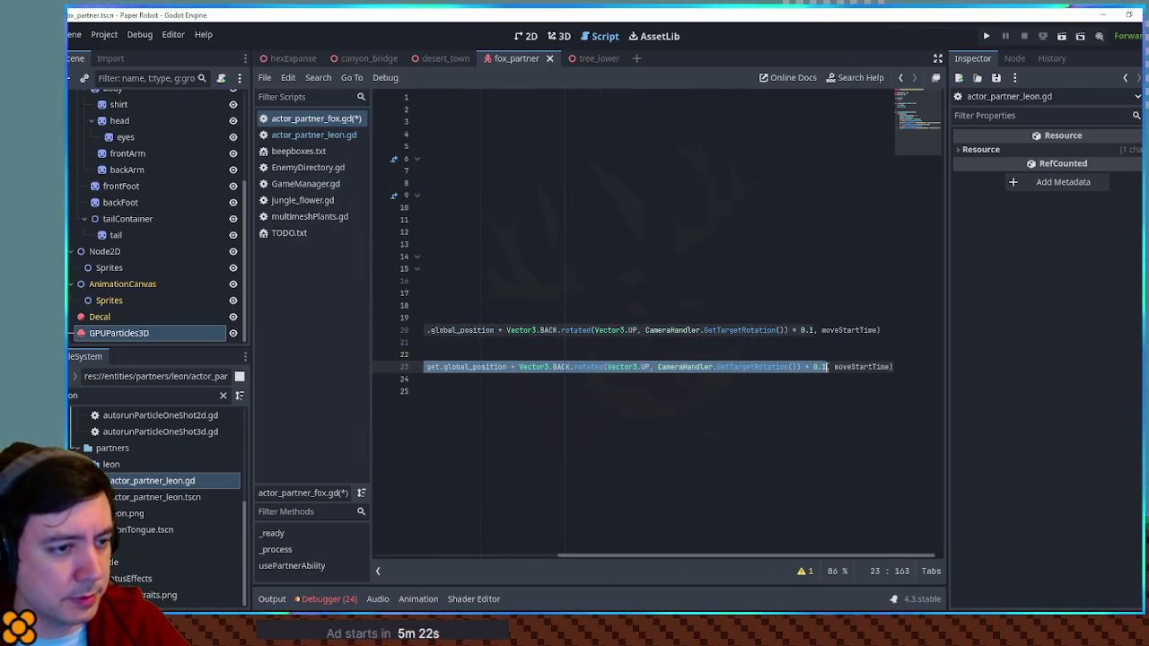
key("BackSpace")
key("Home")
double_click(457, 134)
double_click(703, 367)
key("ctrl+v")
Set the tween2 final value to self.sprites.rotation.y + 2 * PI.
double_click(633, 367)
left_click_drag(550, 367, 601, 367)
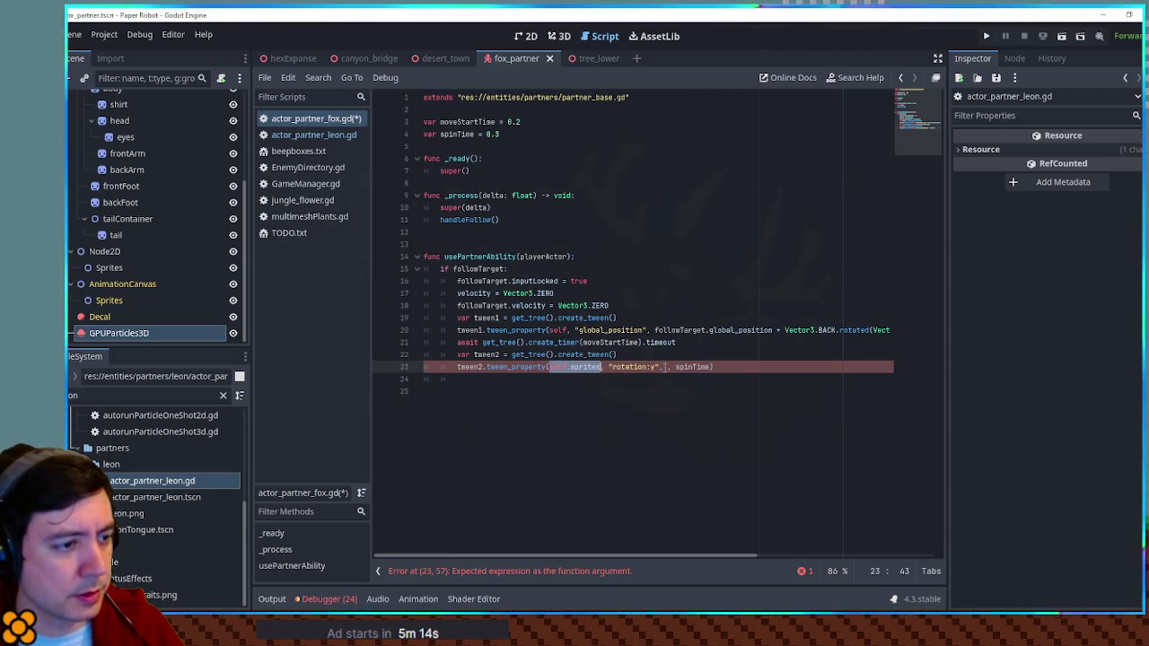
key("ctrl+c")
left_click(664, 367)
key("ctrl+v")
type(".rotation")
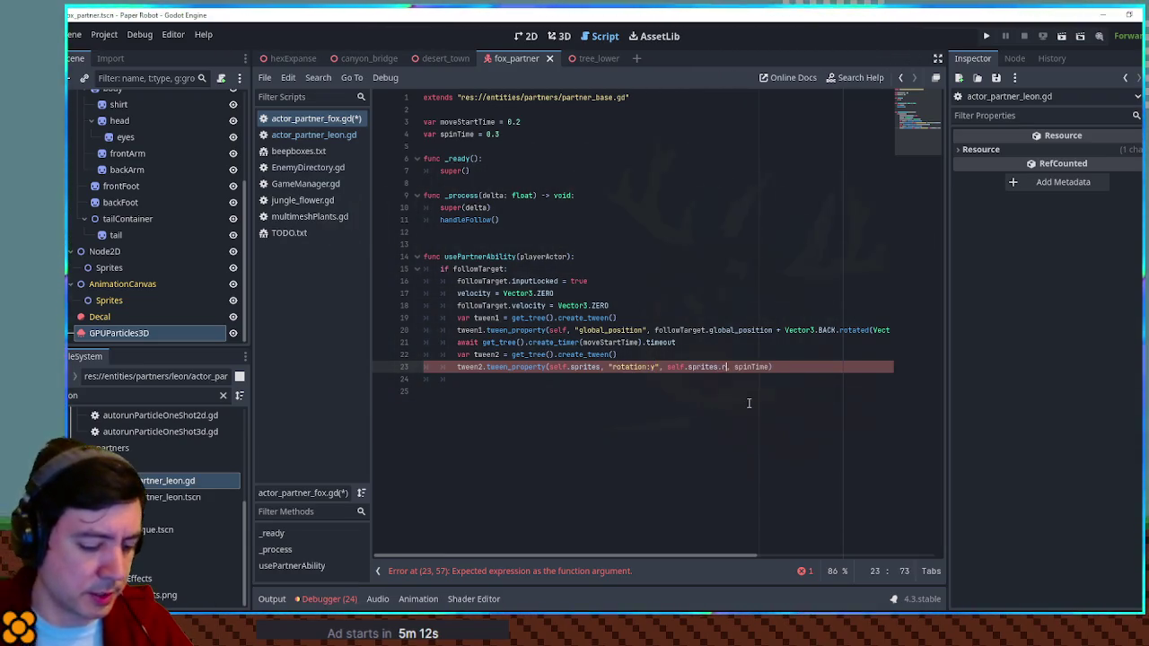
type(".y")
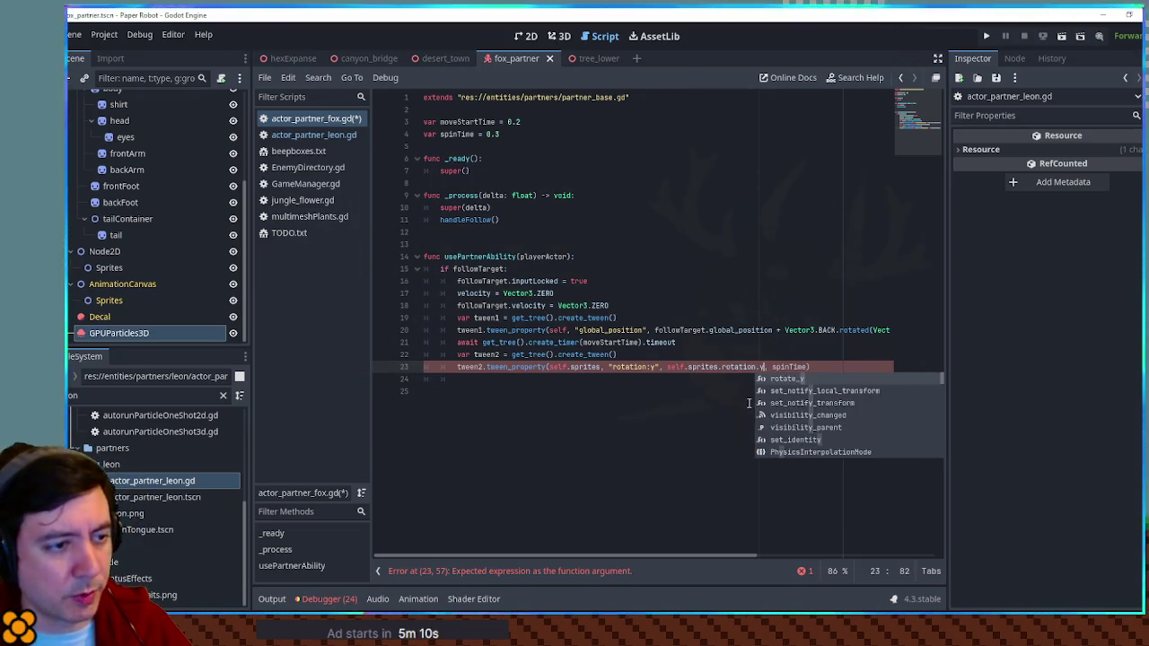
type(" + ")
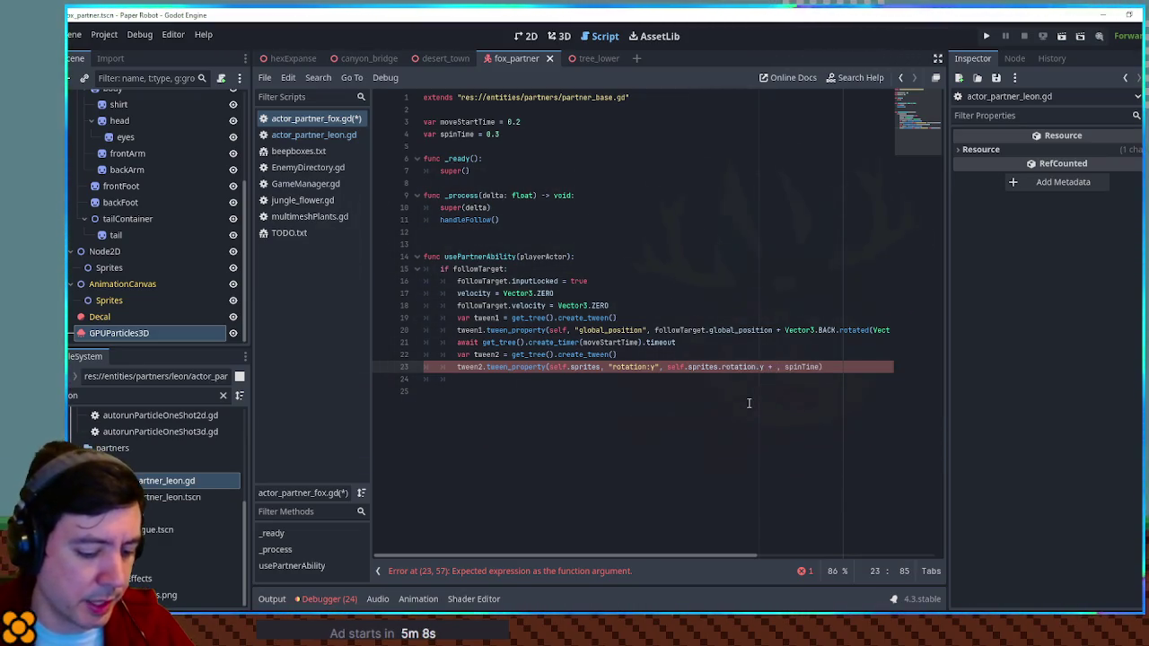
type("2 * PI")
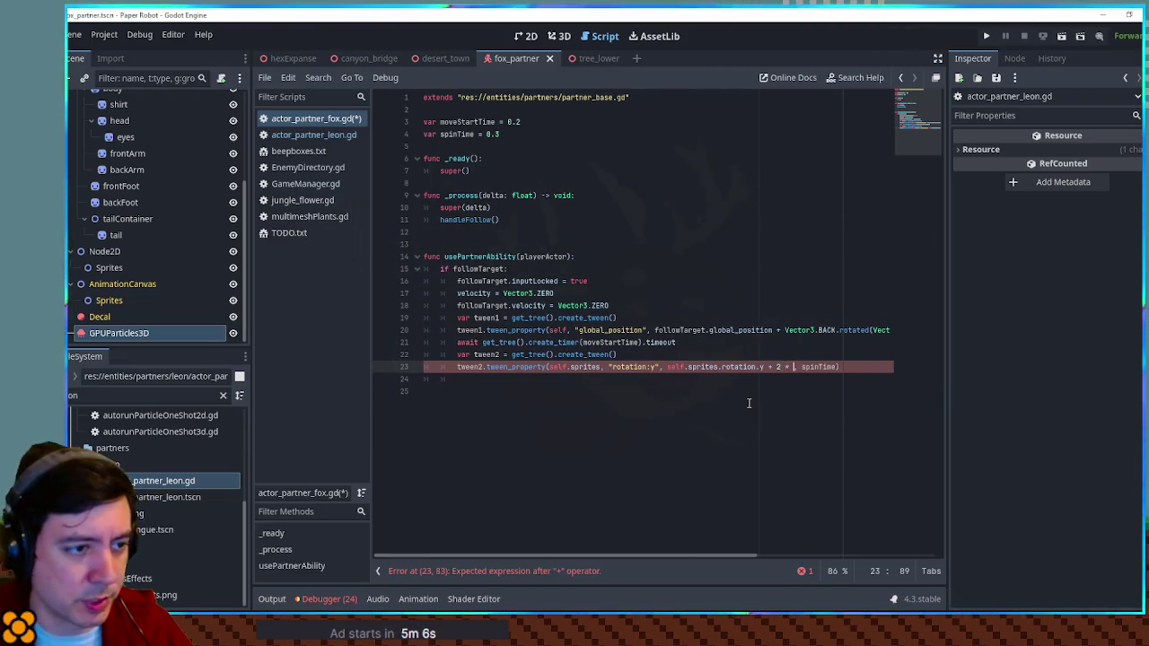
Duplicate the spin tween line onto line 24.
key("Escape")
key("End")
key("shift+Up")
key("ctrl+c")
key("Right")
key("ctrl+v")
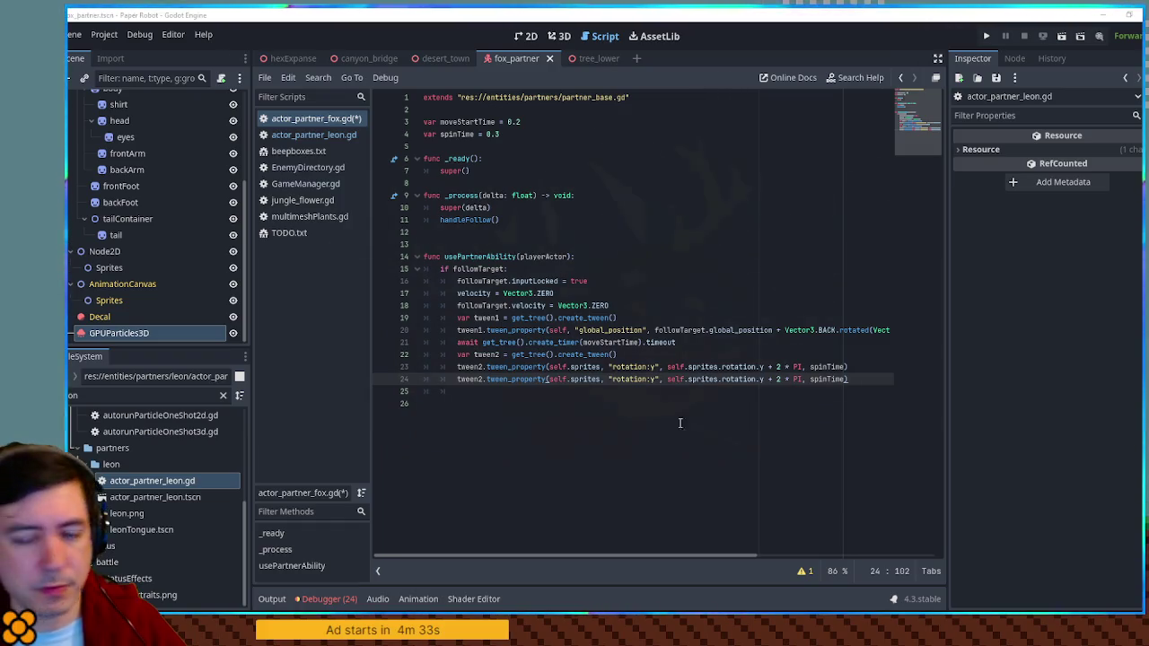
Make line 24 a tween2.parallel() tween spinning followTarget.sprites.
type(".para")
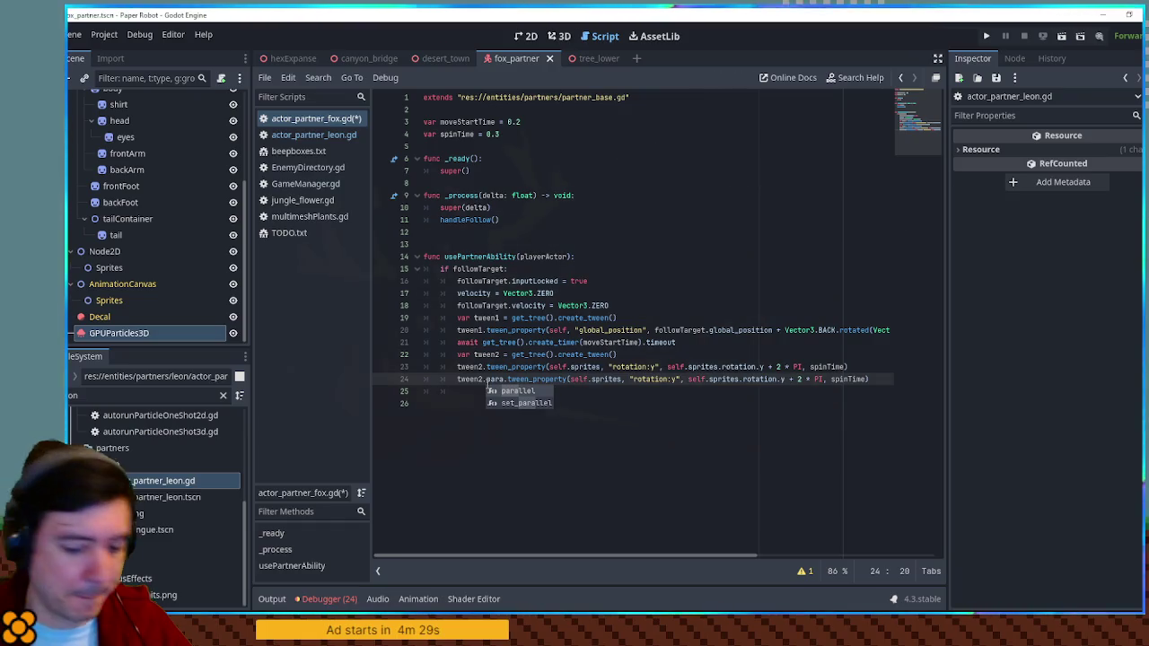
key("Return")
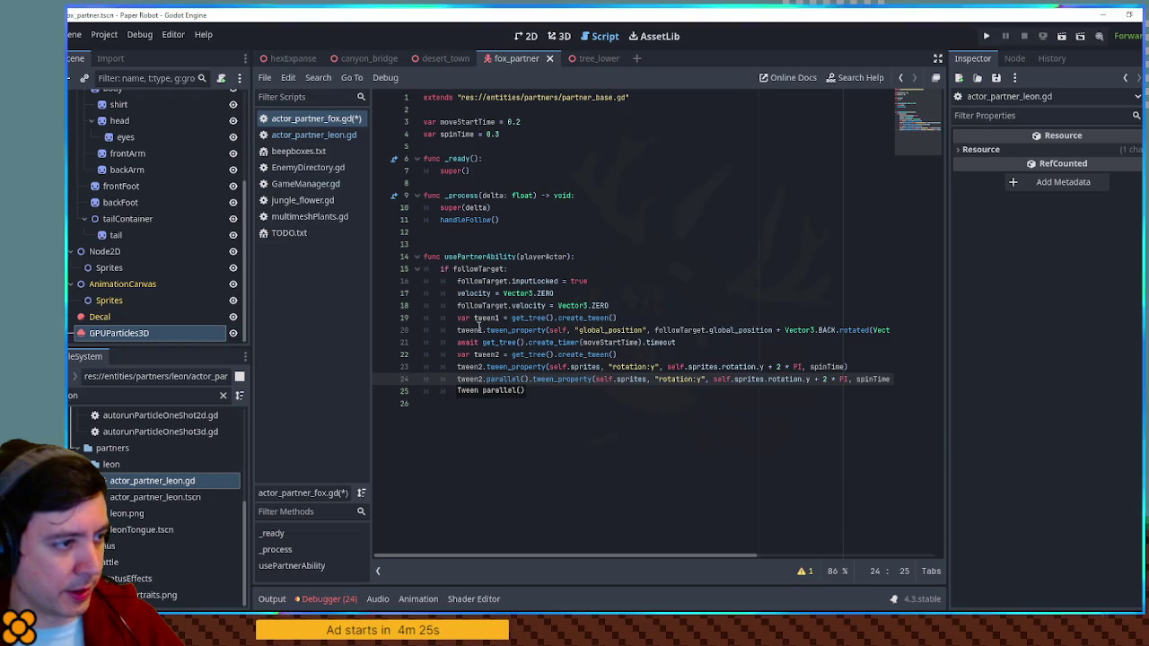
double_click(480, 306)
double_click(604, 378)
key("ctrl+v")
key("ctrl+v")
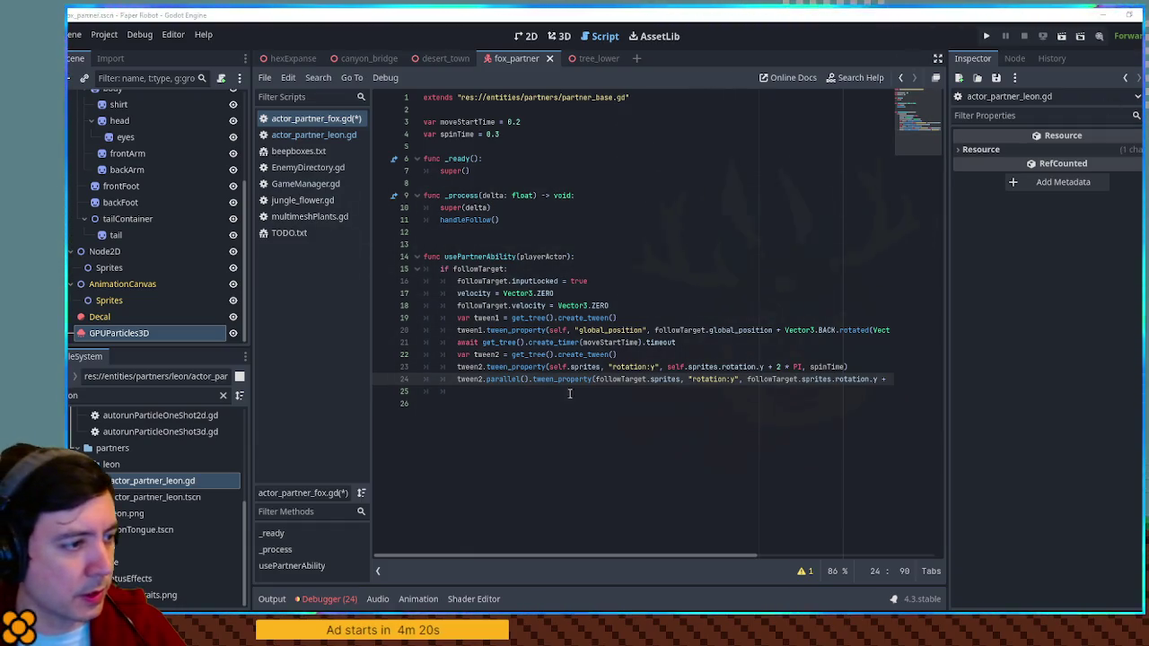
Add an await create_timer(spinTime).timeout line after the spin tweens.
left_click_drag(718, 346, 458, 349)
key("ctrl+c")
left_click(466, 391)
key("ctrl+v")
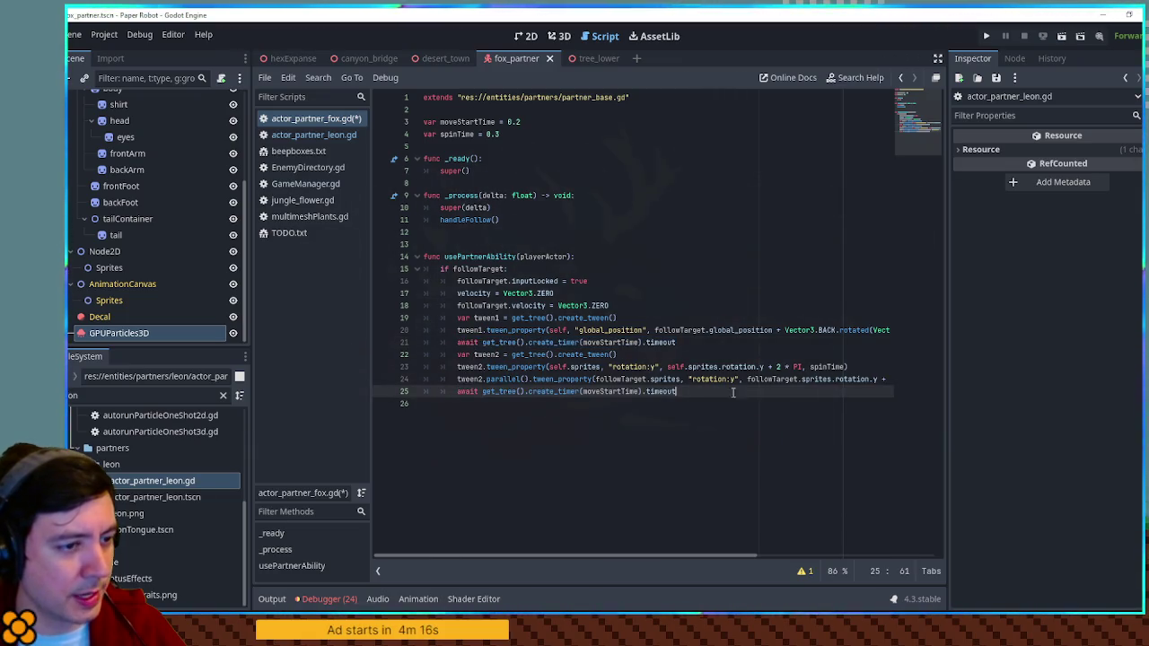
left_click(828, 366)
key("ctrl+c")
double_click(611, 392)
key("ctrl+v")
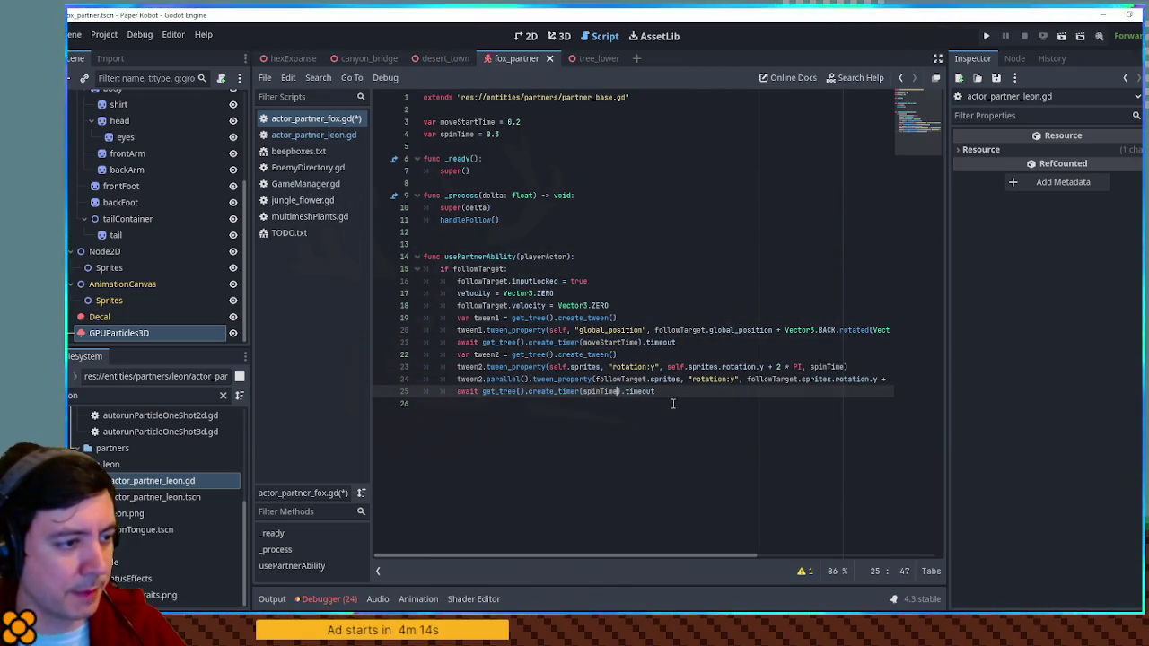
key("Down")
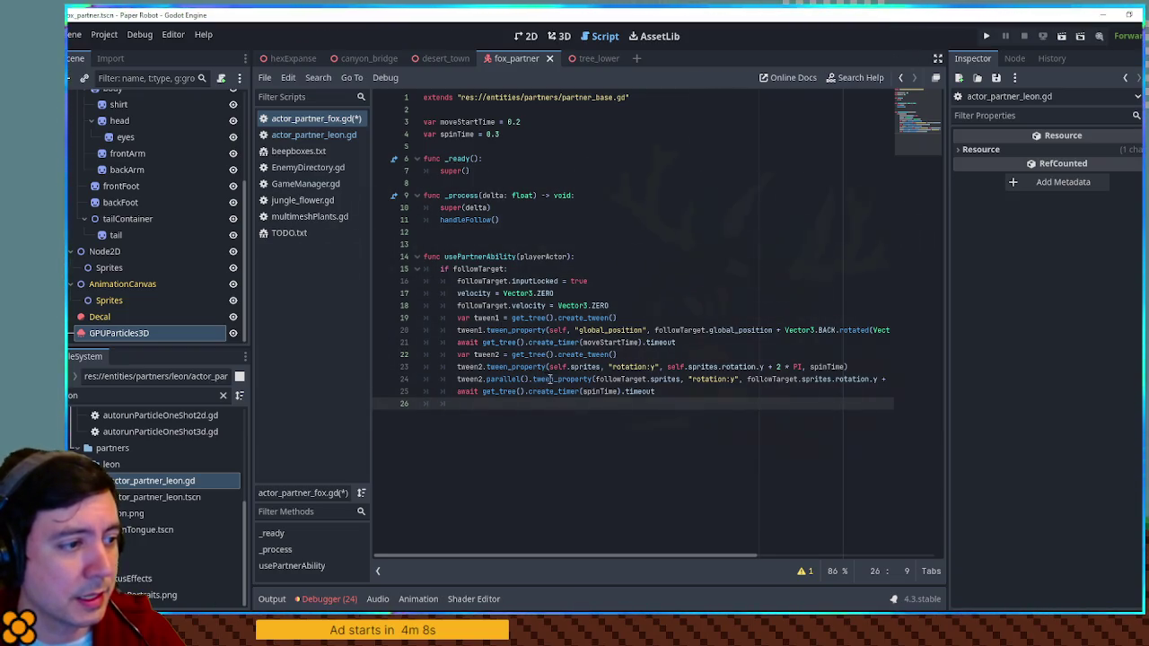
left_click(558, 380)
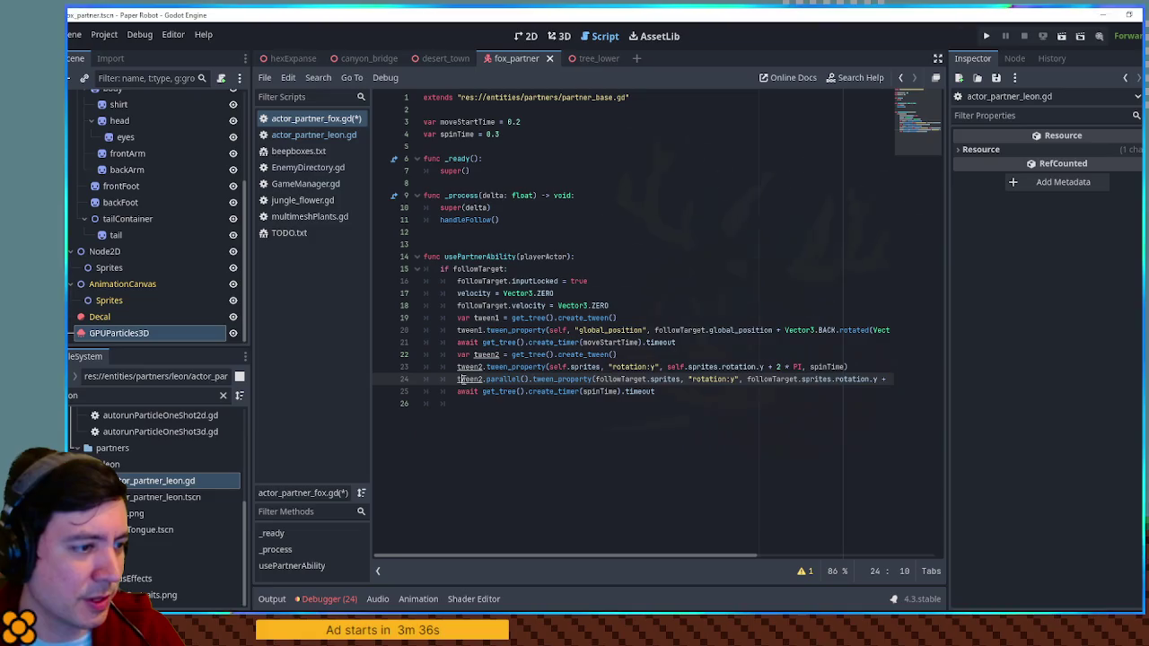
Duplicate the parallel spin line twice, retargeting the copies to position, line 25 on self.sprites.
key("ctrl+shift+d")
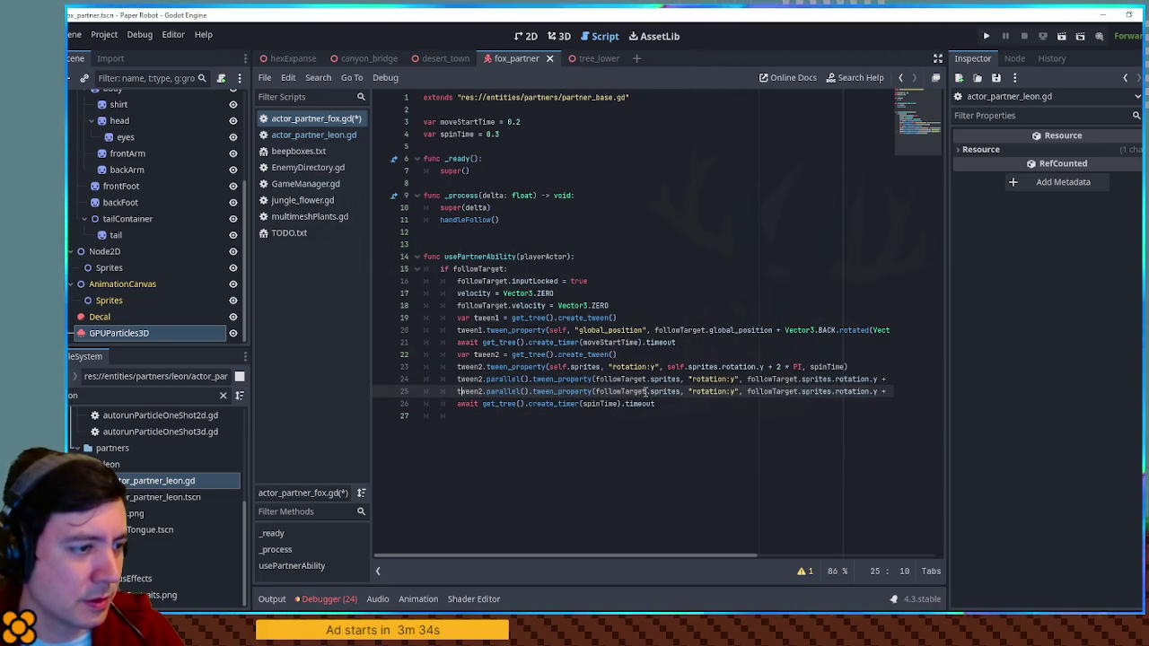
key("ctrl+shift+d")
double_click(624, 392)
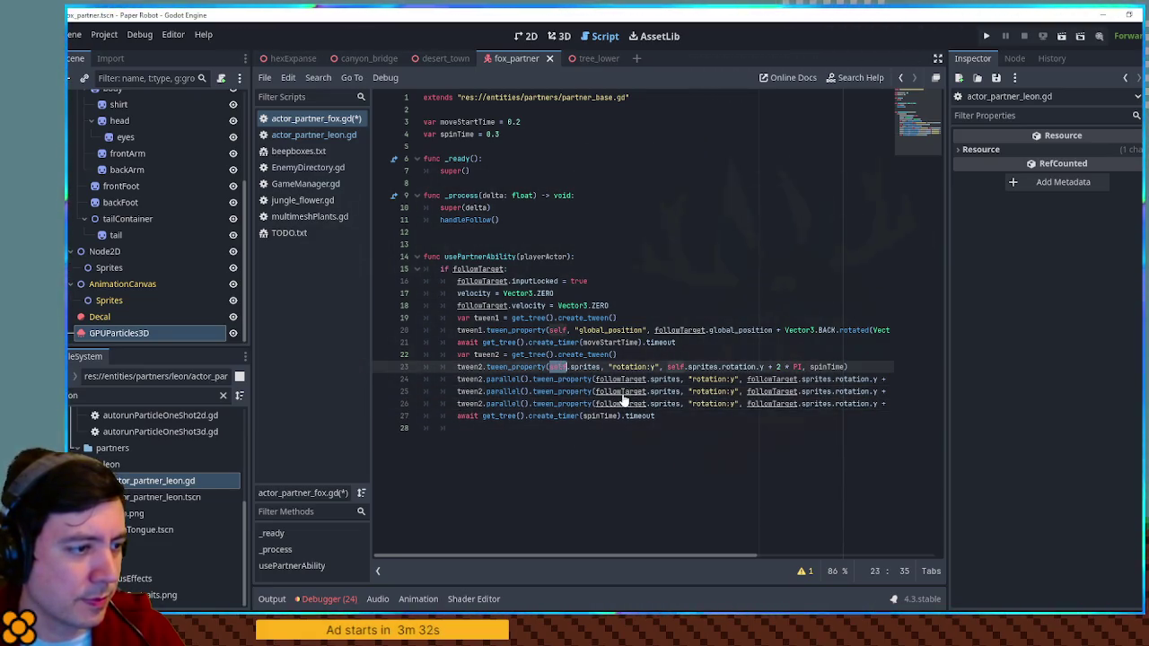
type("self")
double_click(679, 393)
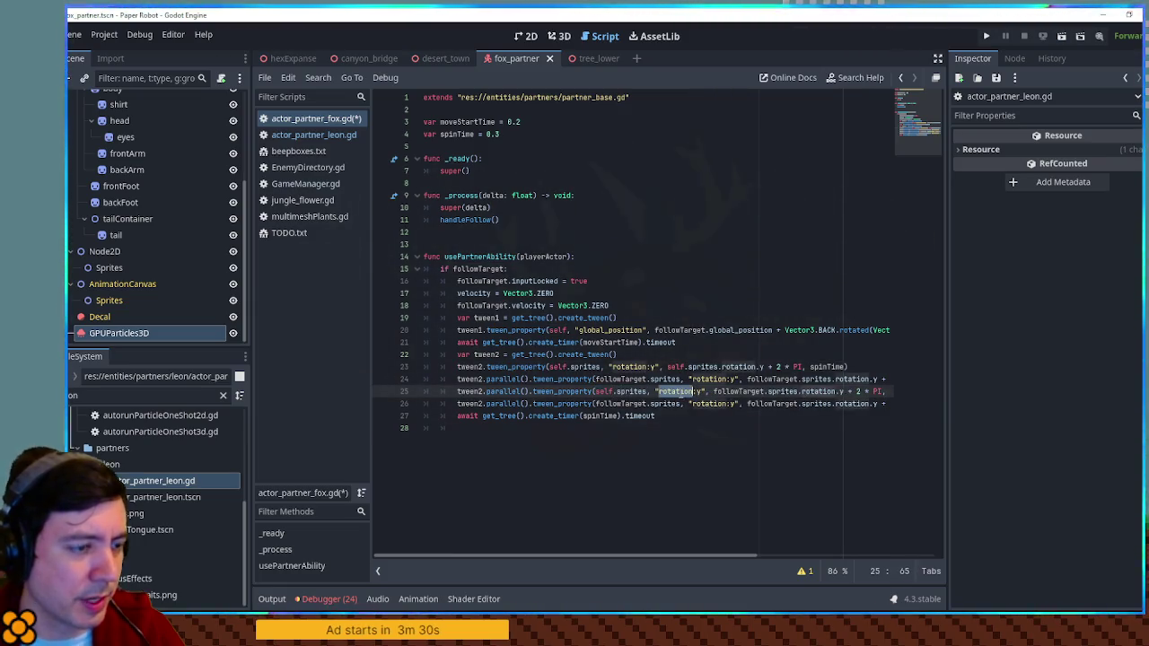
type("position")
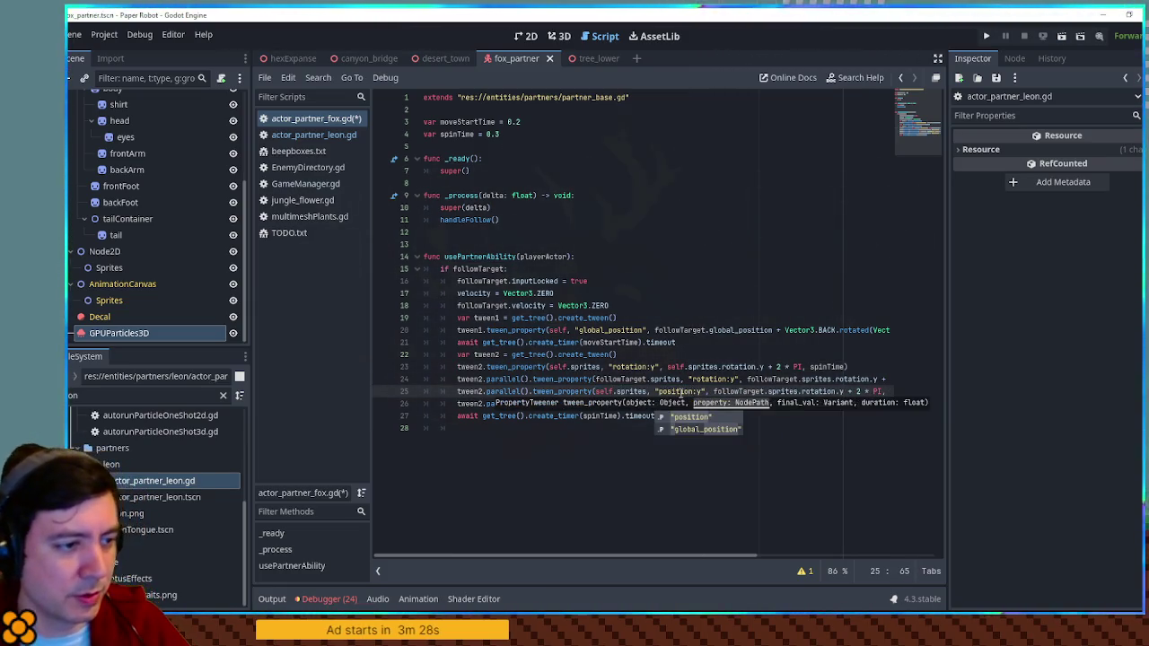
double_click(716, 404)
key("ctrl+v")
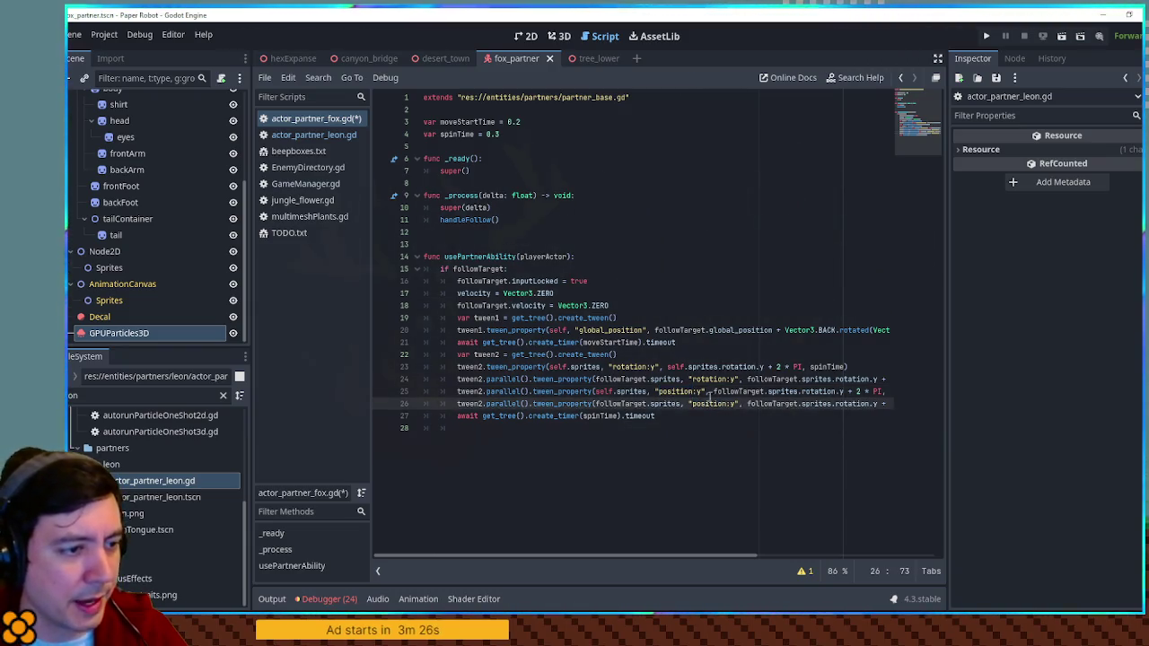
Switch the copies' final values to position and replace line 25's + 2 * PI with a minus.
left_click(613, 392)
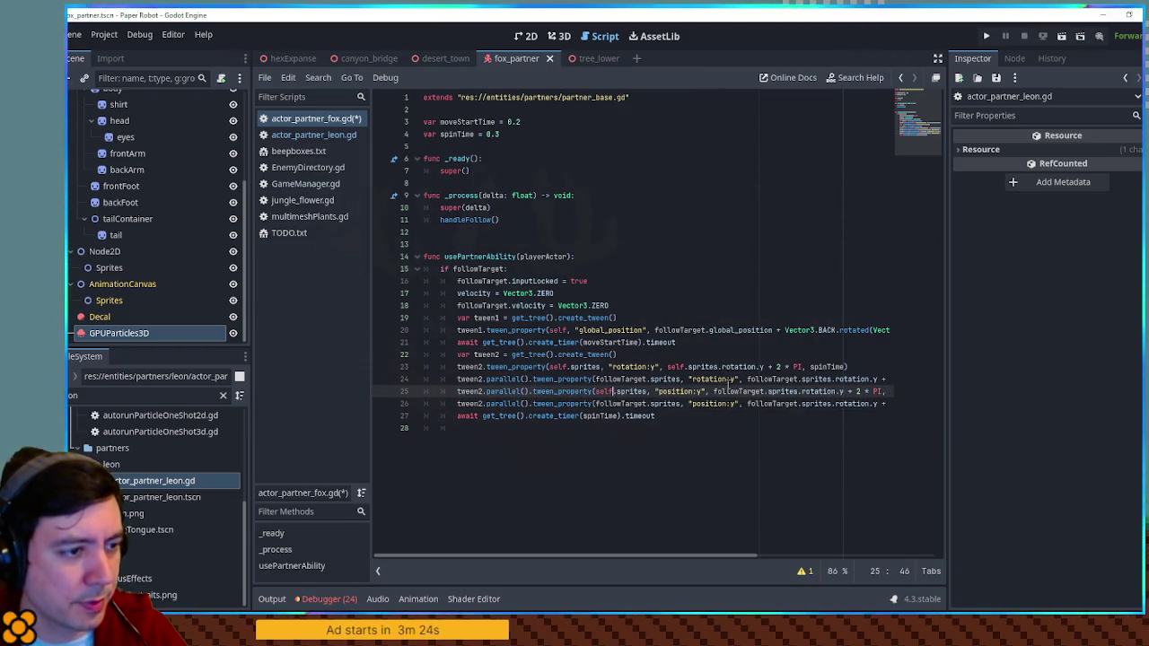
double_click(673, 367)
key("ctrl+c")
double_click(736, 392)
key("ctrl+v")
left_click(670, 392)
double_click(679, 393)
key("ctrl+c")
double_click(785, 392)
key("ctrl+v")
double_click(853, 403)
key("ctrl+v")
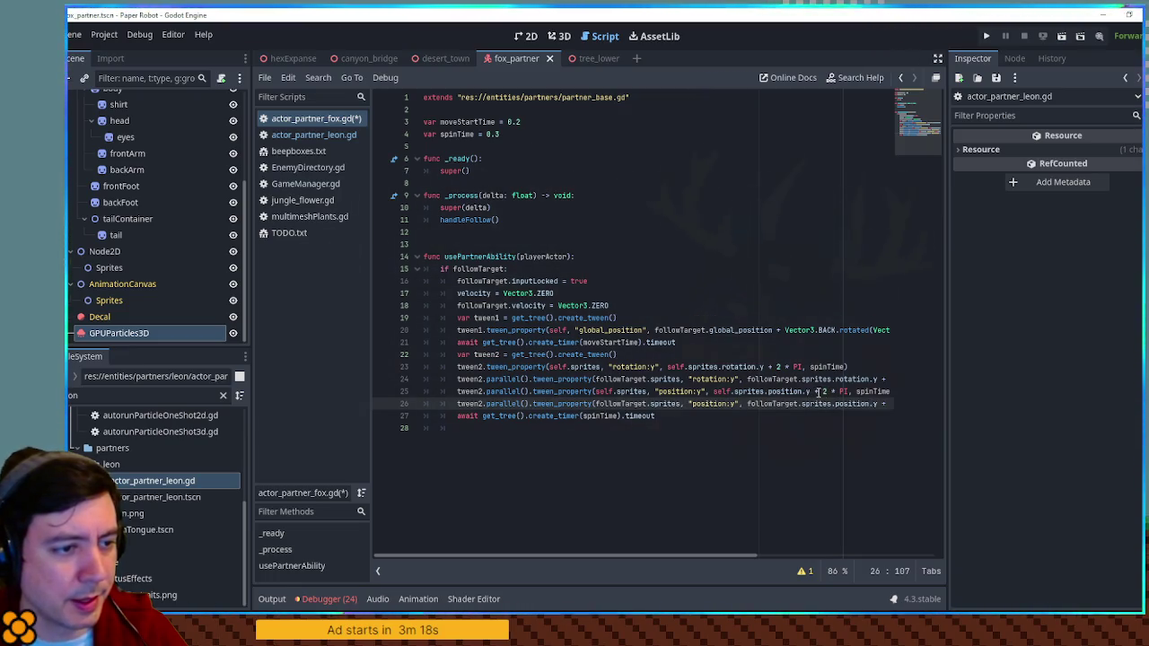
left_click_drag(816, 392, 835, 392)
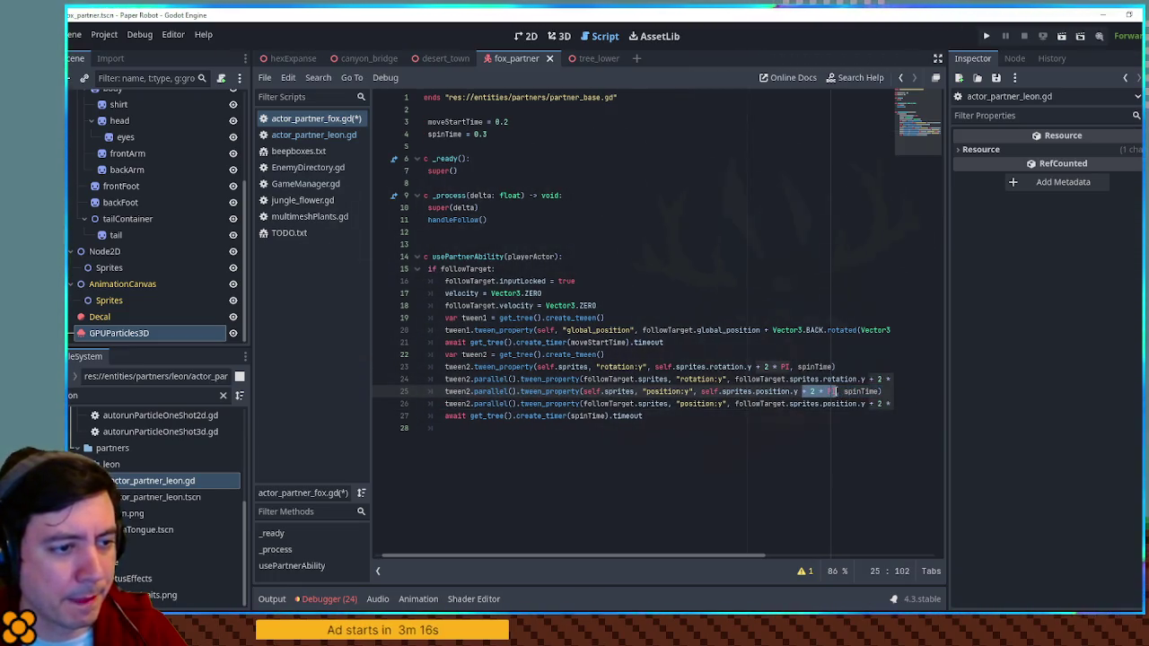
key("BackSpace")
type("-")
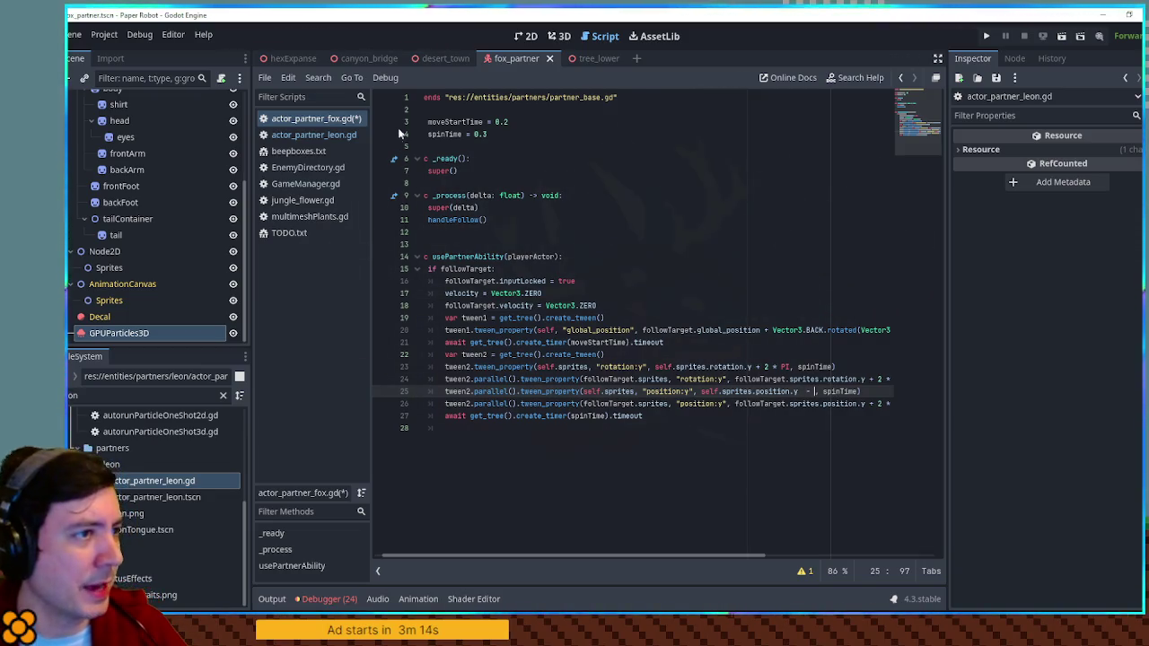
Filter the FileSystem for 'player.t' and open player.tscn.
double_click(74, 394)
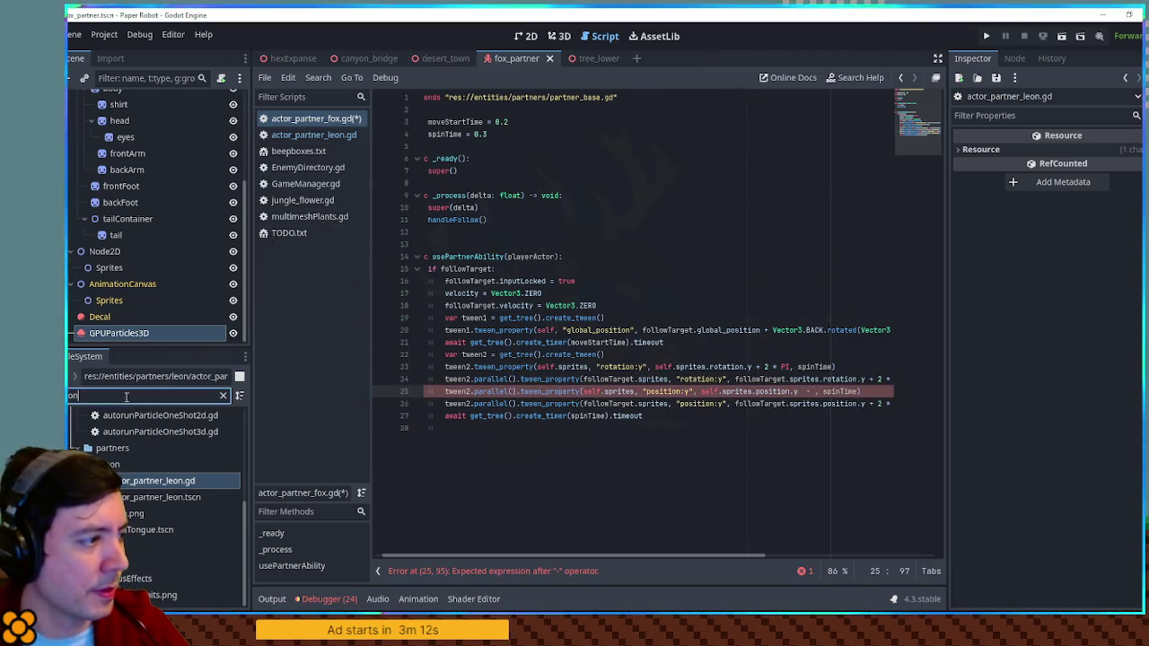
type("ayer.ts")
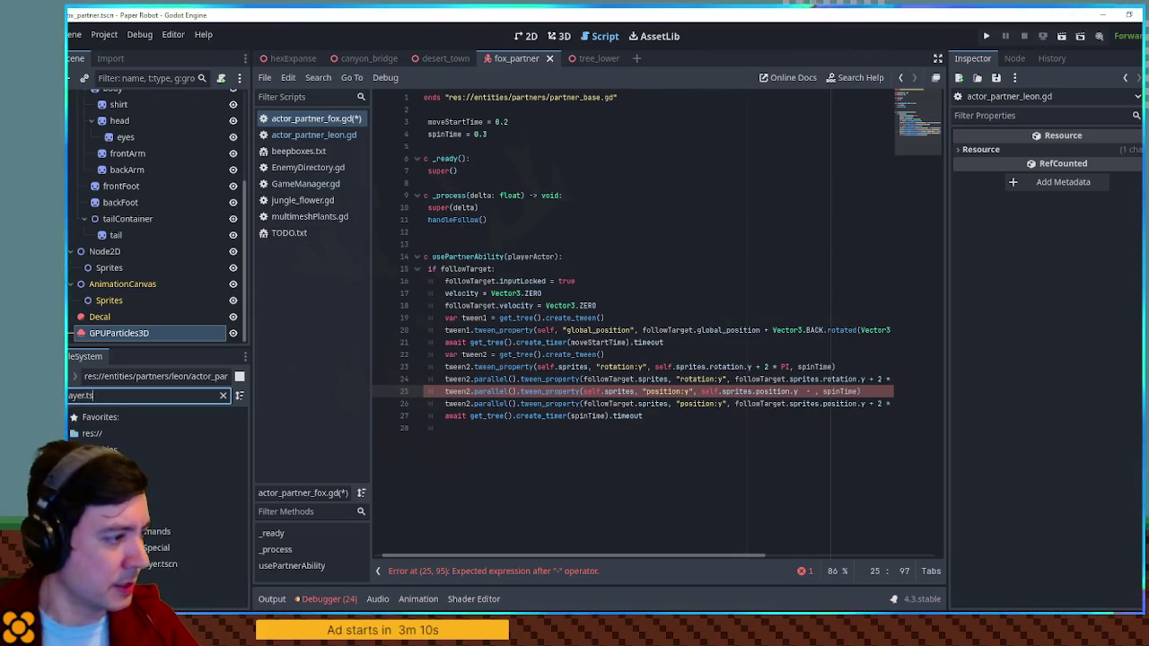
double_click(131, 482)
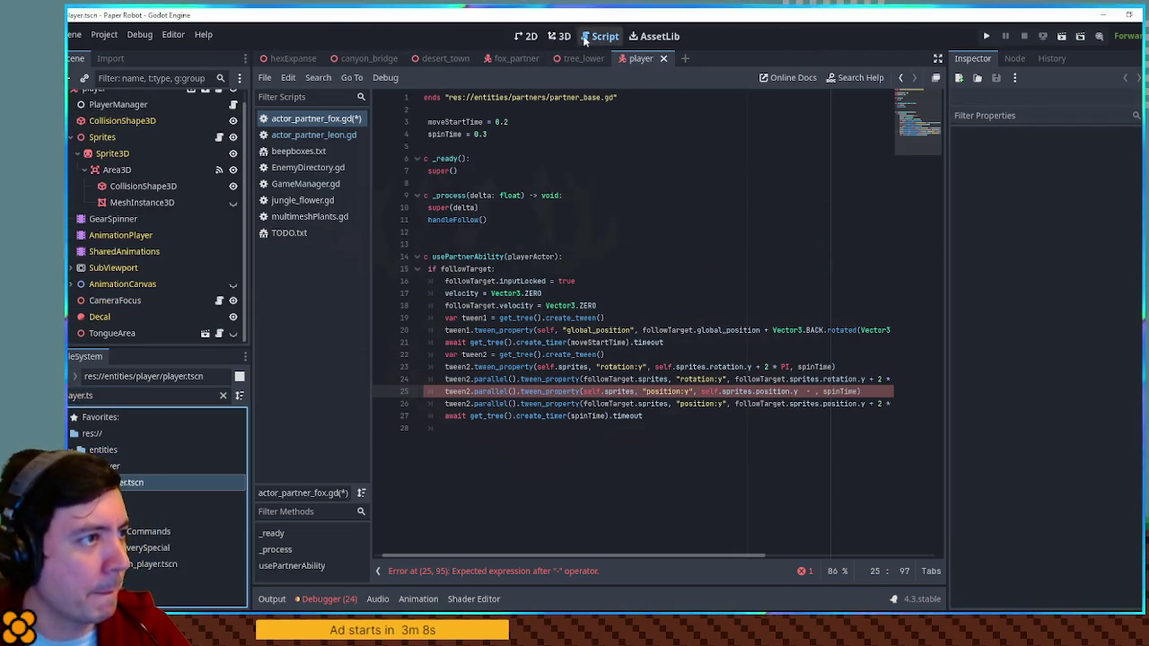
In player.tscn's front view, test moving Sprites down one unit, undo, then close the scene.
left_click(559, 36)
left_click(102, 137)
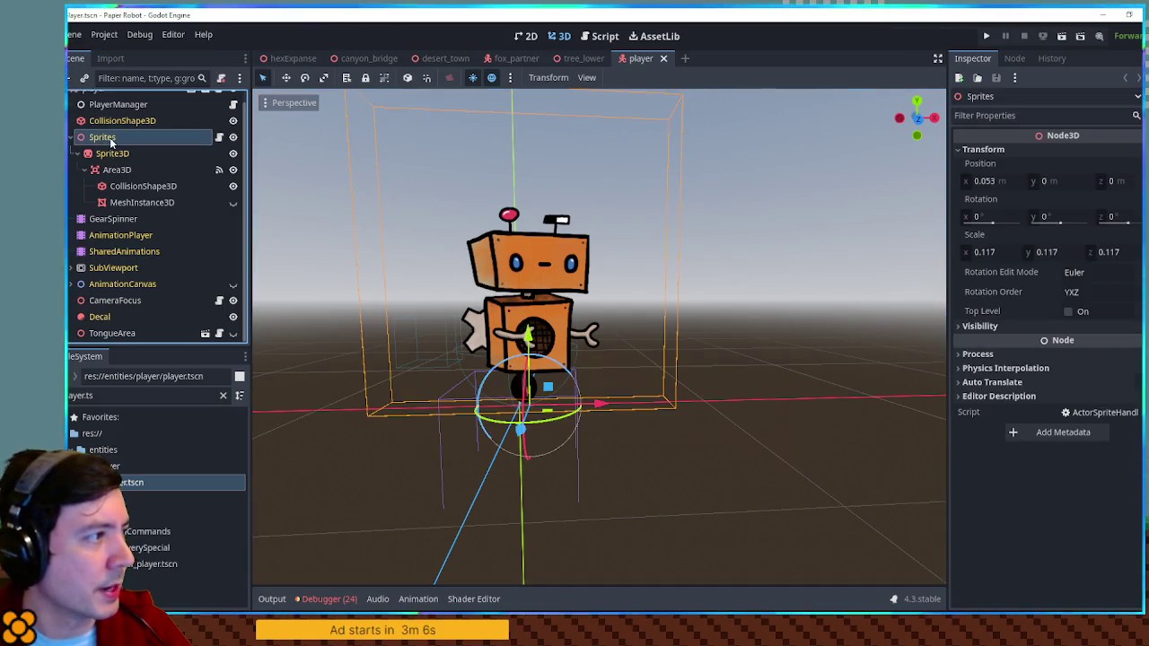
key("KP_1")
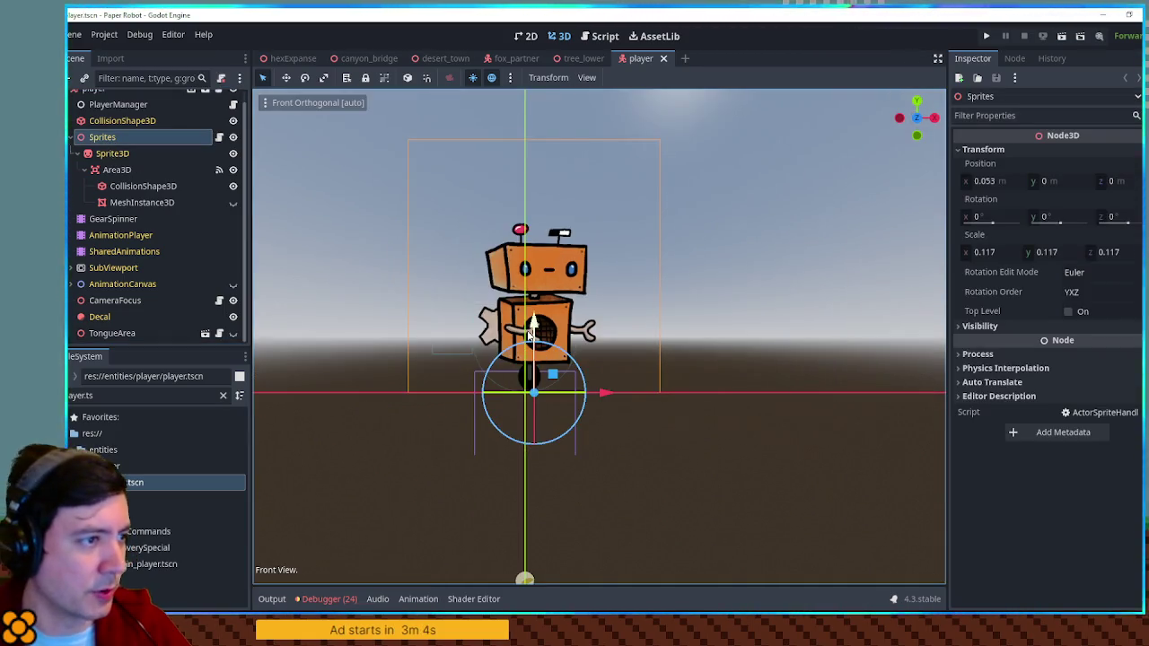
left_click_drag(532, 325, 539, 428)
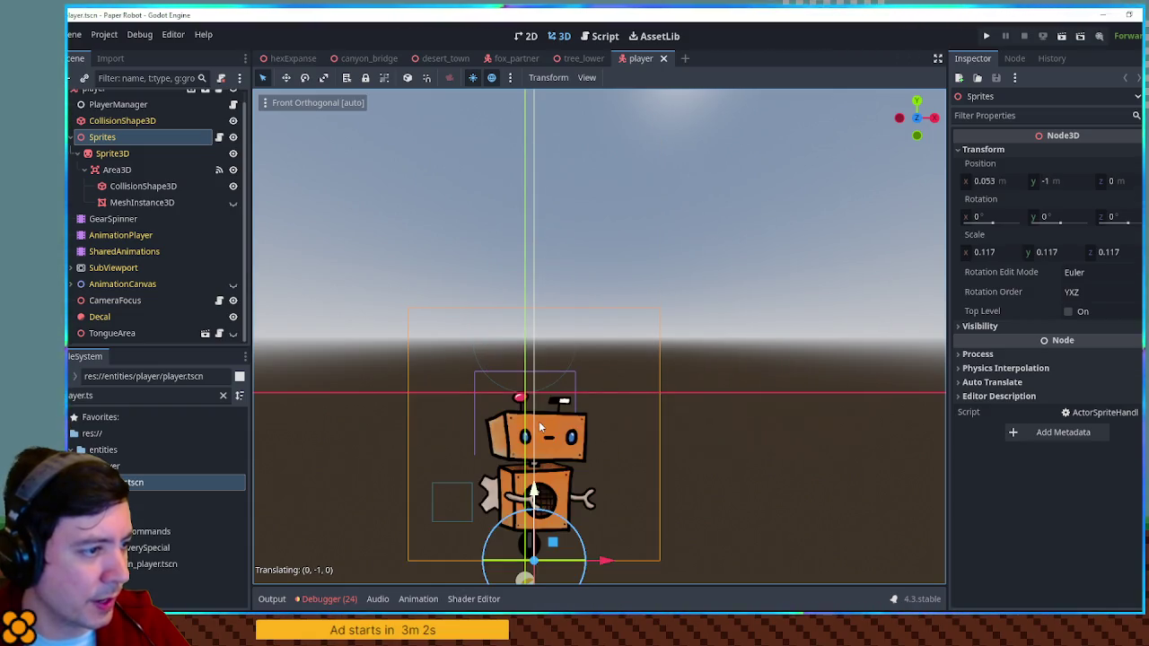
key("ctrl+z")
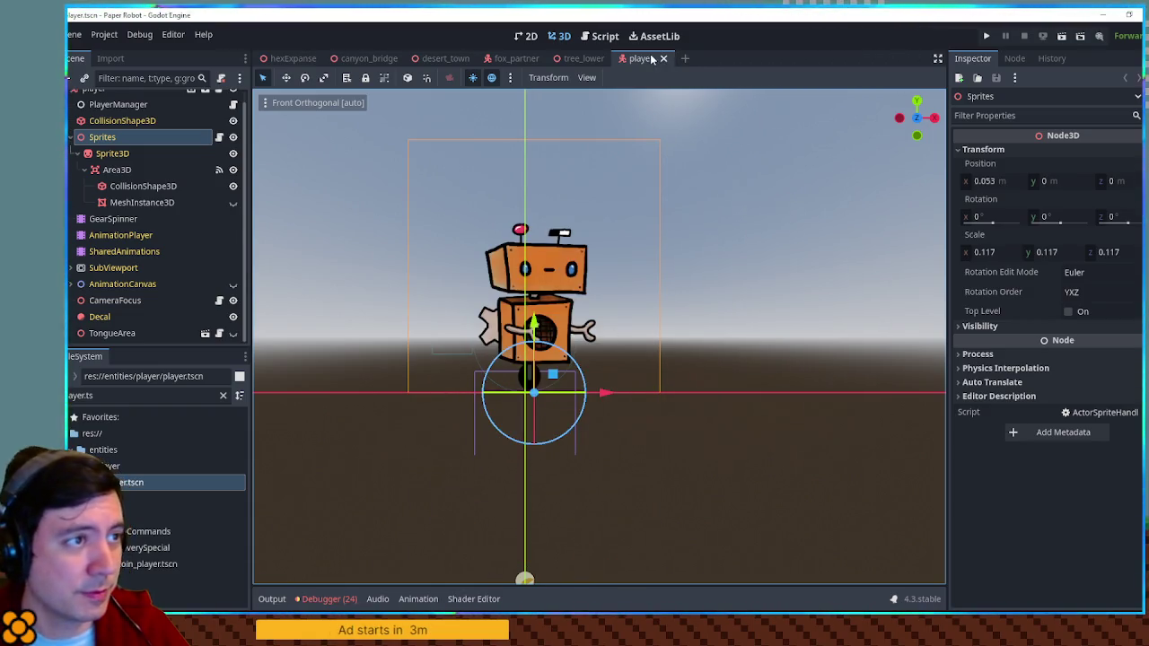
left_click(664, 58)
left_click(602, 36)
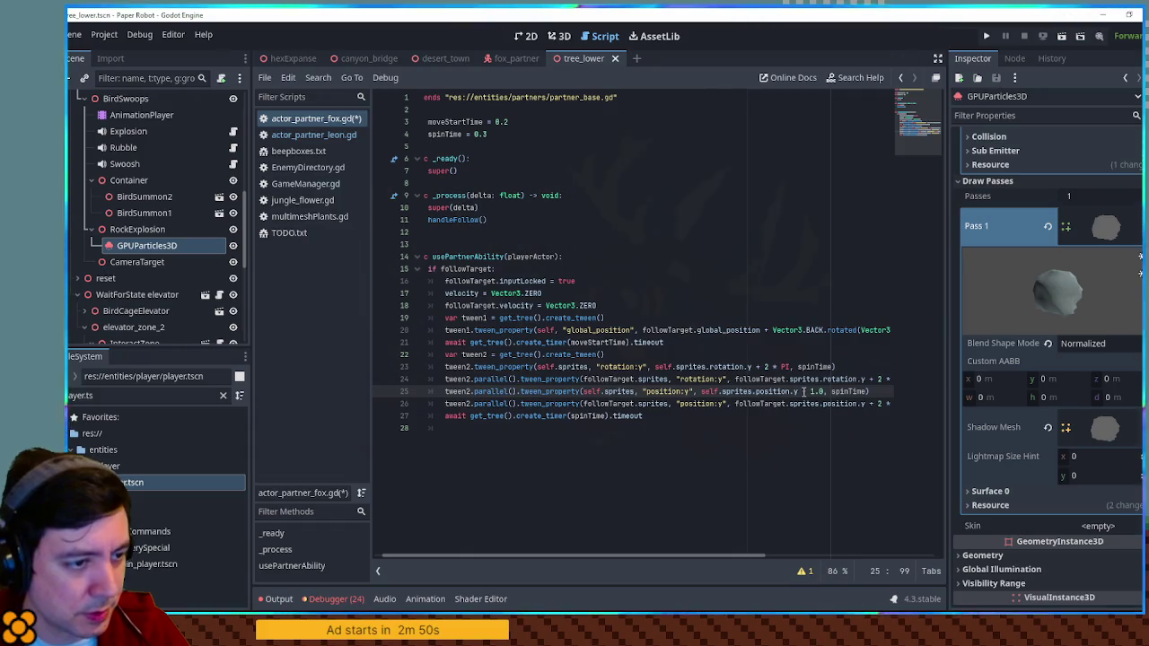
Replace + 2 * PI on line 26 with - 1.0 and save the script.
left_click_drag(869, 403, 857, 403)
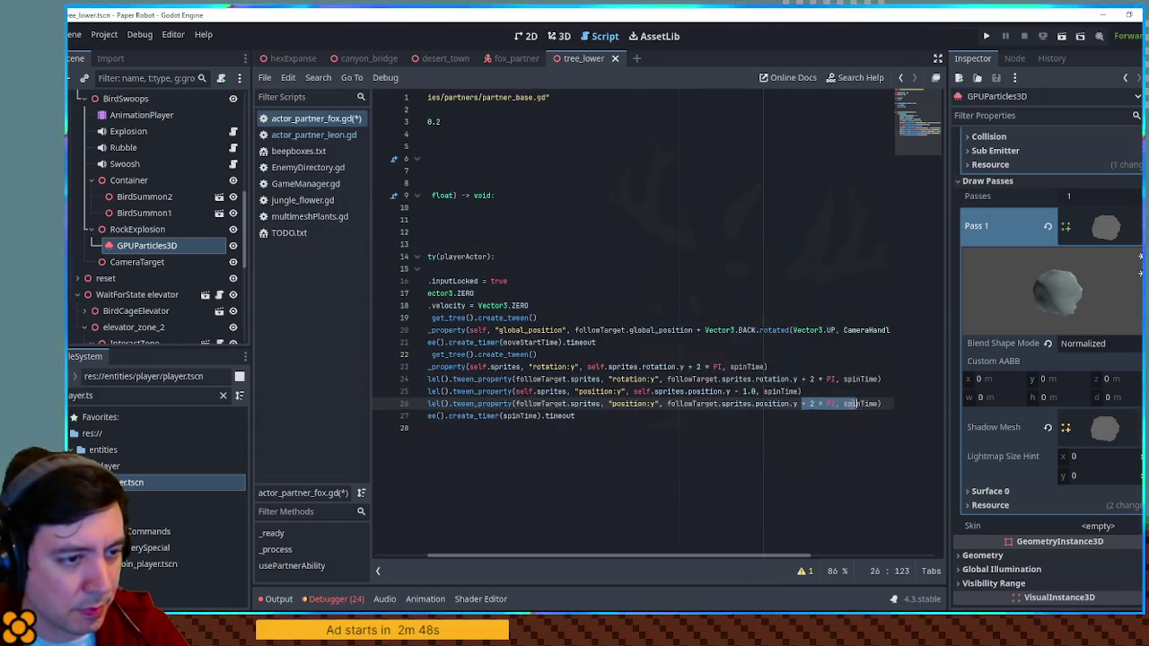
type("- 1.0")
key("Left")
key("Left")
key("Delete")
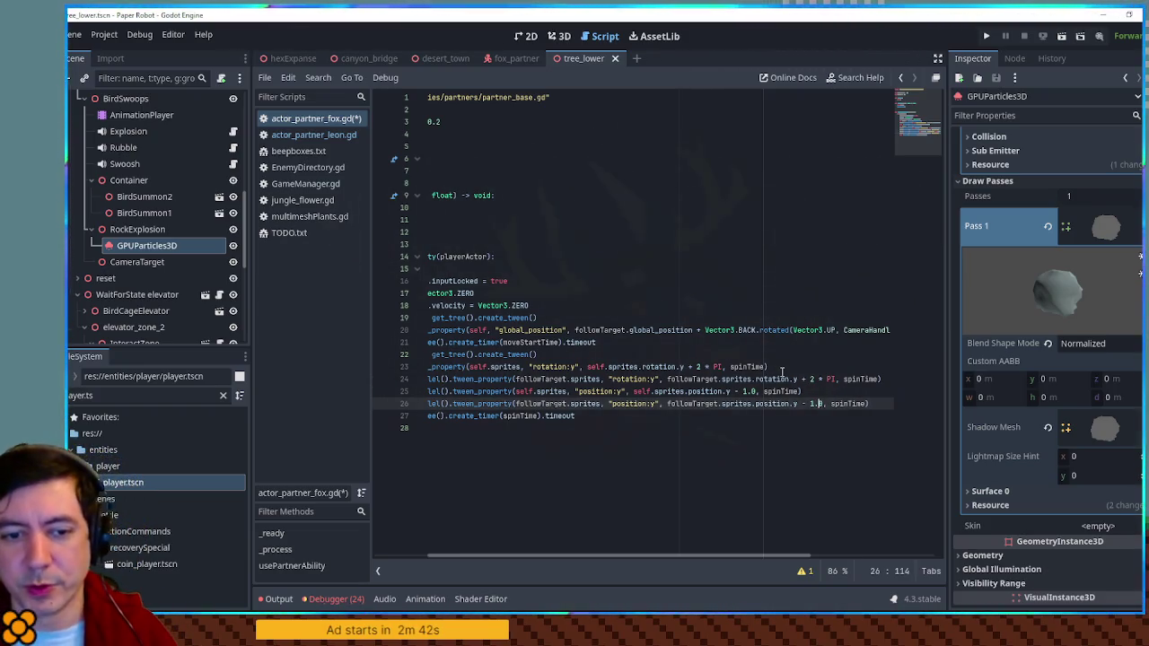
mouse_move(557, 428)
left_mouse_down()
mouse_move(533, 415)
mouse_move(322, 425)
mouse_move(362, 404)
left_mouse_up()
left_click(644, 434)
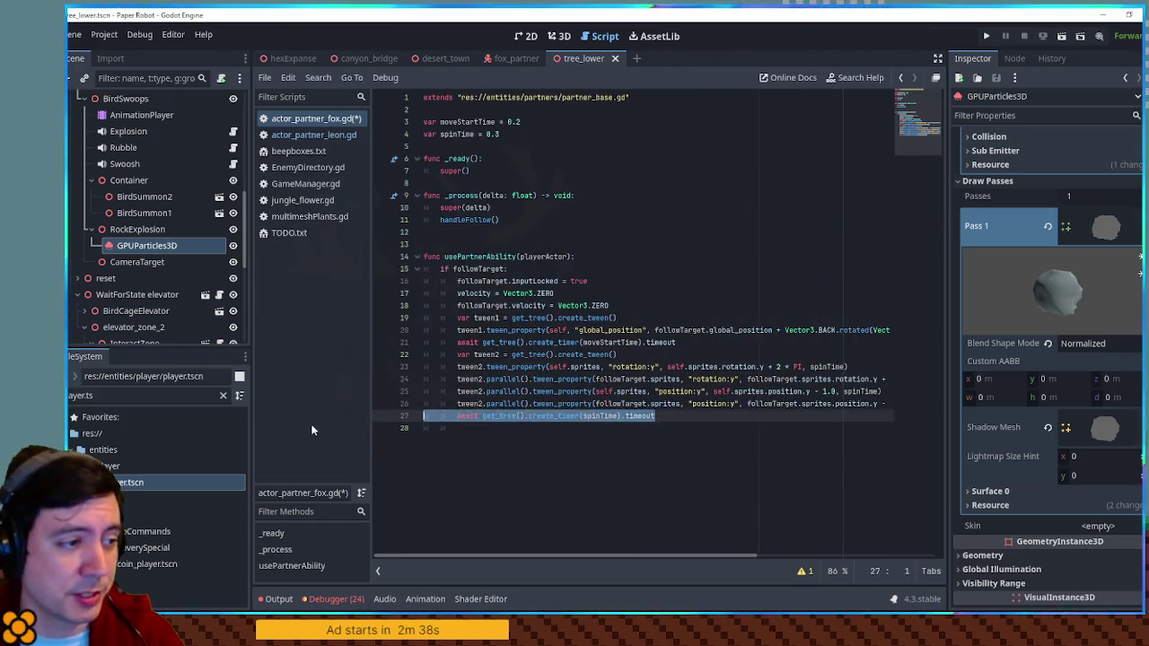
key("ctrl+s")
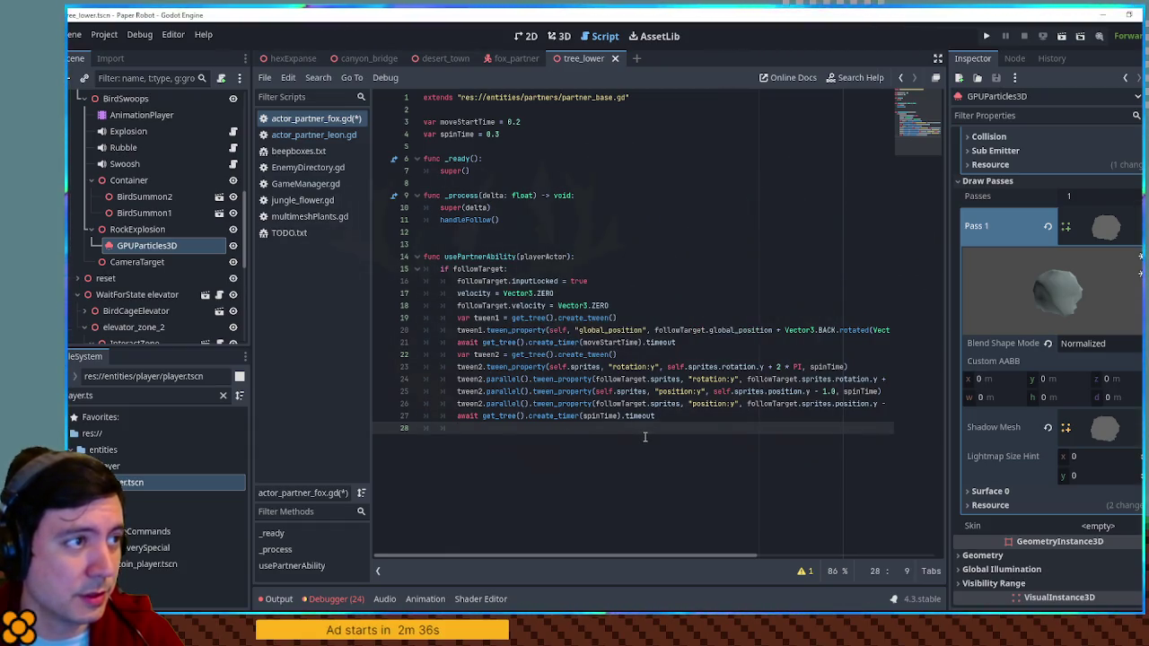
Close tree_lower, switch to desert_town, and end the test run of the game.
middle_click(587, 58)
left_click(435, 60)
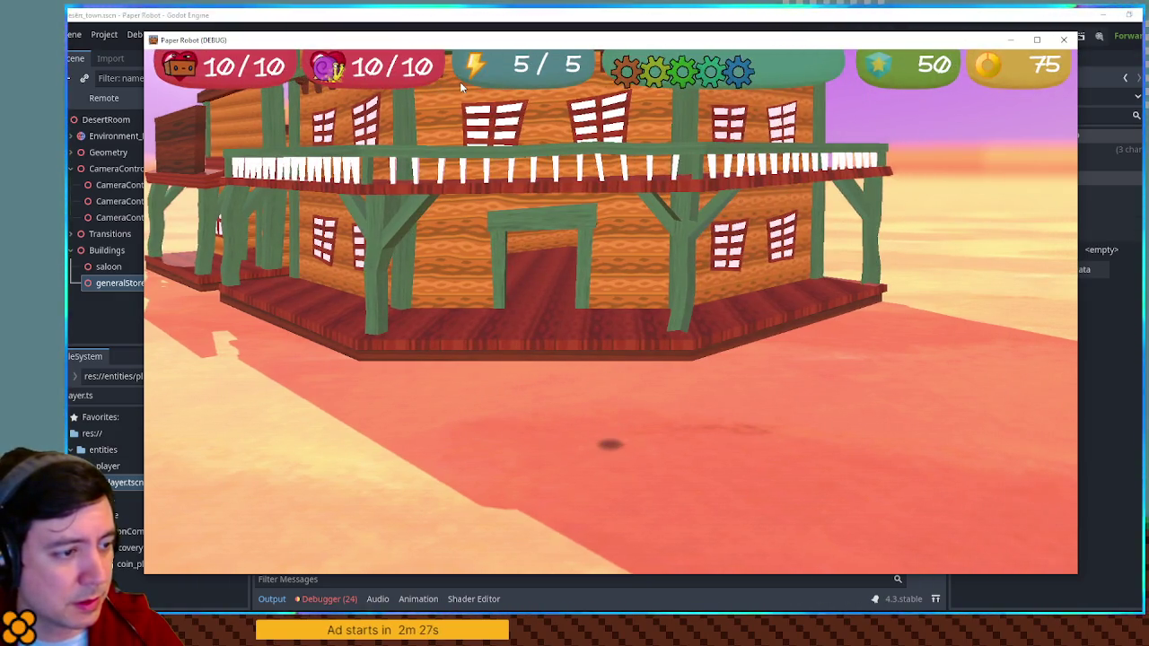
left_click(1063, 40)
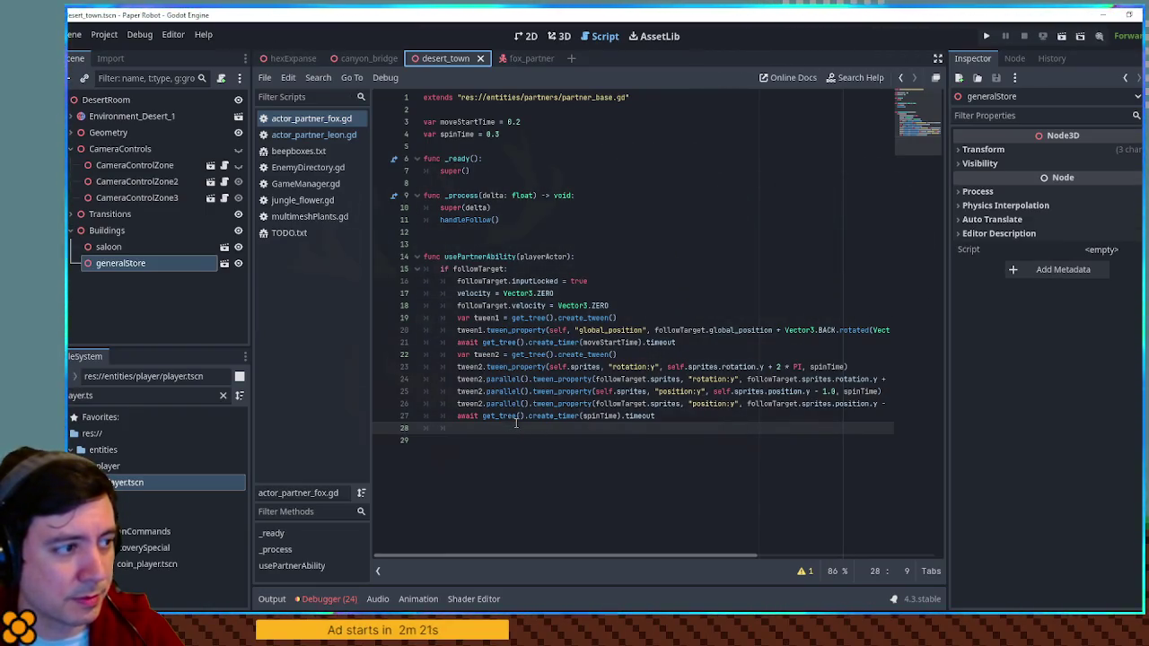
Declare var isUnderground = false and set isUnderground = true at the end of the ability.
left_click(521, 134)
key("Return")
key("Return")
type("var isUnd")
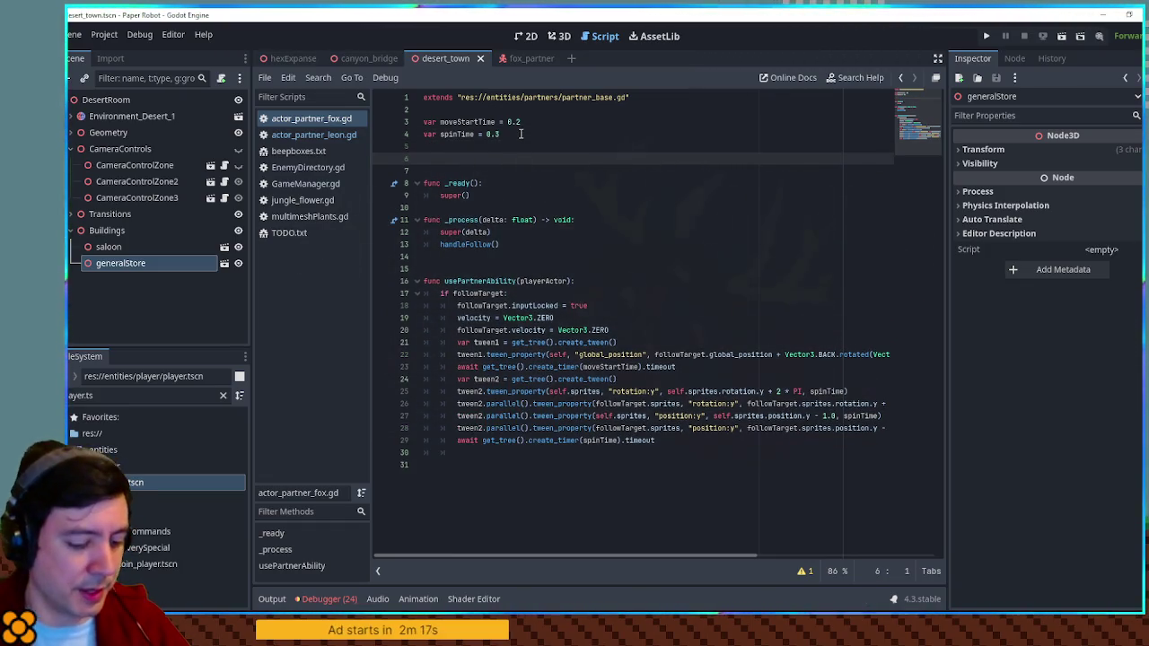
type("erground = false")
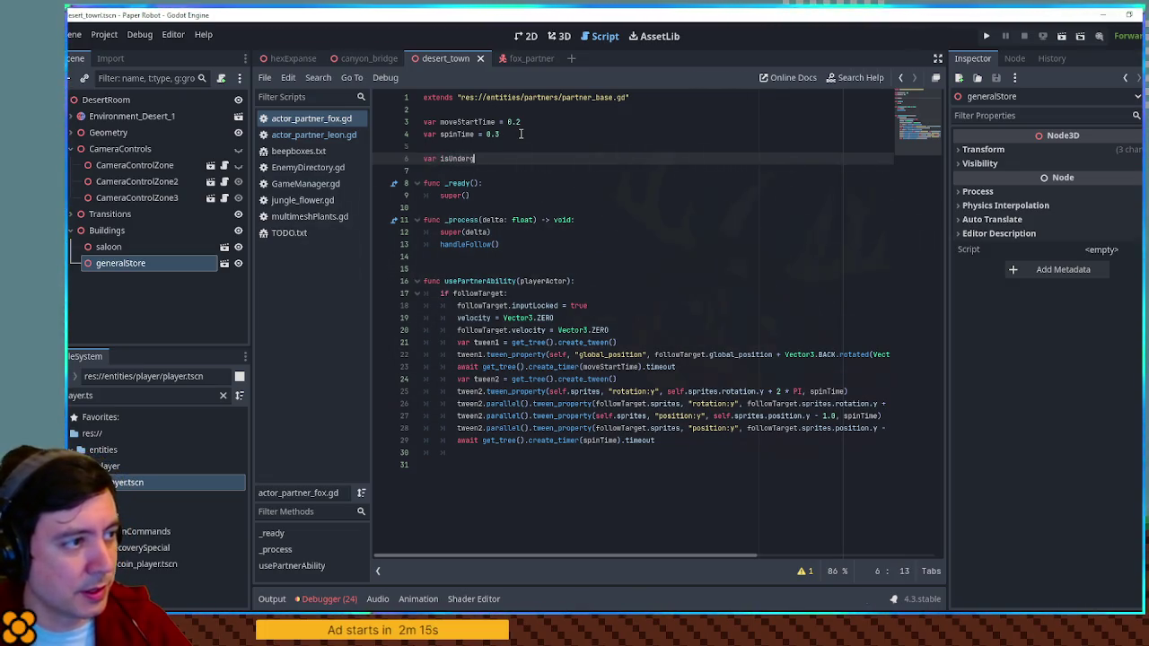
key("Escape")
left_click(503, 453)
type("isUnderground = true")
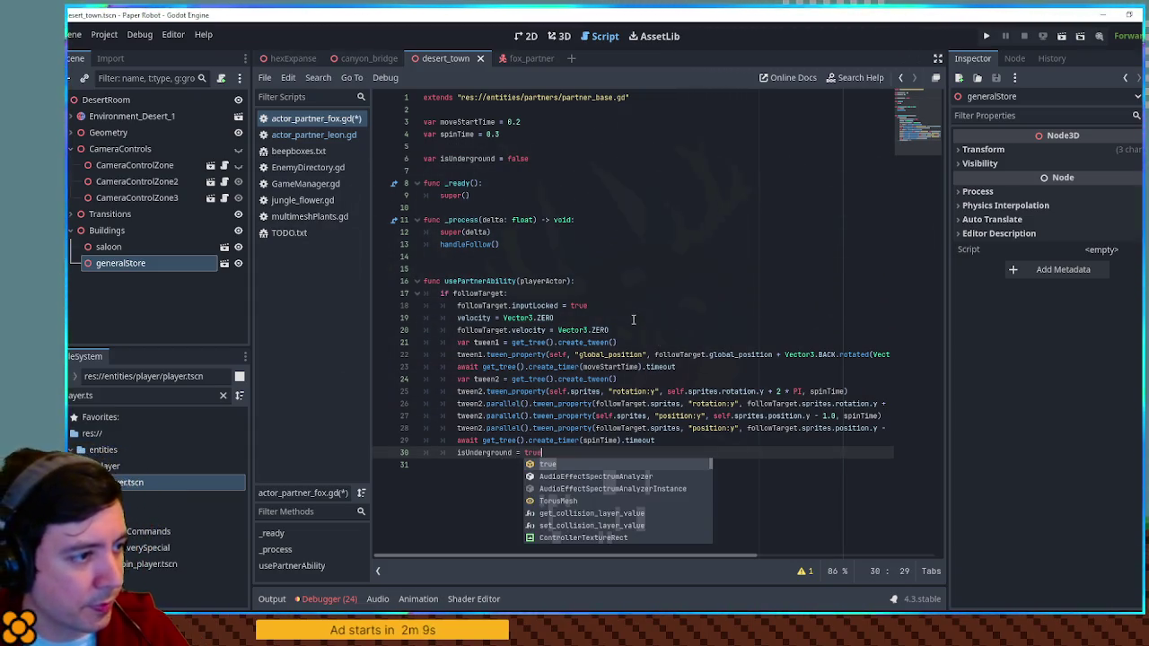
Append inputLocked = false after the isUnderground line.
left_click_drag(615, 303, 617, 295)
key("ctrl+c")
left_click(557, 452)
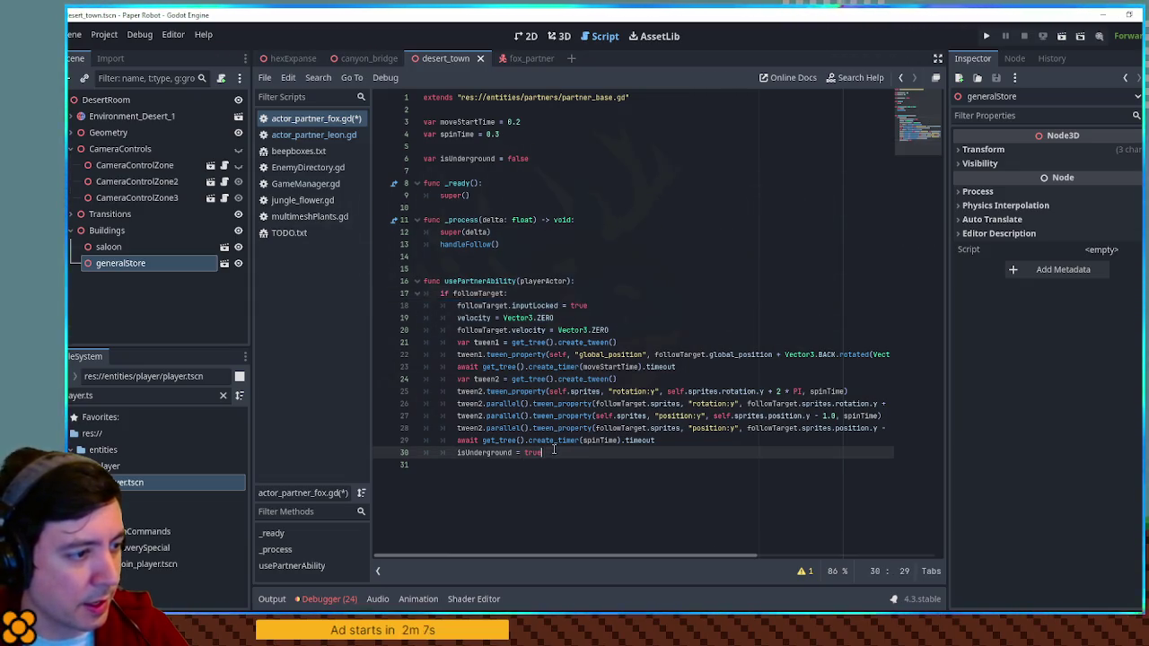
key("ctrl+v")
double_click(579, 465)
type("fa")
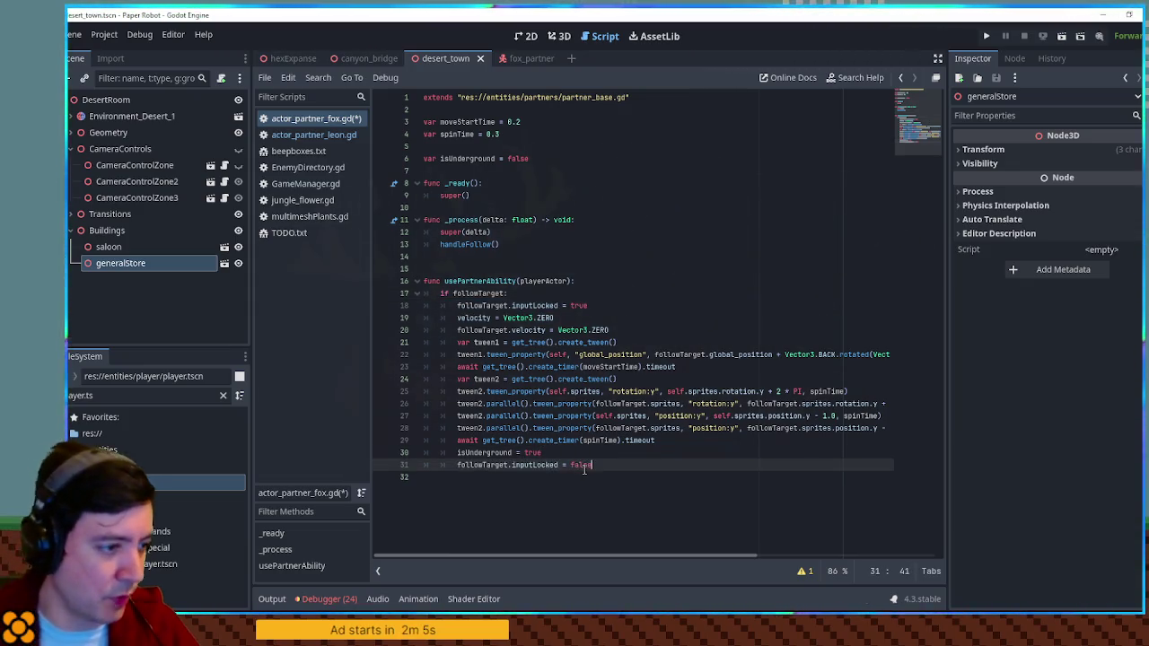
key("Left")
key("Left")
key("Left")
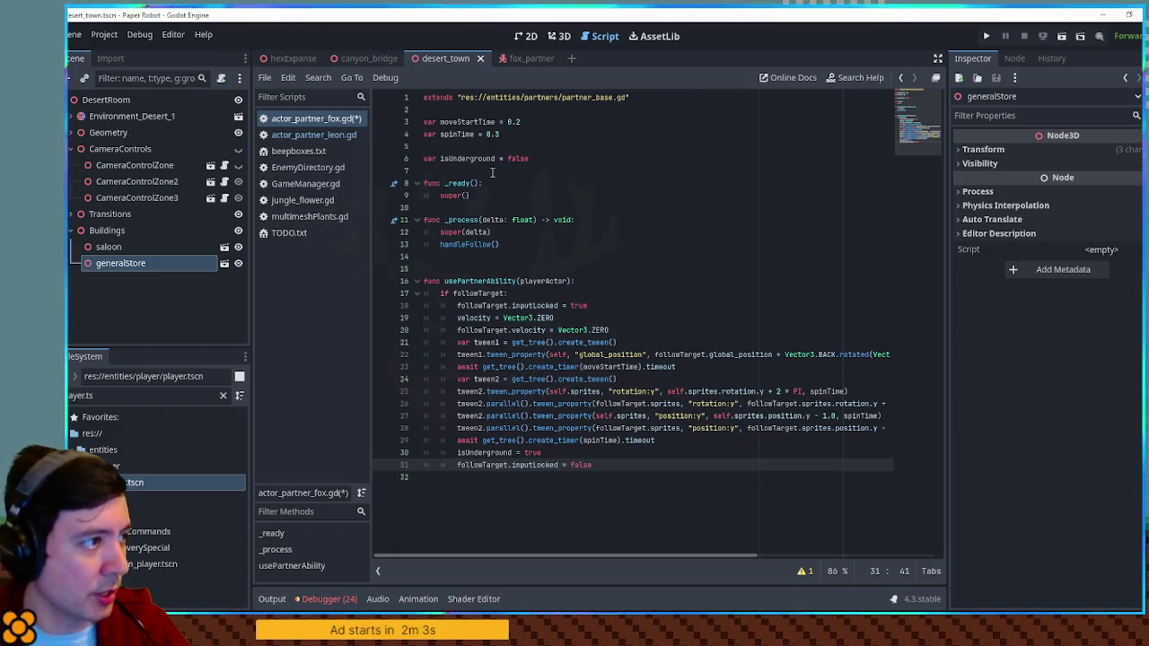
Reference the fox's GPUParticles3D node, set gpu_particles_3d.emitting = true, save, and open player.tscn.
left_click(556, 36)
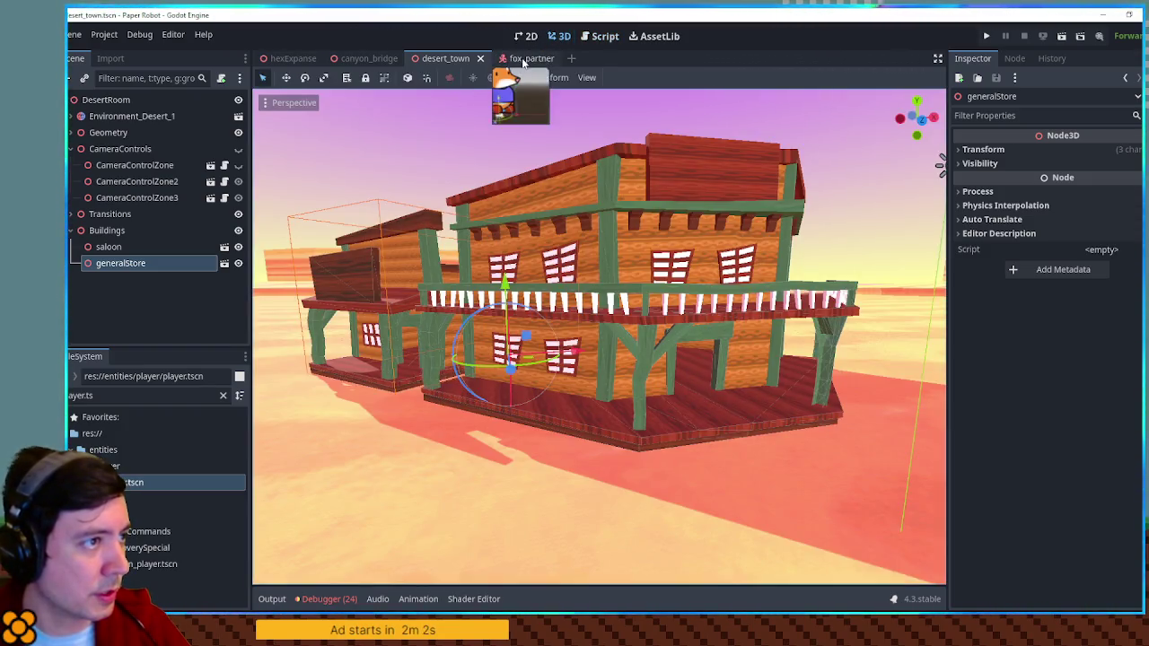
left_click(523, 60)
mouse_move(151, 316)
left_mouse_down()
mouse_move(599, 36)
mouse_move(466, 200)
mouse_move(516, 110)
left_mouse_up()
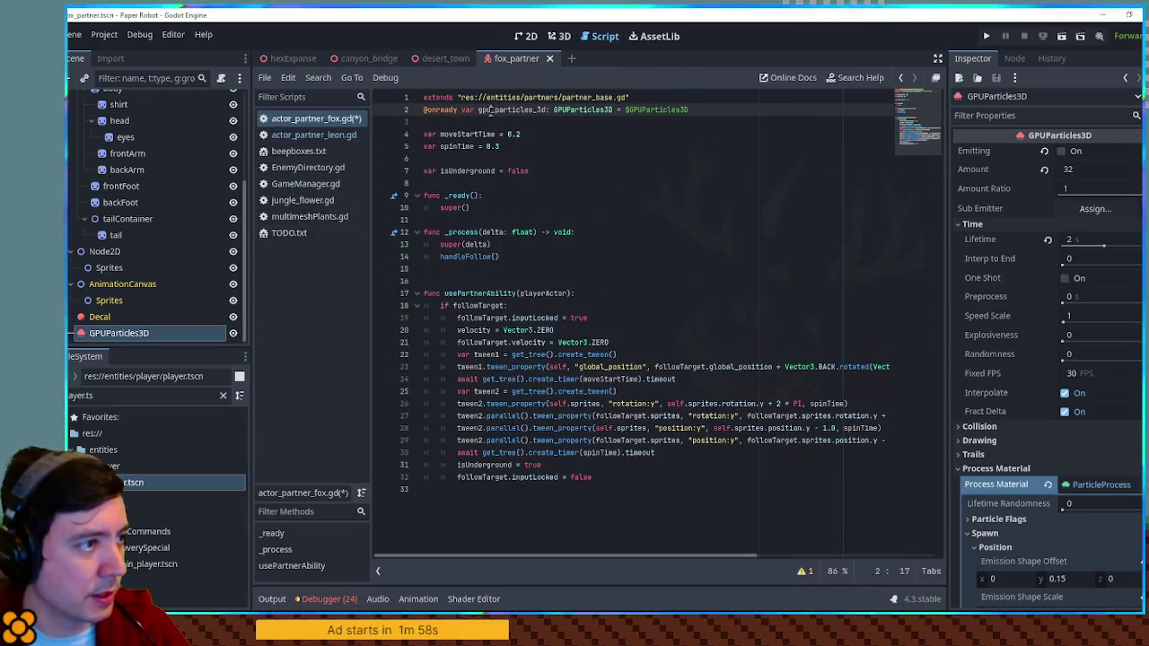
left_click(516, 478)
left_click(516, 489)
type("gpu_particles_3d")
key("Tab")
key("End")
type(".emi")
key("Return")
type("= true")
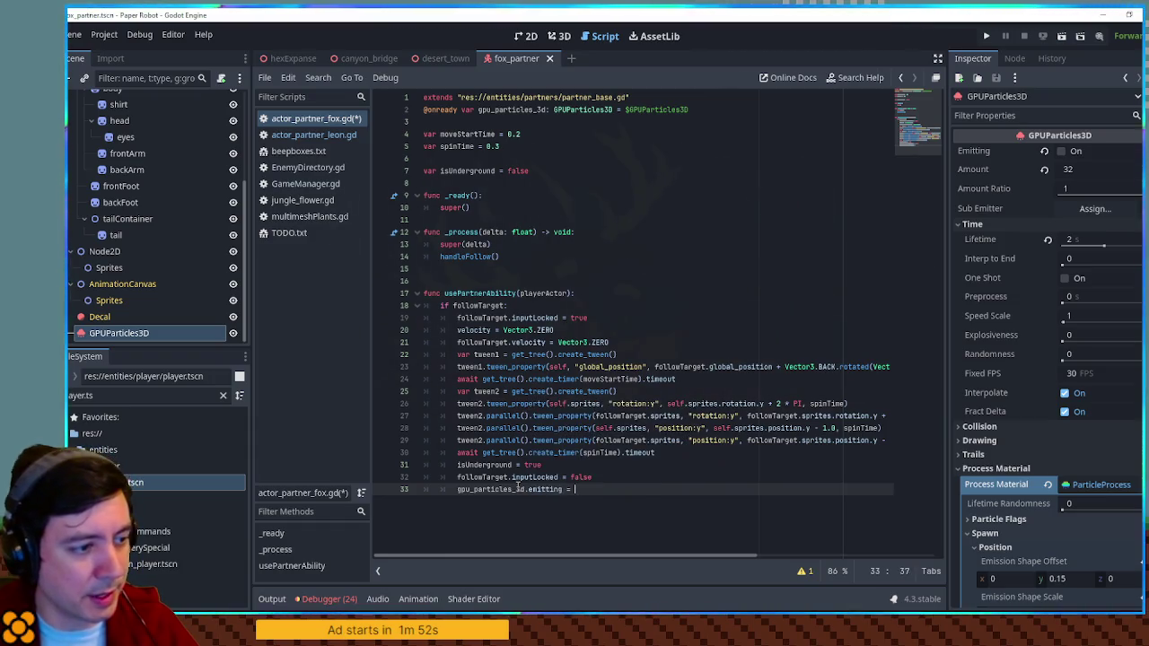
key("ctrl+s")
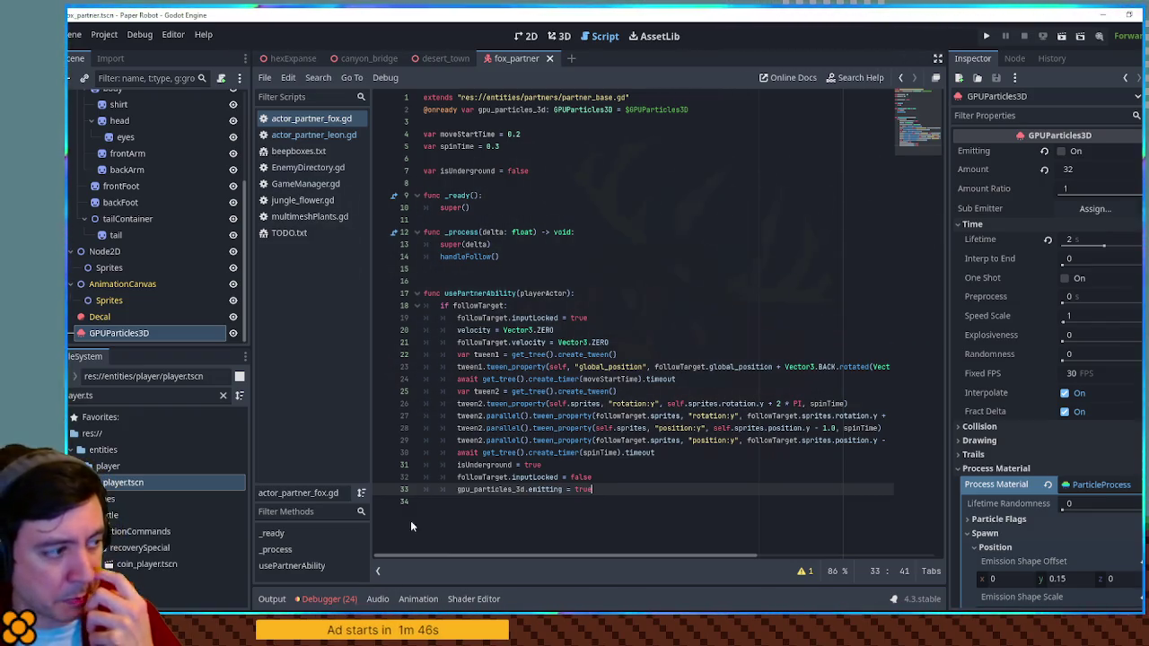
double_click(156, 483)
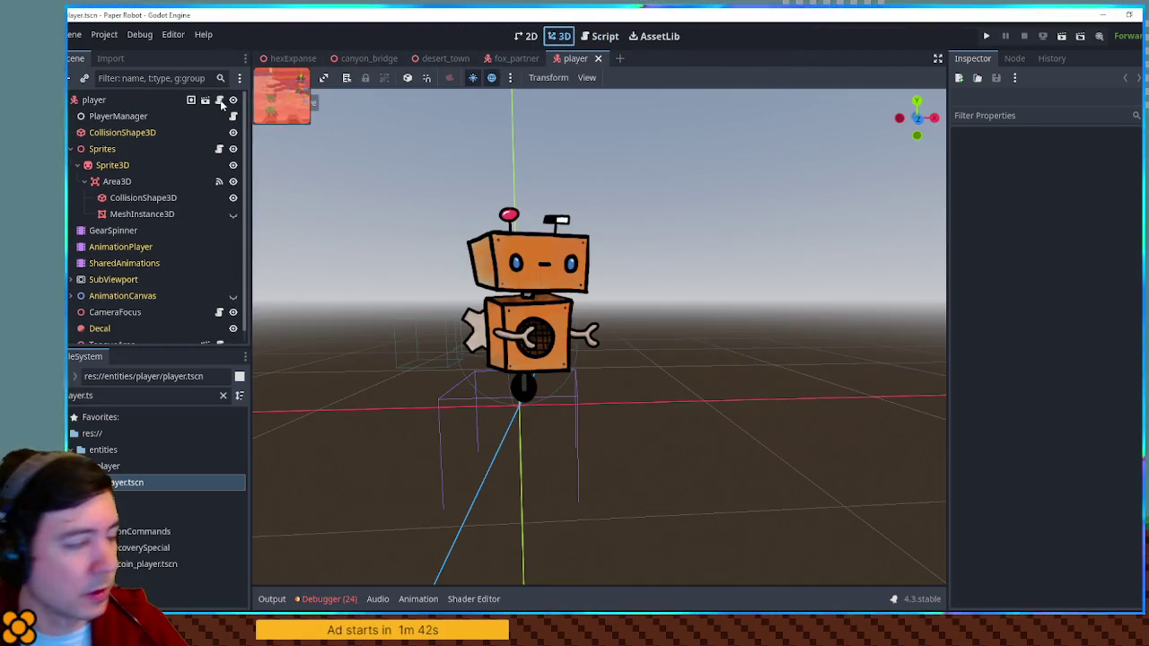
Check the player script's speed variable, then return to actor_partner_fox.gd in the script editor.
left_click(191, 99)
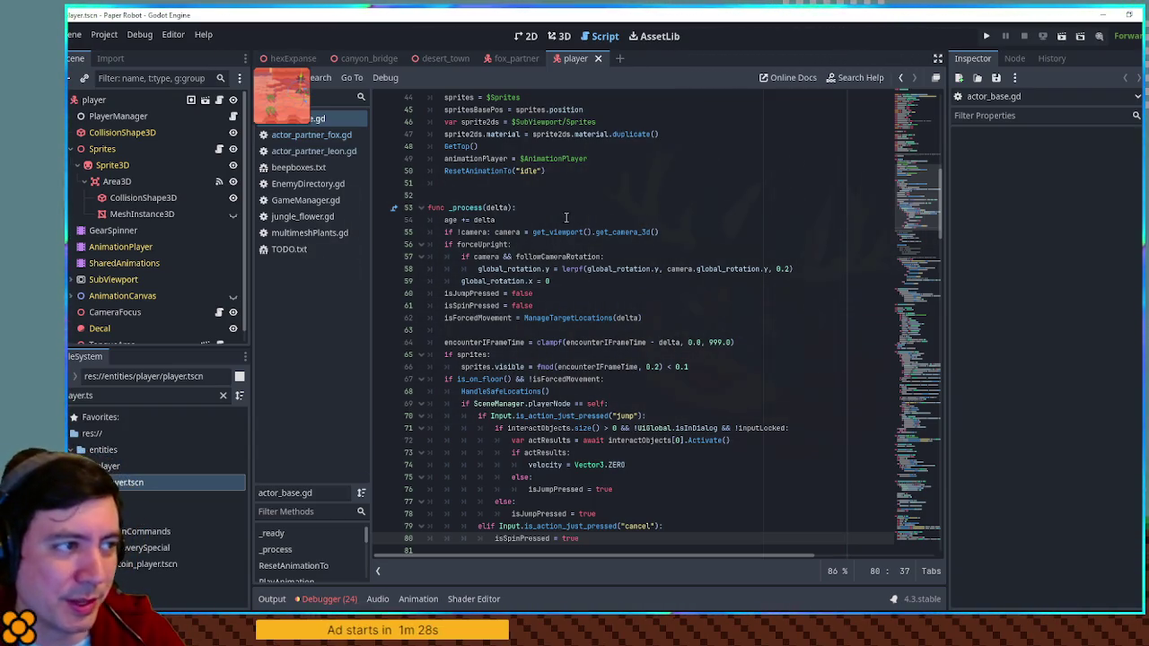
left_click_drag(907, 197, 929, 85)
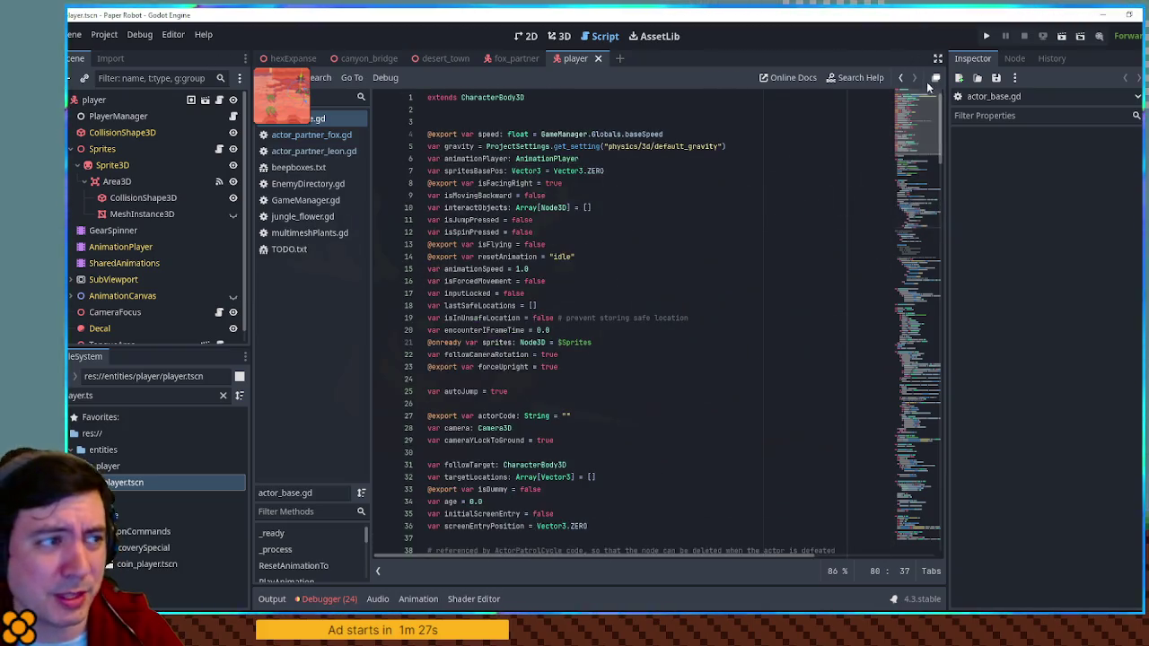
double_click(488, 133)
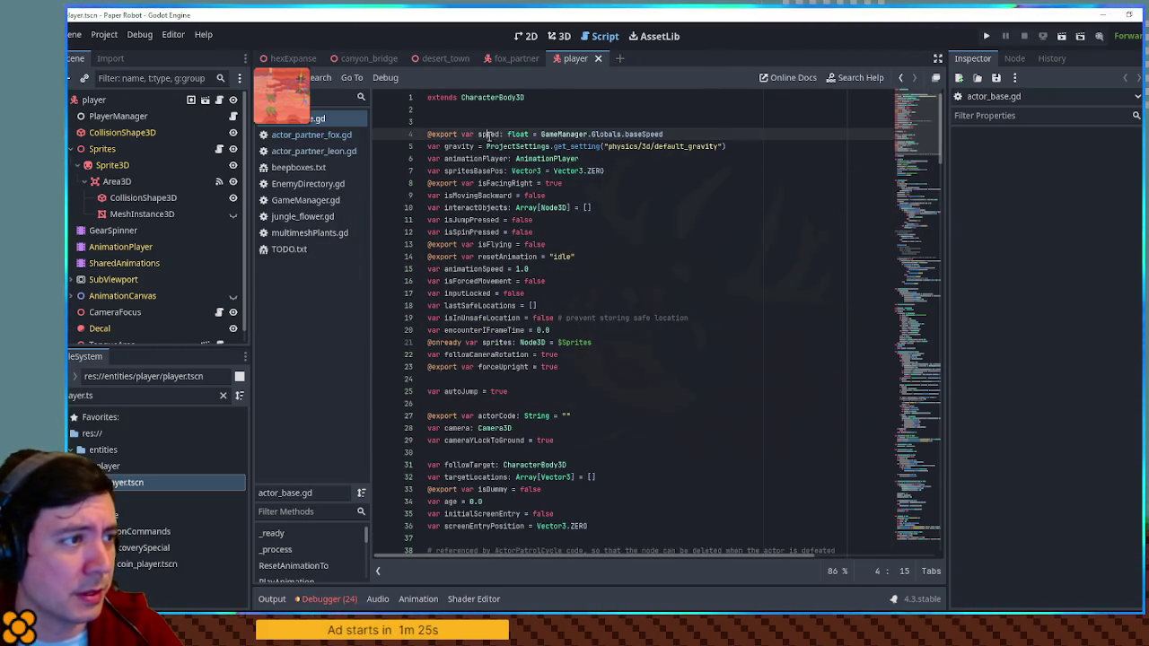
left_click(598, 59)
left_click(560, 35)
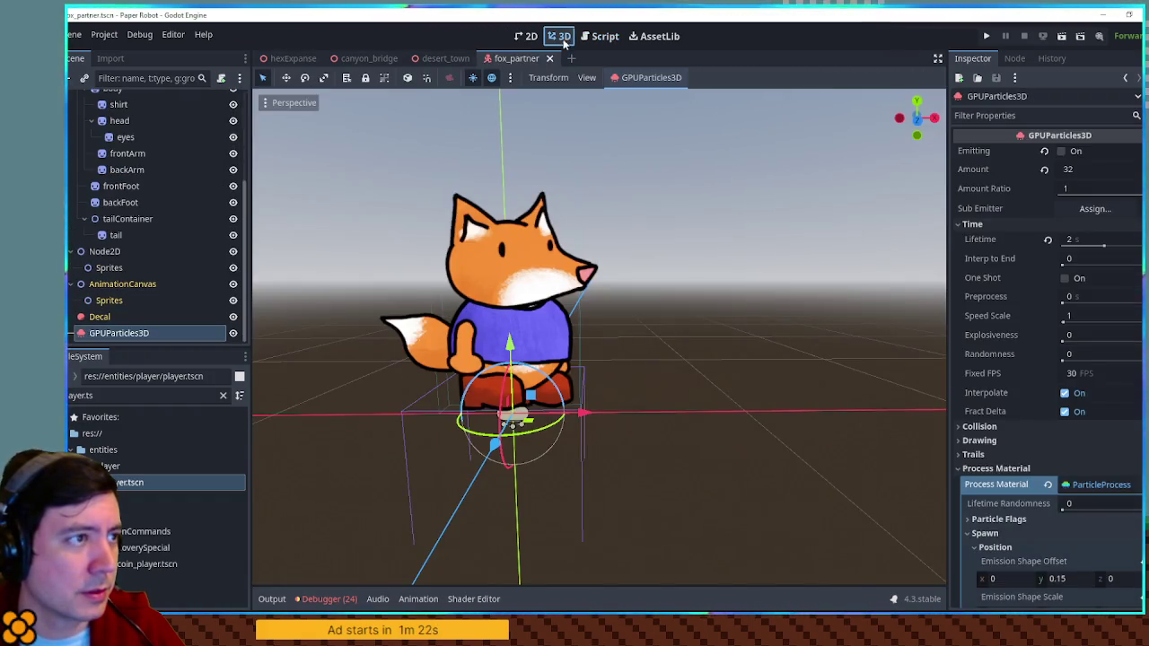
left_click(611, 38)
scroll(394, 193, "down", 8)
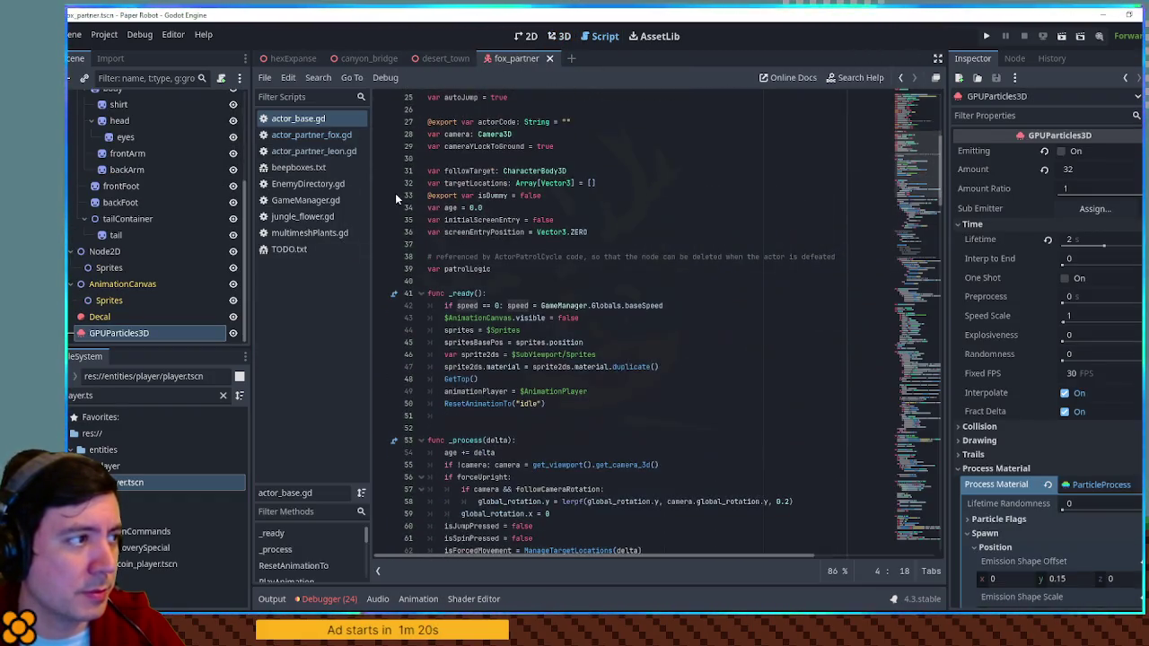
left_click(312, 137)
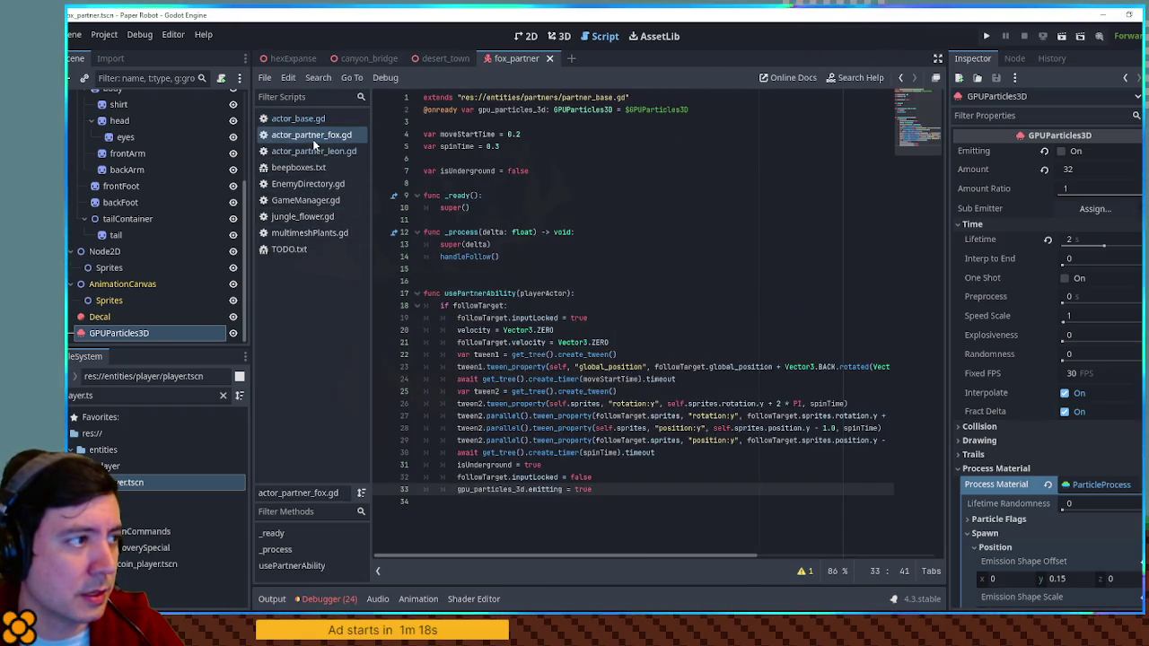
left_click(313, 150)
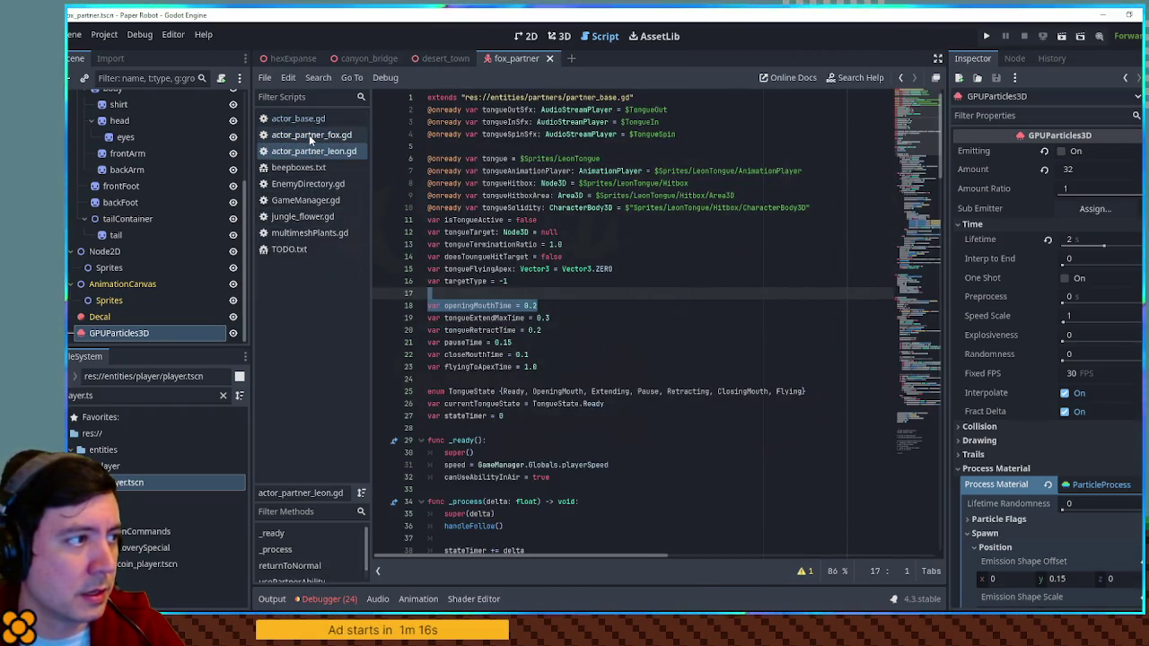
left_click(308, 134)
Add followTarget.speed += 0.5 at the end of usePartnerAbility, then save the script and desert_town.
left_click(583, 503)
type("follow")
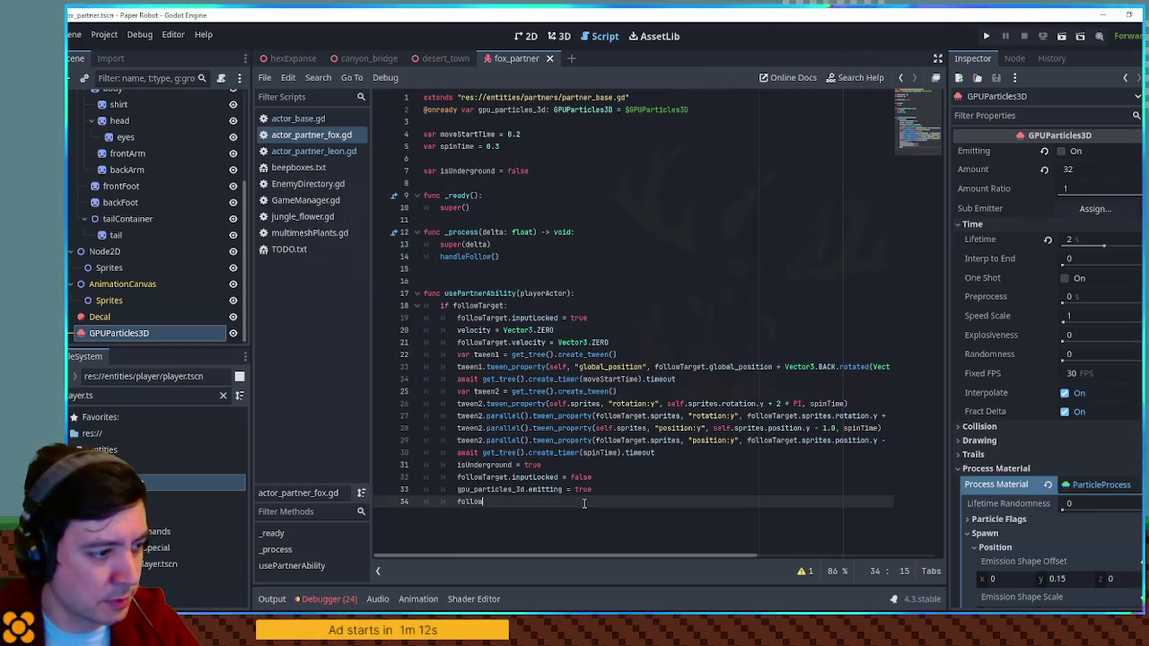
key("Down")
key("Return")
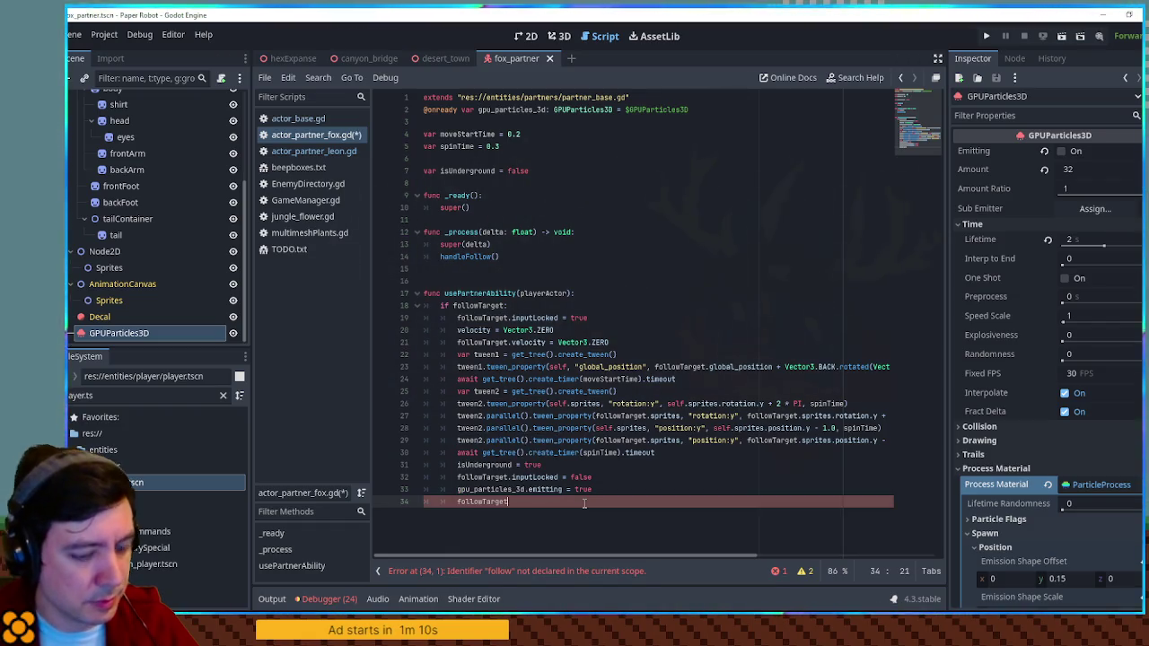
type(".speed +")
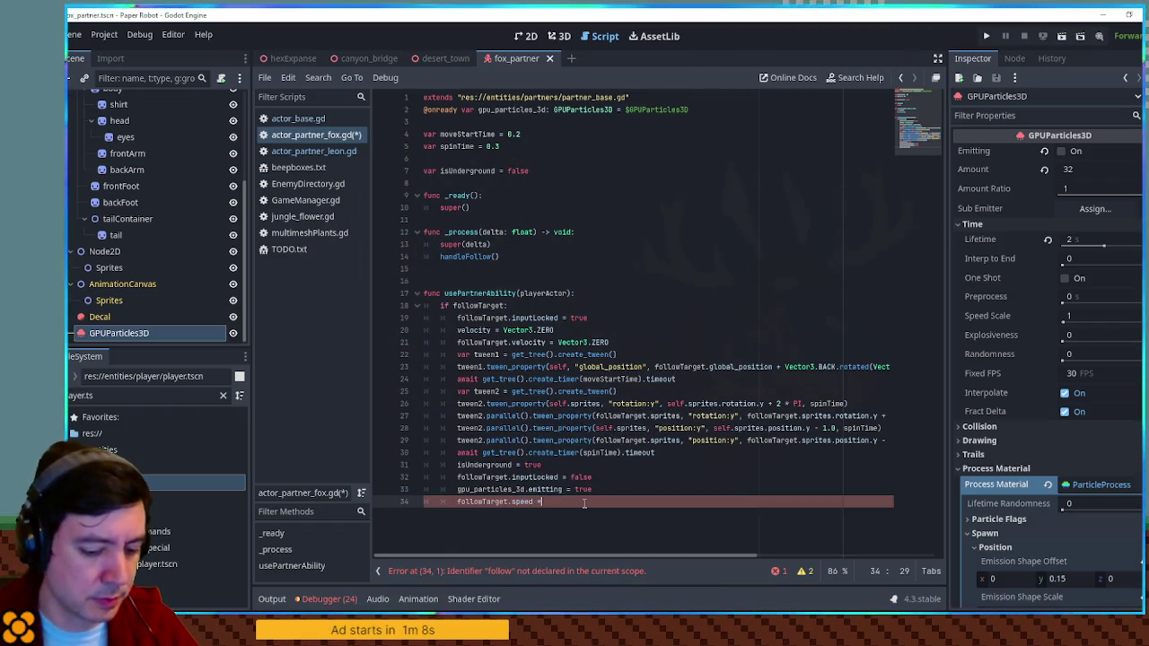
type("= 0.5")
left_click(679, 330)
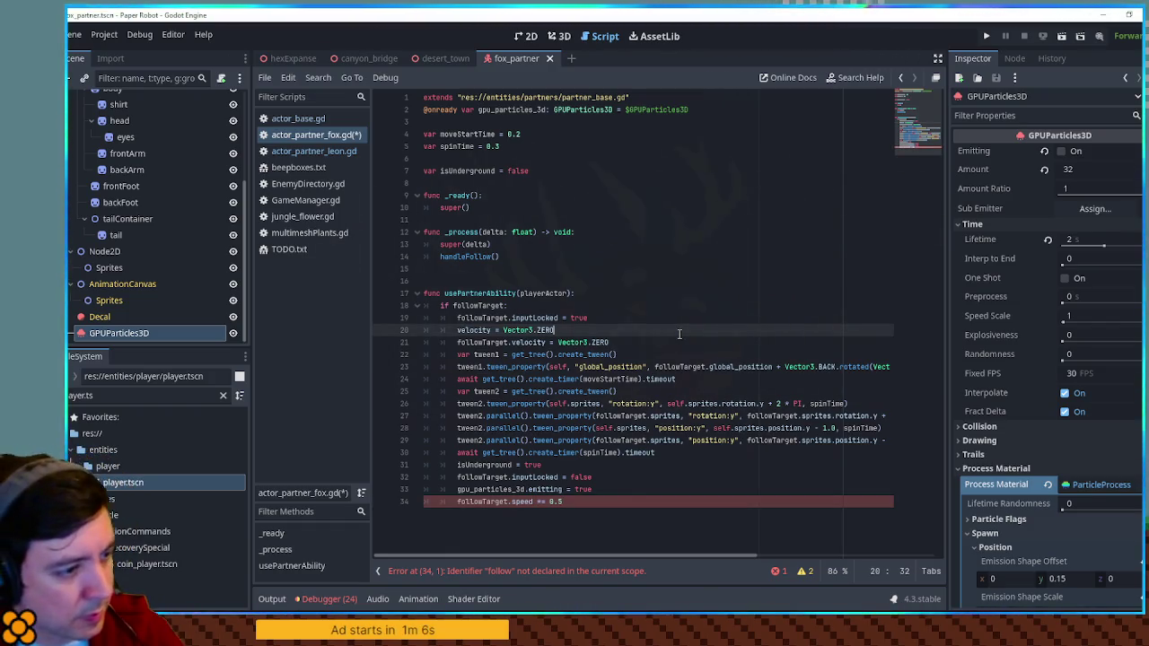
key("ctrl+s")
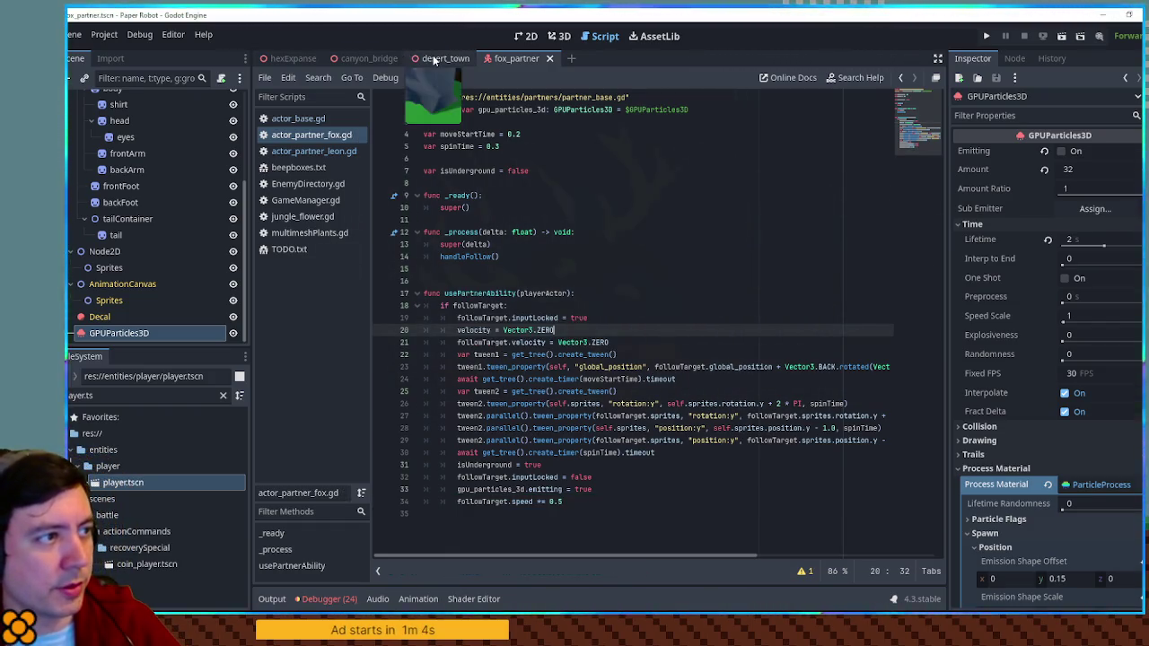
left_click(433, 54)
key("ctrl+s")
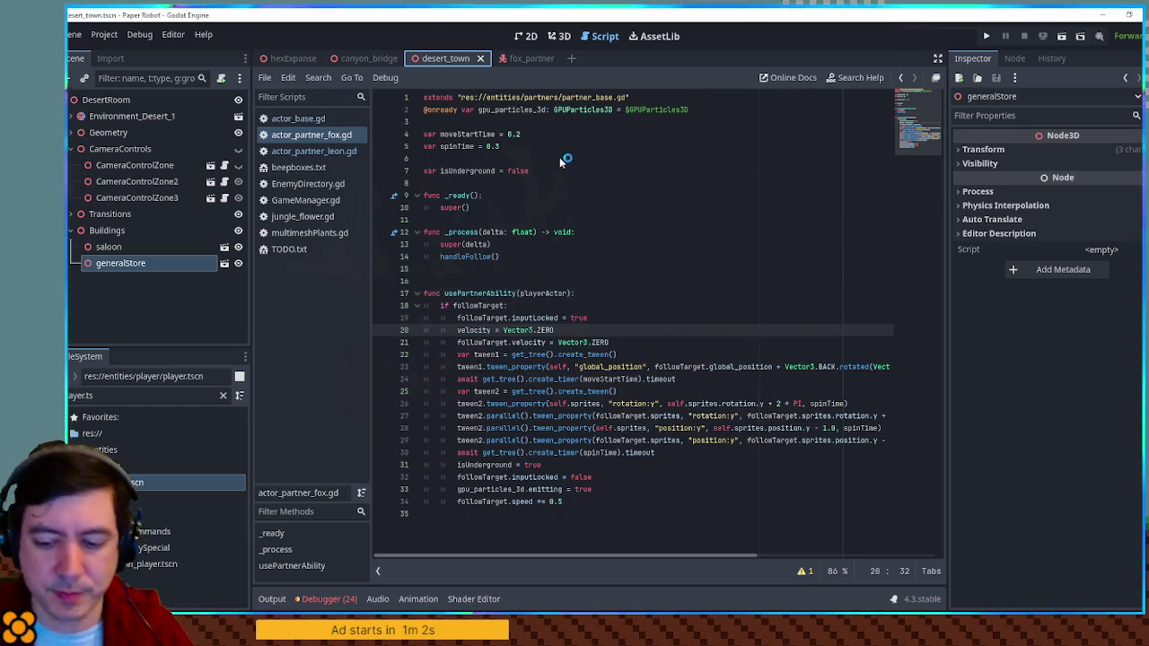
key("F5")
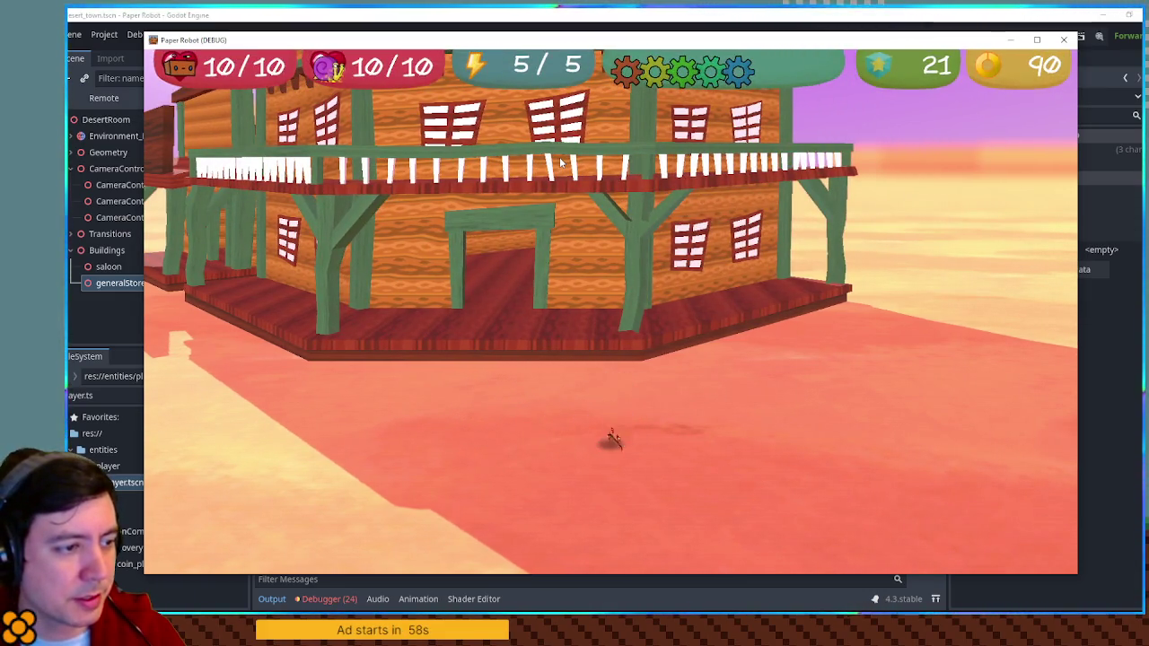
key("d")
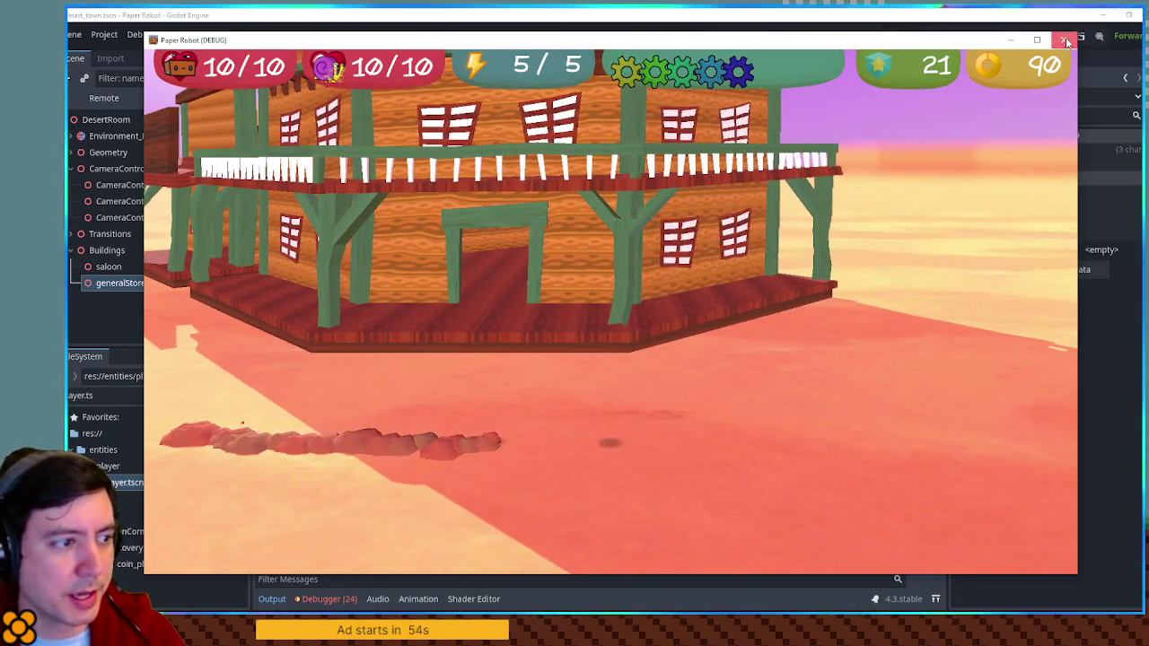
left_click(1065, 38)
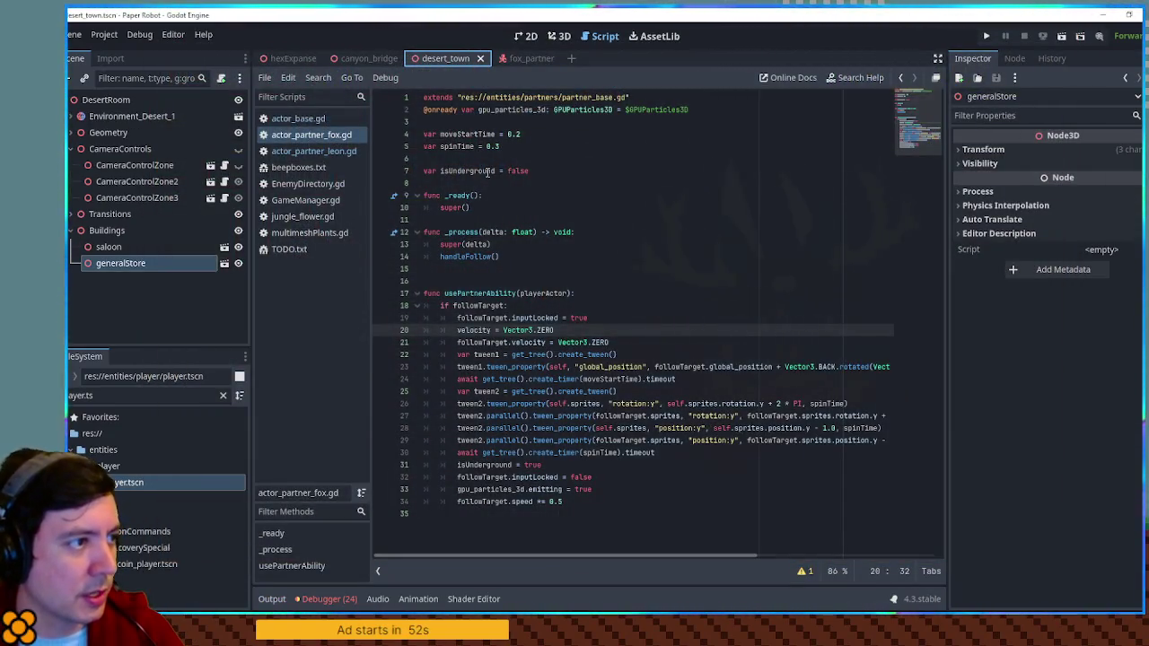
Below handleFollow(), add 'if isUnderground: global_position = followTarget.global_position', then save and run.
left_click(516, 256)
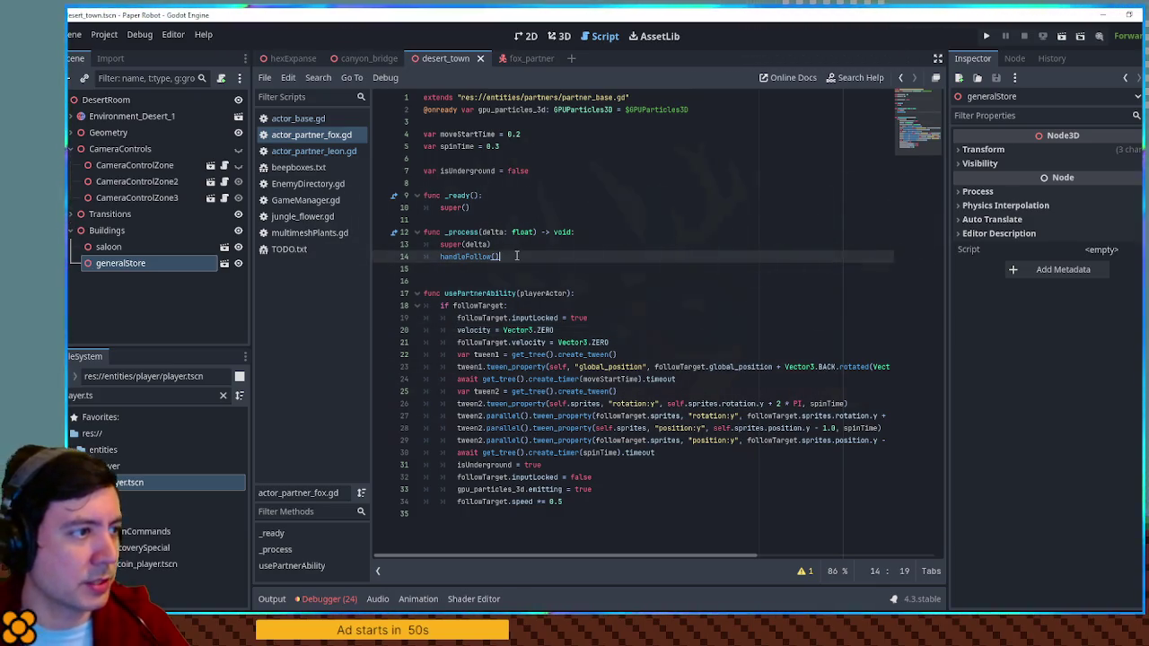
key("Return")
double_click(458, 170)
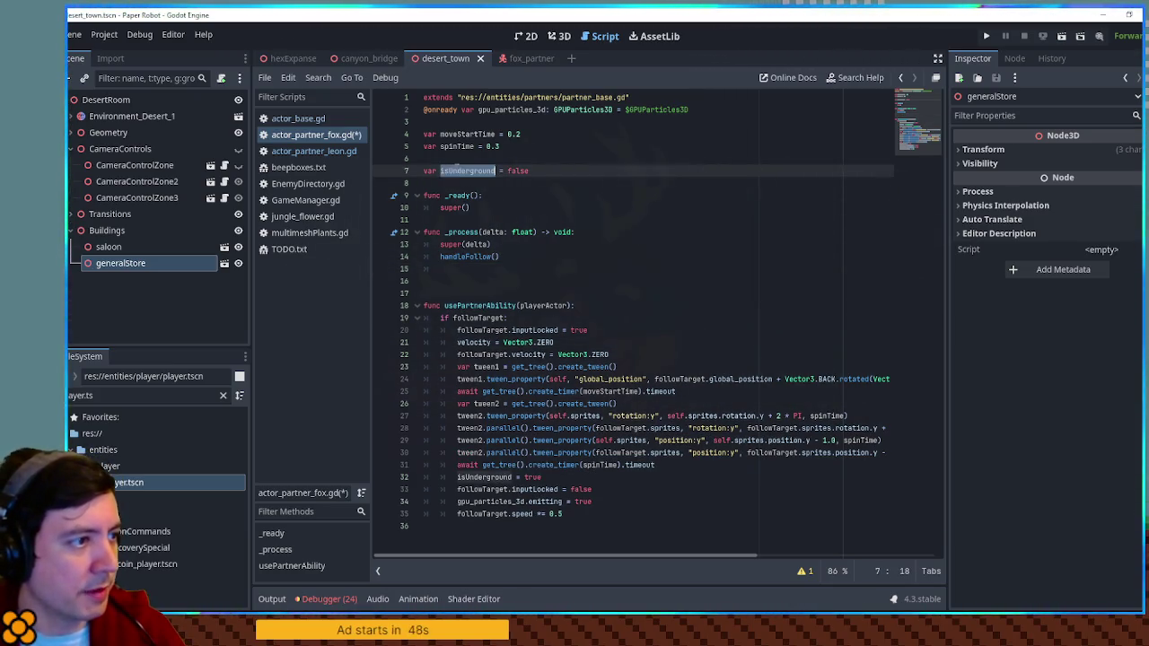
left_click(458, 265)
type("if isUnderground:")
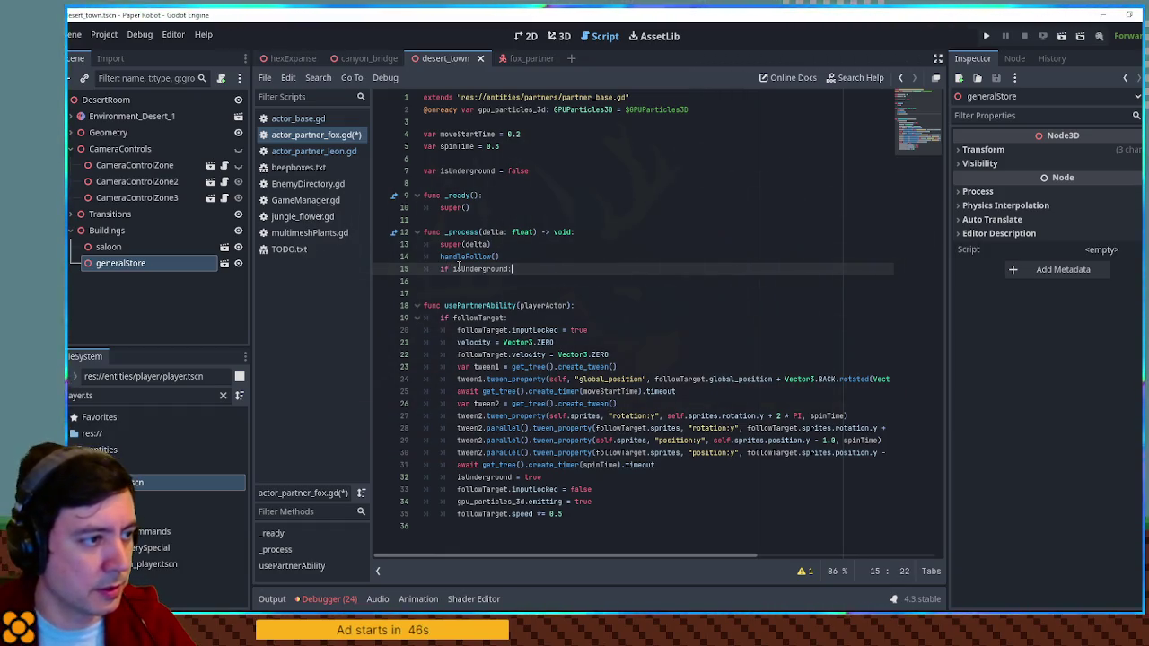
key("Return")
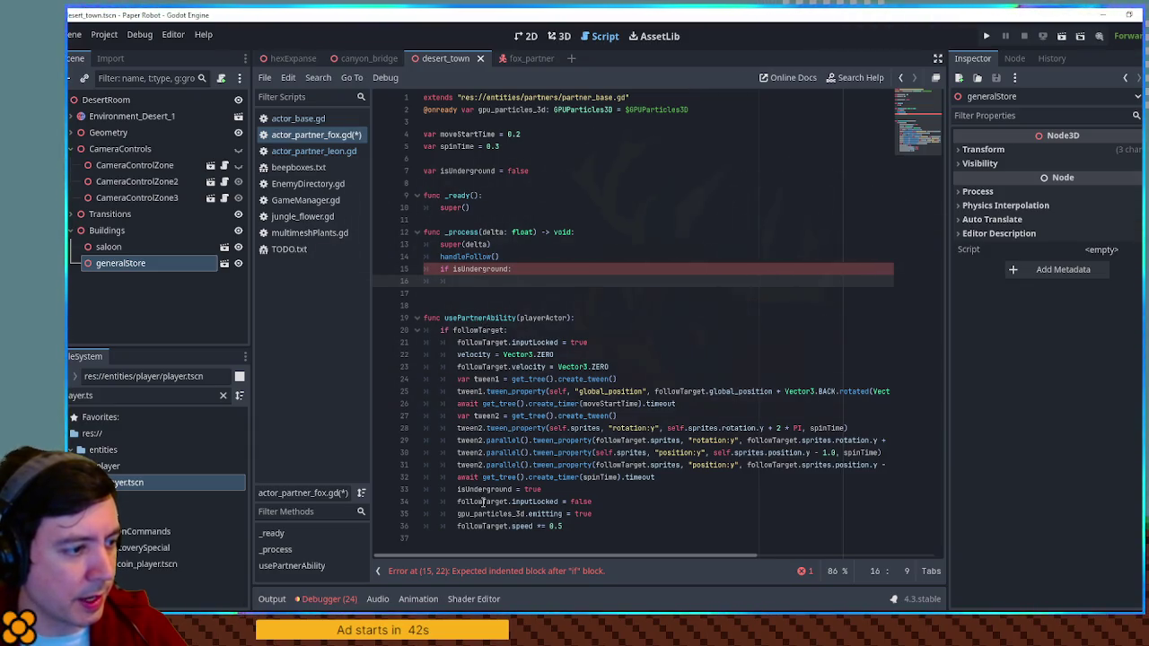
double_click(483, 503)
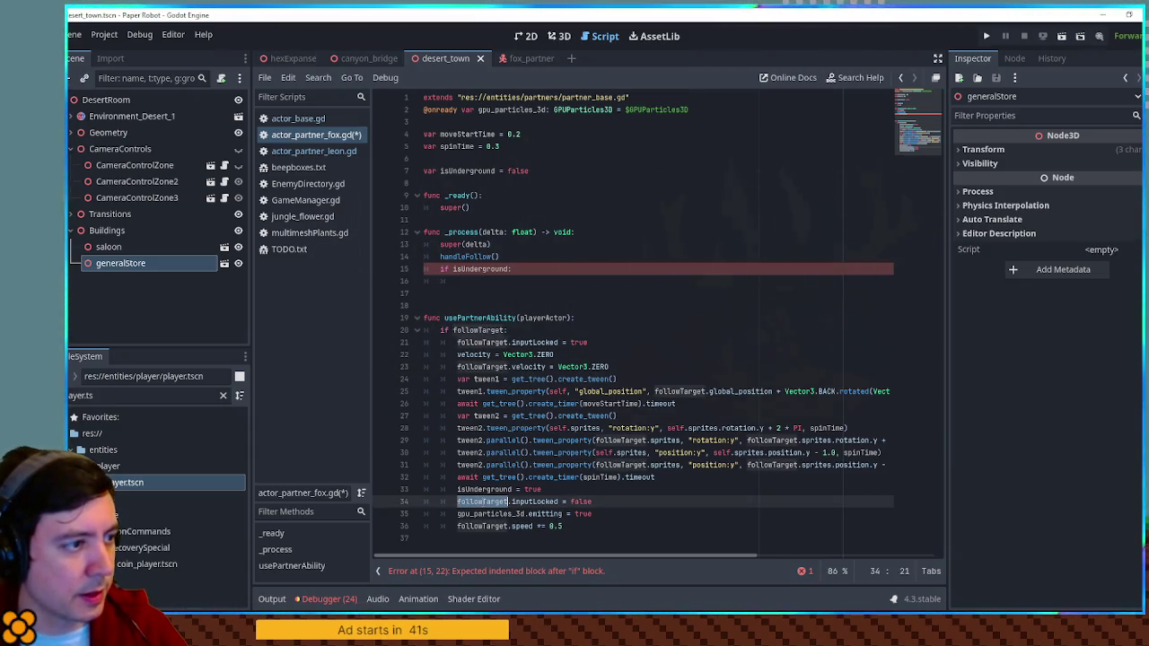
left_click(473, 281)
type("_position = ")
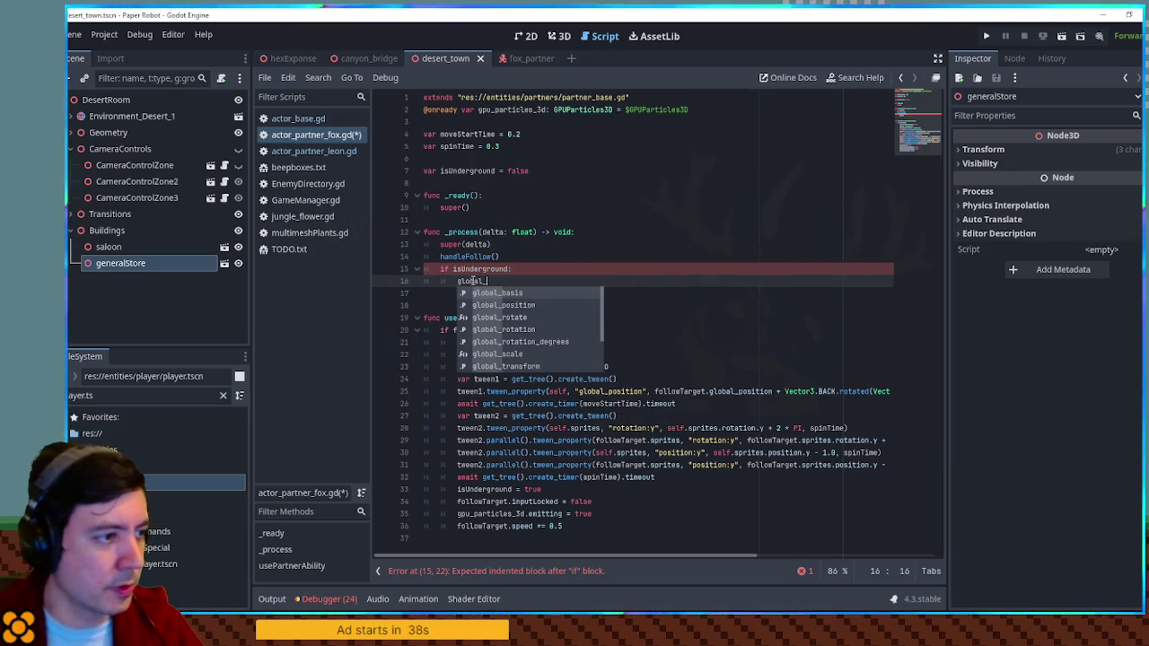
type("followTarget.glo")
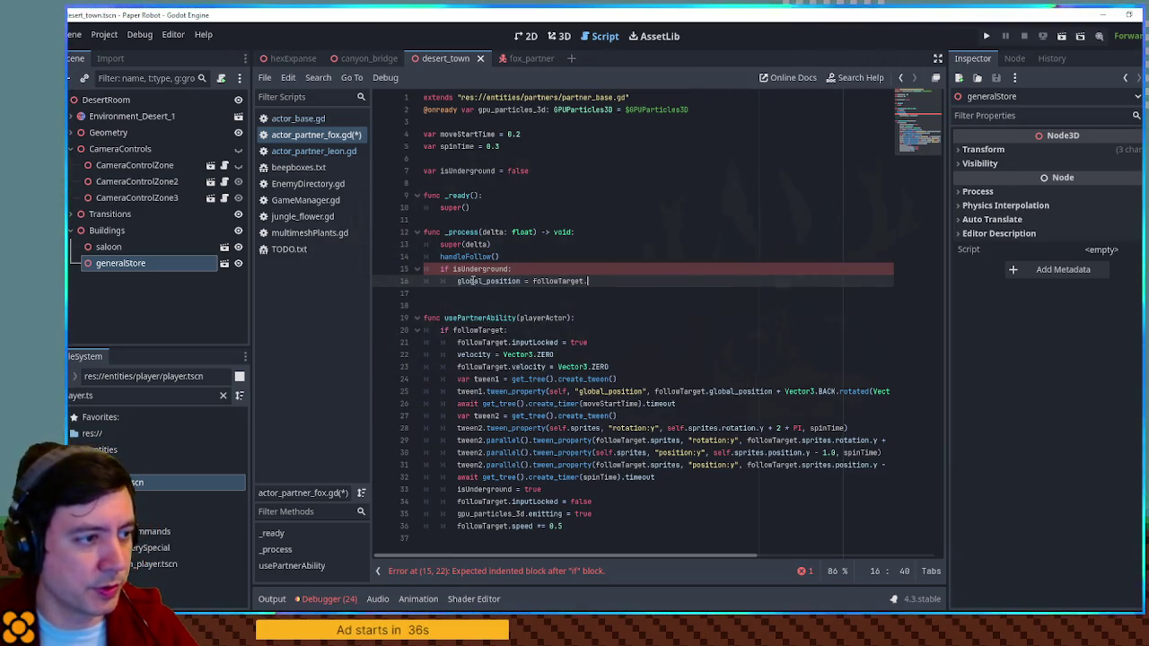
key("Return")
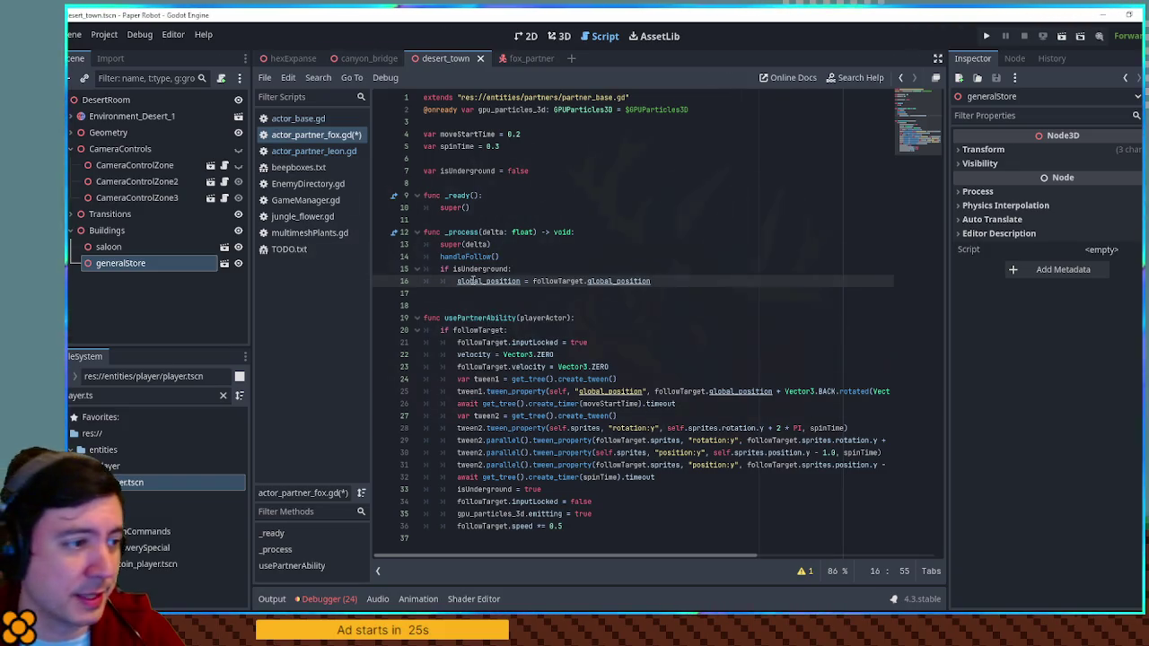
key("F5")
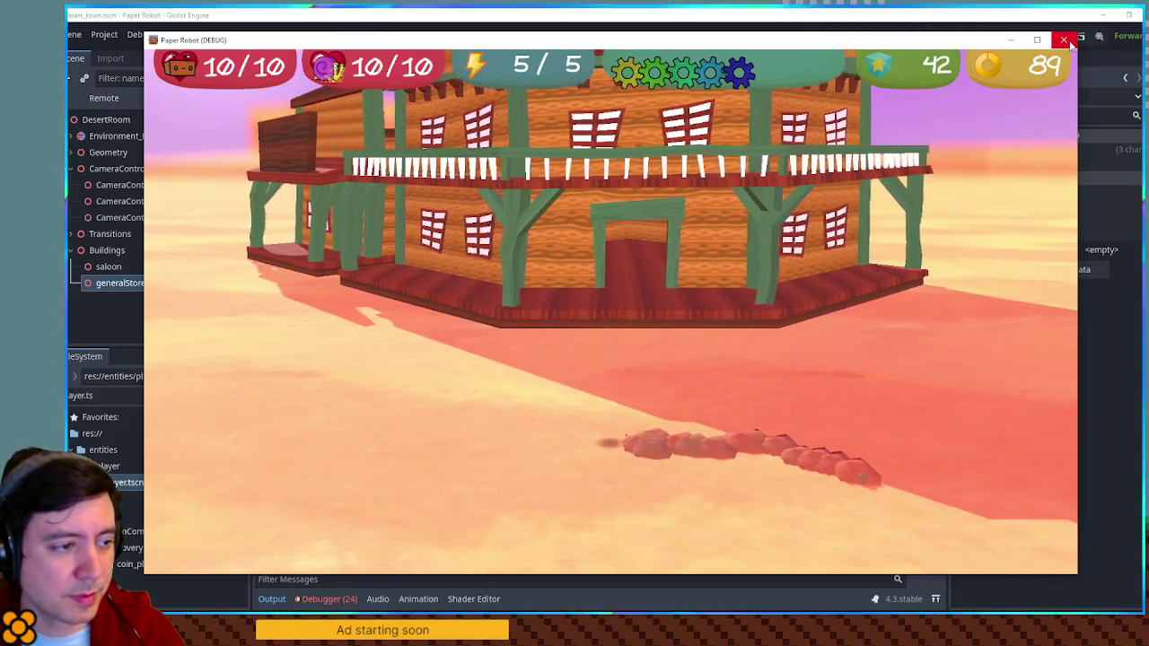
Close the Paper Robot game window after checking the burrowing dust trail.
left_click(1065, 41)
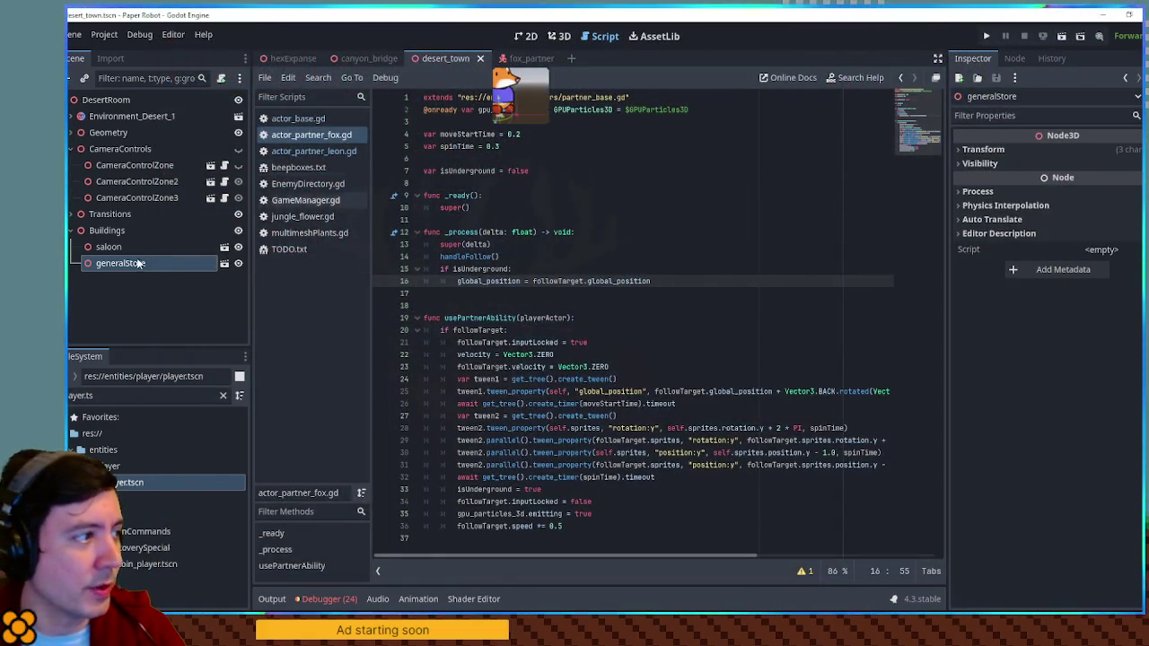
In the fox_partner 3D scene, raise the start of the dust particles' scale curve and save.
left_click(528, 58)
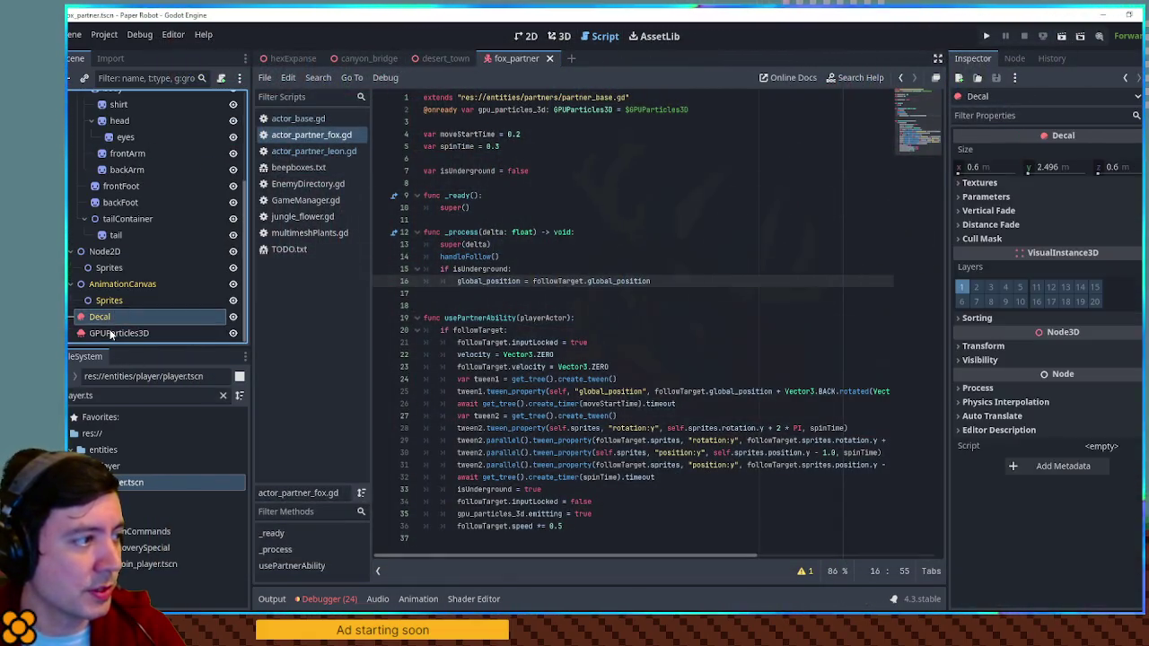
left_click(562, 36)
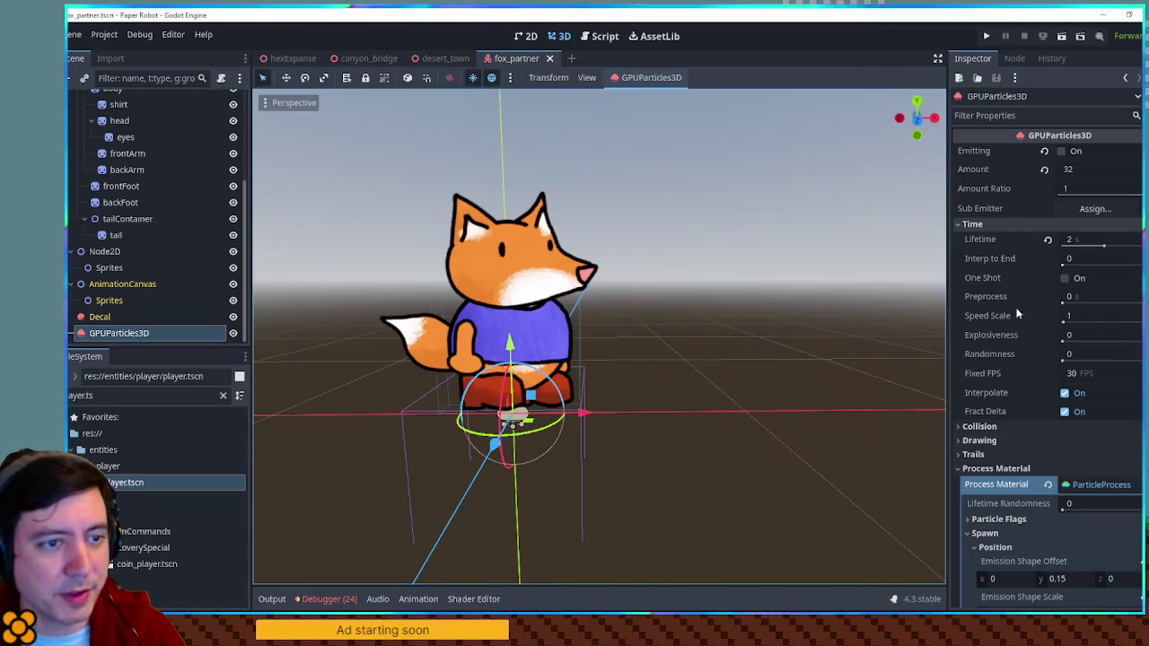
scroll(1063, 305, "down", 10)
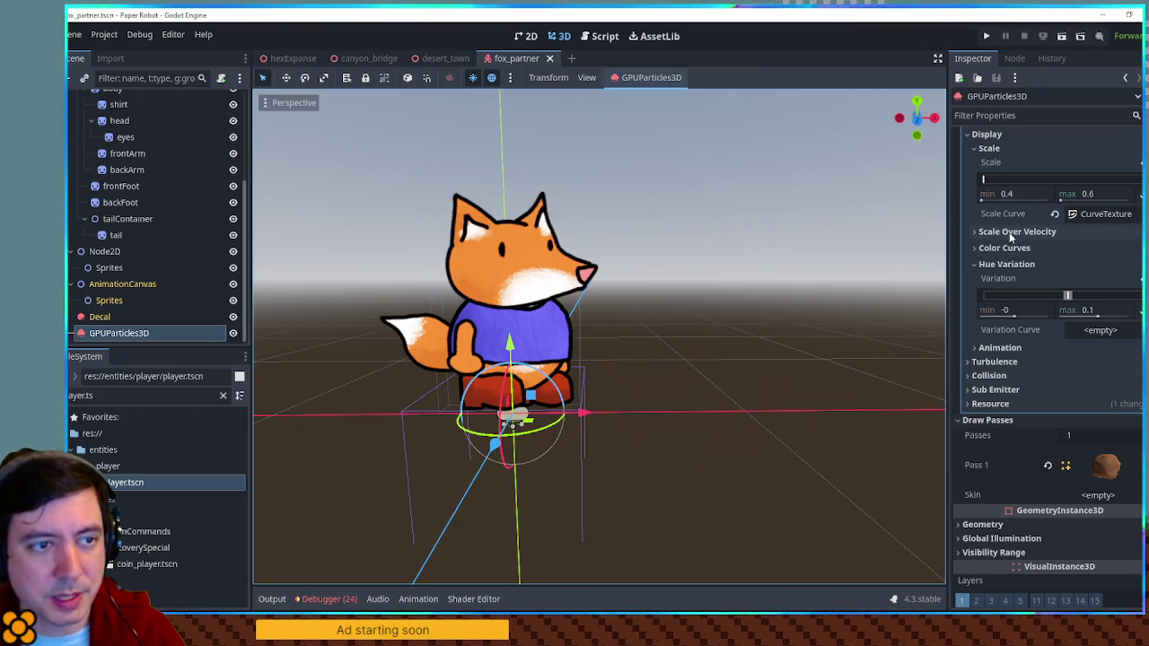
left_click(1097, 215)
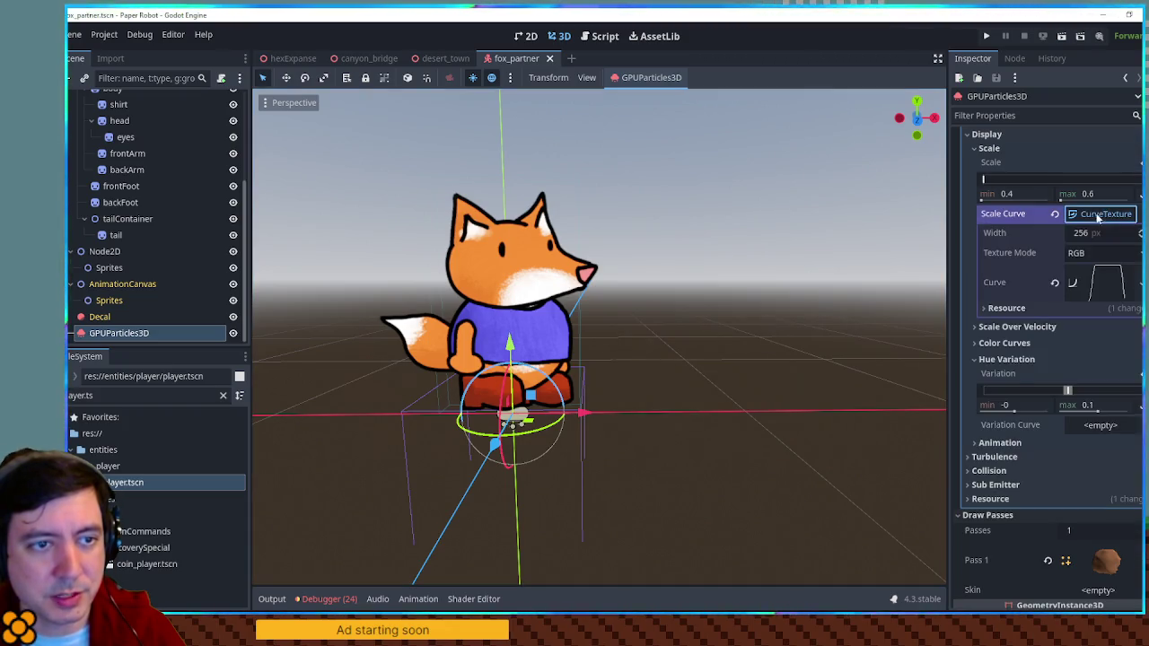
left_click(1088, 282)
mouse_move(999, 392)
left_mouse_down()
mouse_move(990, 353)
mouse_move(1003, 340)
left_mouse_up()
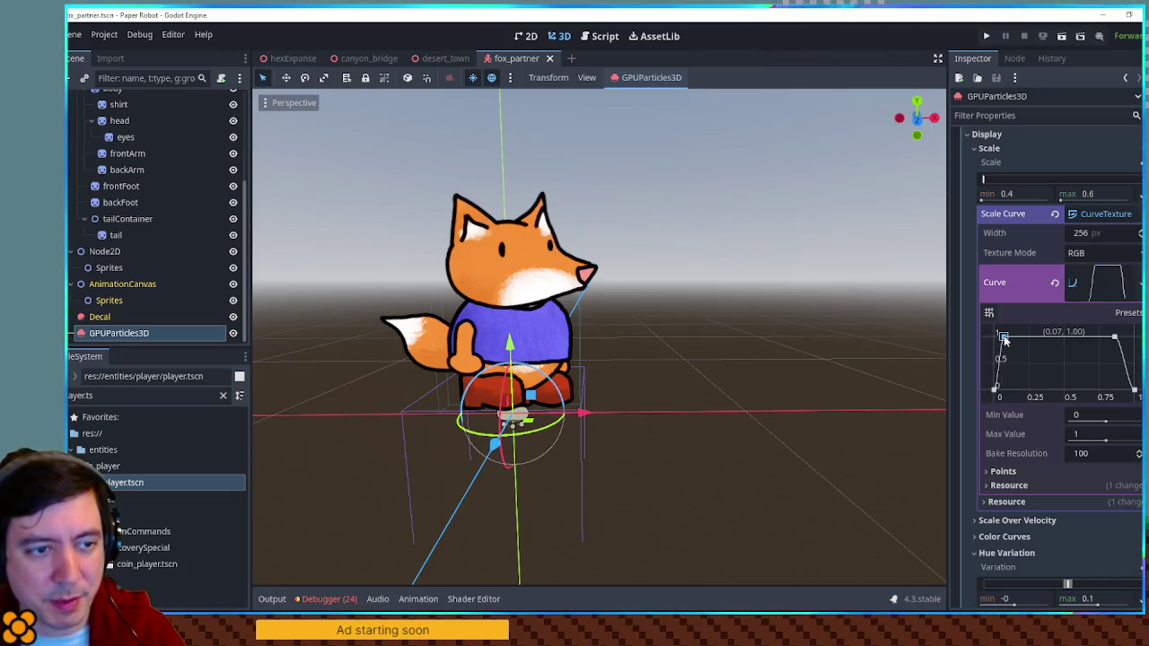
key("ctrl+s")
Set the dust emission shape offset Y to 0.05 and save the fox_partner scene.
scroll(1041, 300, "up", 3)
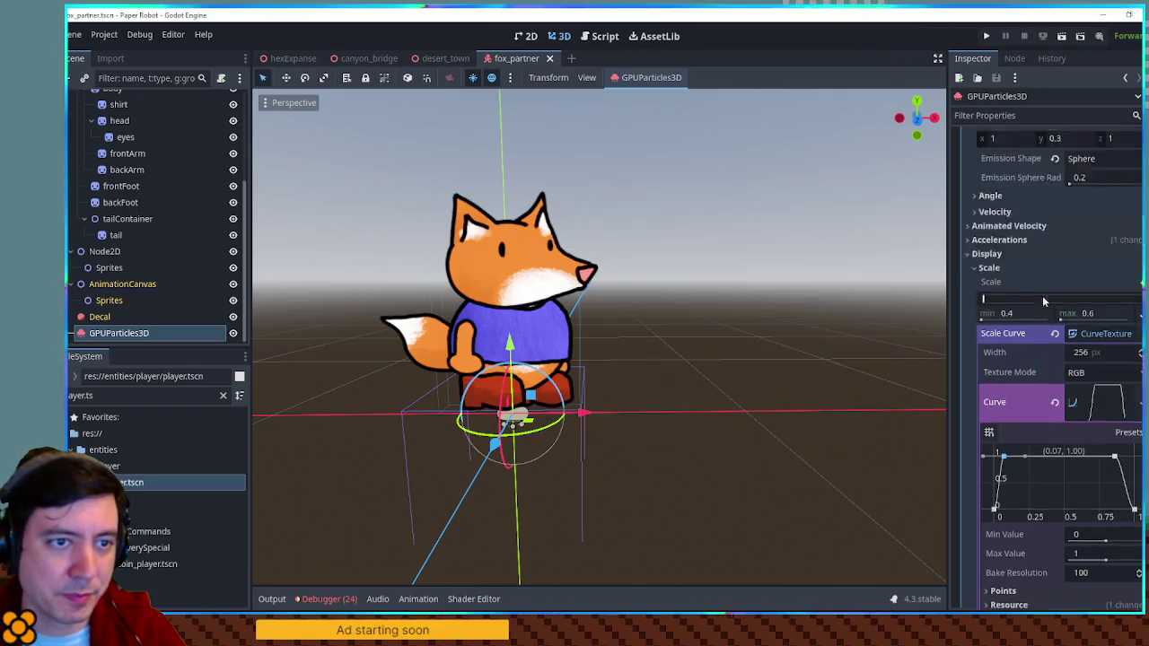
scroll(1042, 296, "up", 8)
scroll(1051, 298, "down", 4)
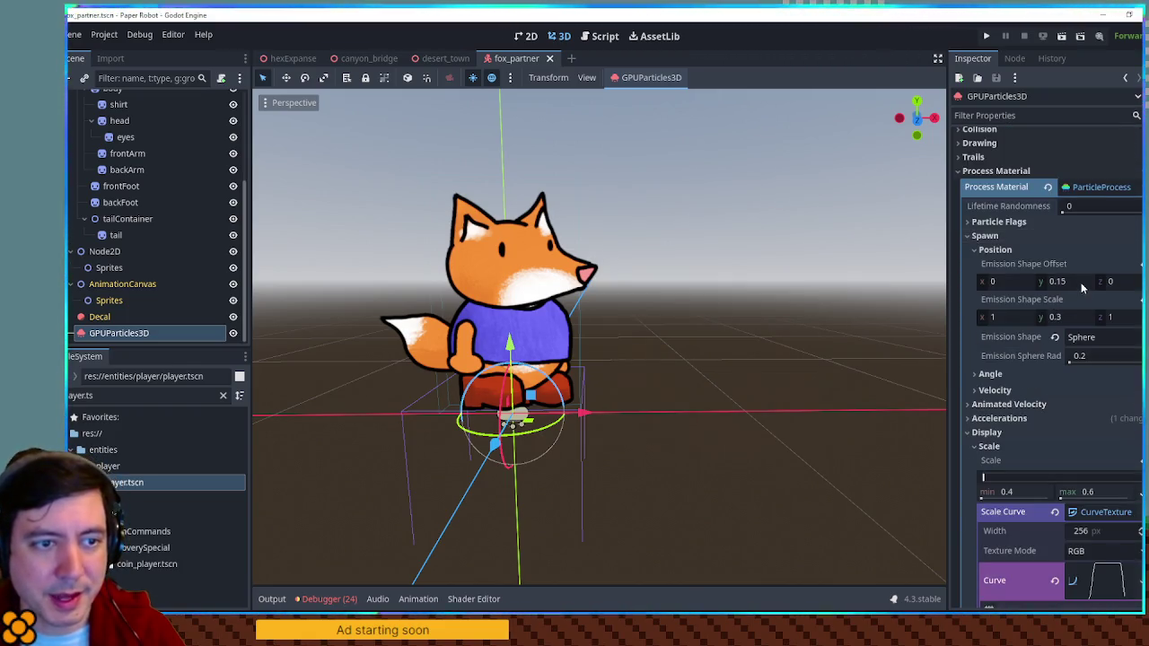
left_click(1081, 284)
type("5")
key("Return")
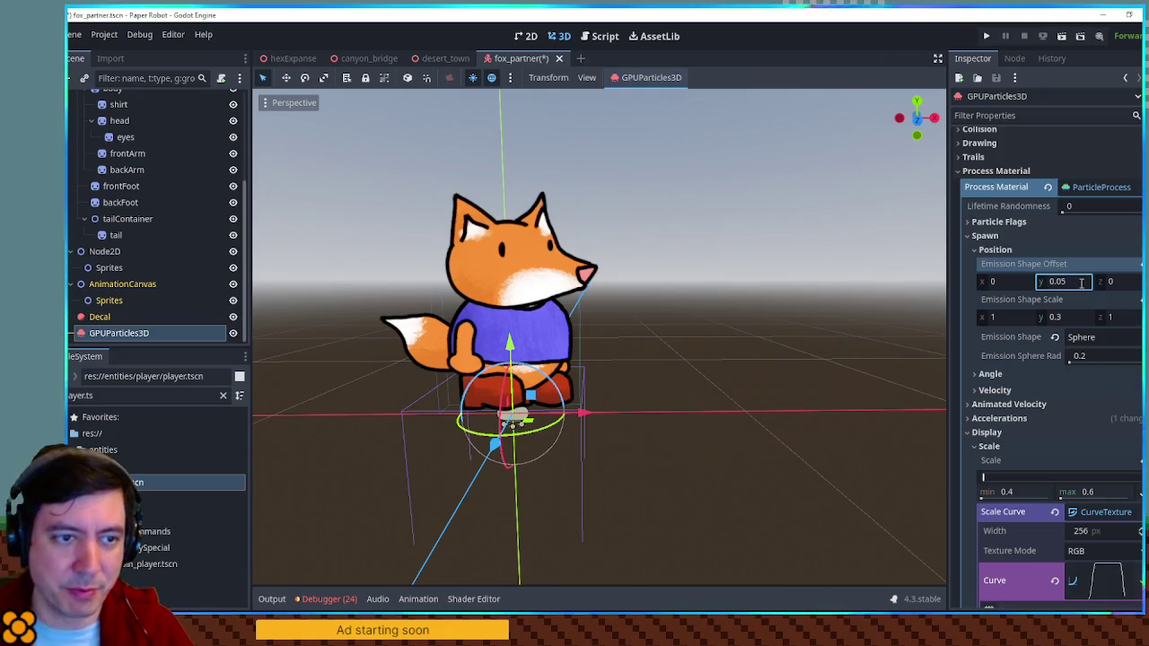
key("ctrl+s")
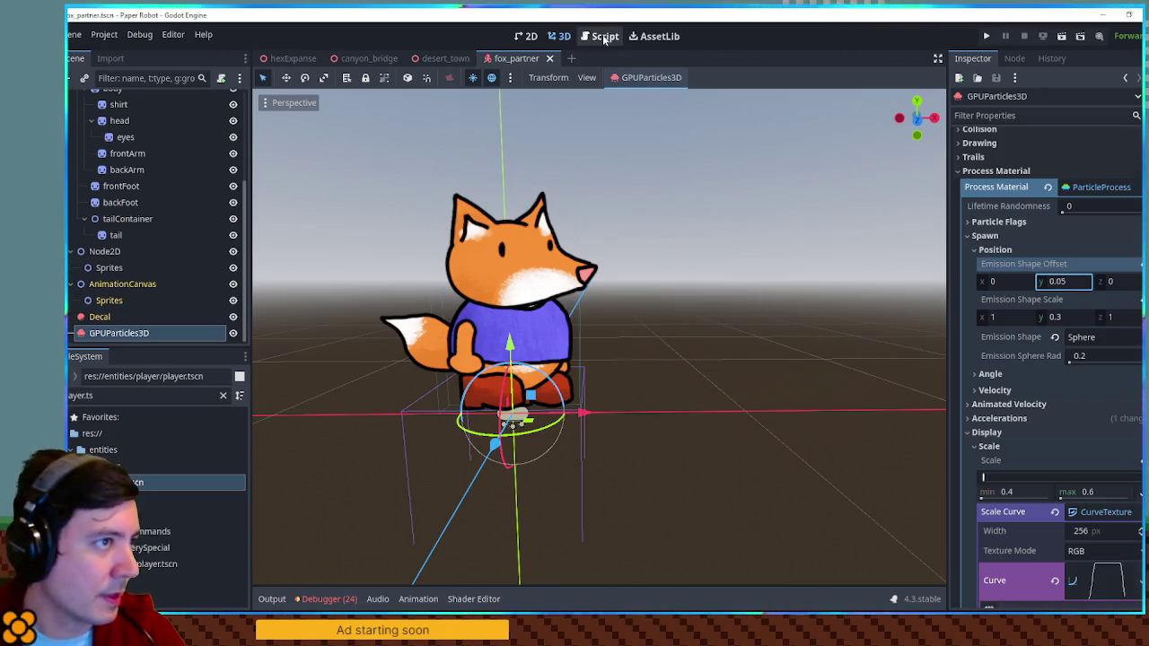
left_click(604, 38)
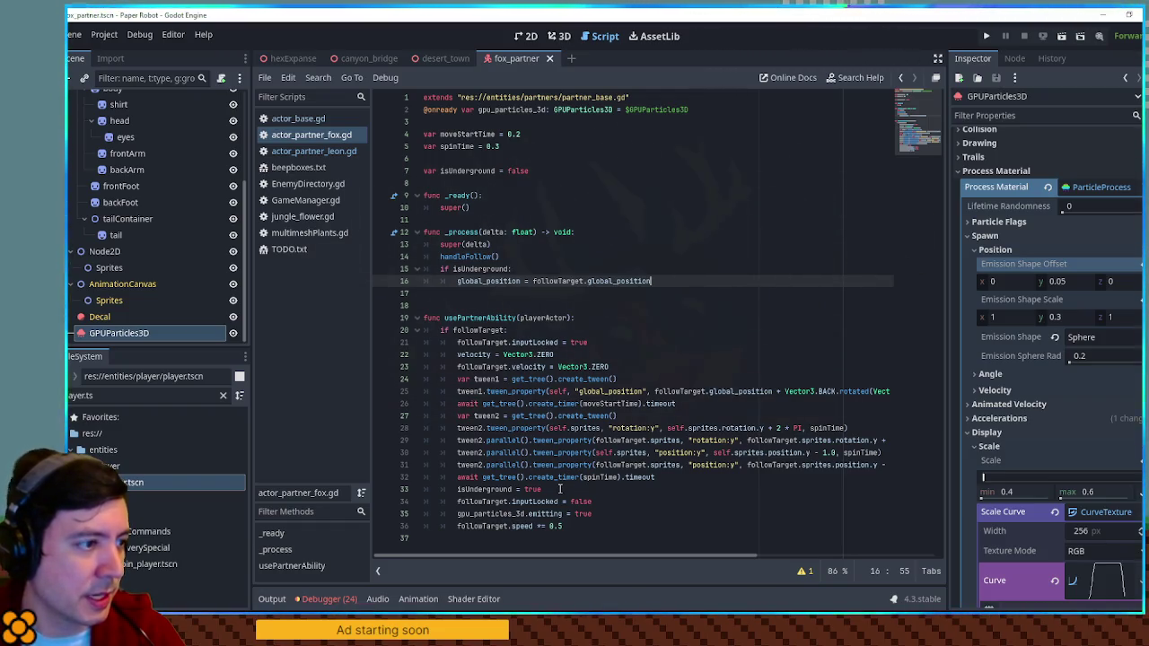
After the followTarget early return, add an 'if isUnderground:' branch with an 'else:' branch.
double_click(474, 331)
double_click(469, 269)
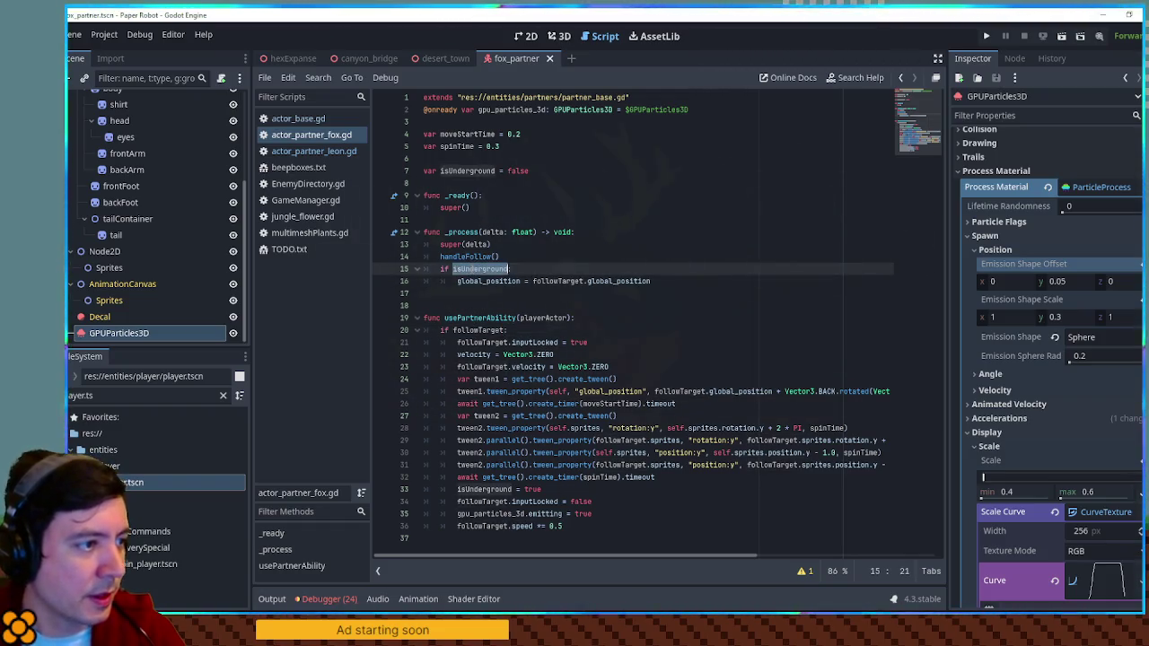
left_click(583, 330)
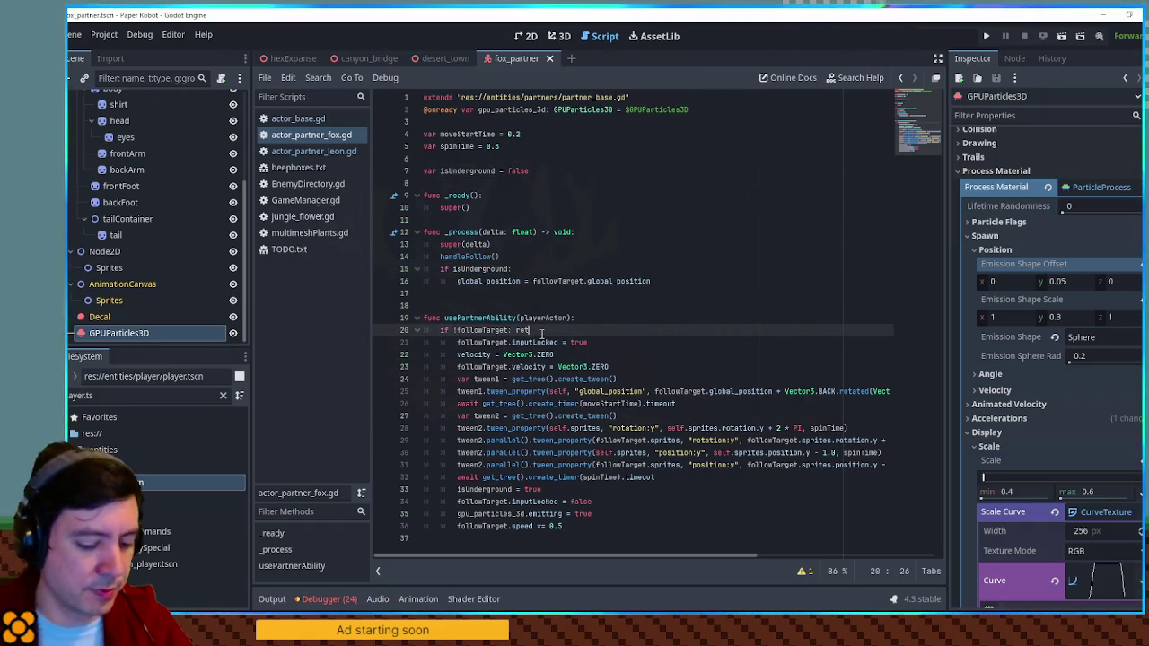
key("Return")
type("if isUnderground:")
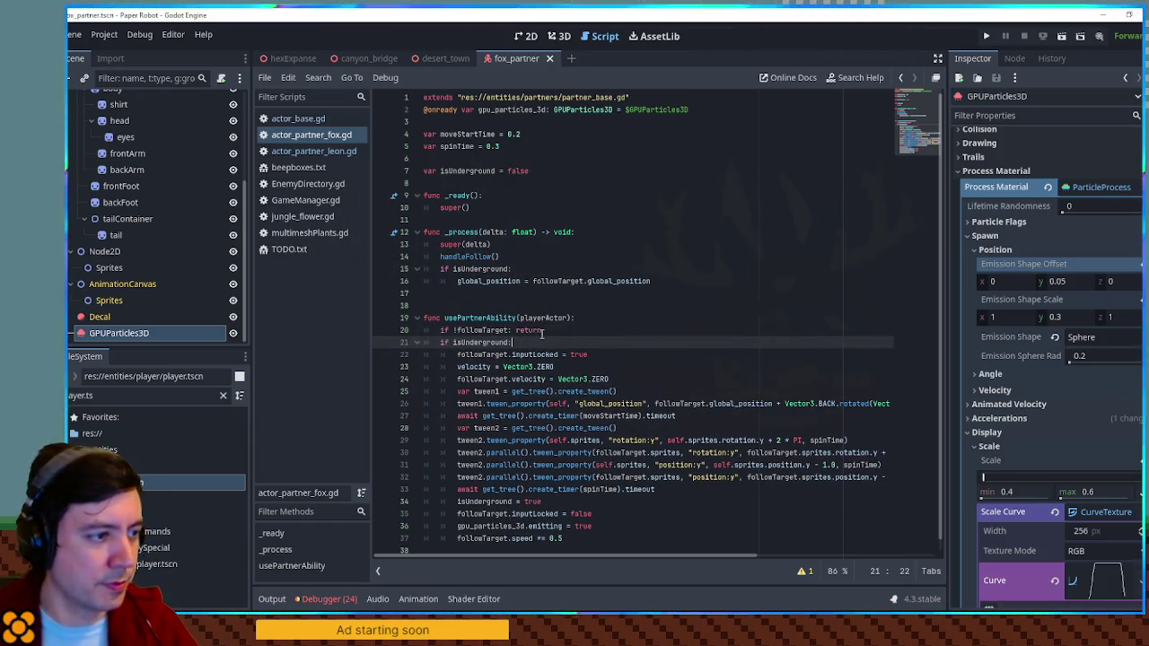
key("Return")
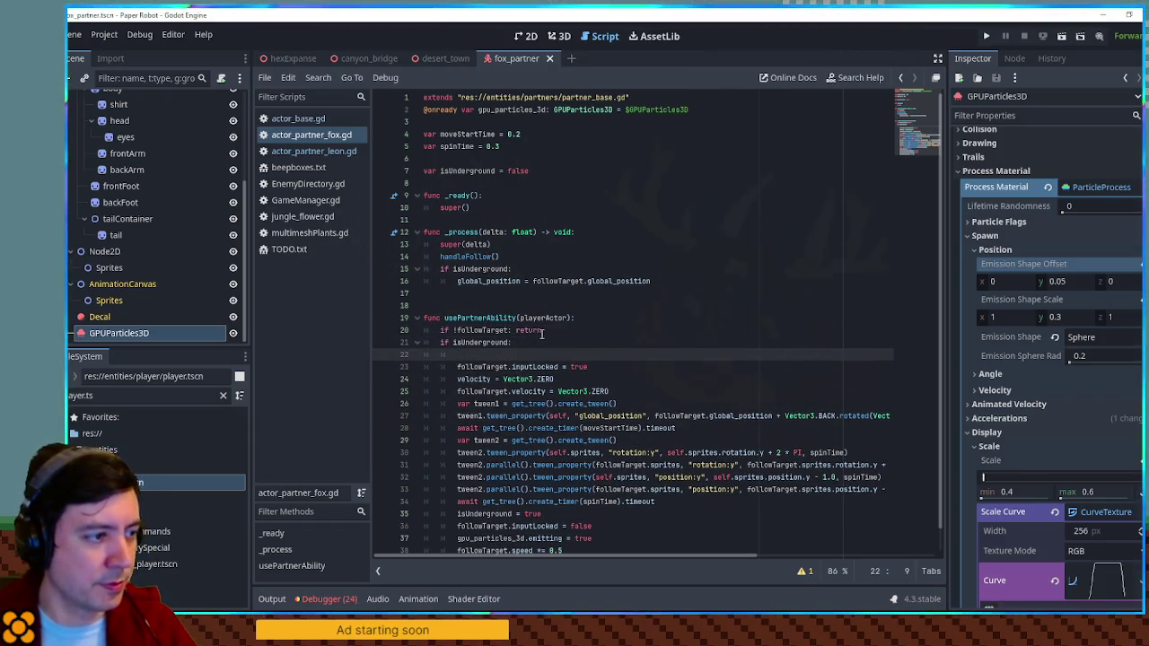
type("else:")
key("Return")
key("ctrl+shift+k")
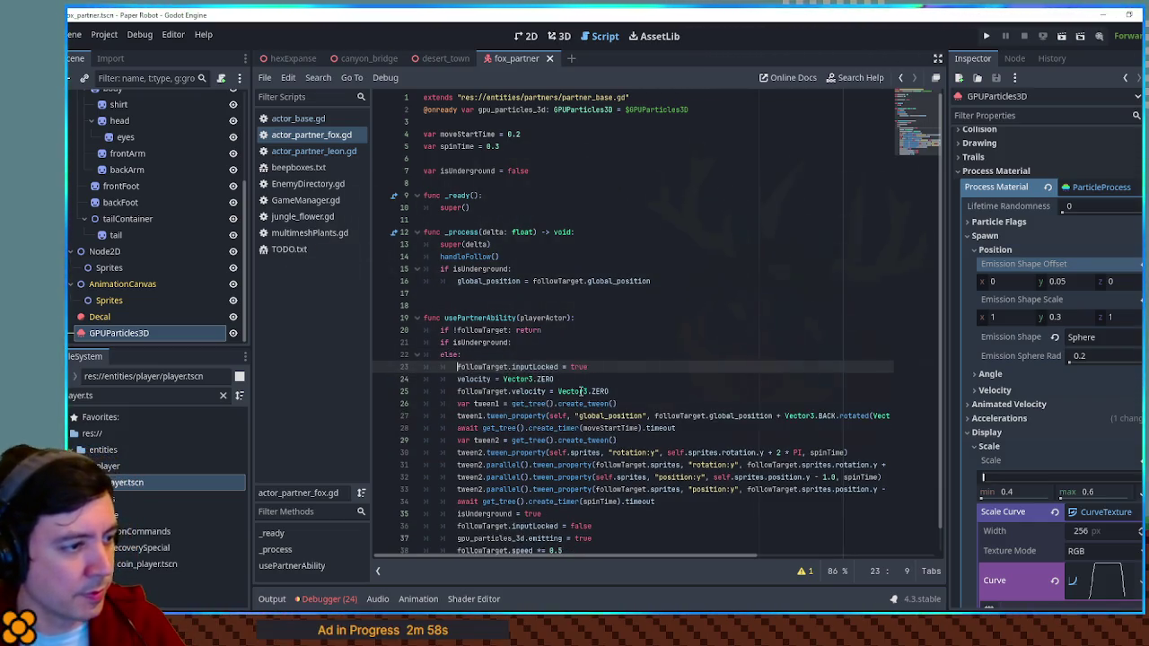
Copy the burrowing code block and paste it into the isUnderground branch for resurfacing.
scroll(542, 333, "down", 1)
left_click(563, 526)
left_click(588, 342, "shift")
key("ctrl+c")
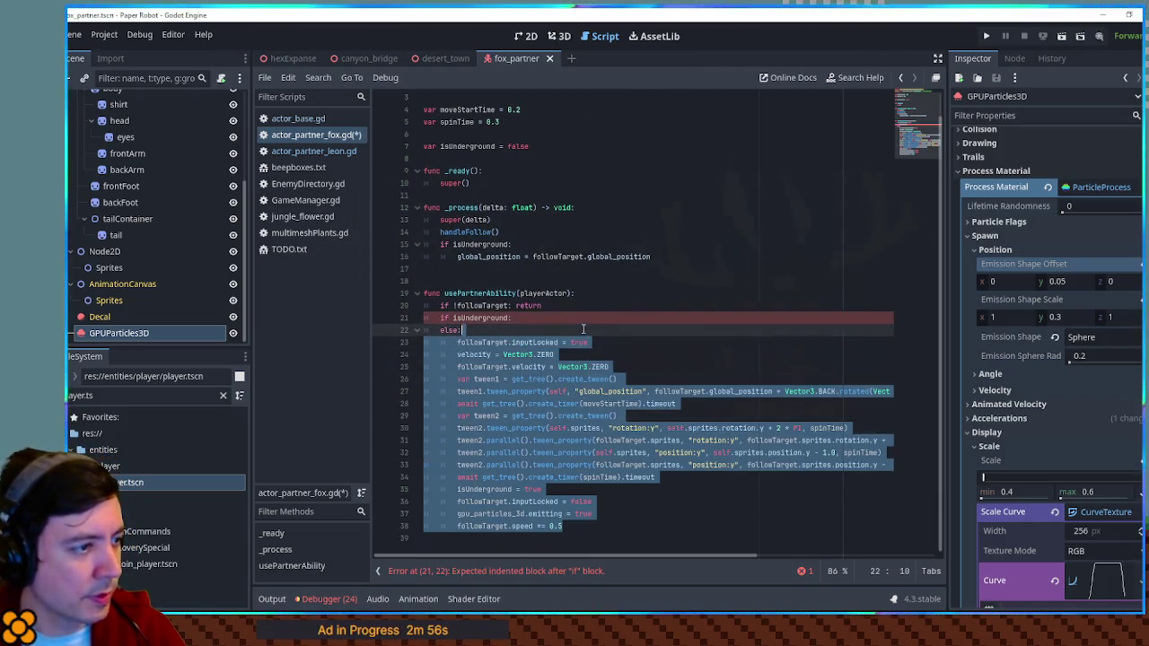
left_click(565, 318)
key("Return")
key("ctrl+v")
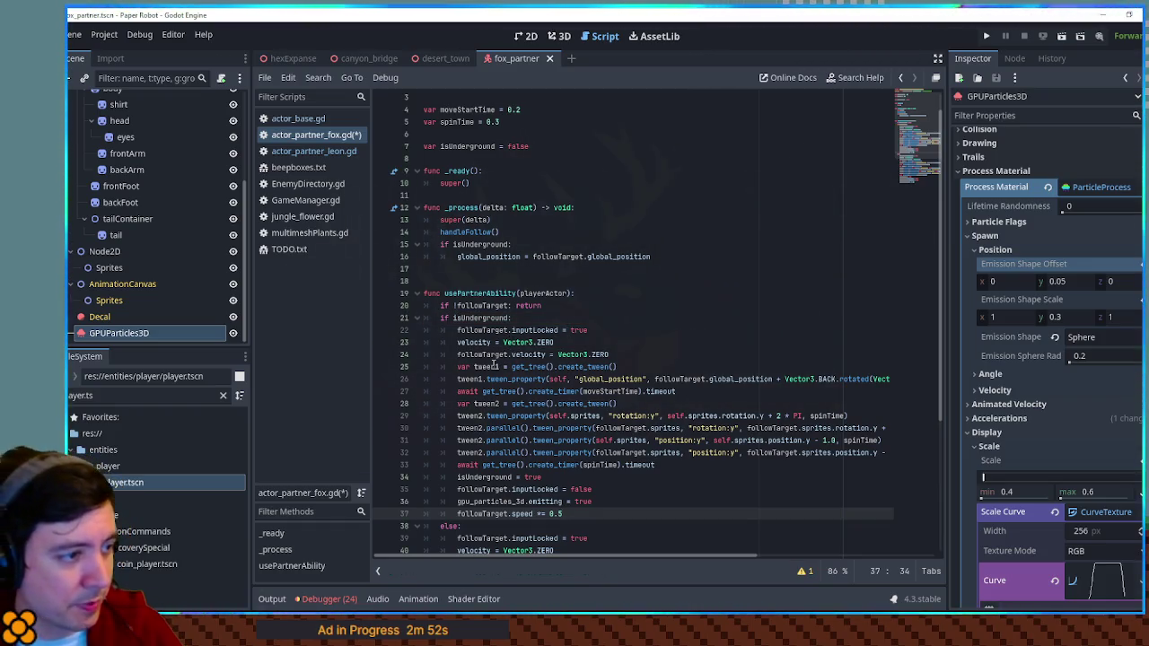
left_click(492, 367)
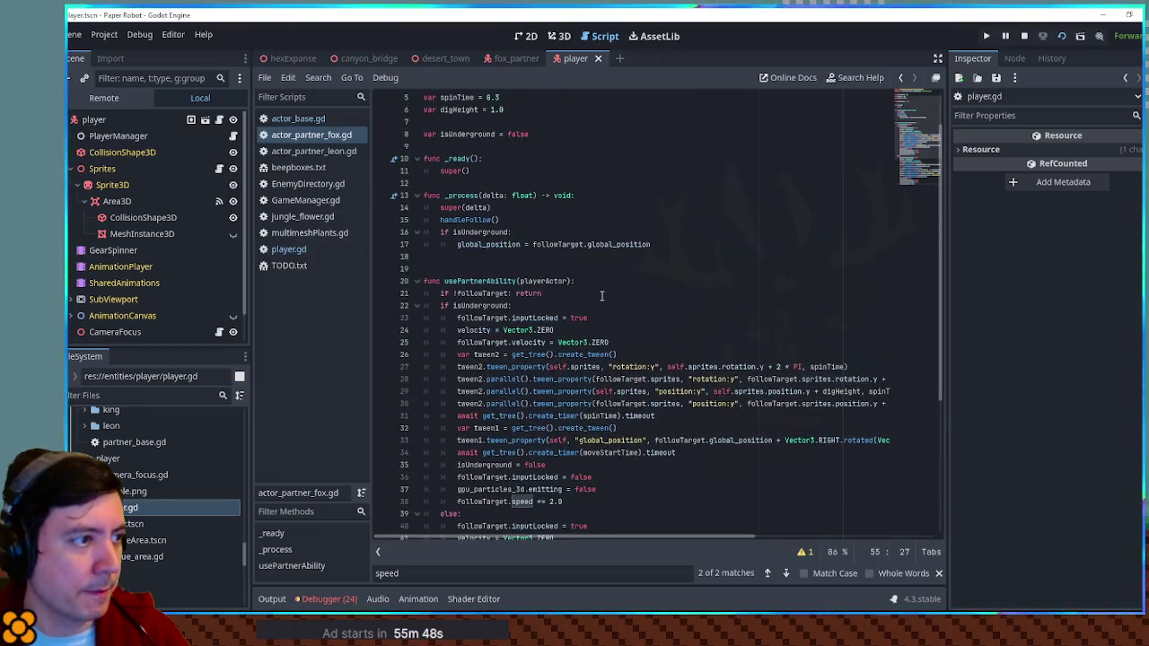
Declare a playerManager variable and set it with followTarget.get_node("PlayerManager") after the early return.
scroll(557, 199, "up", 2)
left_click(543, 184)
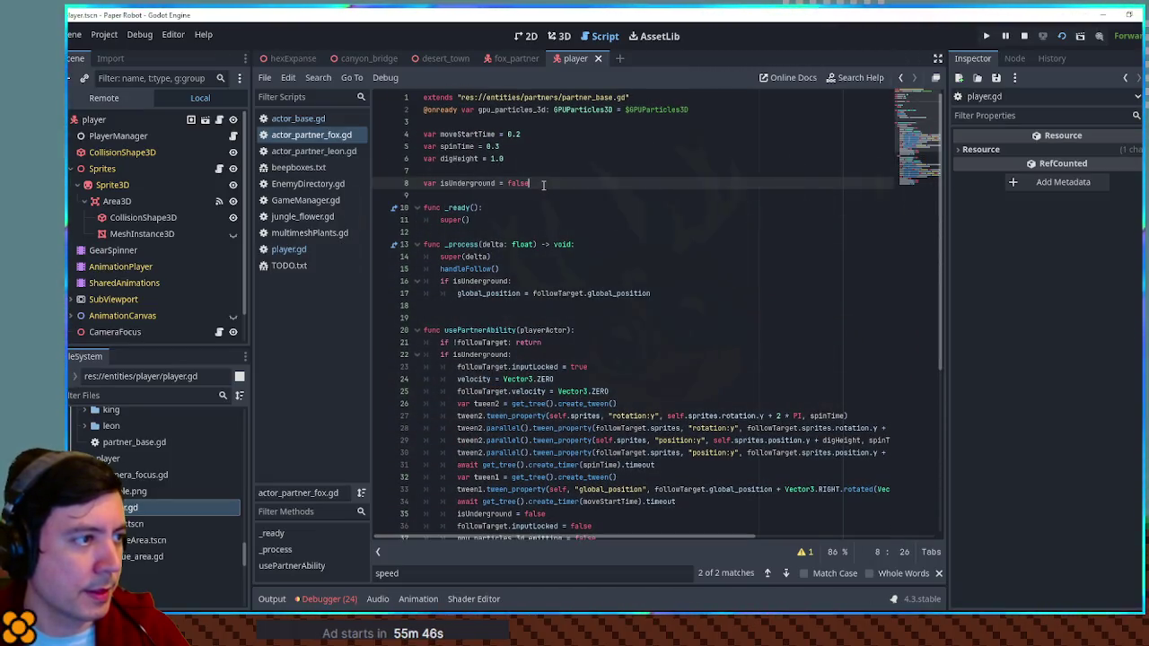
key("Return")
type("var playerManager")
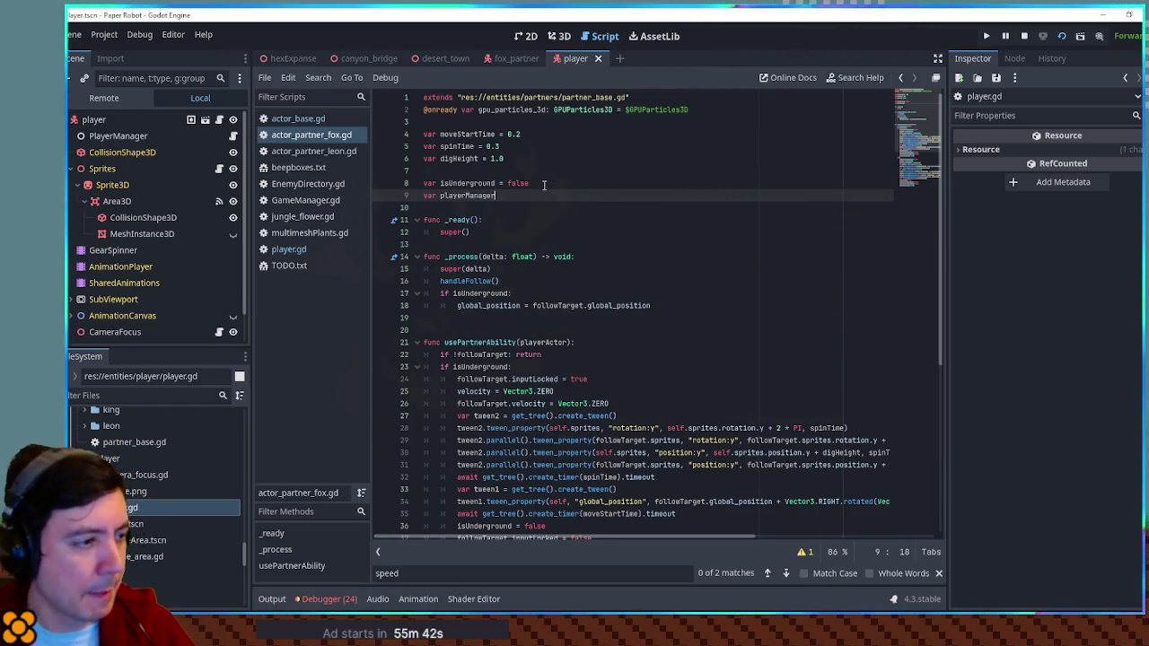
scroll(543, 184, "down", 2)
left_click(566, 281)
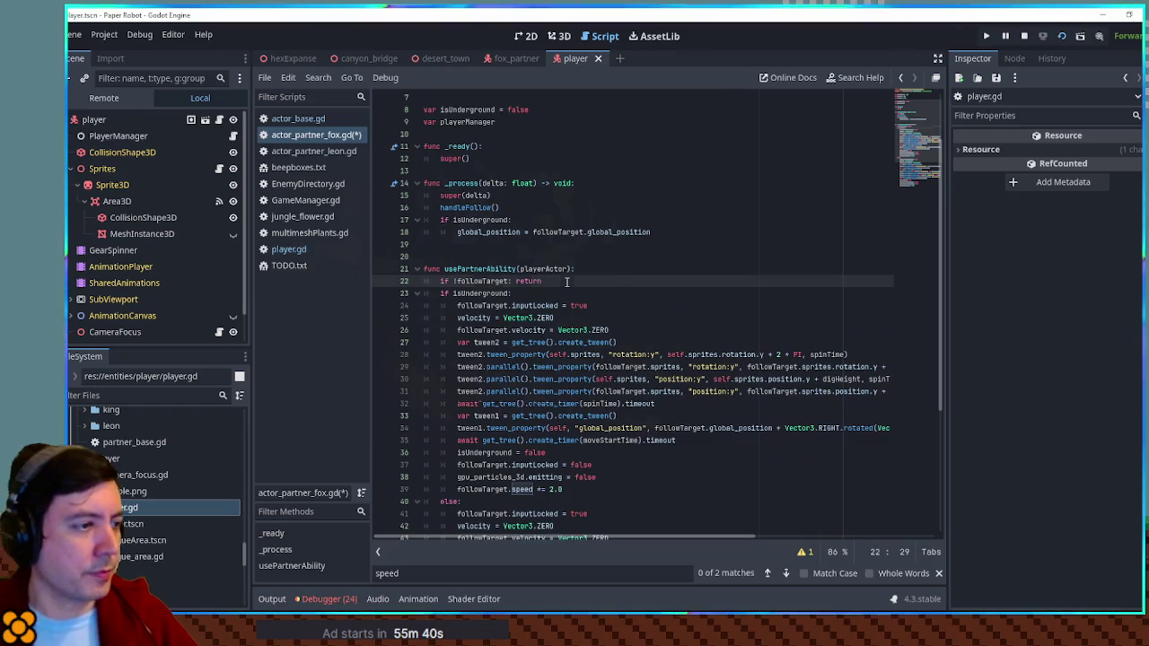
key("Return")
type("playerManager =")
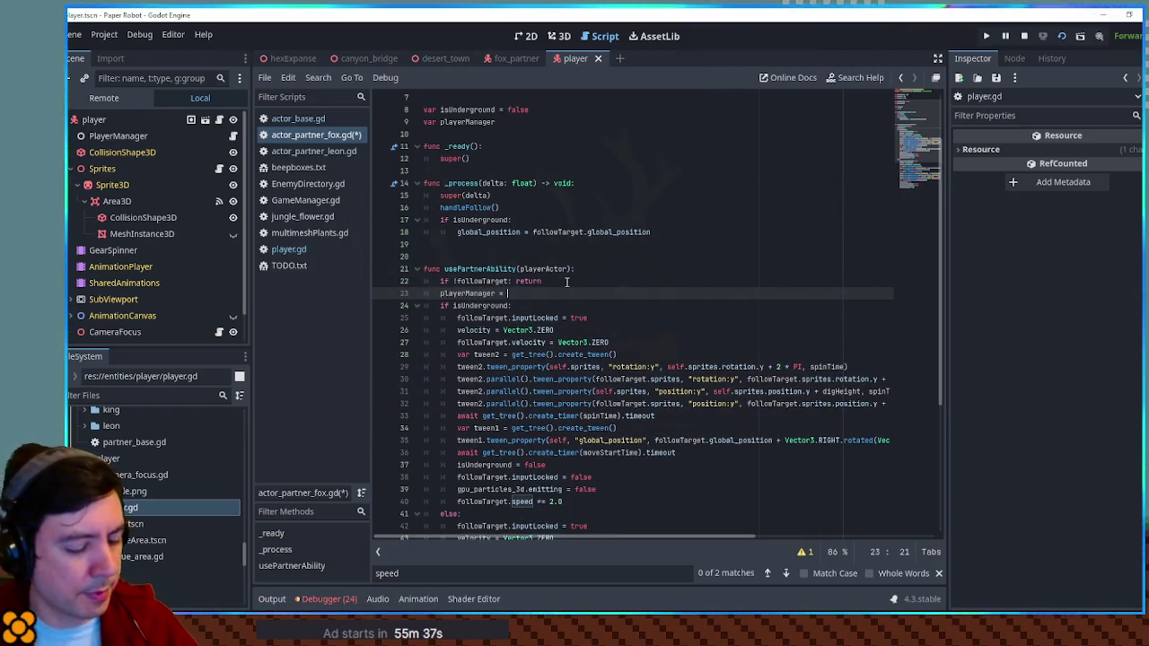
type("followT")
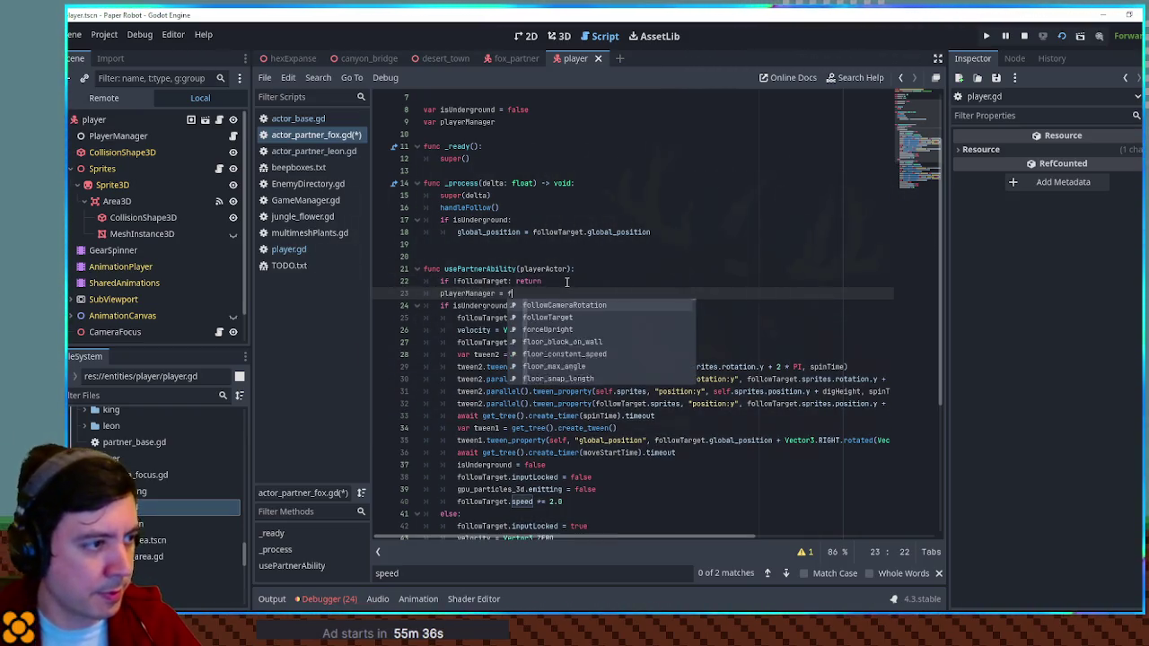
key("Return")
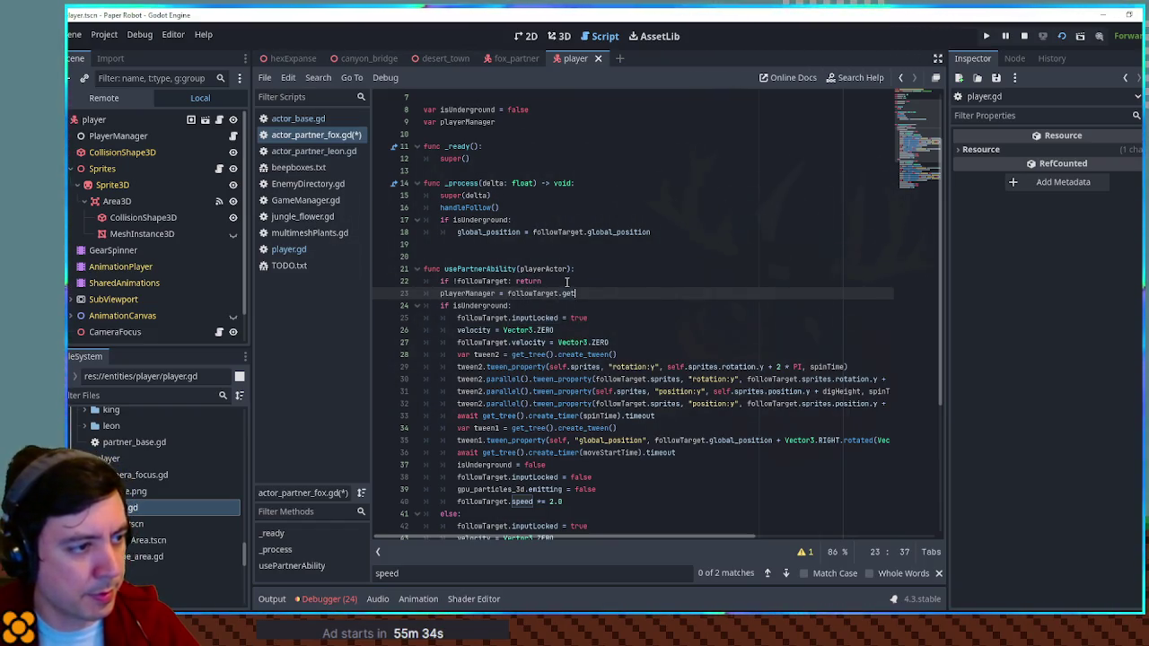
type("_node(\"SPEED")
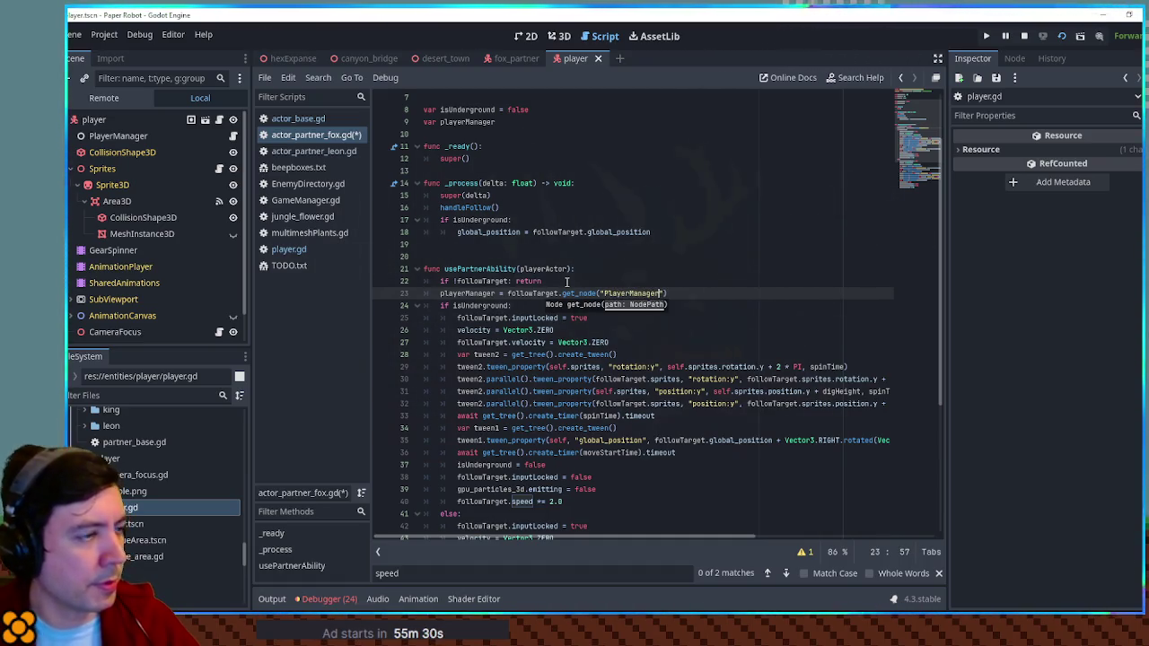
Replace followTarget speed references on lines 40 and 57 with playerManager.SPEED, save, and return to the game.
scroll(519, 305, "down", 4)
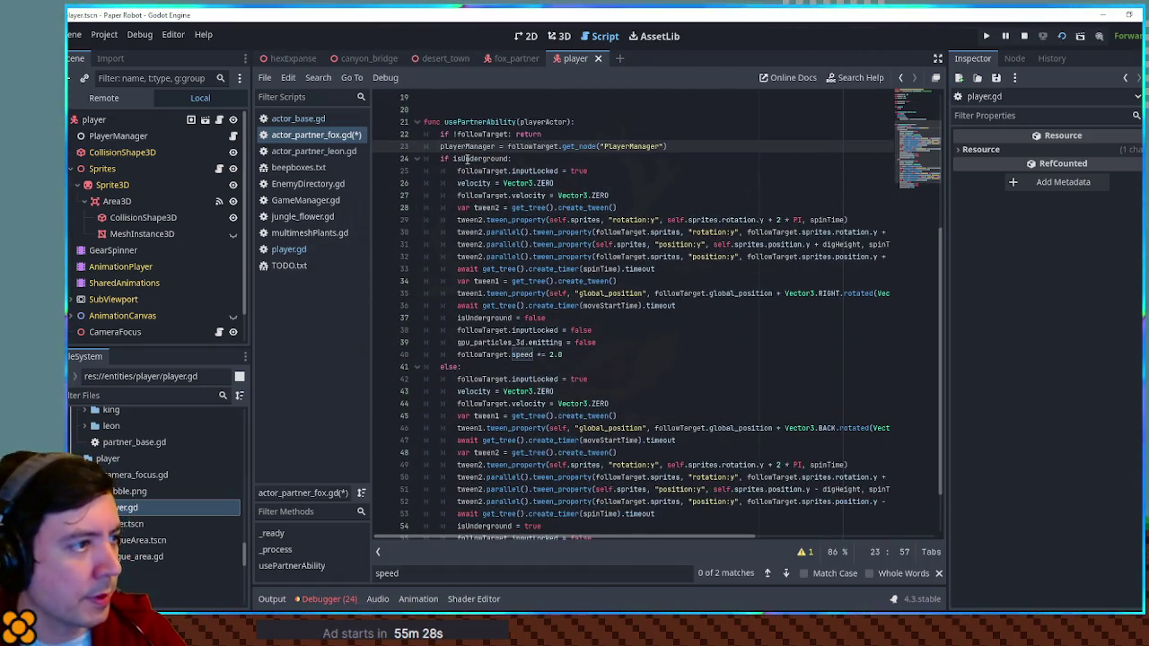
double_click(483, 354)
key("ctrl+v")
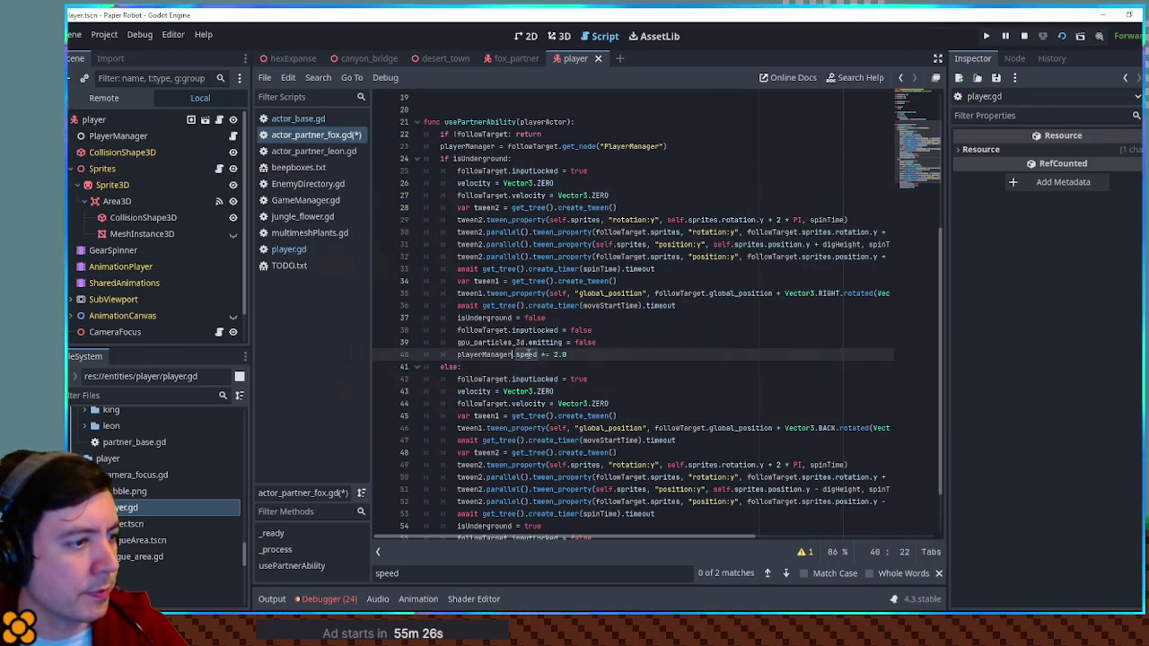
type("SPEED")
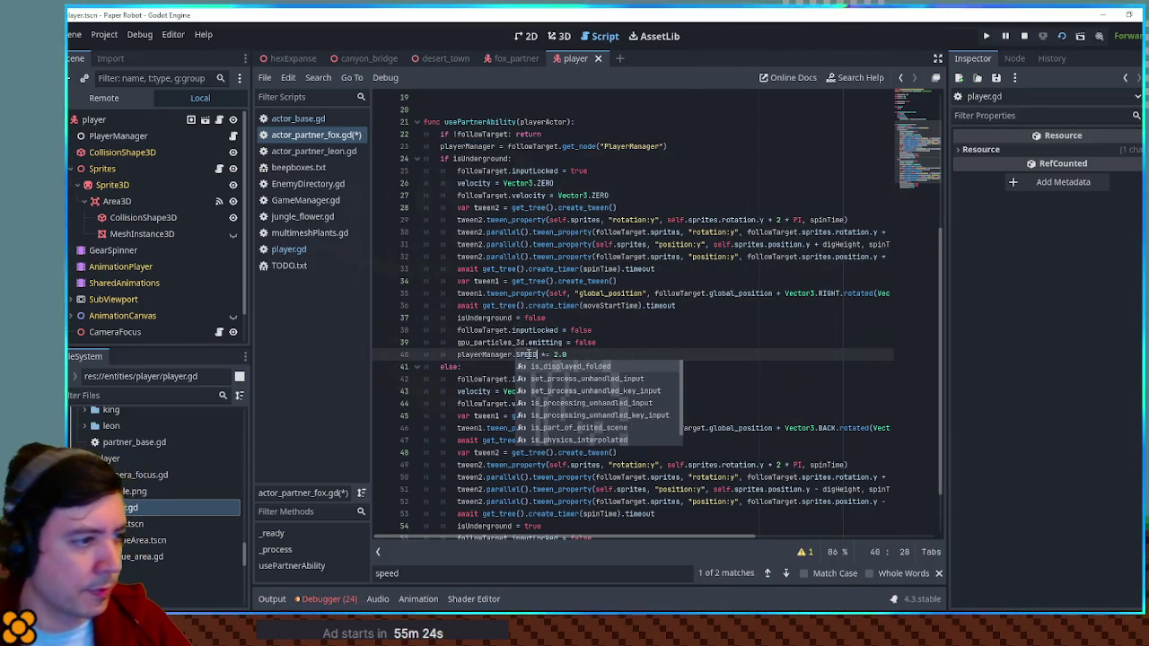
left_click(528, 354)
scroll(547, 359, "down", 2)
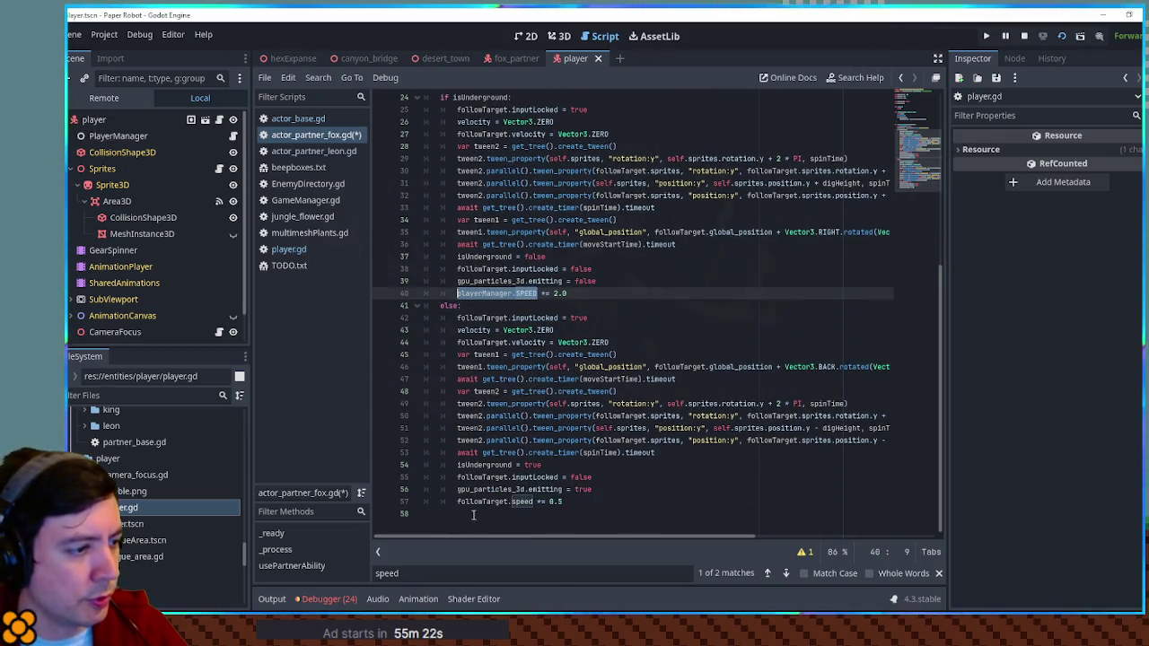
left_click_drag(457, 501, 536, 502)
key("ctrl+v")
left_click(622, 296)
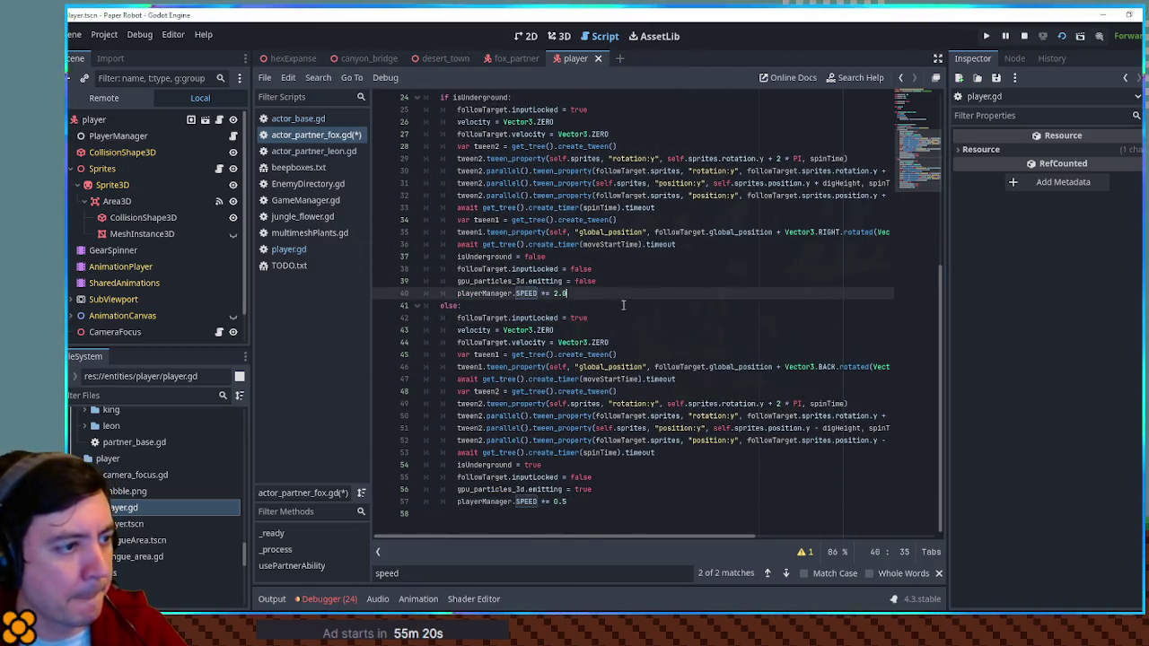
scroll(623, 305, "up", 6)
key("ctrl+s")
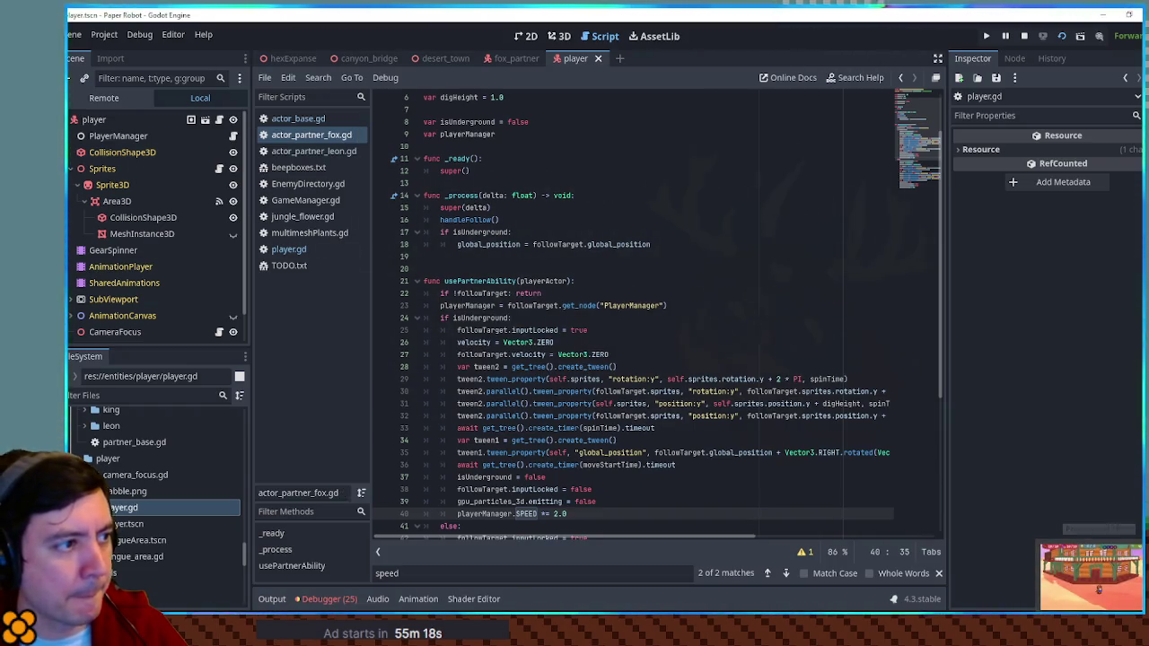
left_click(1094, 578)
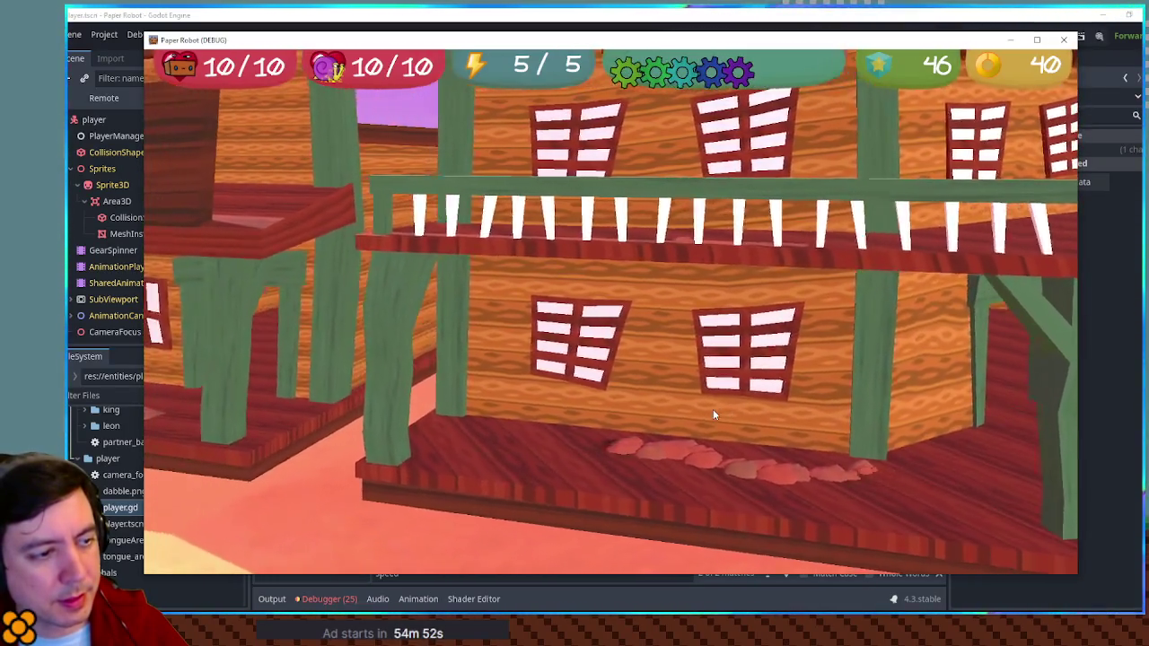
Walk the player left and right with A/D, burrow with S, then close the game.
key("a")
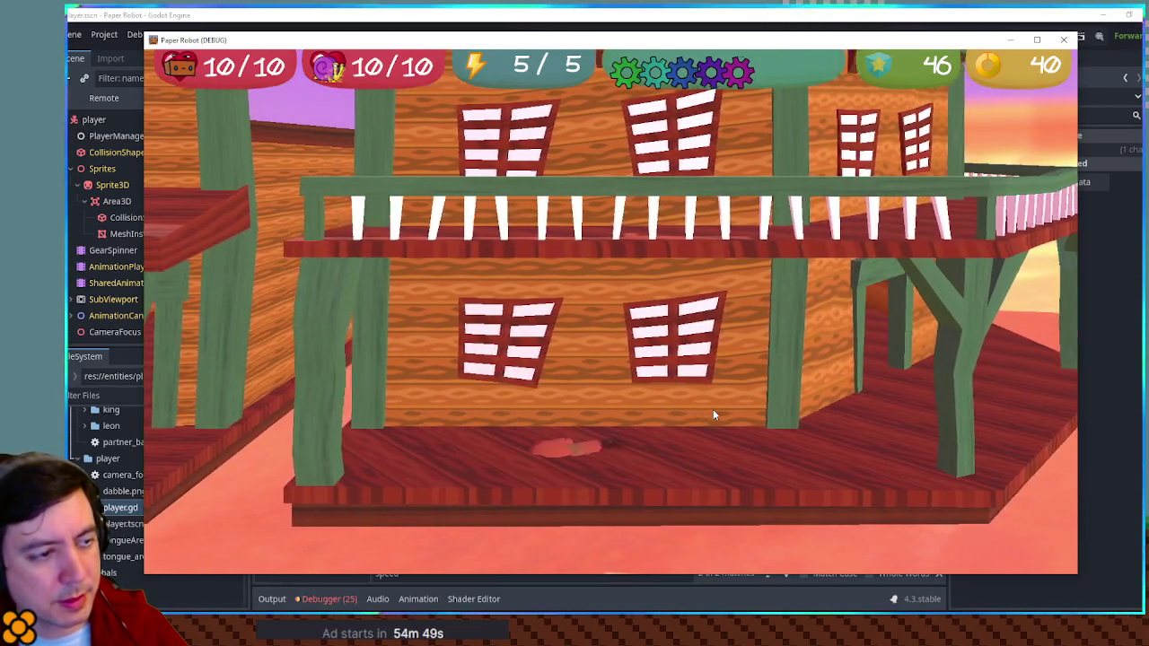
key("d")
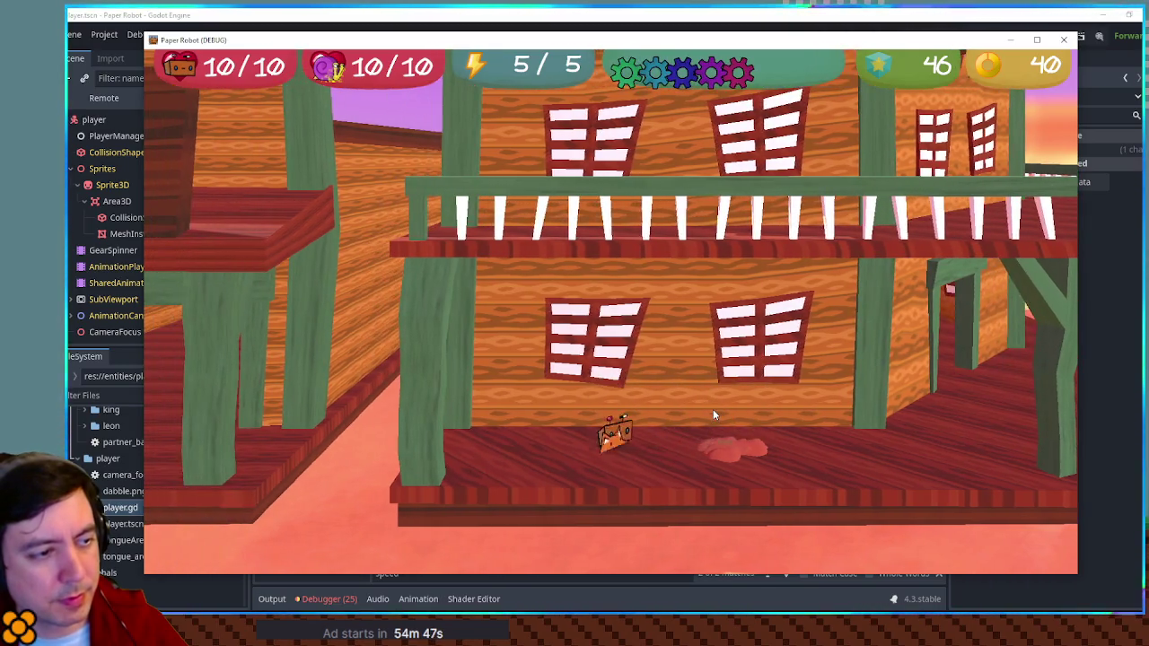
key("a")
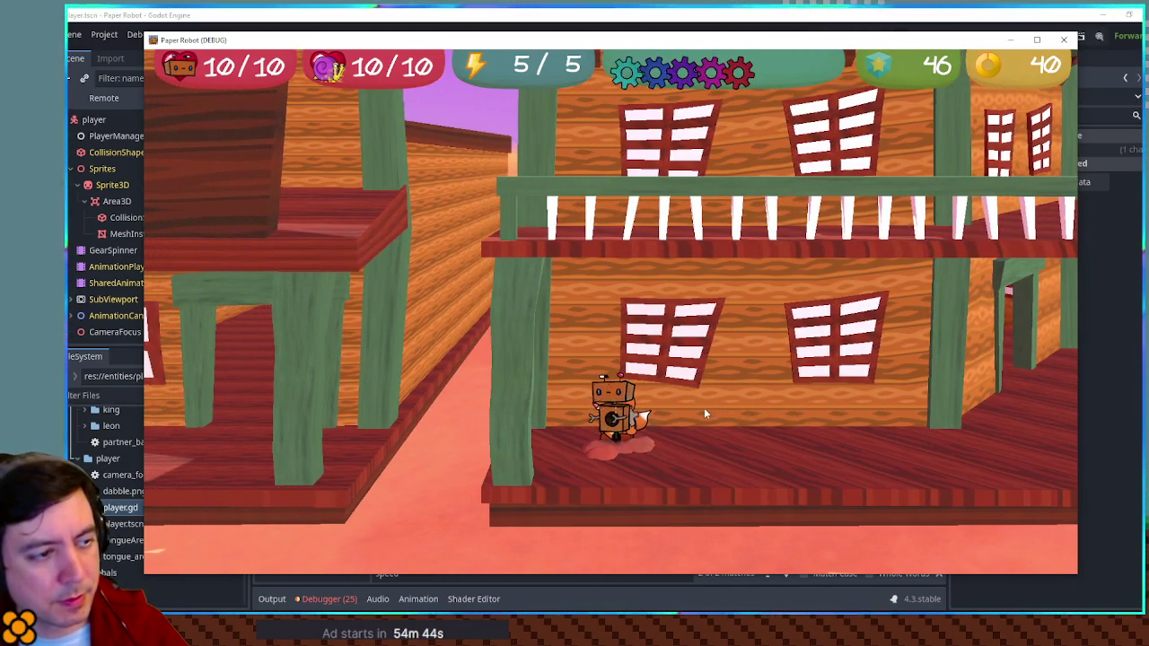
key("s")
key("d")
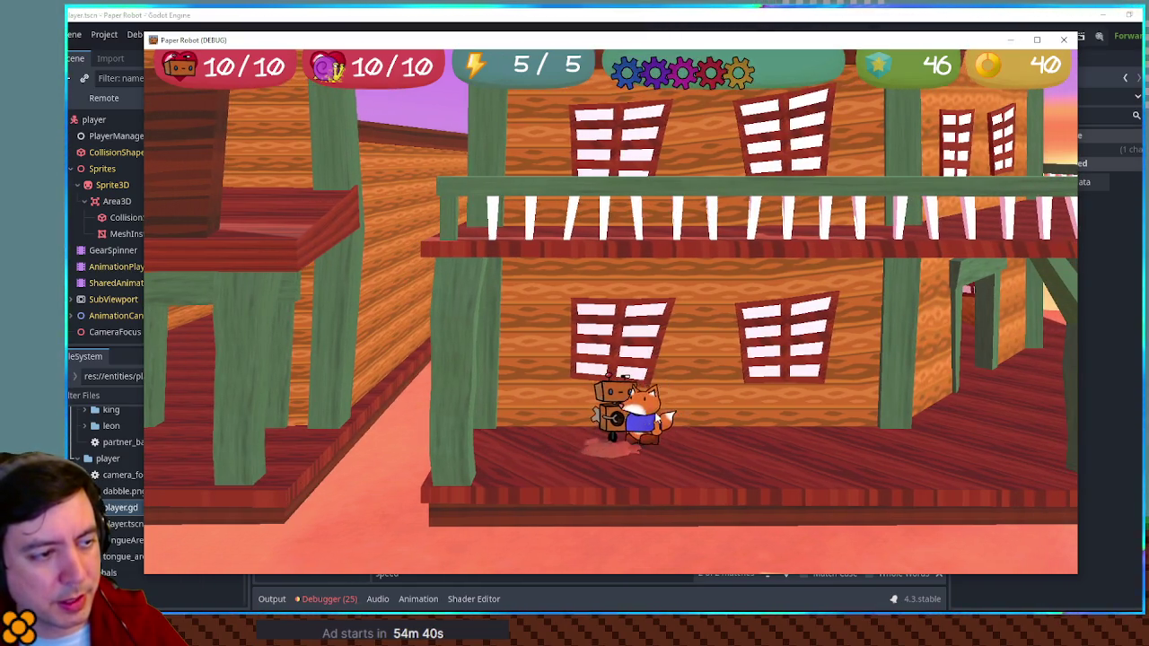
key("a")
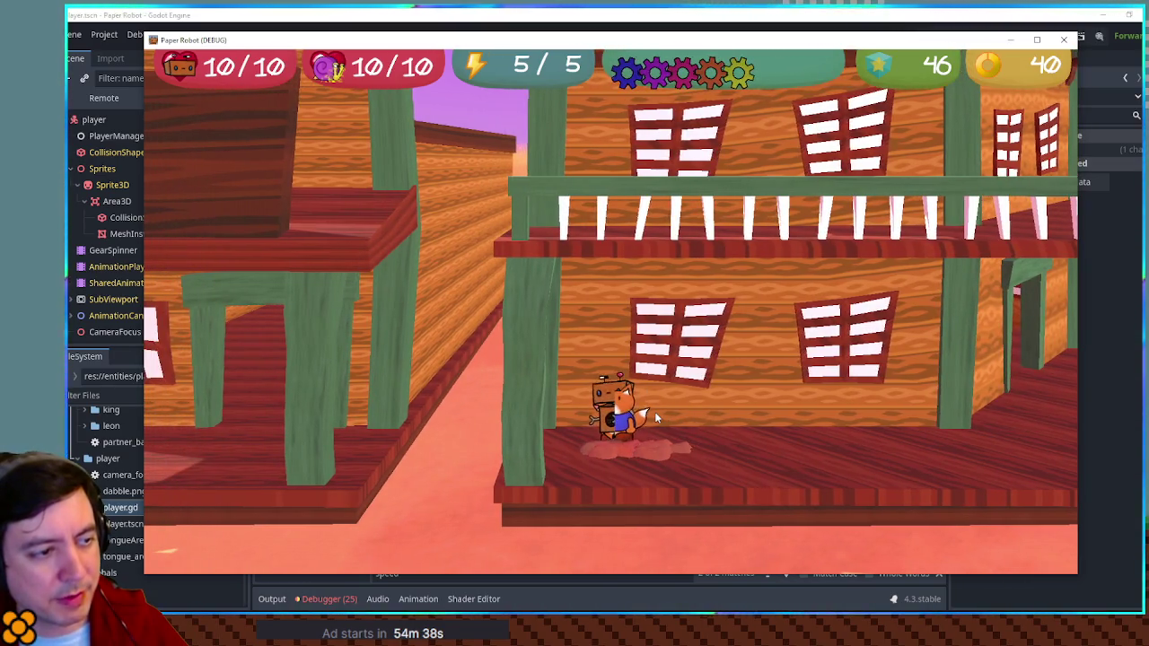
left_click(1062, 42)
scroll(679, 314, "down", 3)
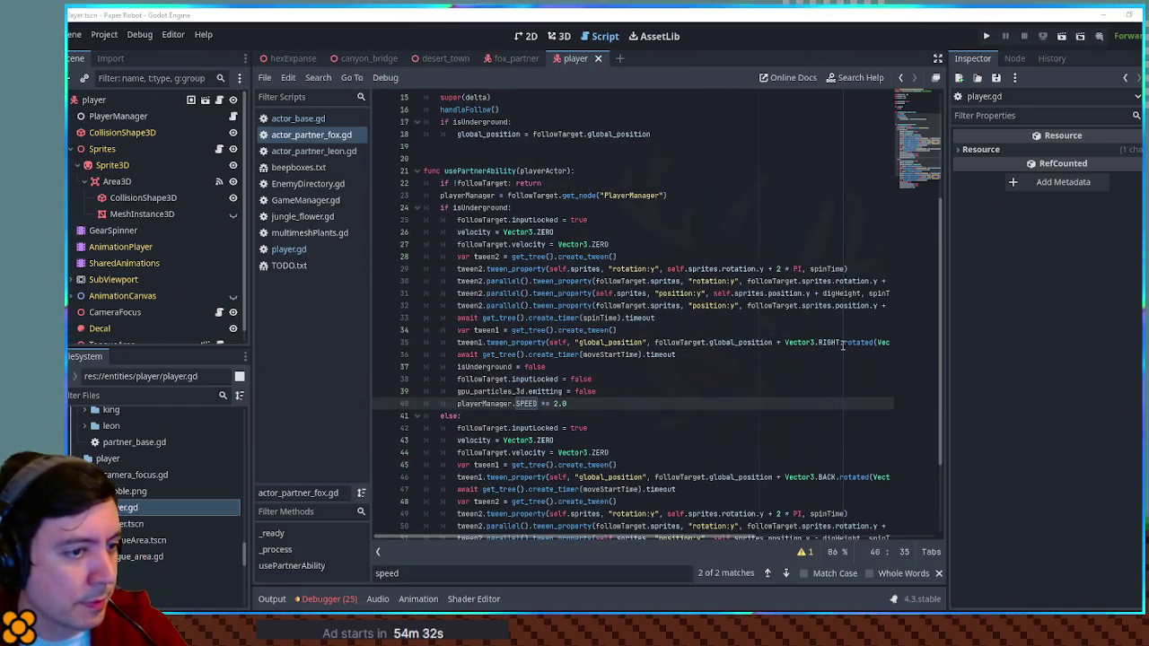
Review followTarget and playerManager.SPEED uses in usePartnerAbility, then switch to the desert_town scene.
mouse_move(645, 538)
left_mouse_down()
mouse_move(825, 539)
mouse_move(571, 538)
left_mouse_up()
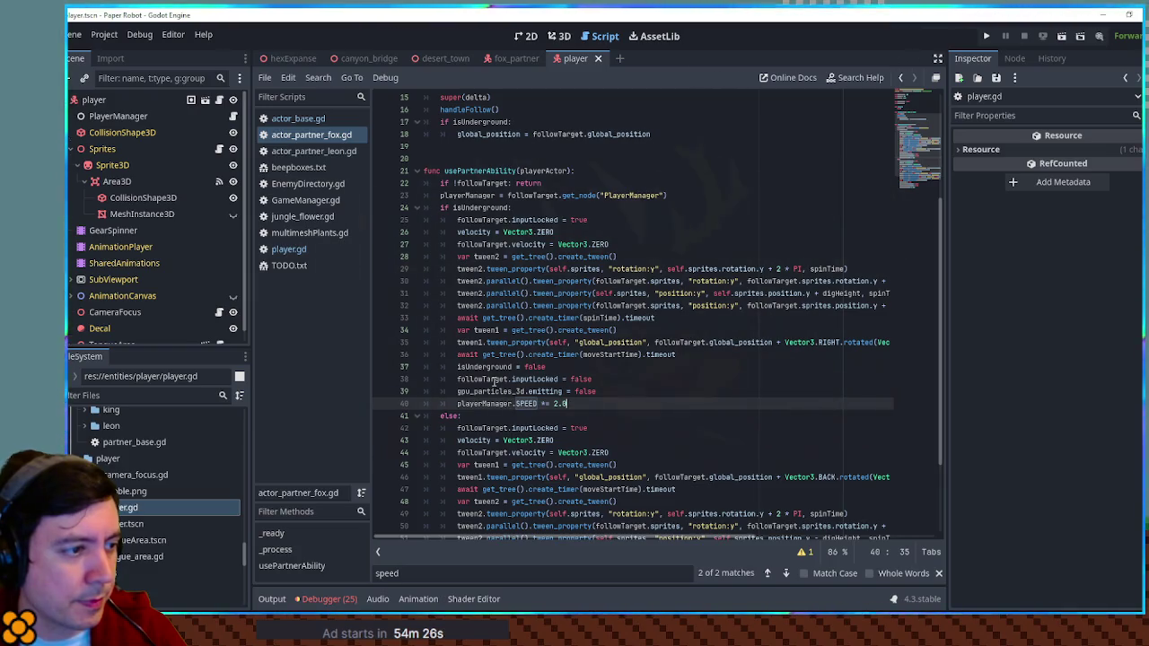
left_click(541, 378)
double_click(507, 379)
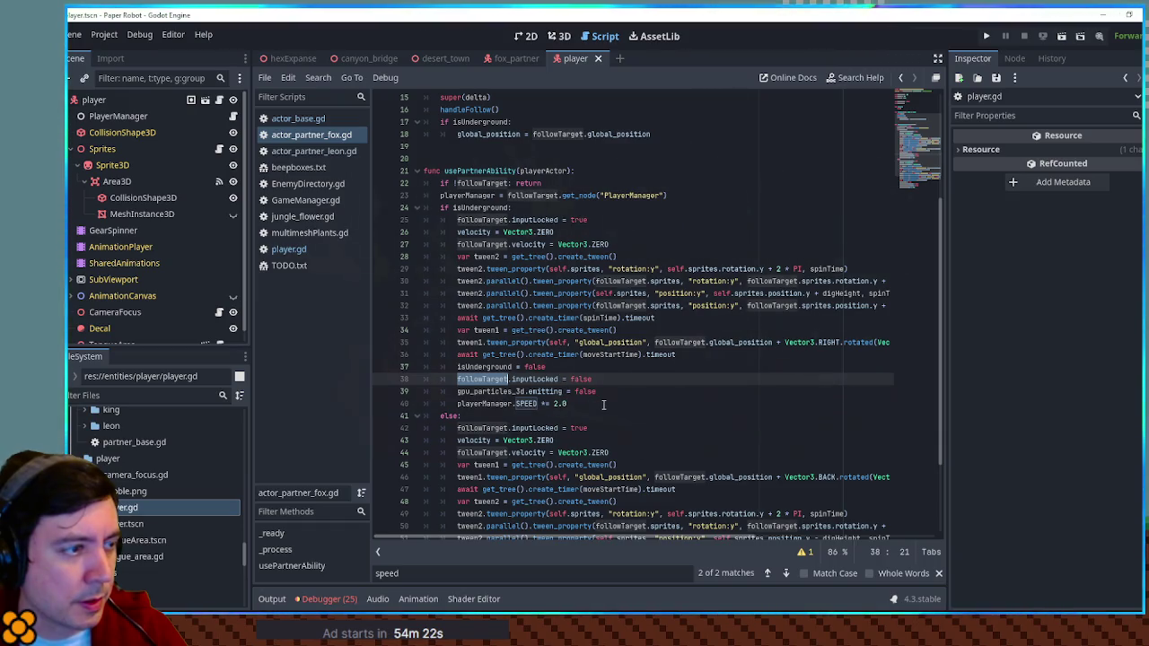
scroll(606, 404, "down", 1)
scroll(606, 404, "down", 1)
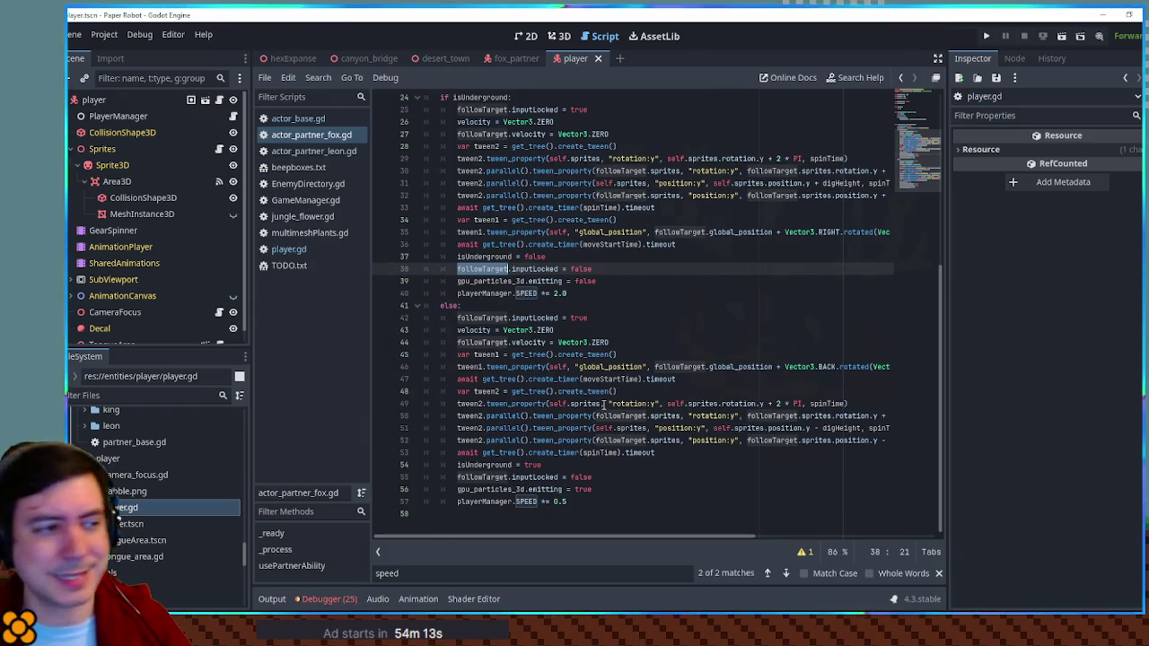
left_click(464, 60)
Add a collidable CSGBox3D under DesertRoom in the 3D view and raise it one unit.
left_click(559, 36)
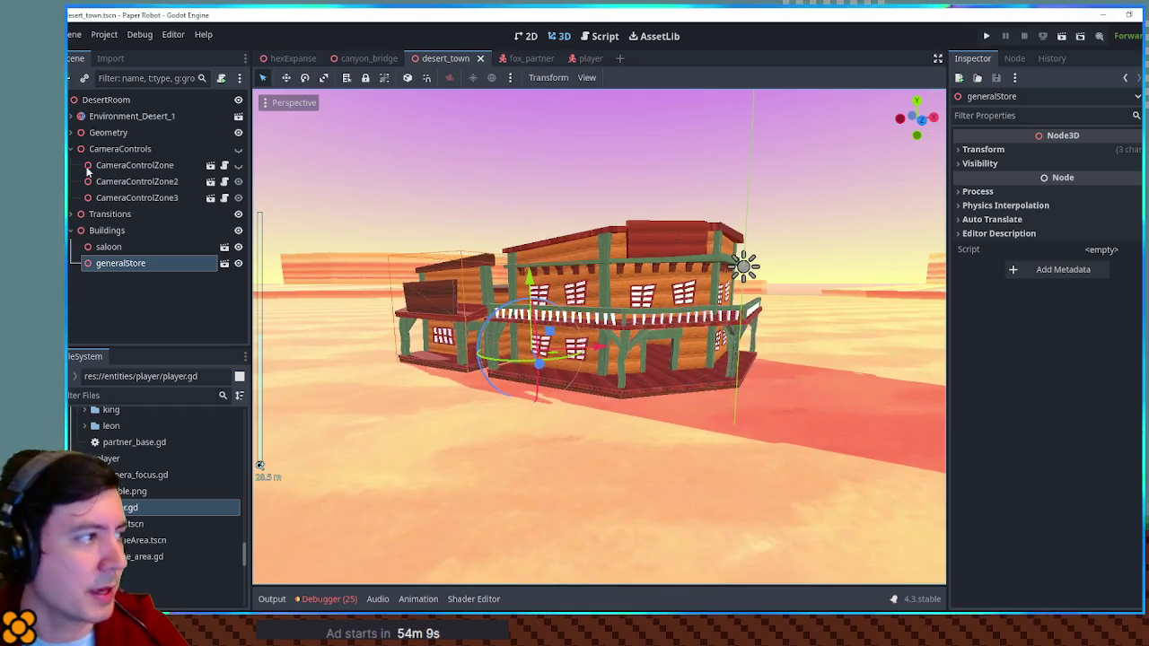
left_click(106, 100)
key("ctrl+a")
type("csgbox")
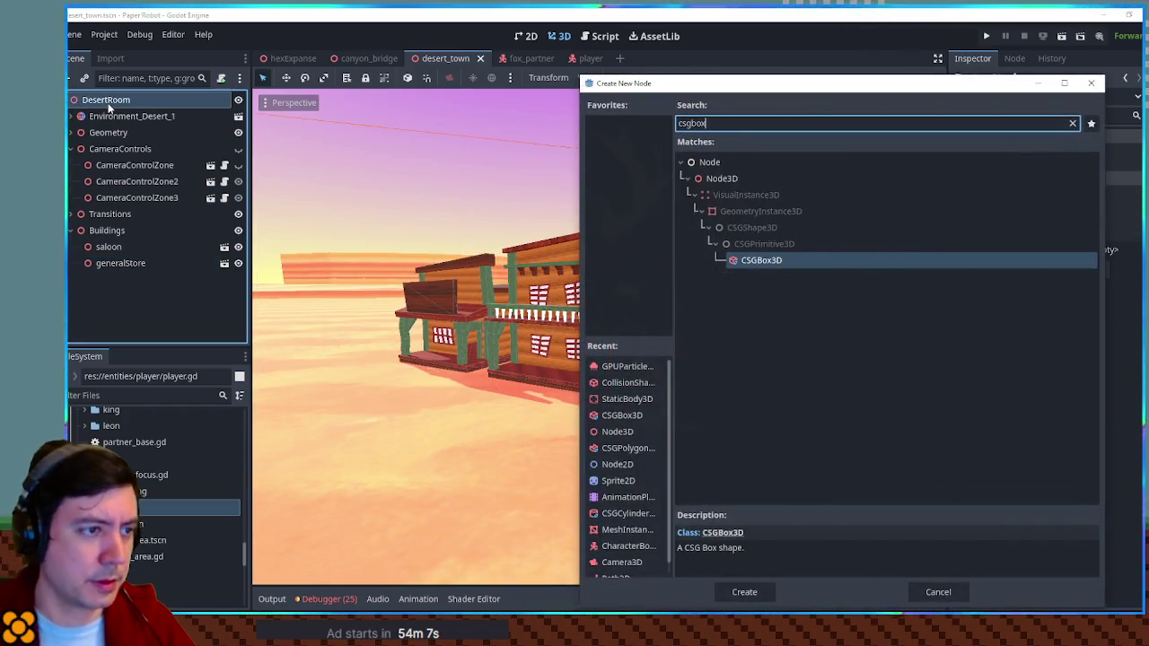
key("Return")
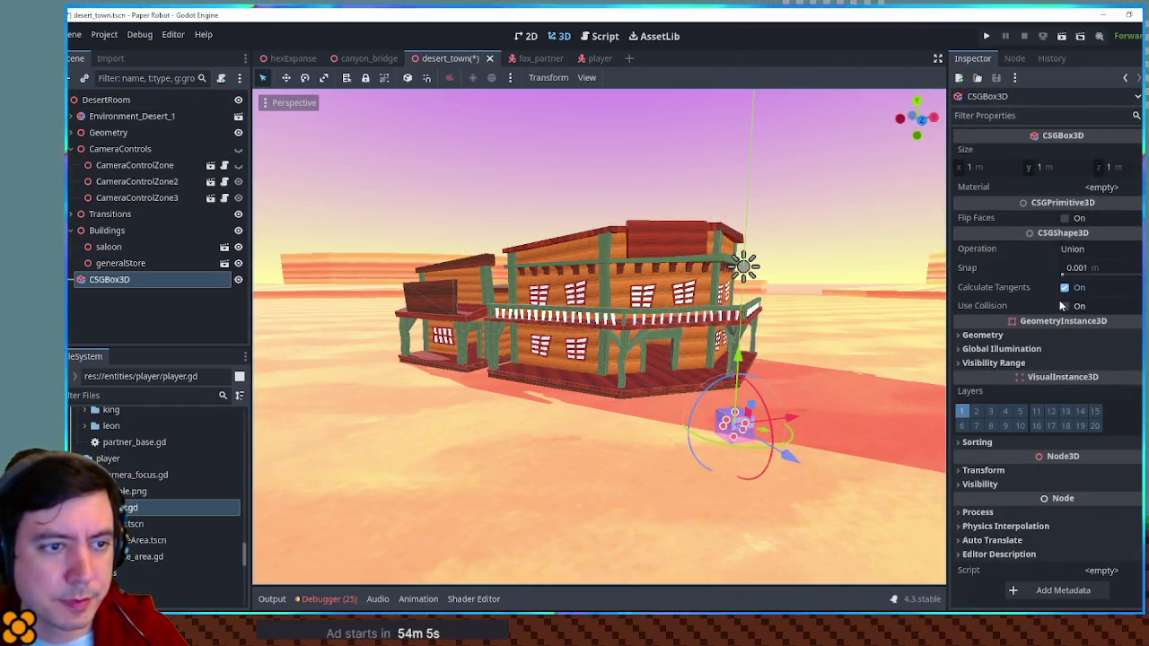
left_click(1062, 305)
key("f")
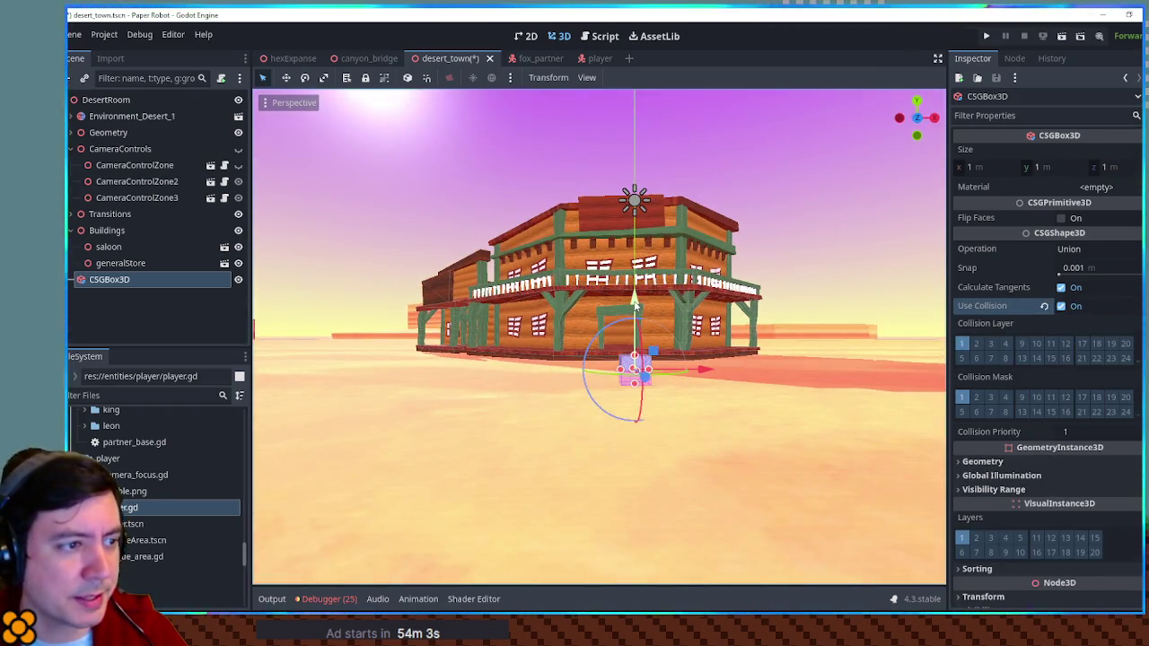
left_click_drag(634, 310, 636, 283)
Flatten the box into a 4×0.2×1 slab, duplicate it up and right, save, and run.
scroll(664, 341, "up", 5)
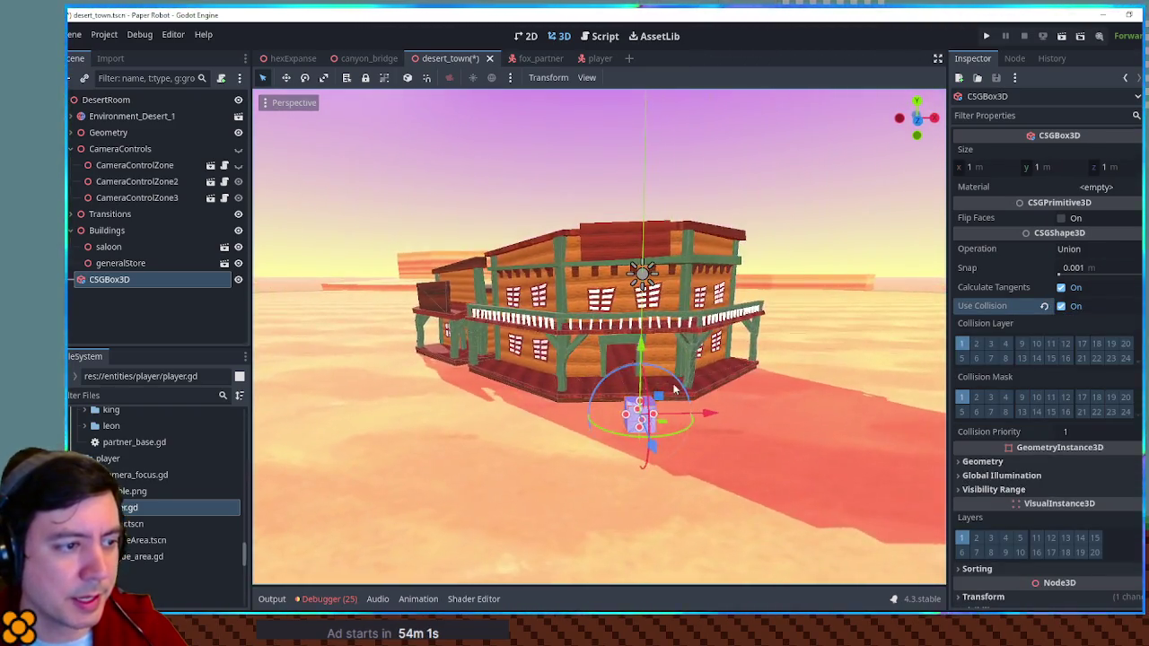
scroll(700, 393, "down", 3)
mouse_move(695, 301)
left_mouse_down()
mouse_move(695, 357)
mouse_move(834, 359)
left_mouse_up()
scroll(817, 368, "up", 2)
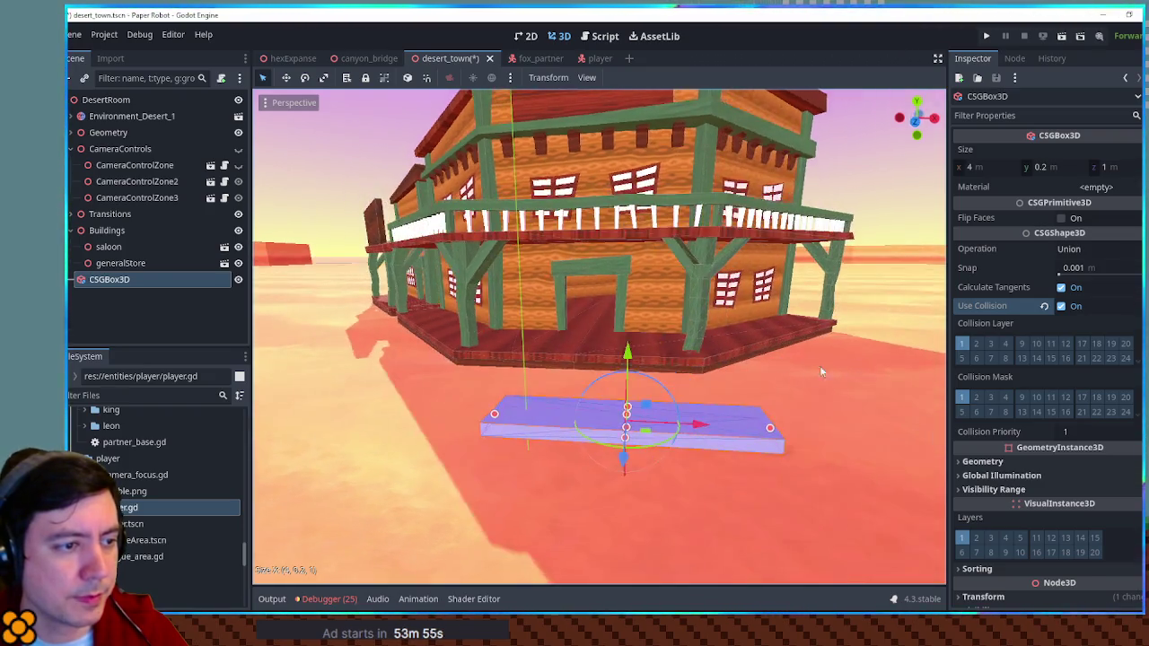
key("ctrl+d")
mouse_move(644, 405)
left_mouse_down()
mouse_move(631, 339)
mouse_move(783, 372)
left_mouse_up()
key("ctrl+s")
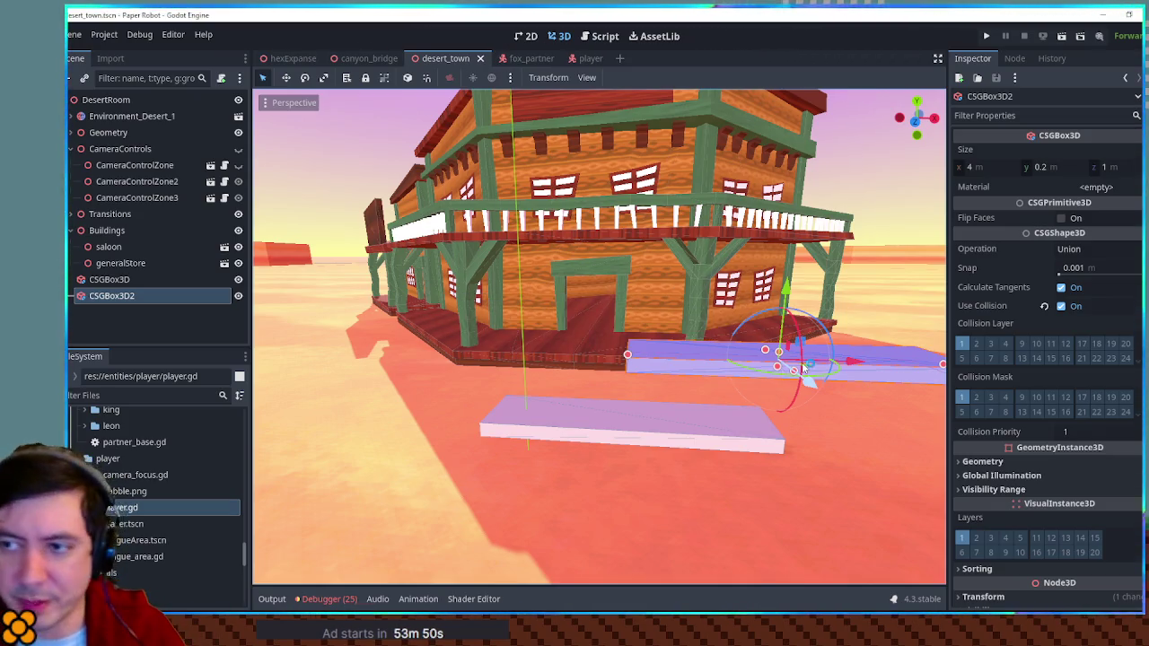
key("F5")
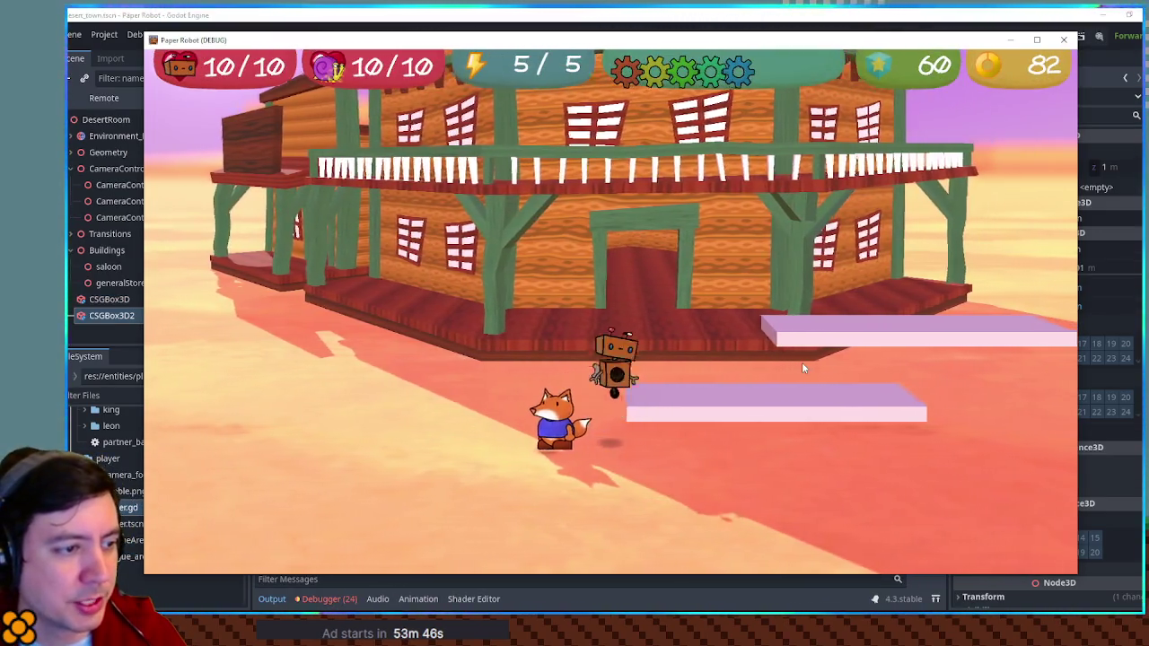
Walk the fox toward the pink platforms and burrow underground, kicking up dust.
key("a")
key("d")
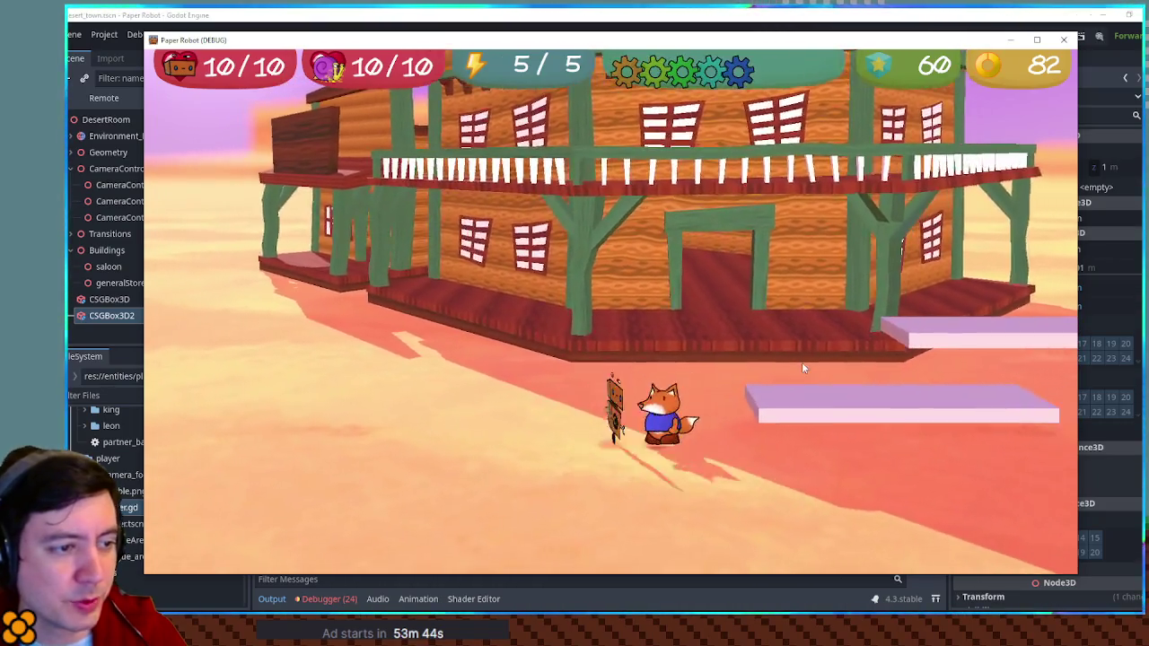
key("a")
key("d")
key("s")
key("a")
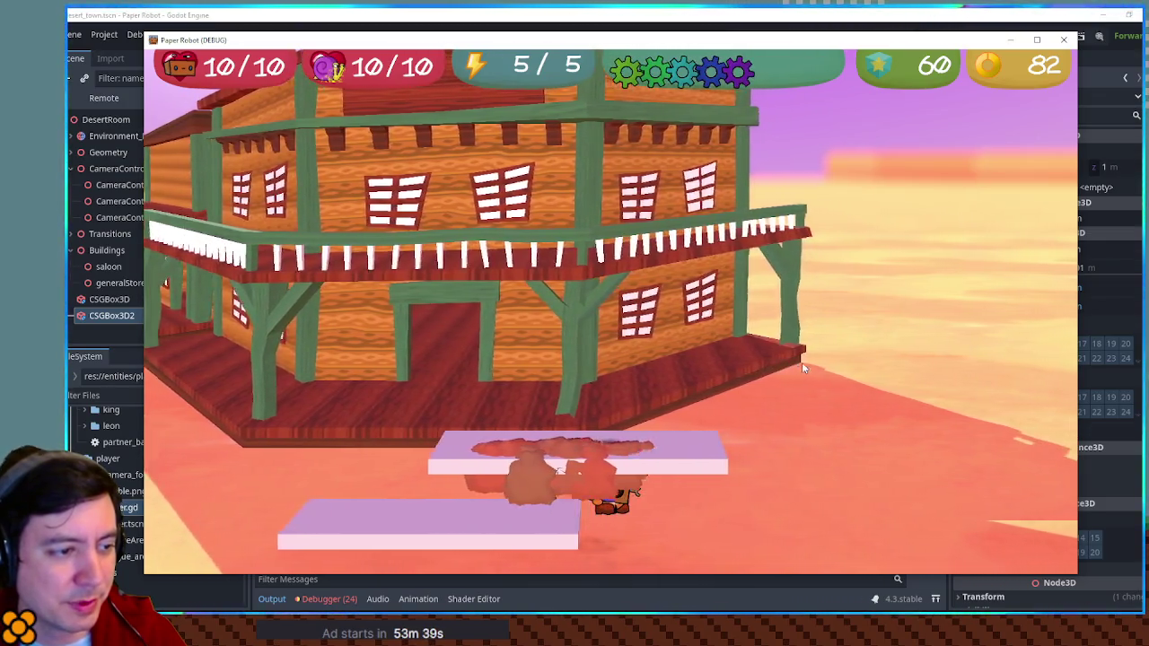
key("a")
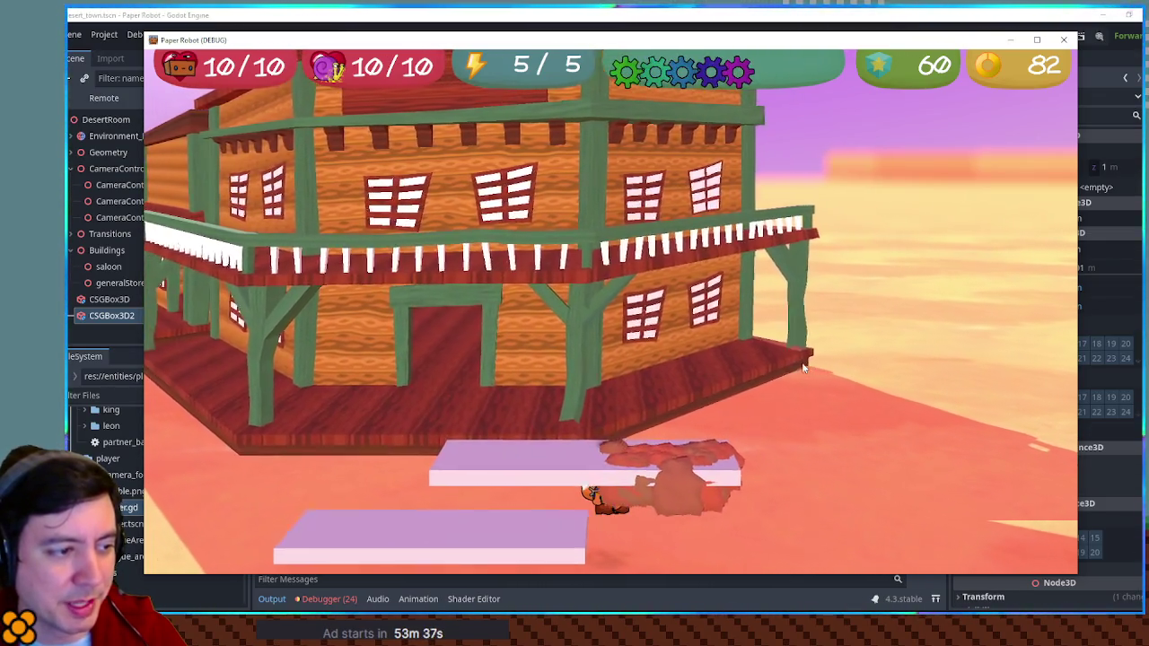
Tunnel left and right beneath the platforms repeatedly, then close the game.
key("a")
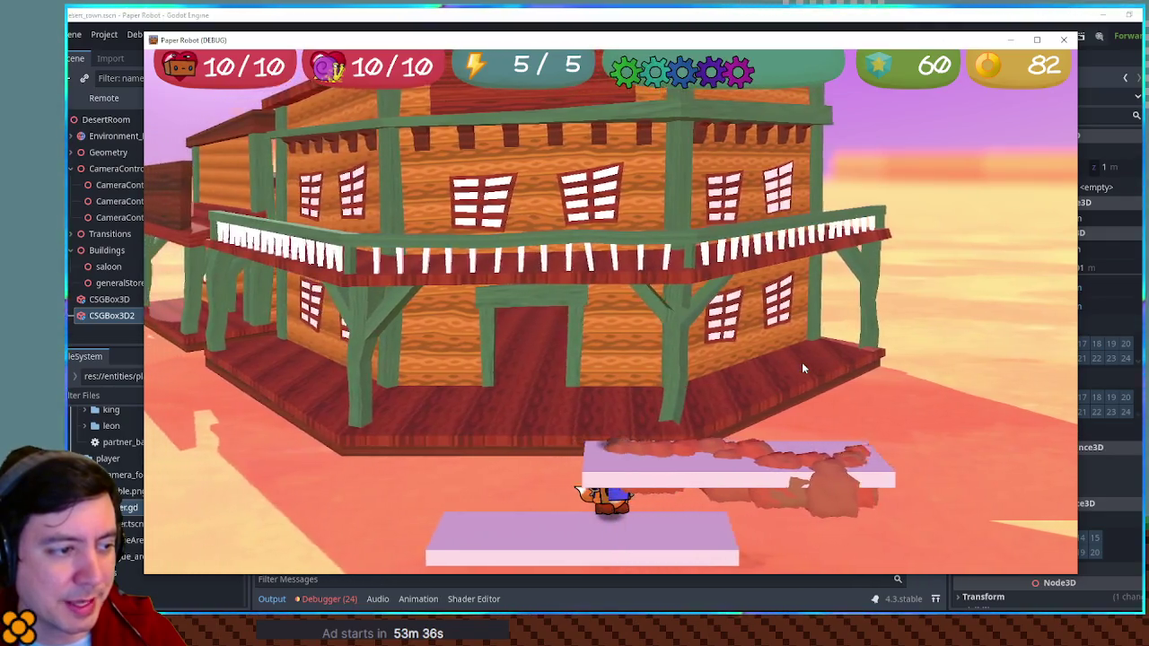
key("d")
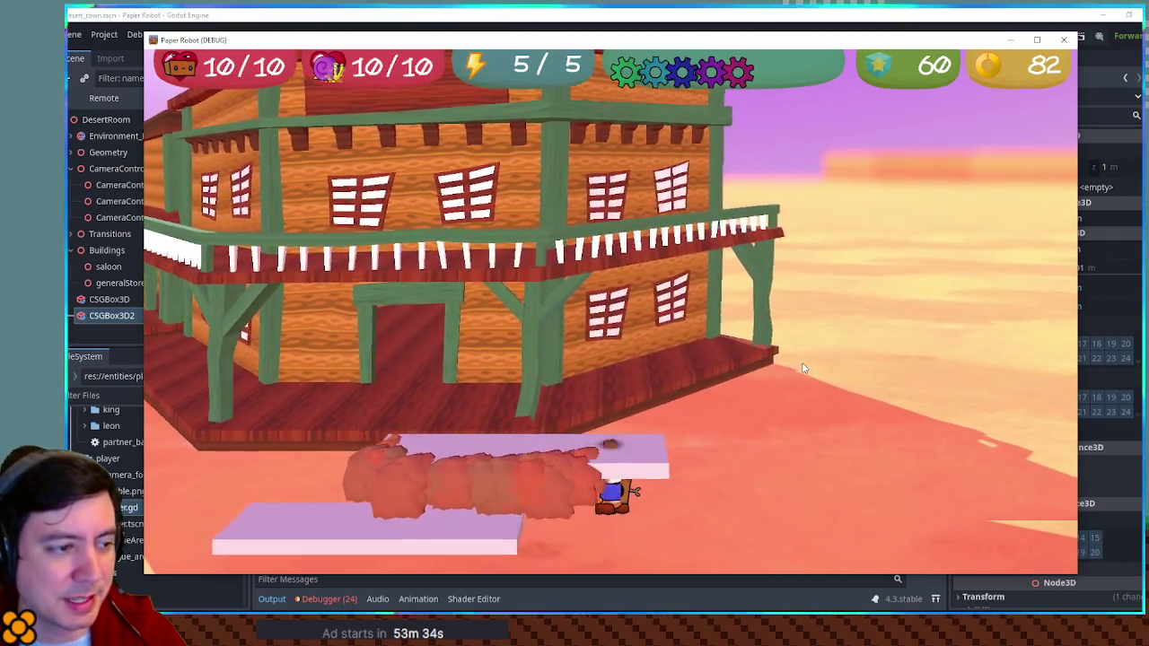
key("a")
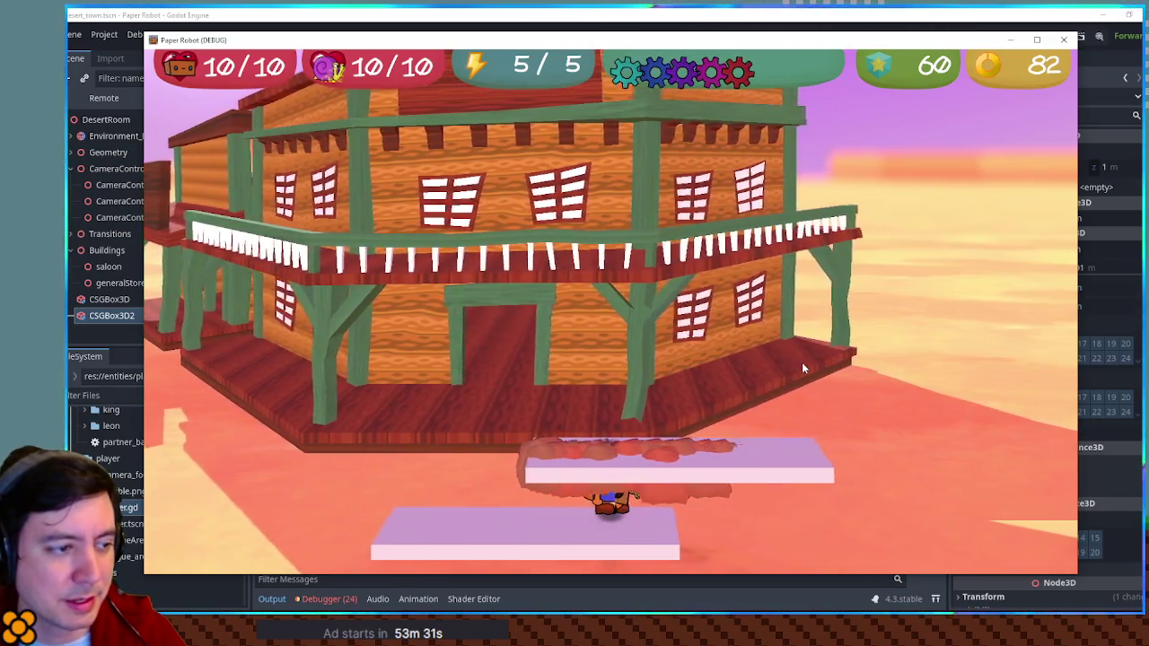
key("d")
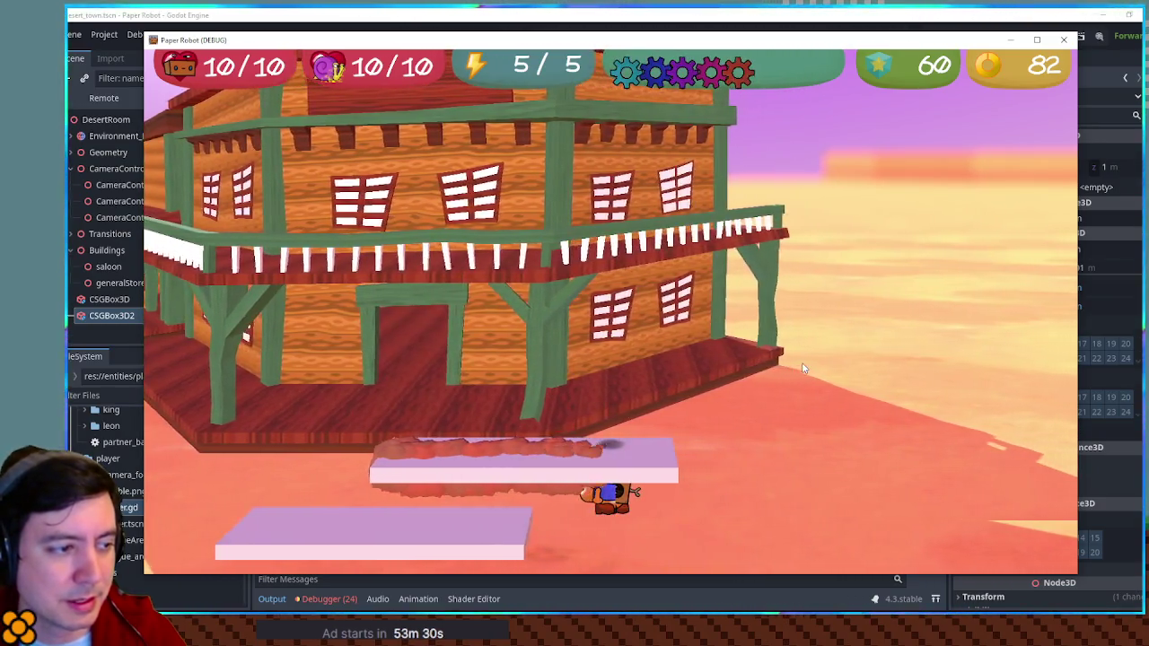
key("a")
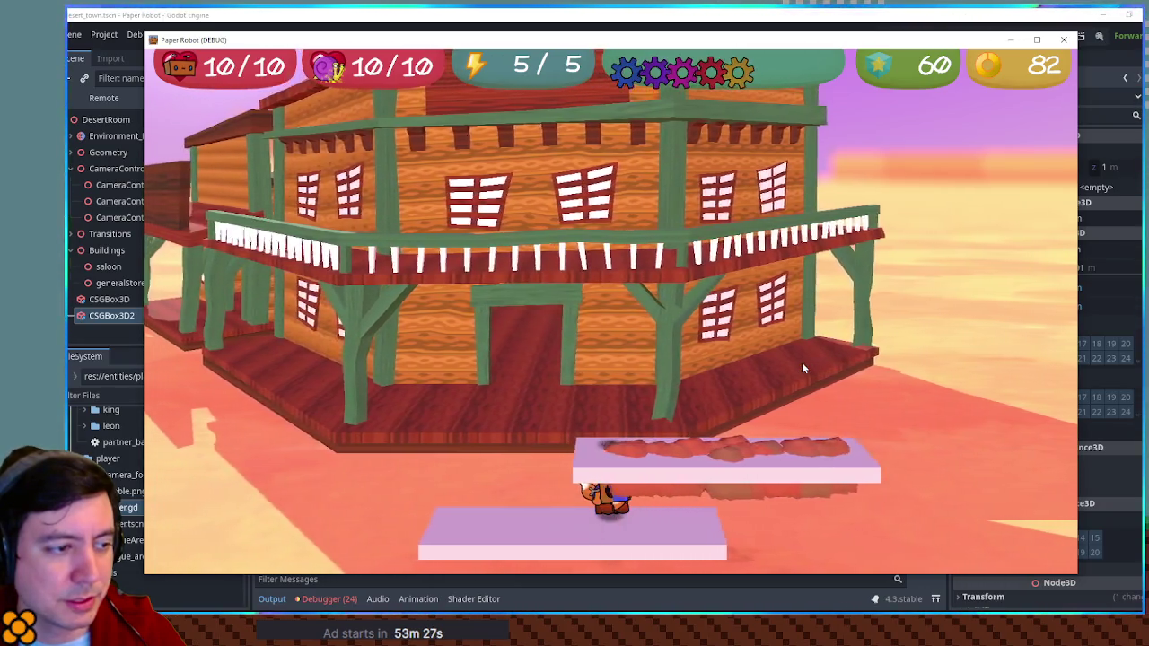
key("d")
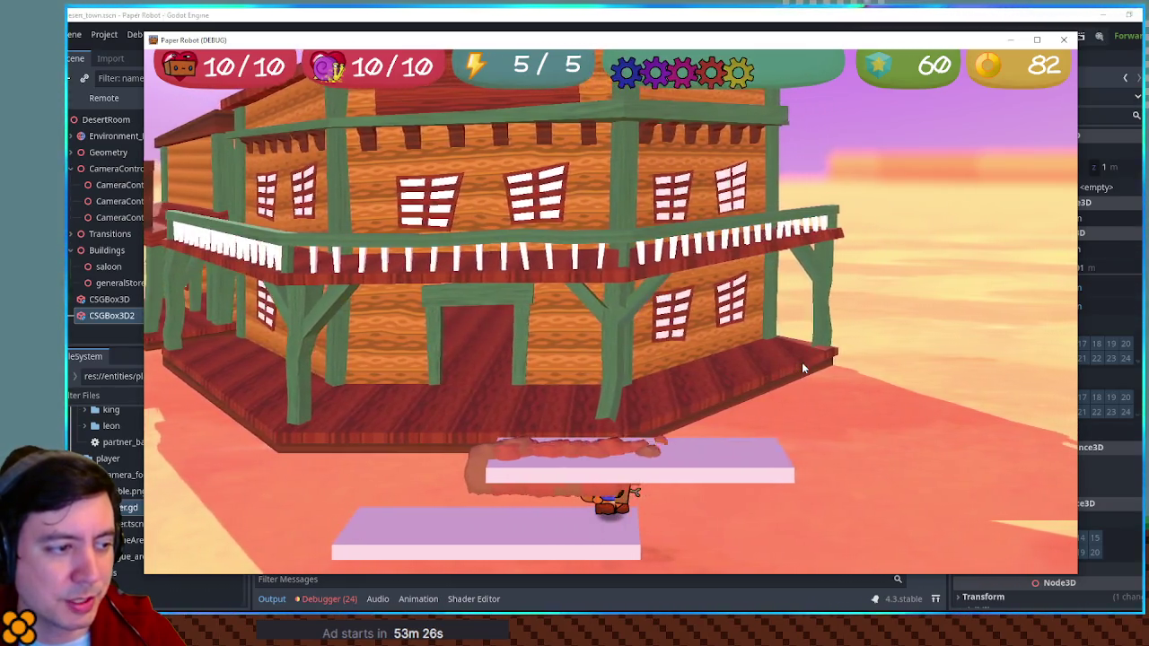
key("a")
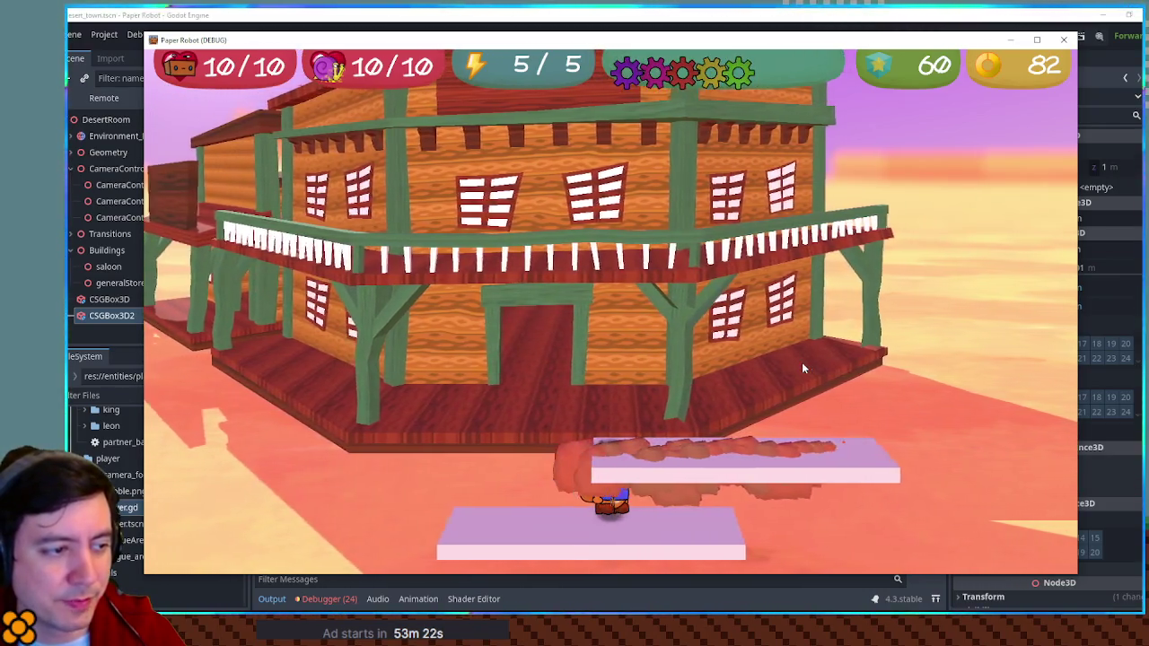
key("d")
key("d")
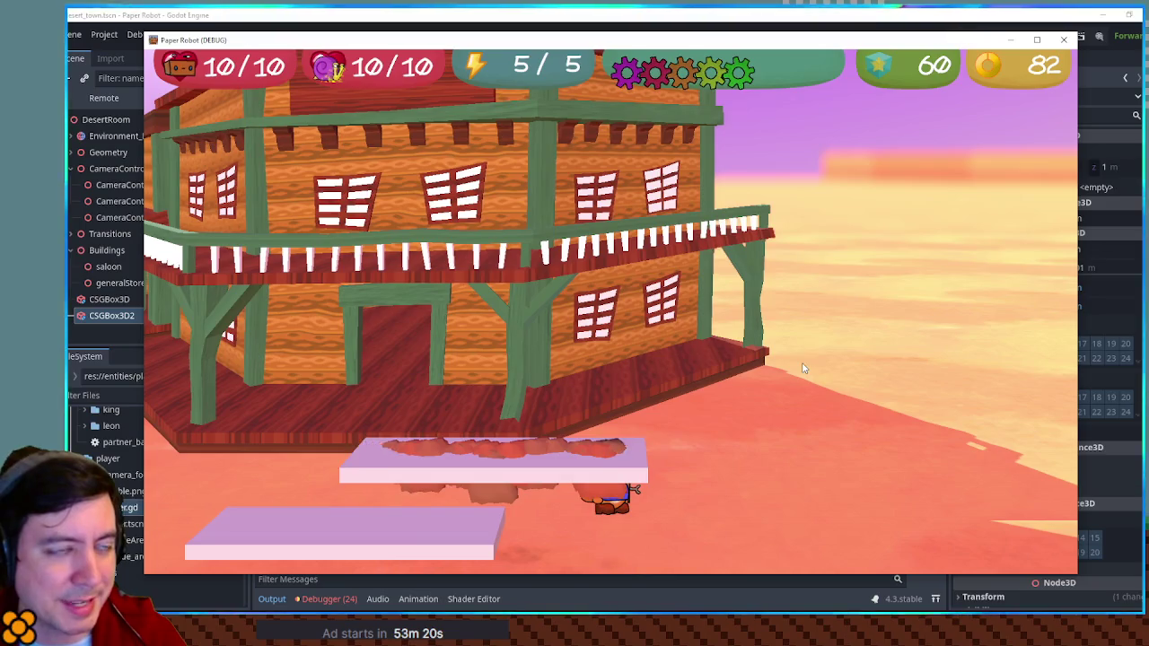
left_click(925, 13)
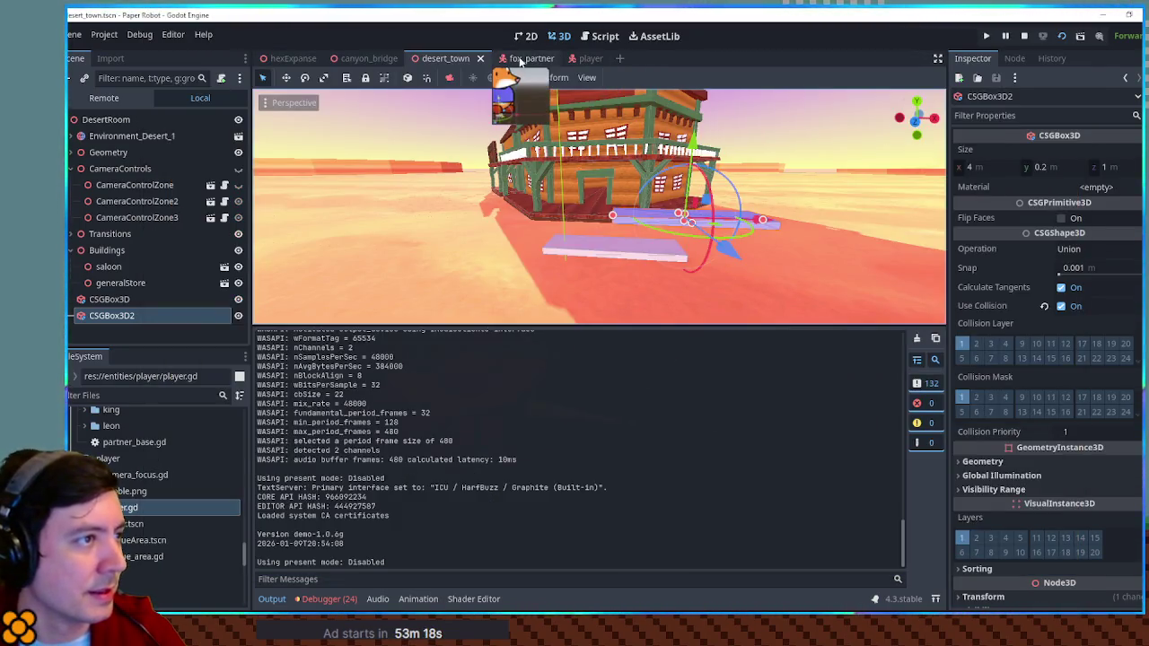
Switch to the fox_partner scene, then bring the running Paper Robot window back in front.
left_click(523, 59)
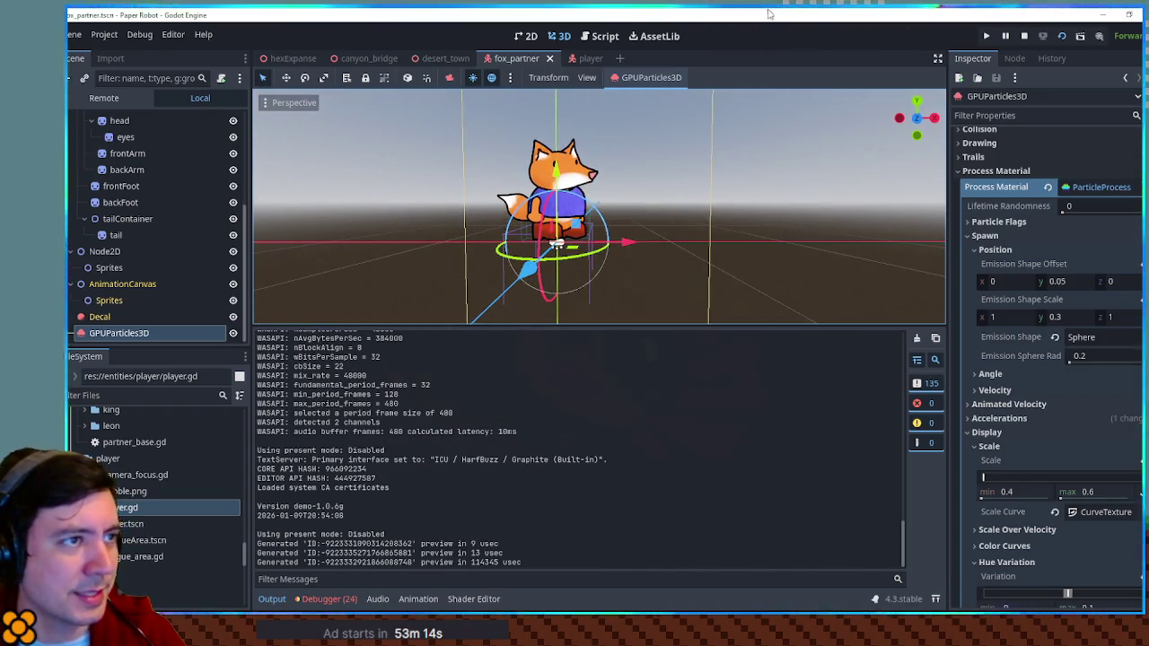
key("alt+Tab")
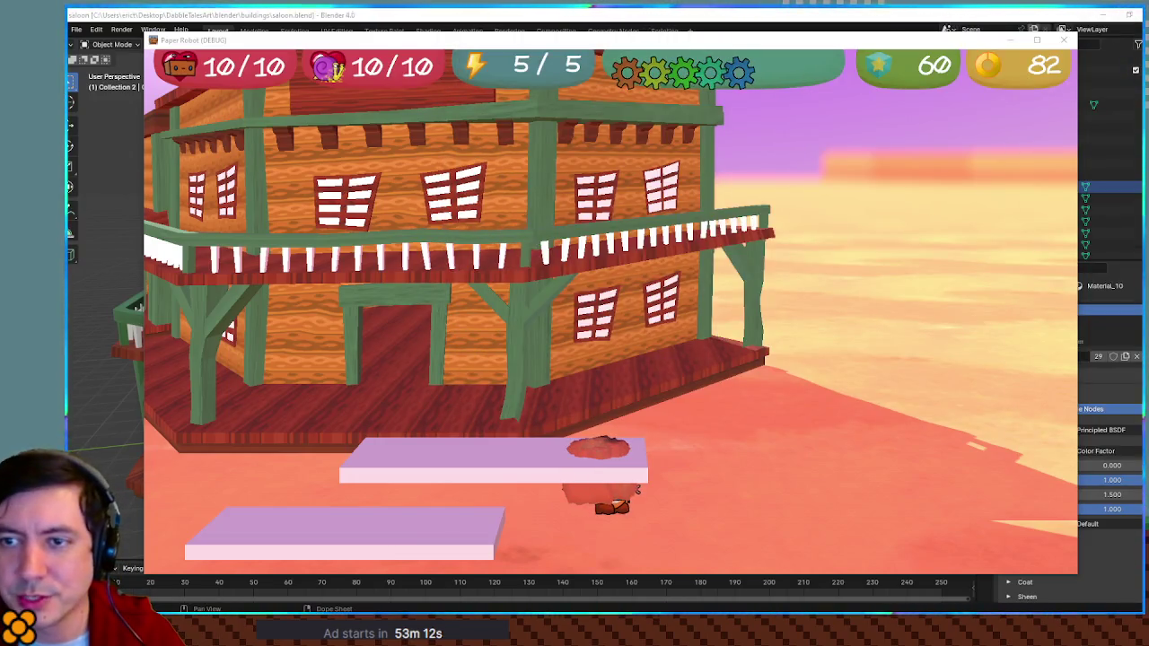
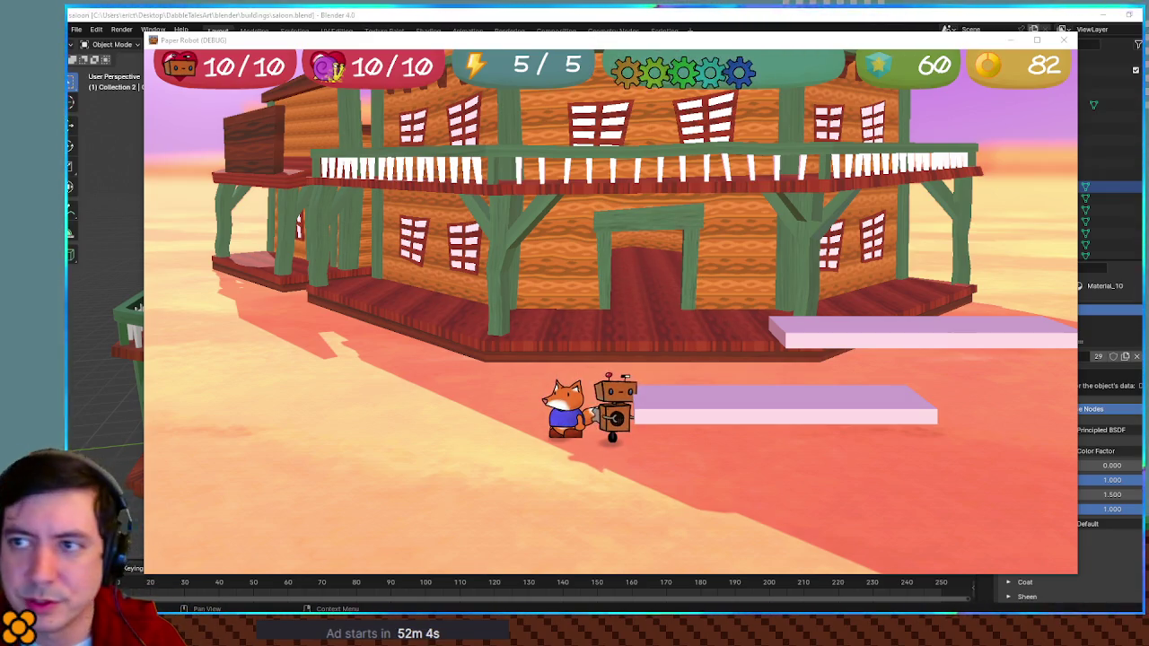
Stop the running game and select fox_partner's CollisionShape3D.
key("F8")
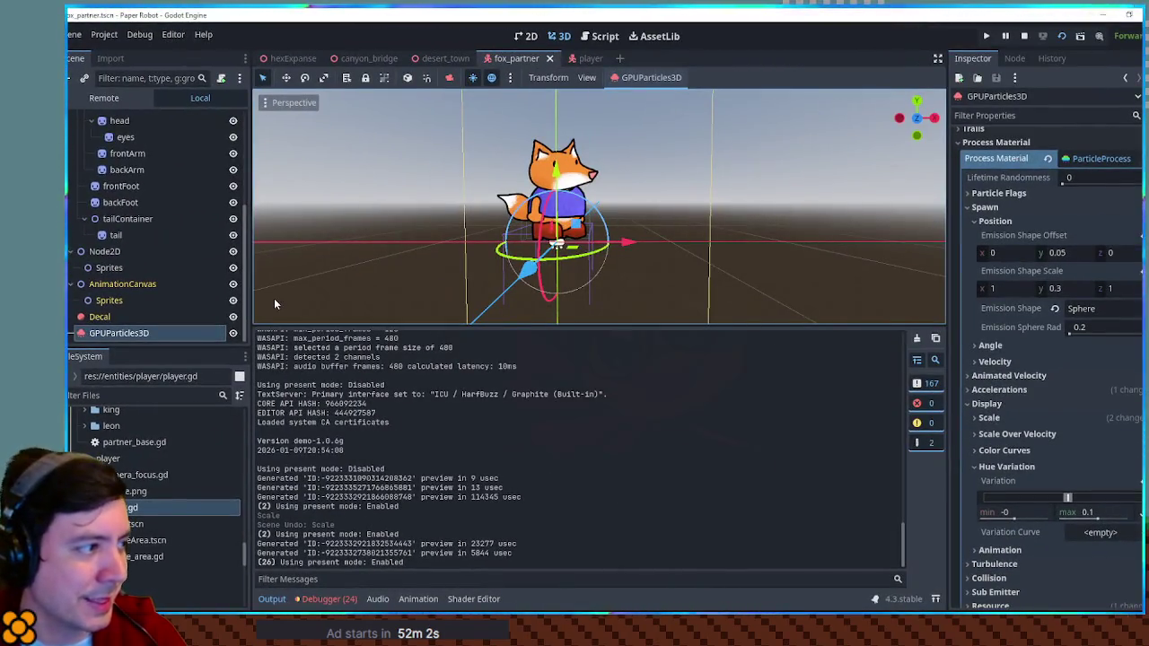
scroll(128, 204, "up", 5)
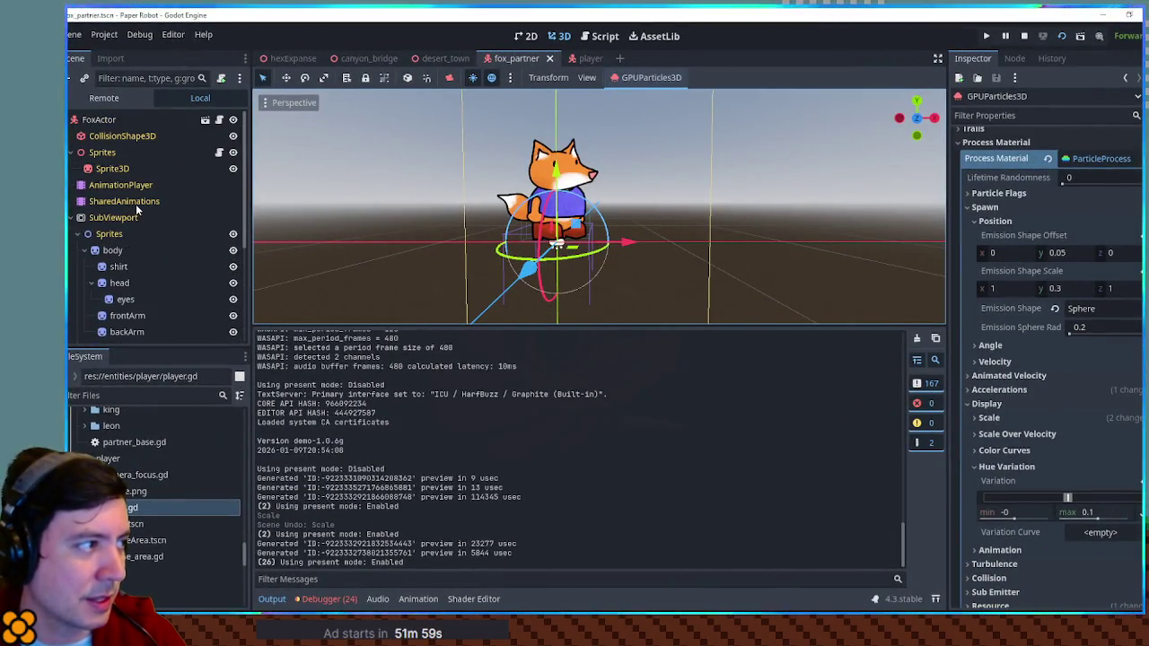
left_click(117, 139)
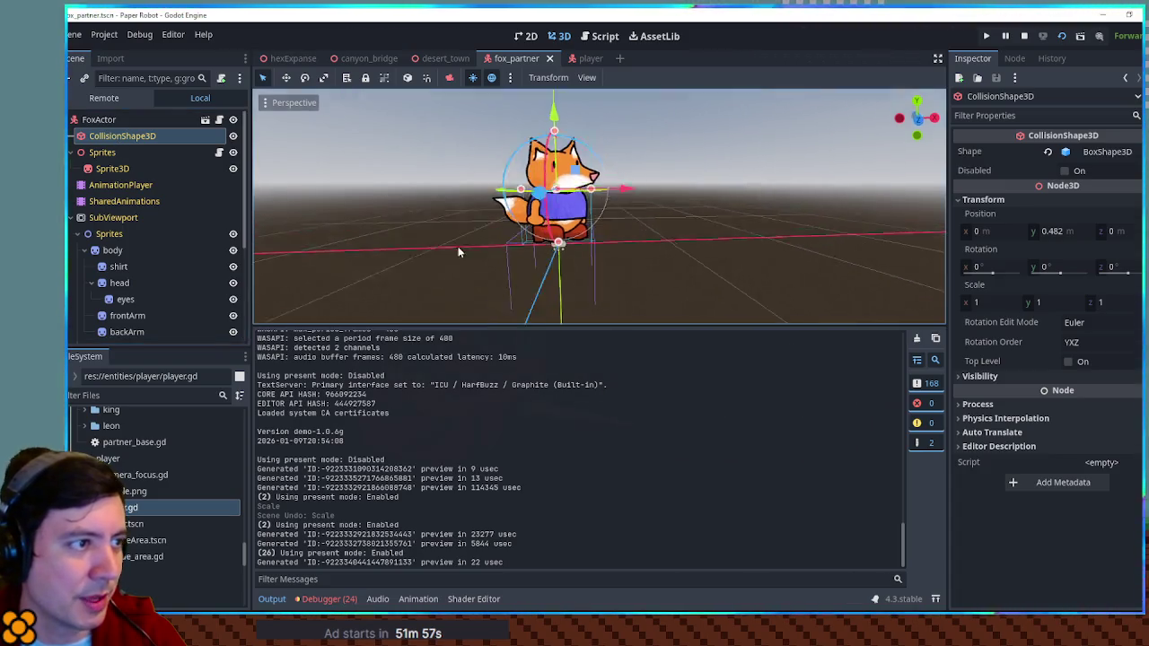
left_click_drag(458, 246, 523, 103)
Switch to the player scene and select its capsule CollisionShape3D.
left_click(590, 59)
left_click_drag(590, 130, 403, 240)
left_click(152, 153)
mouse_move(519, 191)
left_mouse_down()
mouse_move(682, 137)
mouse_move(687, 121)
mouse_move(441, 128)
mouse_move(629, 131)
mouse_move(611, 211)
mouse_move(556, 134)
mouse_move(535, 144)
mouse_move(688, 149)
mouse_move(502, 126)
left_mouse_up()
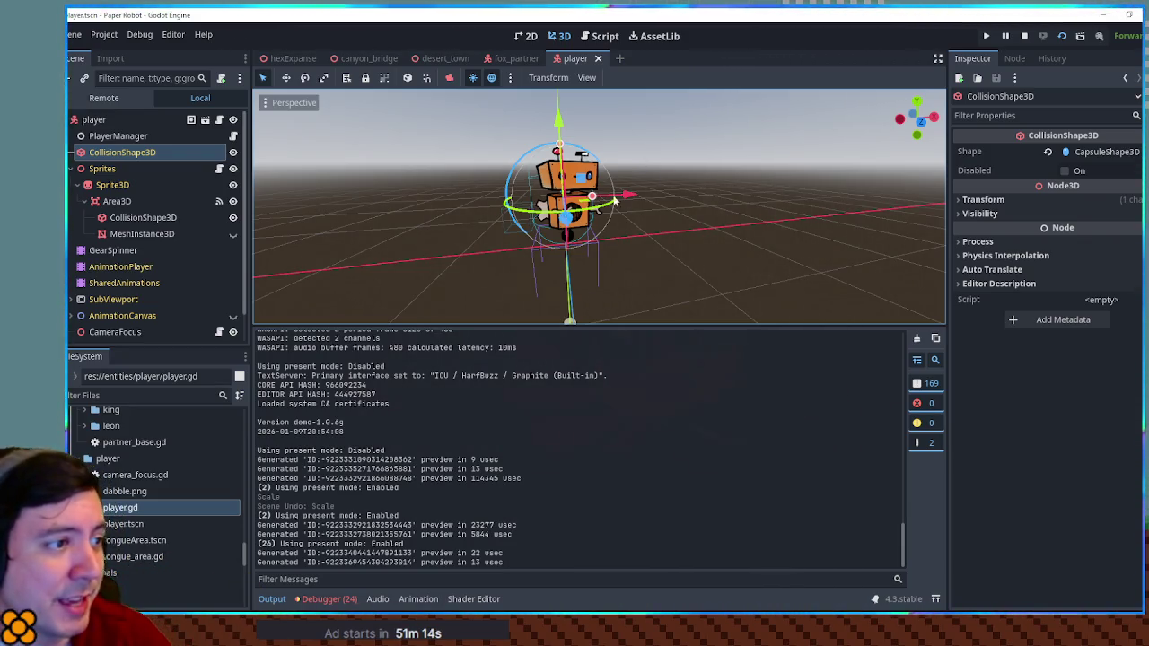
Inspect the PlayerManager, player root and Sprites nodes, then reselect the player's CollisionShape3D.
scroll(614, 201, "up", 5)
scroll(674, 197, "down", 5)
scroll(702, 207, "up", 3)
mouse_move(747, 213)
left_mouse_down()
mouse_move(674, 194)
mouse_move(704, 311)
mouse_move(690, 146)
mouse_move(692, 320)
mouse_move(692, 95)
mouse_move(679, 226)
mouse_move(679, 175)
left_mouse_up()
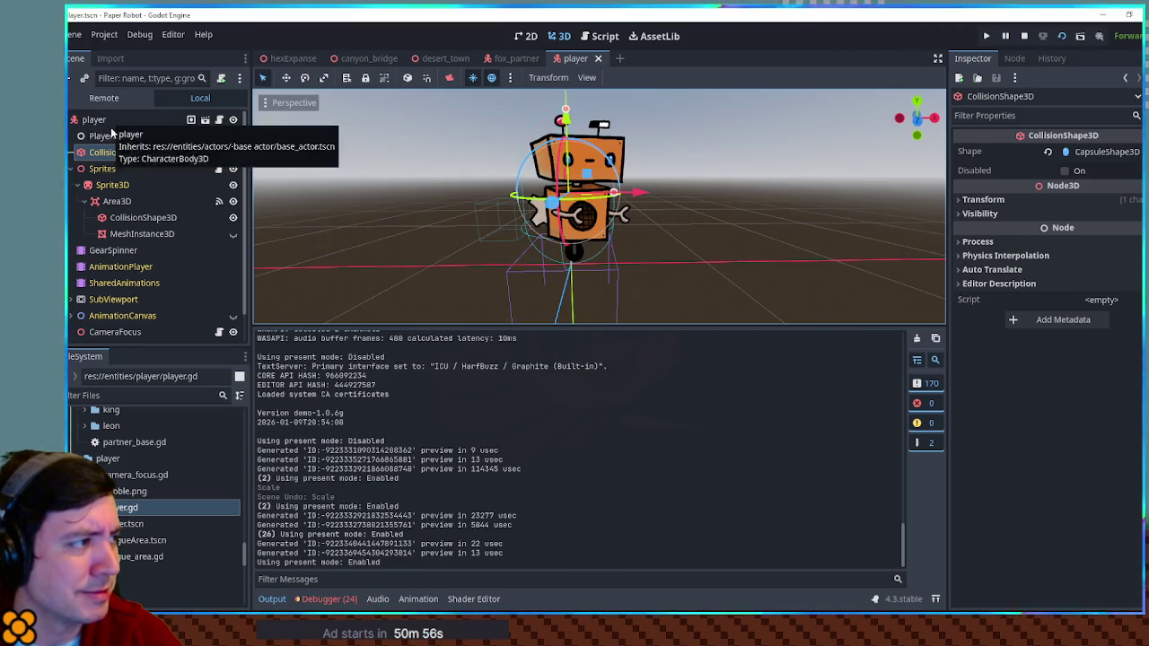
left_click(116, 136)
left_click(117, 153)
left_click(106, 121)
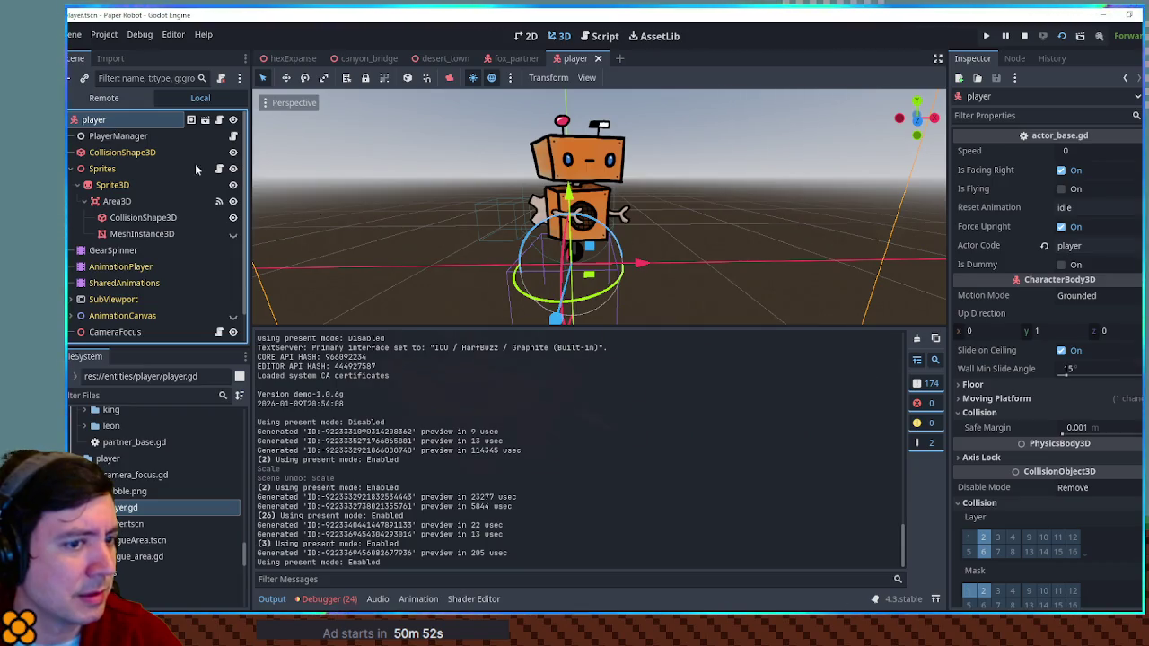
left_click(159, 167)
left_click(144, 153)
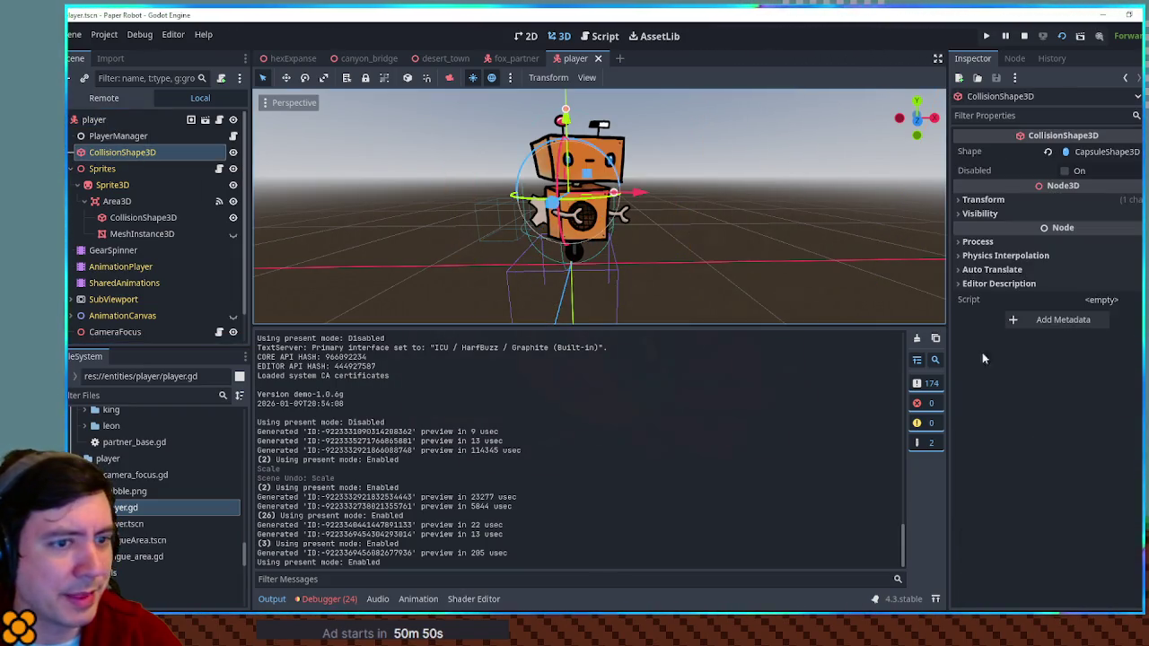
Check the collision shape's Process Mode, leave it on Inherit, and run the game.
left_click(981, 241)
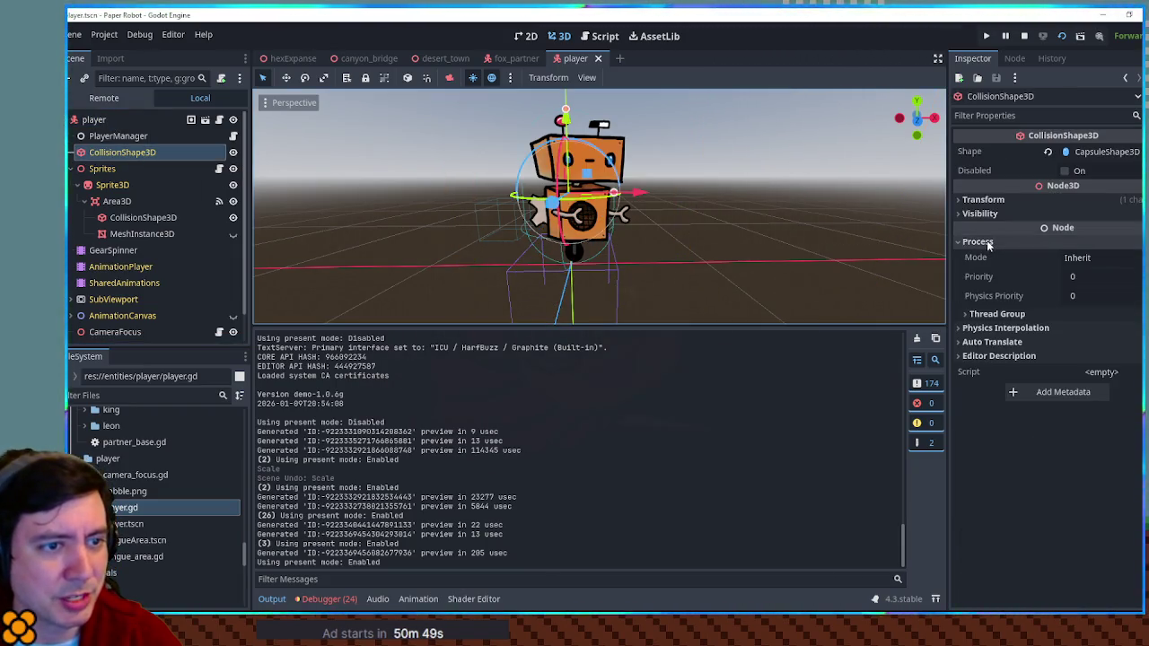
left_click(1080, 259)
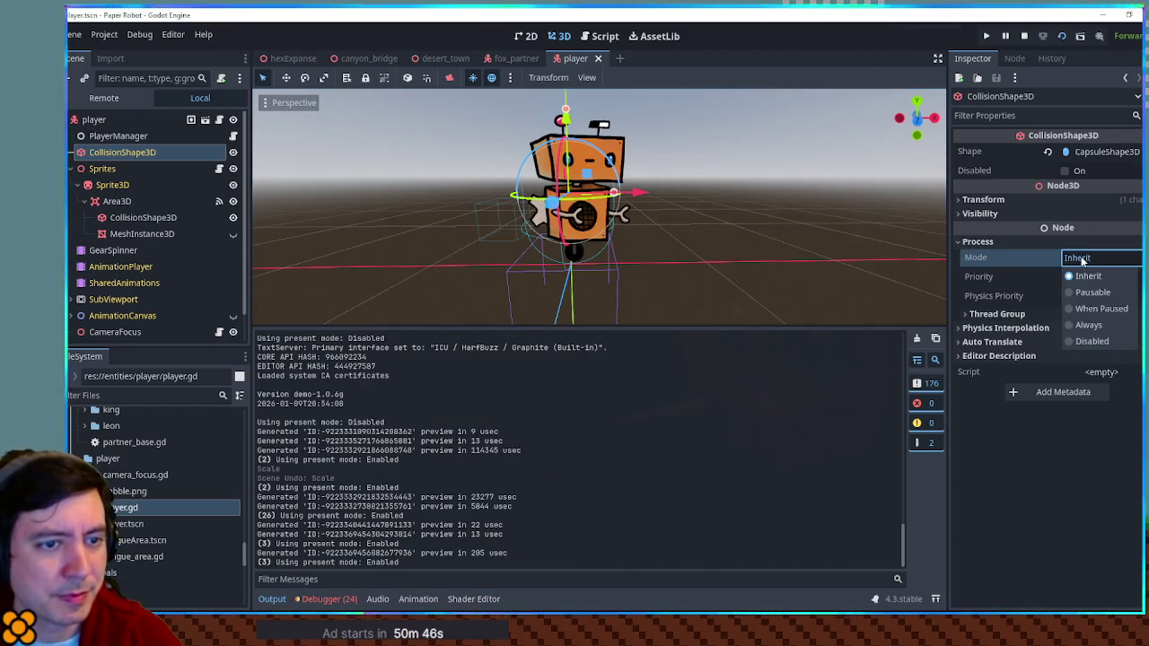
left_click(1081, 259)
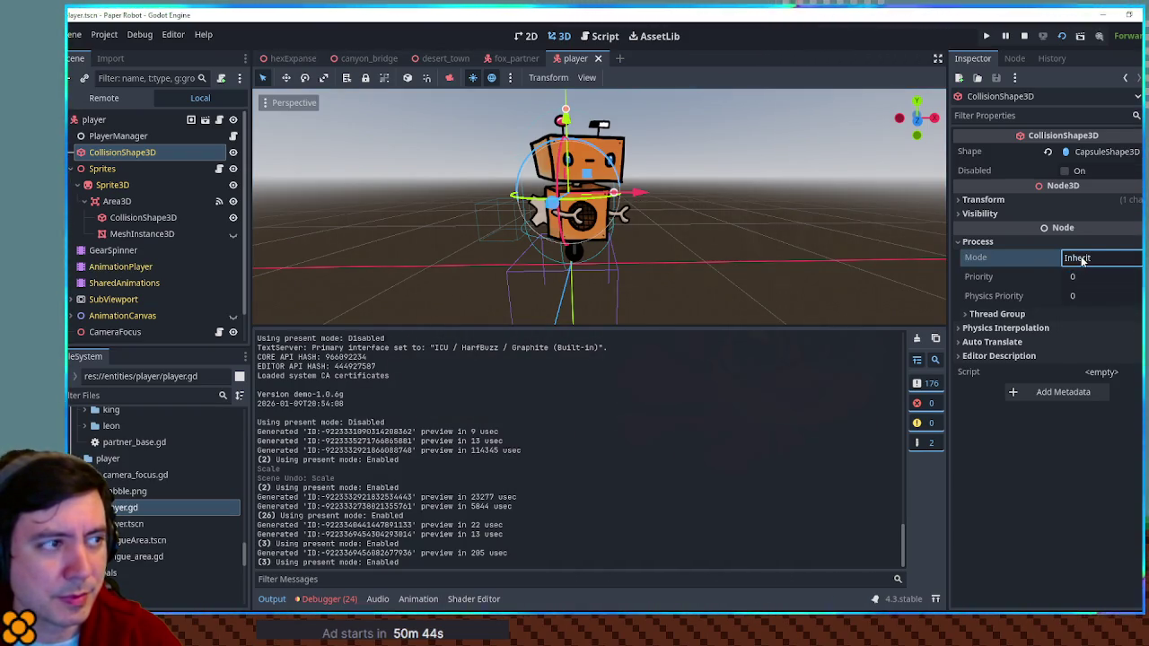
key("F5")
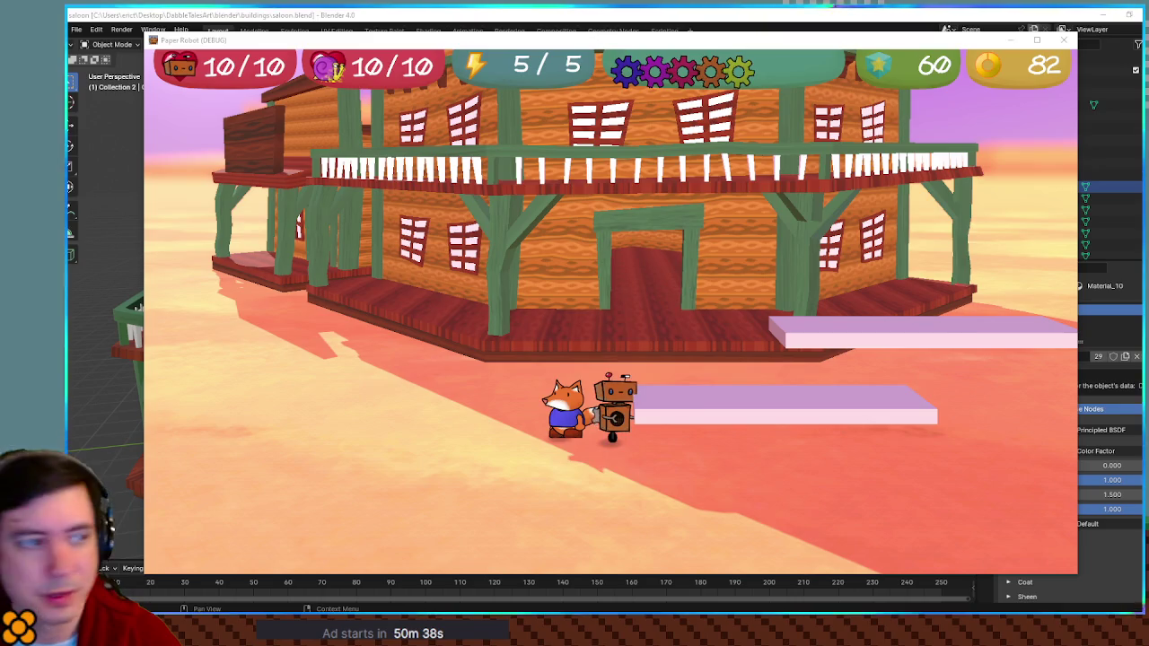
Walk the fox right, left and toward the saloon doorway, then stop the game.
key("Right")
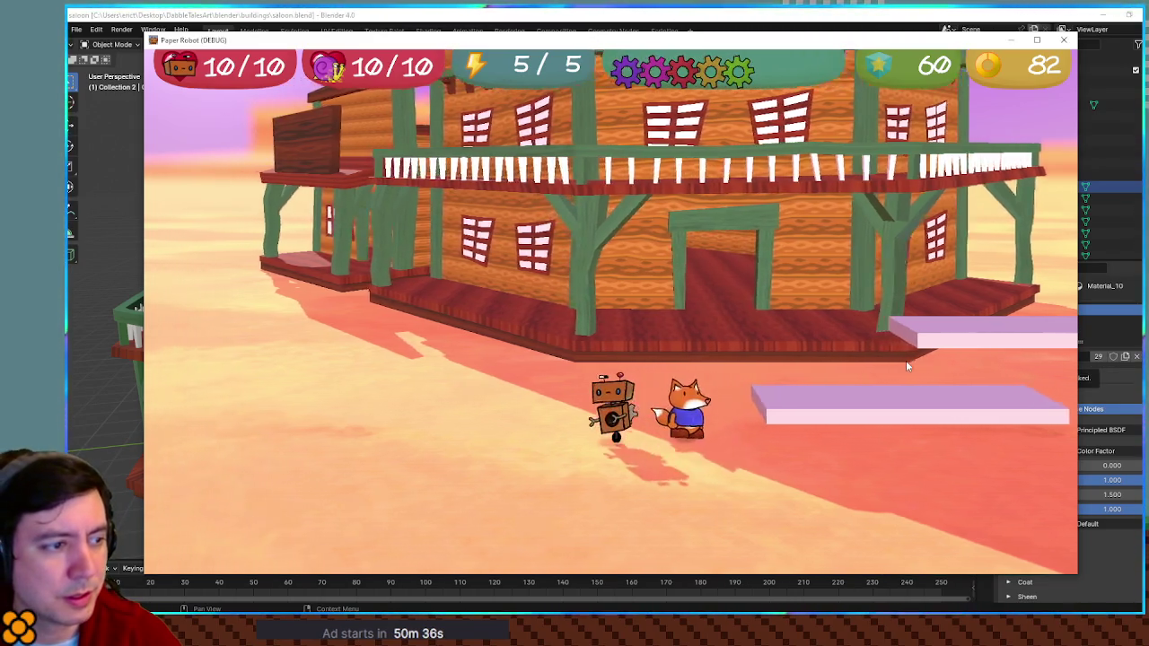
key("Left")
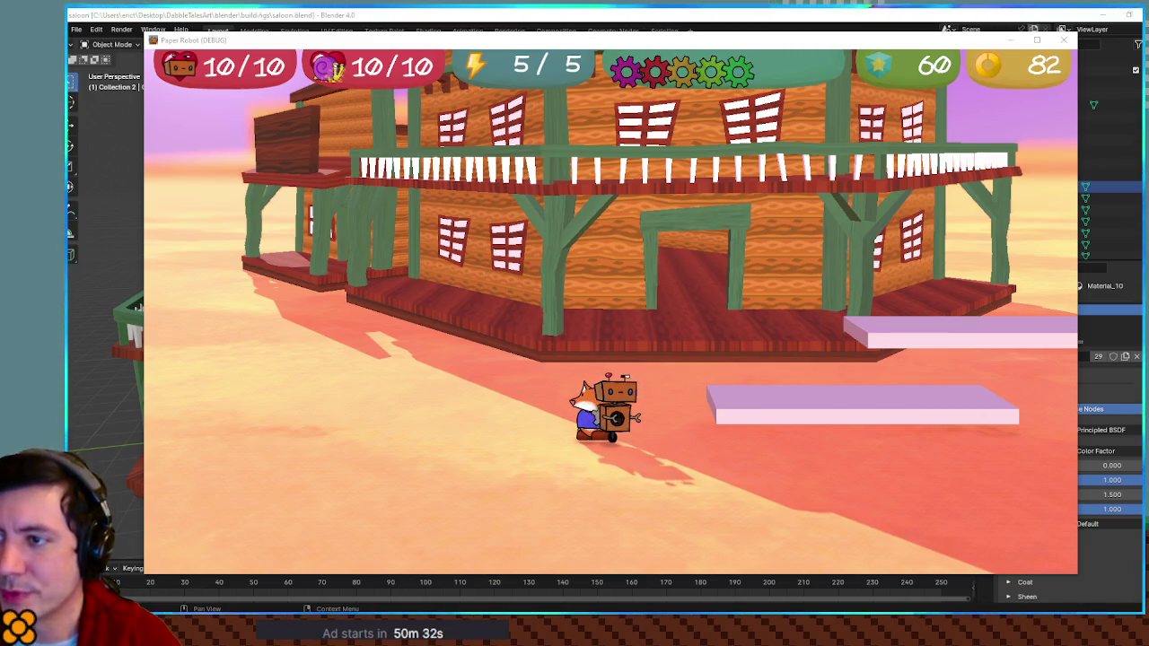
key("Up")
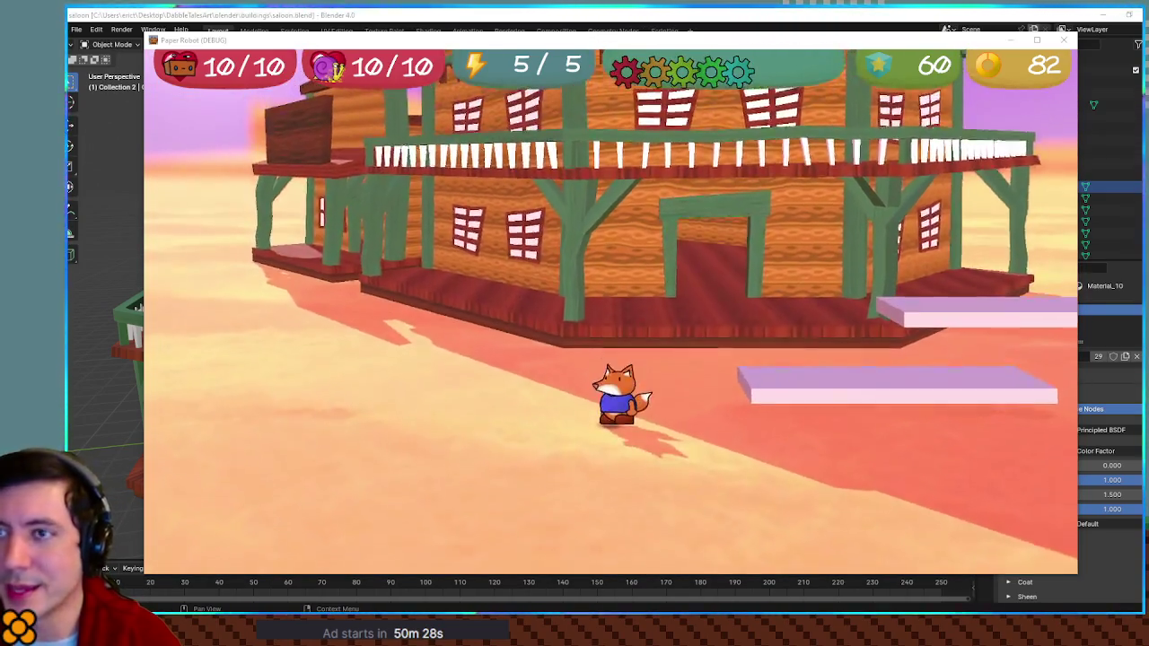
key("F8")
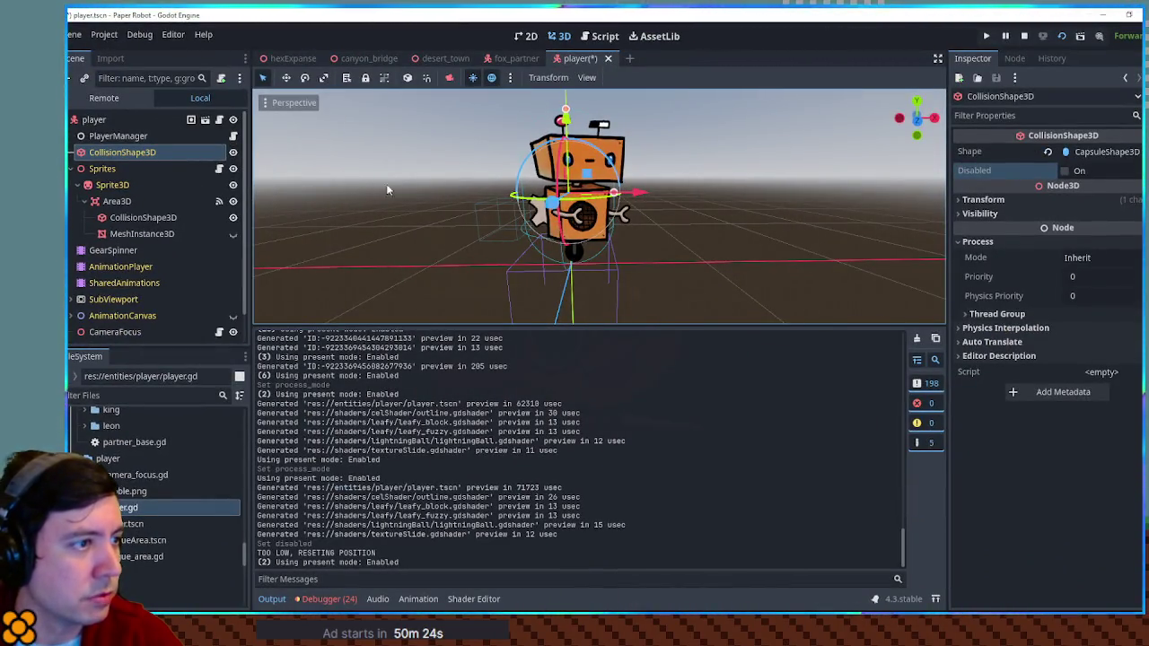
Add a new CollisionShape3D child node to the player root.
left_click(278, 604)
mouse_move(401, 240)
left_mouse_down()
mouse_move(497, 266)
mouse_move(541, 257)
mouse_move(544, 306)
left_mouse_up()
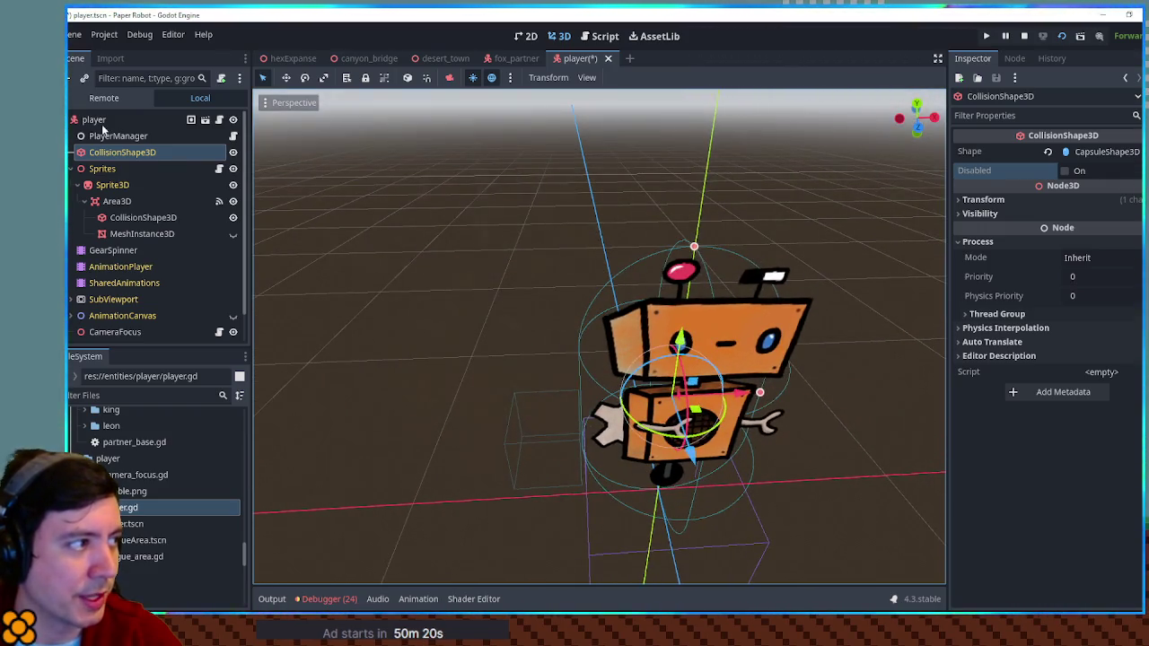
left_click(94, 119)
key("ctrl+a")
type("coll")
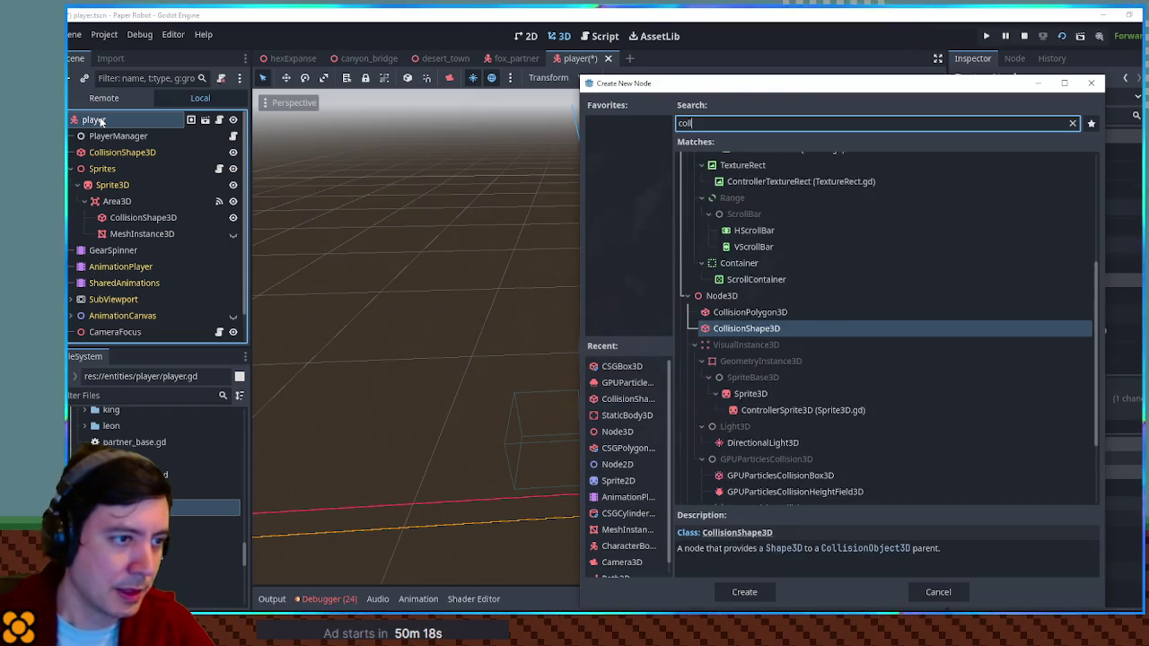
key("Return")
left_click_drag(633, 380, 828, 283)
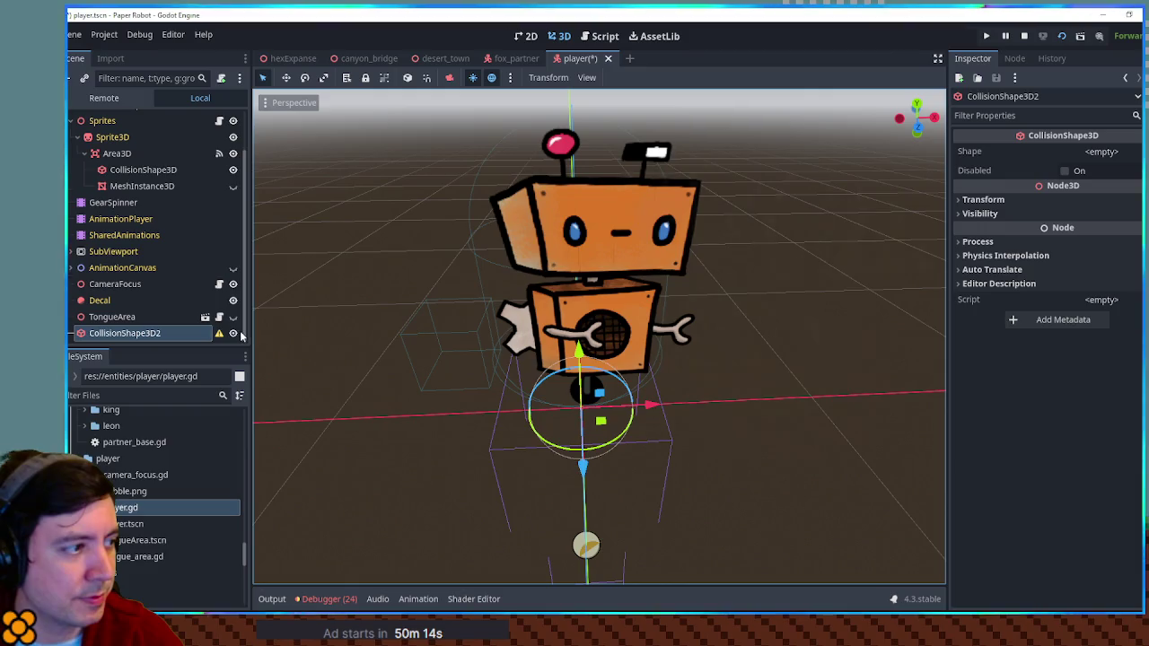
Give the new collision a SphereShape3D and raise it 0.2 up in front view.
left_click(1101, 151)
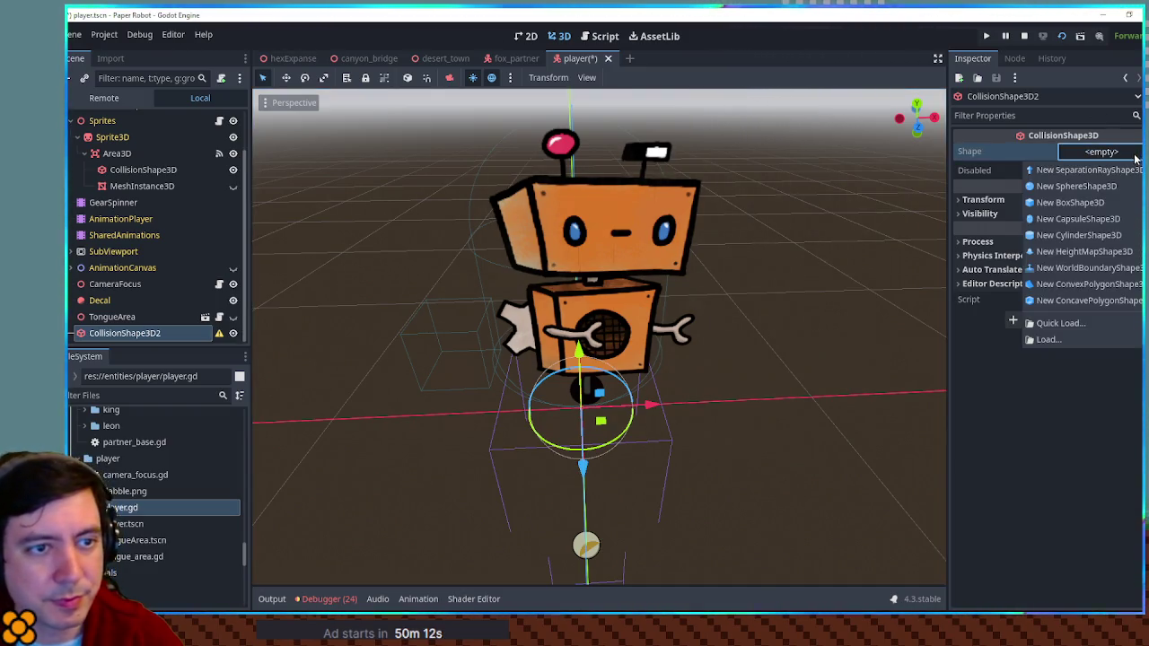
left_click(1106, 190)
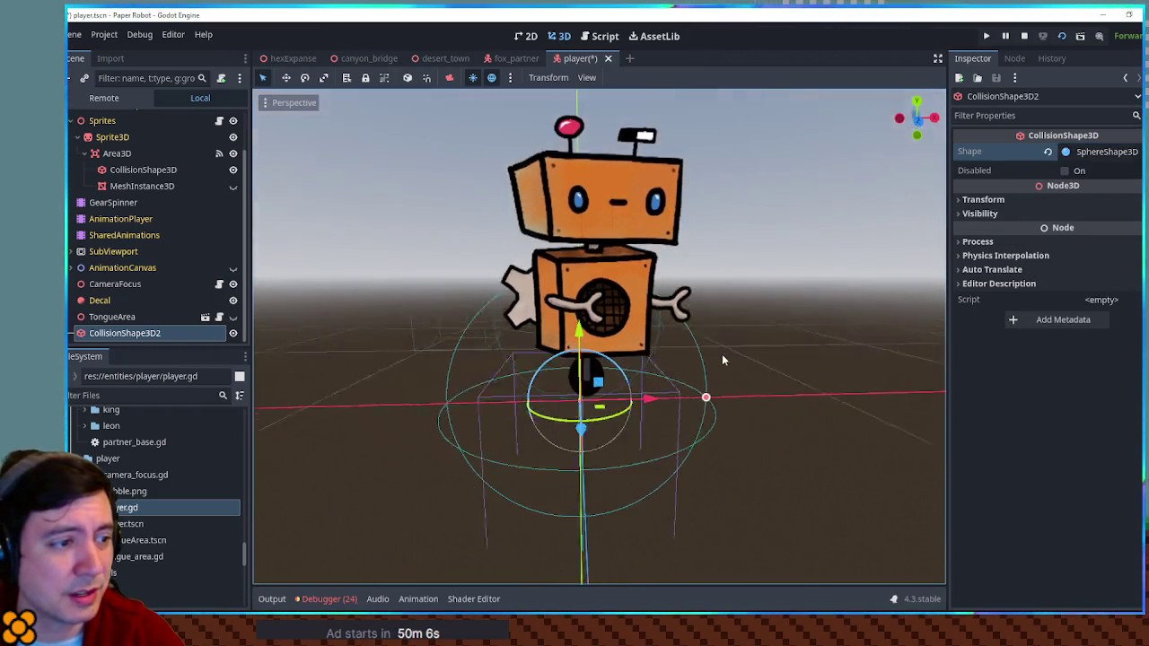
left_click_drag(705, 397, 627, 396)
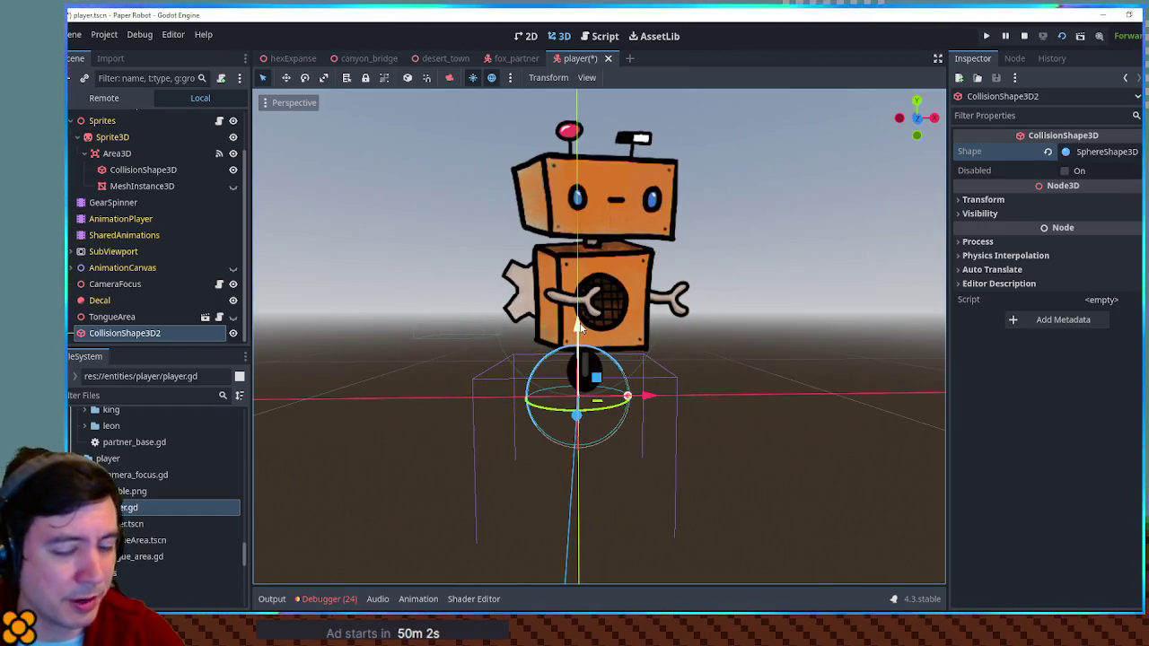
key("KP_1")
left_click_drag(585, 341, 588, 279)
scroll(588, 278, "up", 3)
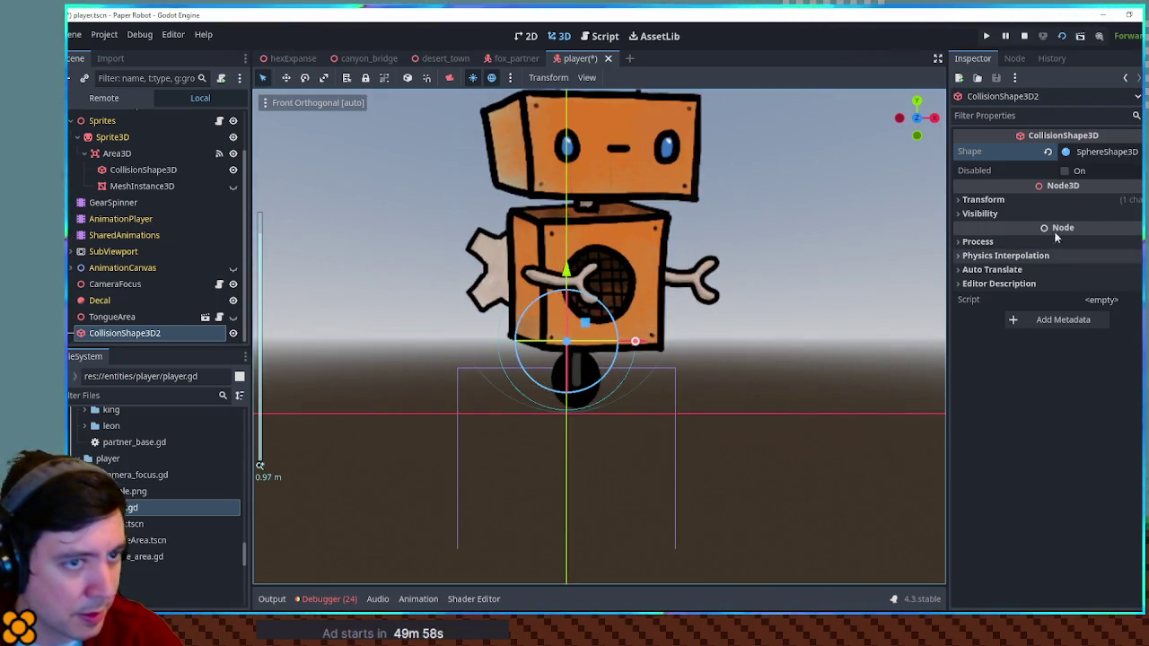
Set the sphere shape's radius to exactly 0.2.
left_click(1054, 201)
left_click(1054, 201)
left_click(1104, 152)
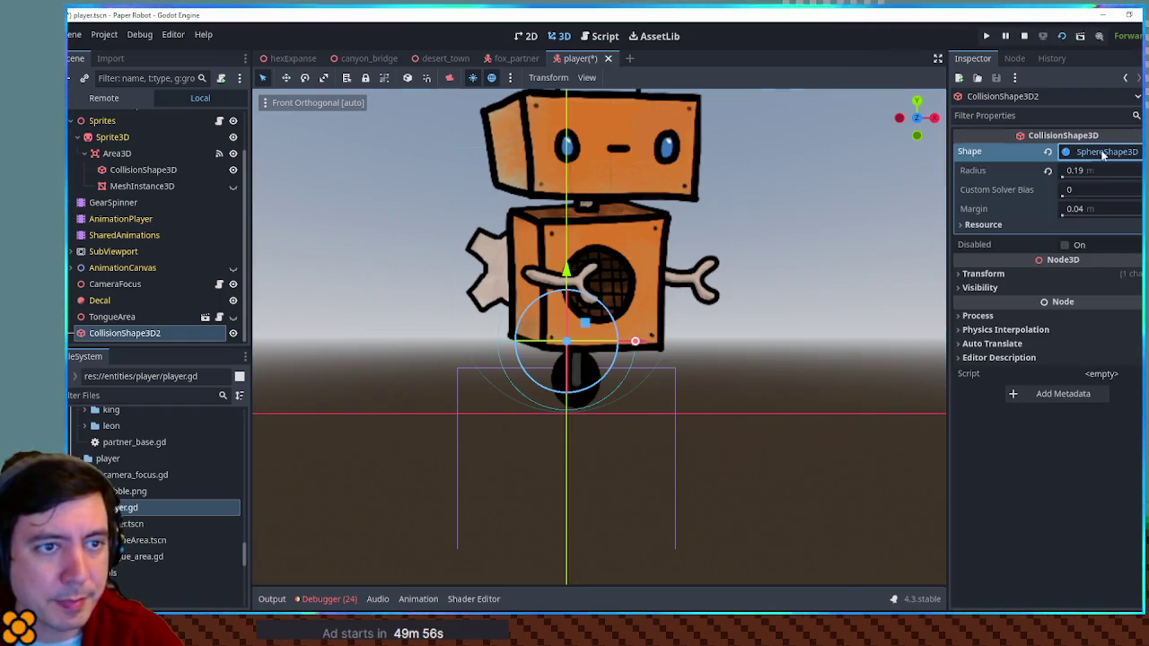
left_click(1091, 170)
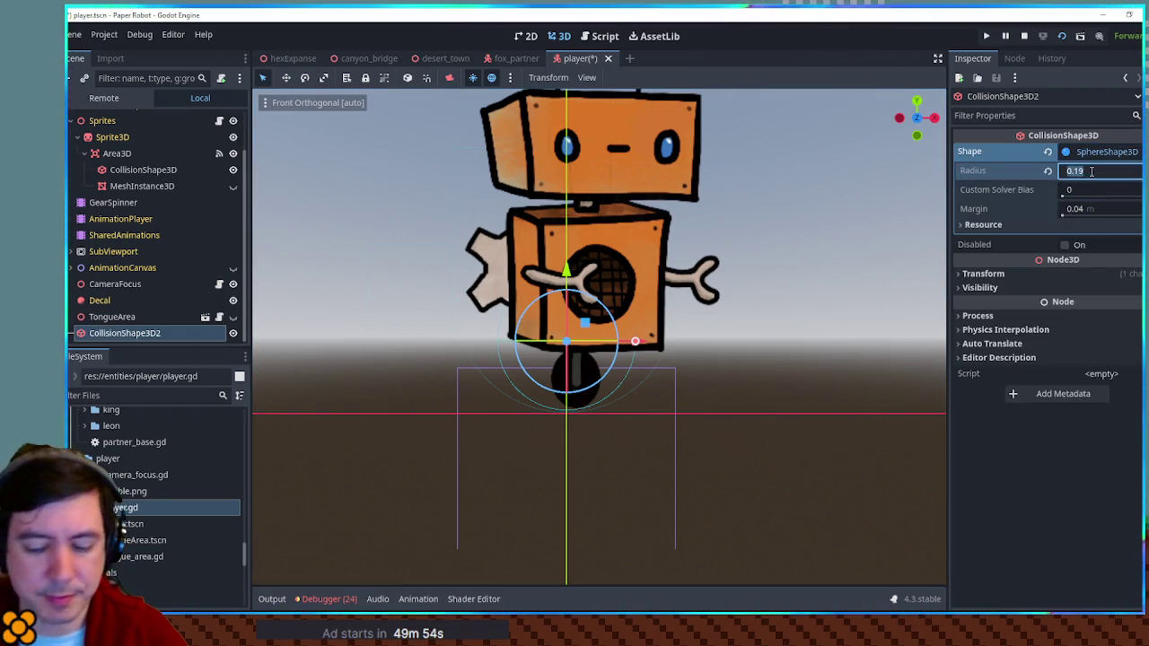
type("0.2")
key("Return")
mouse_move(760, 282)
left_mouse_down()
mouse_move(744, 333)
mouse_move(846, 341)
mouse_move(918, 329)
mouse_move(520, 315)
mouse_move(742, 316)
mouse_move(682, 315)
left_mouse_up()
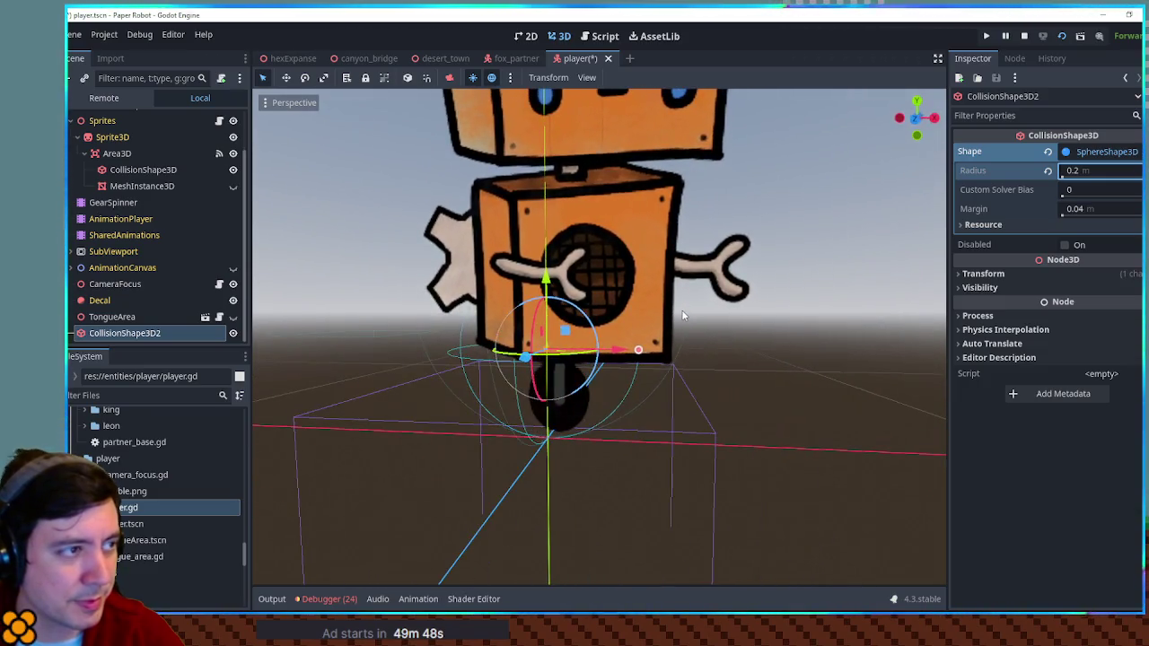
Save the player scene, toggle the capsule collision's Disabled flag, and run the game.
key("ctrl+s")
scroll(155, 286, "up", 2)
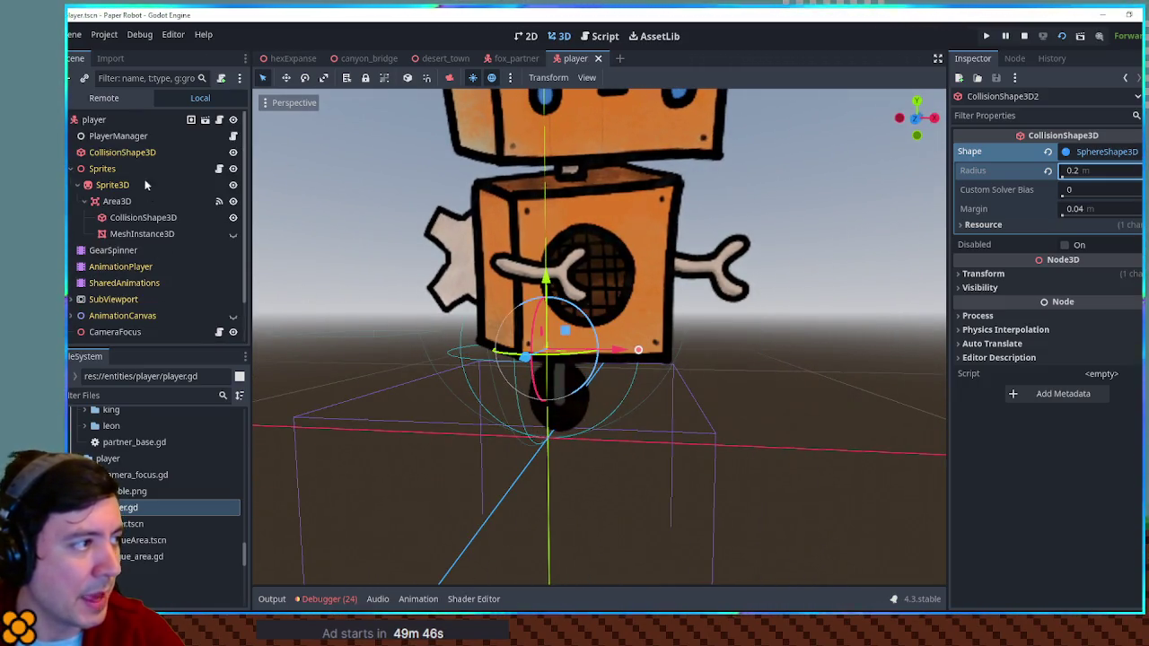
left_click(125, 153)
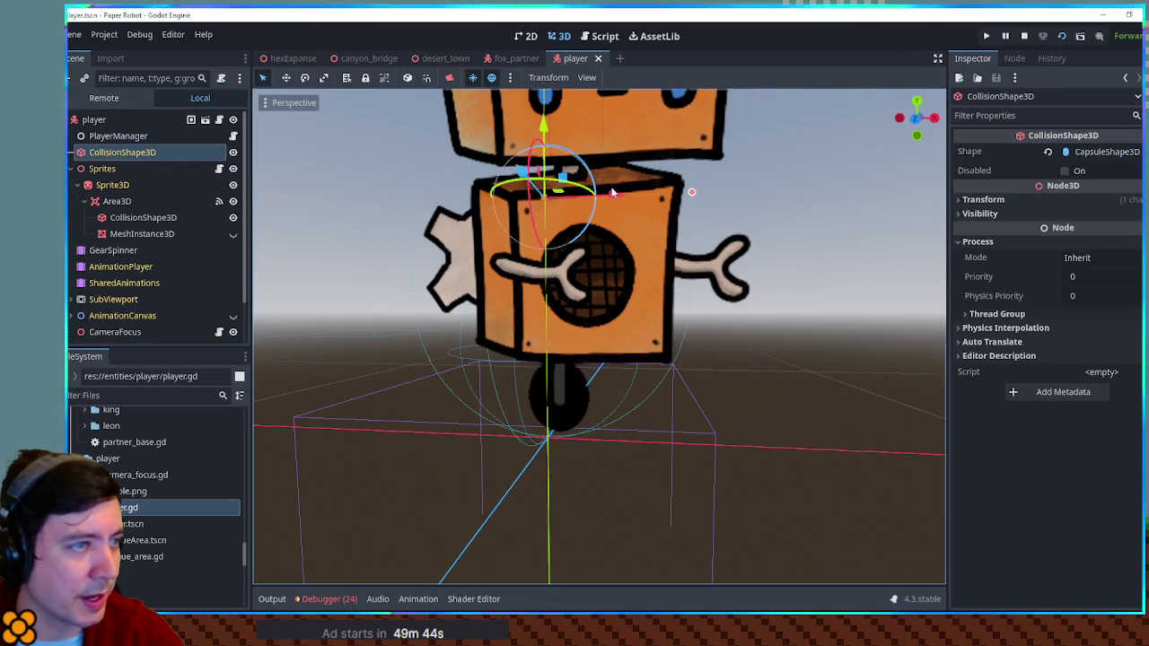
left_click(1065, 171)
key("F5")
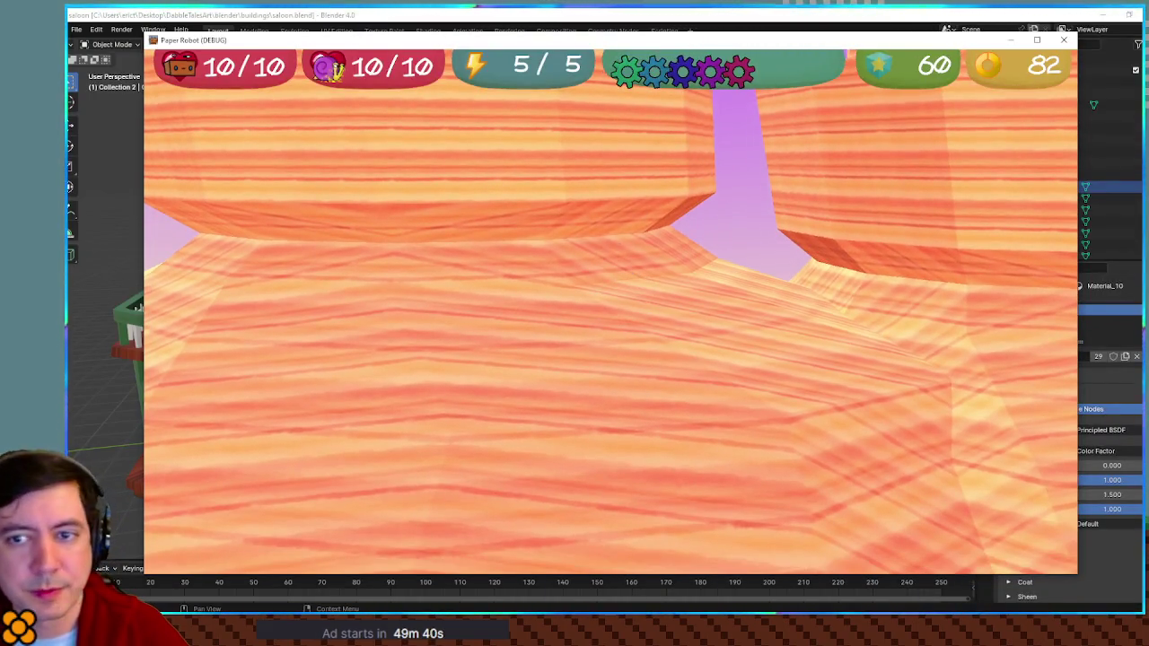
Close the game window and quit Blender without saving the saloon changes.
key("alt+F4")
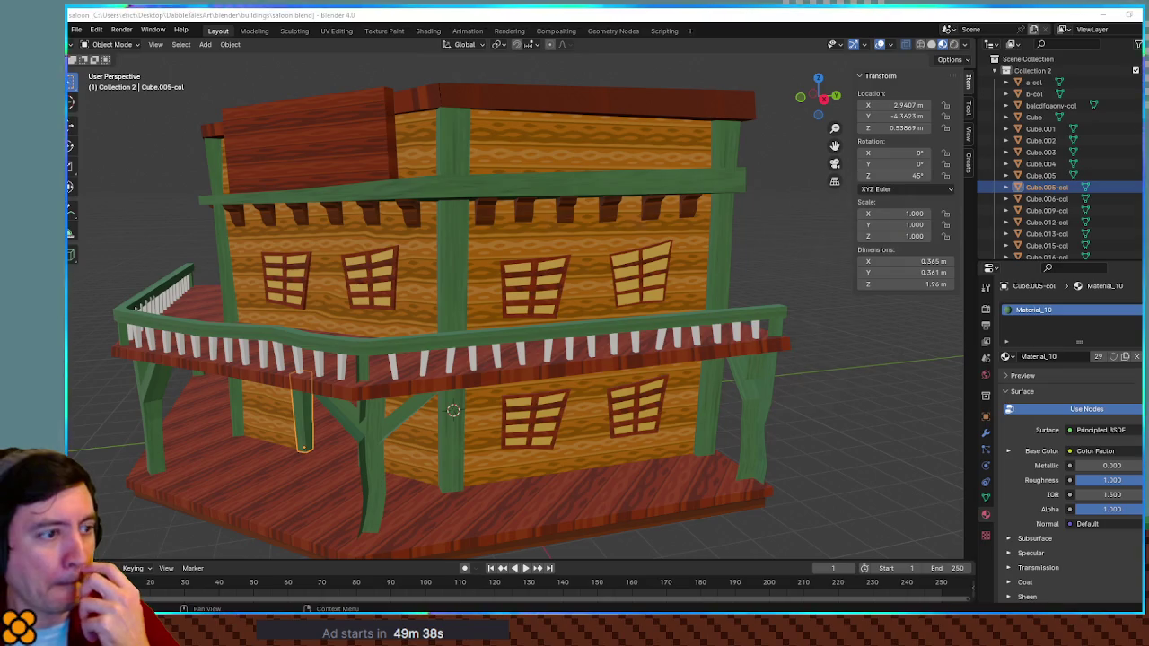
key("alt+F4")
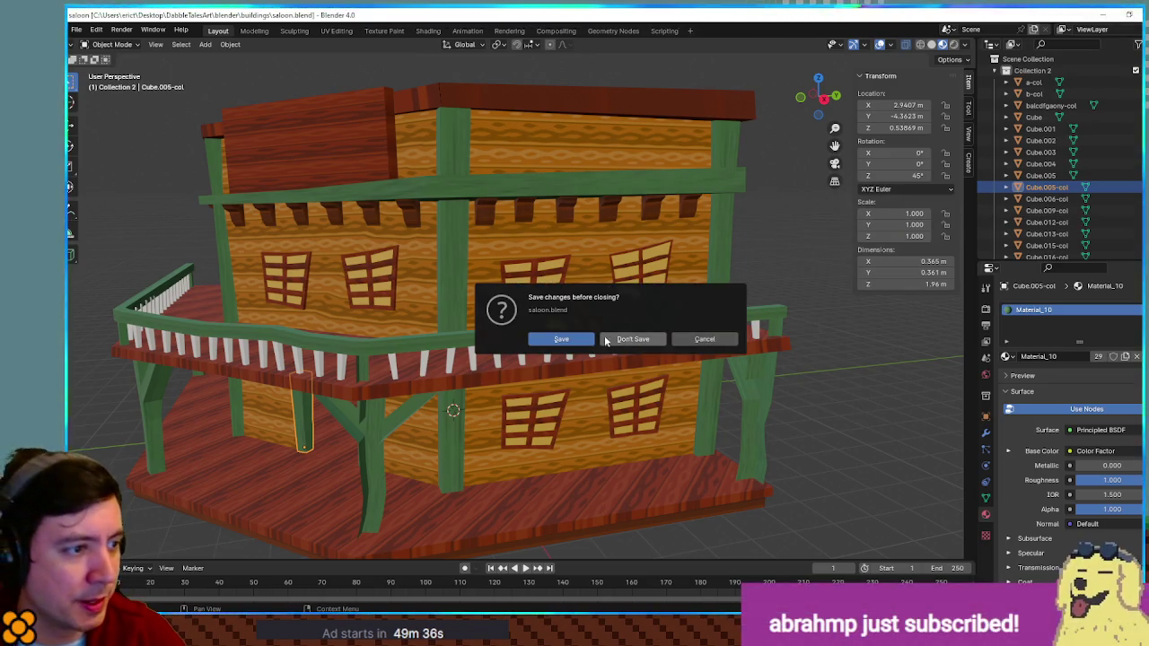
left_click(642, 339)
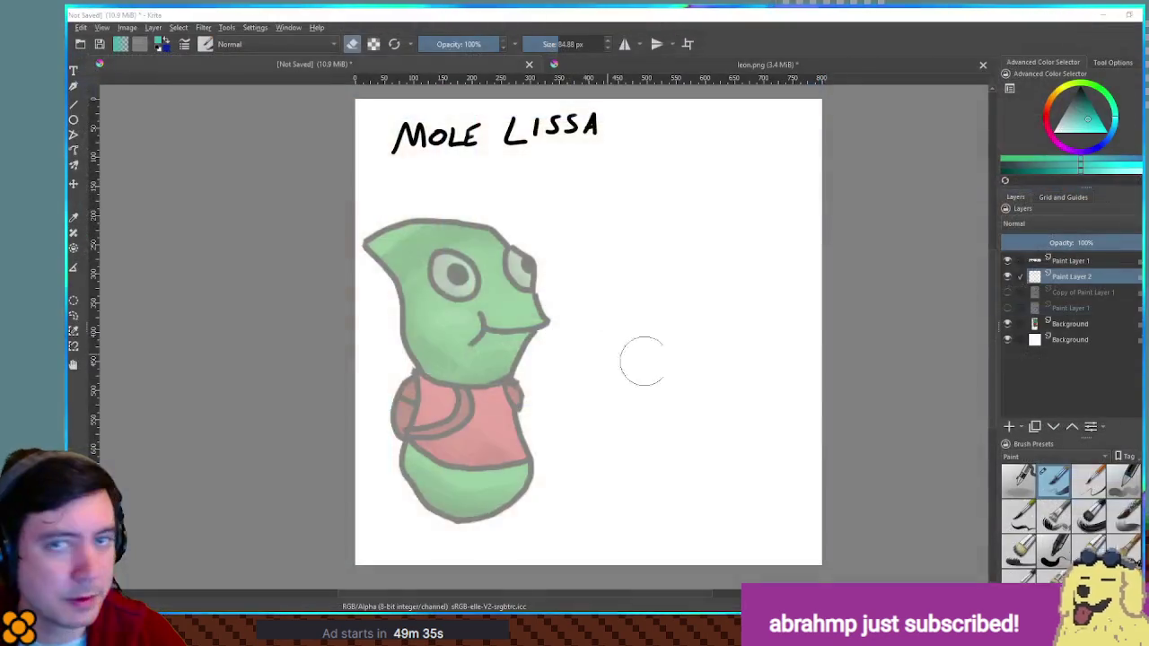
Restore the Krita window, switch back to Godot, and run the game.
double_click(753, 13)
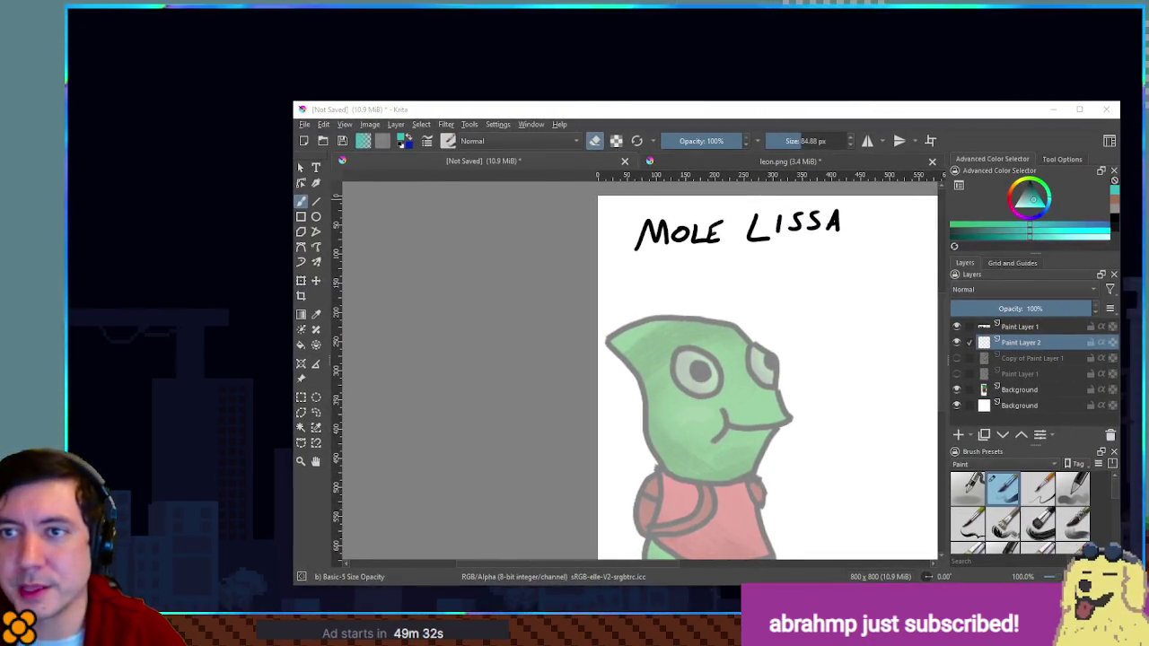
key("alt+Tab")
key("F5")
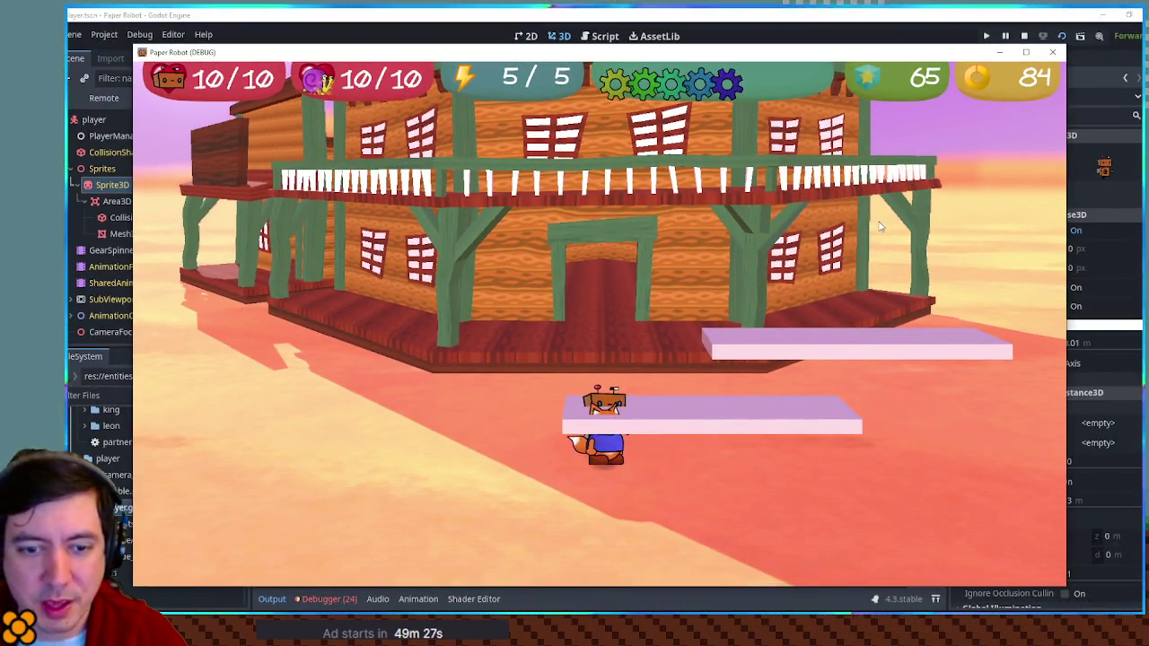
Twice make the fox burrow, travel right underground, and resurface.
key("w")
key("s")
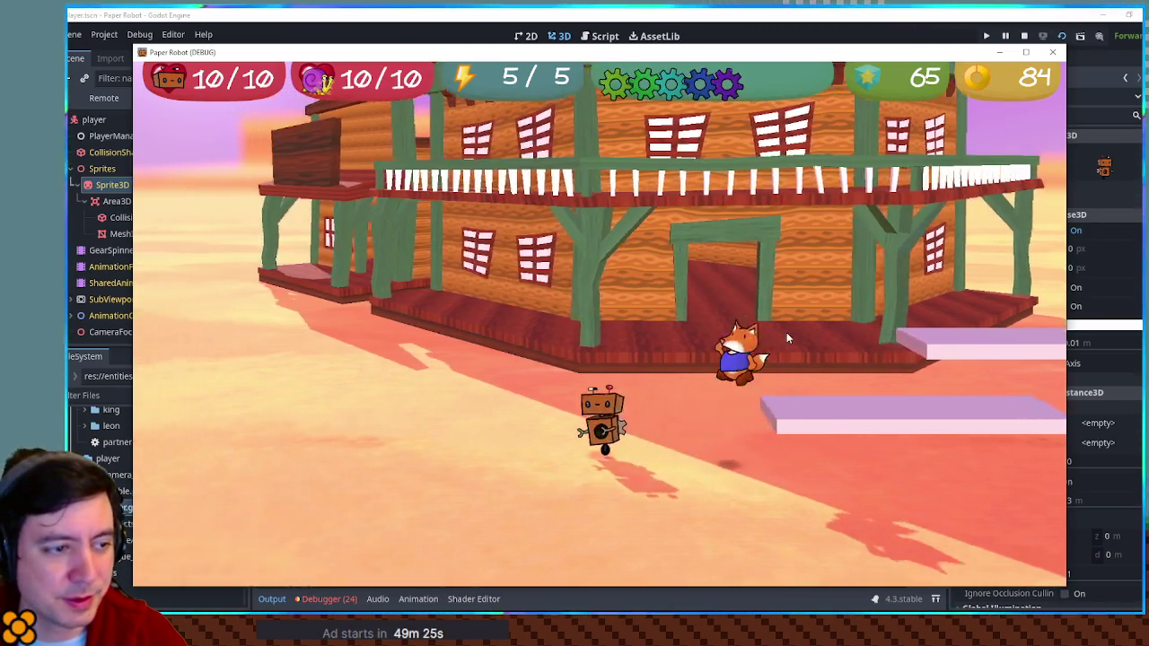
key("d")
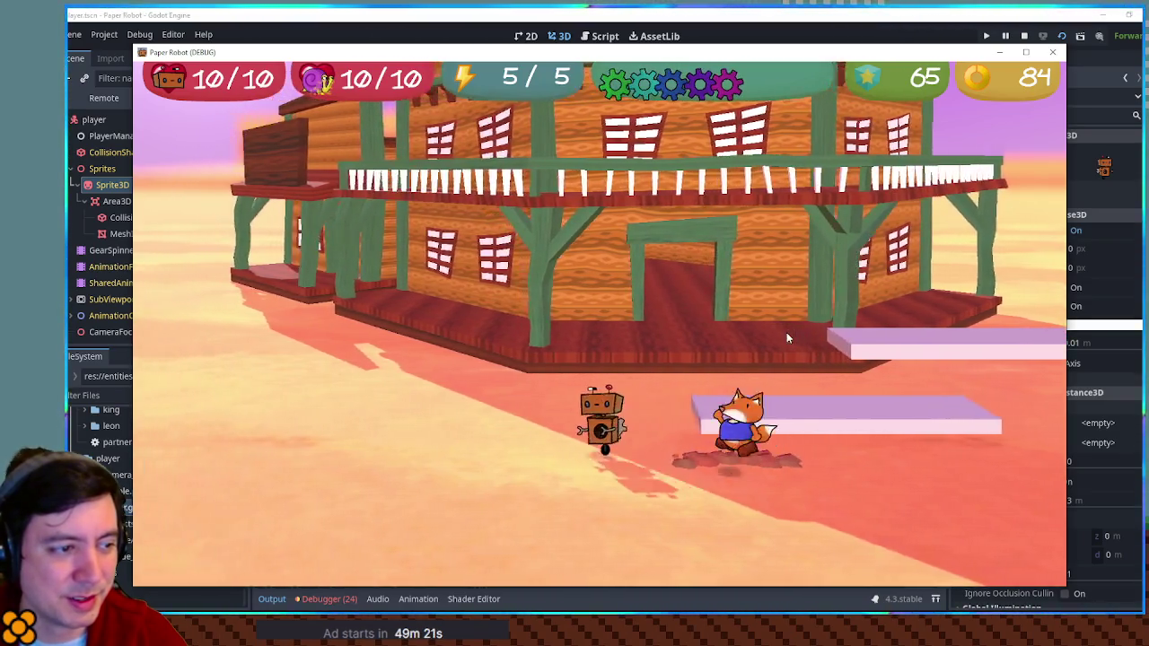
key("a")
key("a")
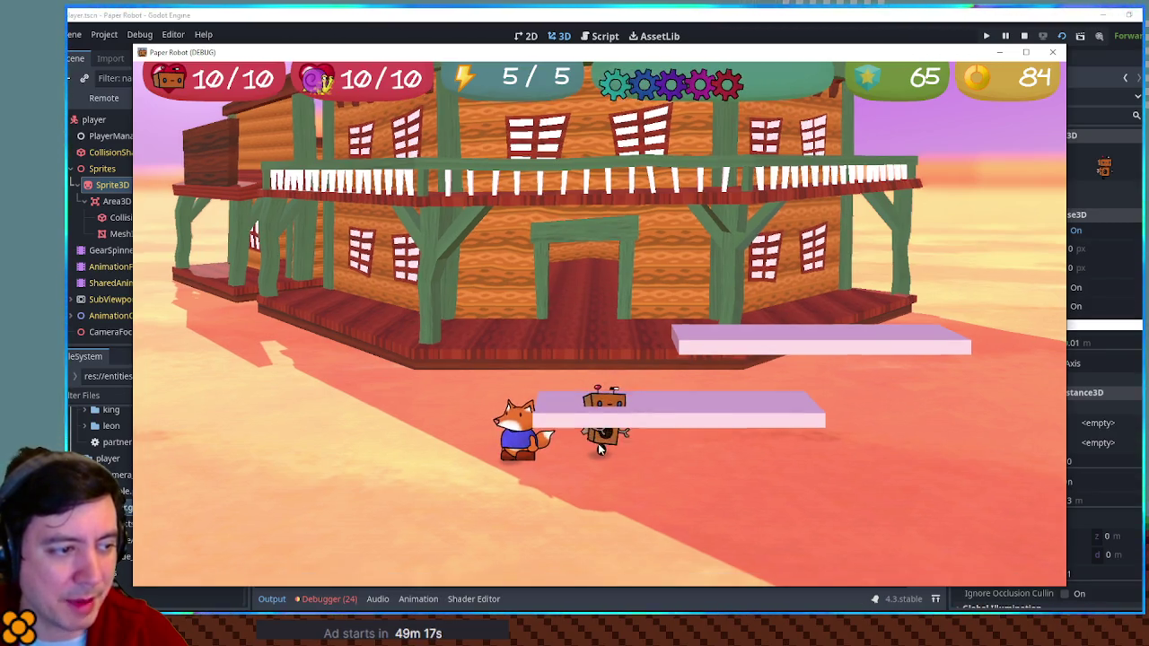
key("w")
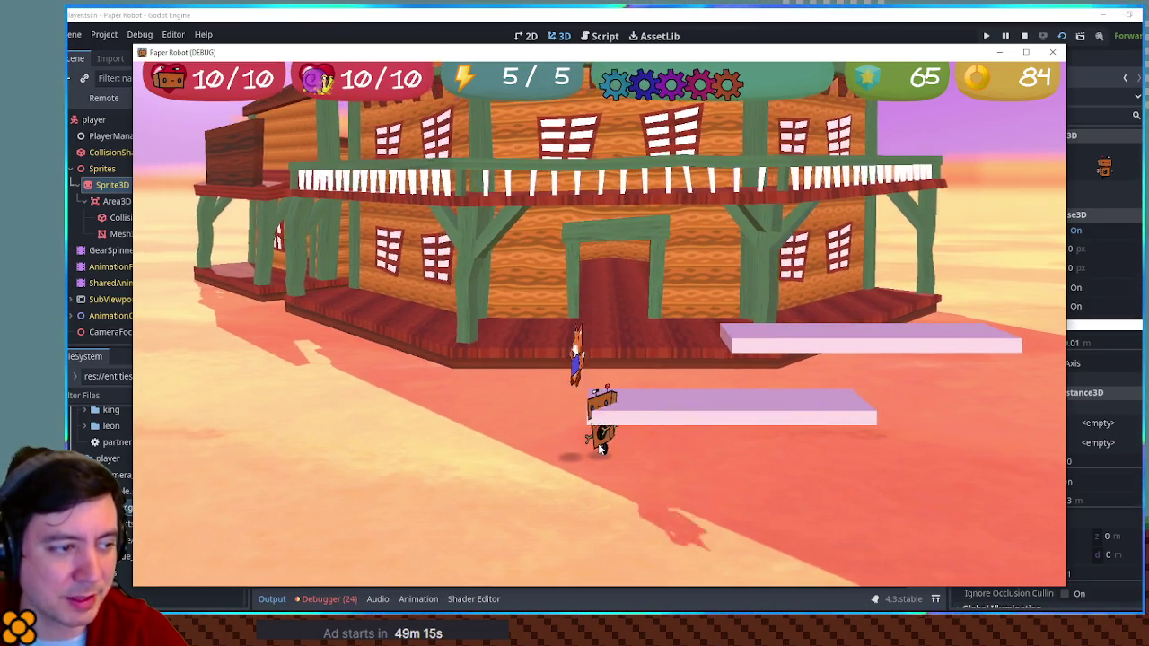
key("s")
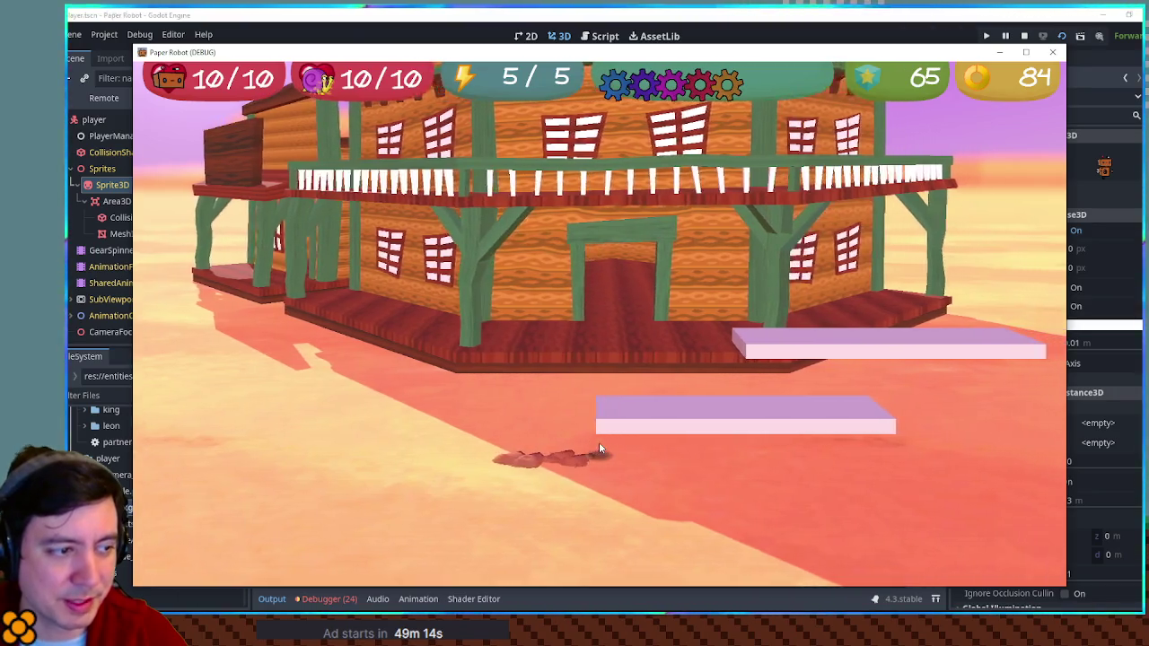
key("d")
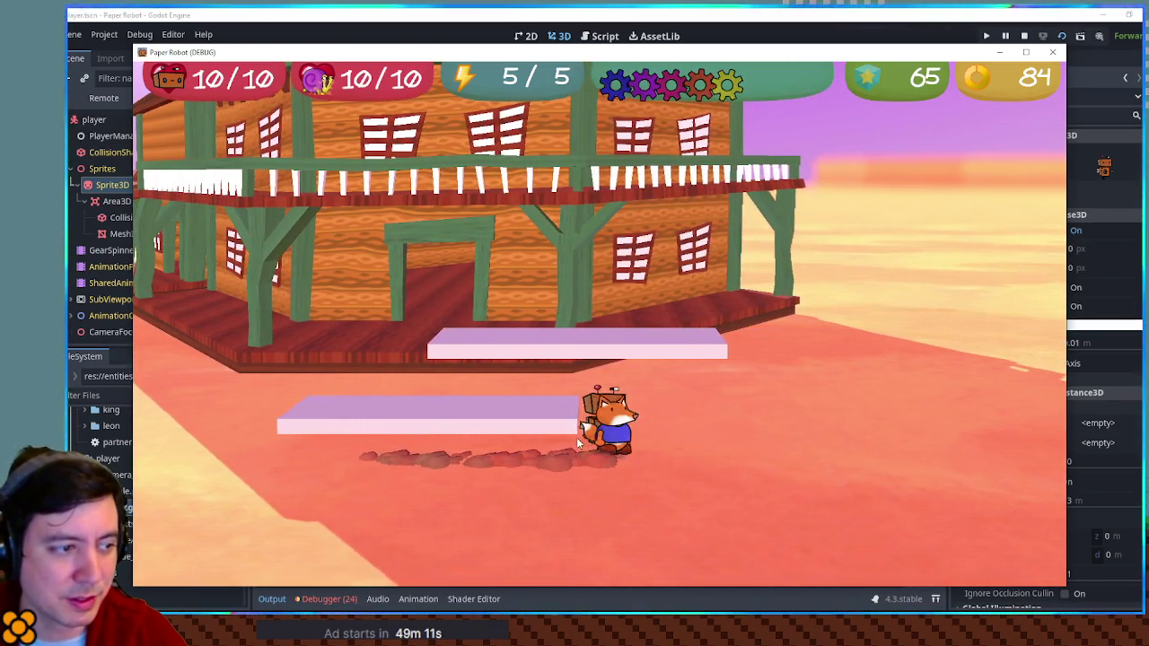
key("d")
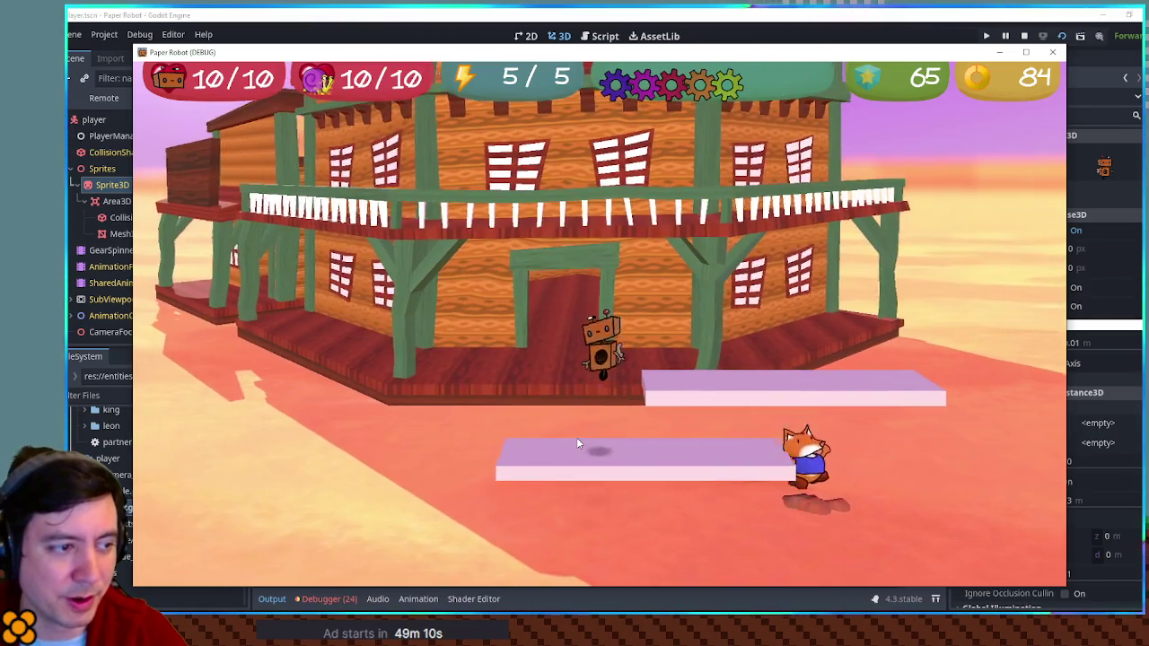
Walk the fox onto the nearby platform, then jump it onto the pink platform.
key("a")
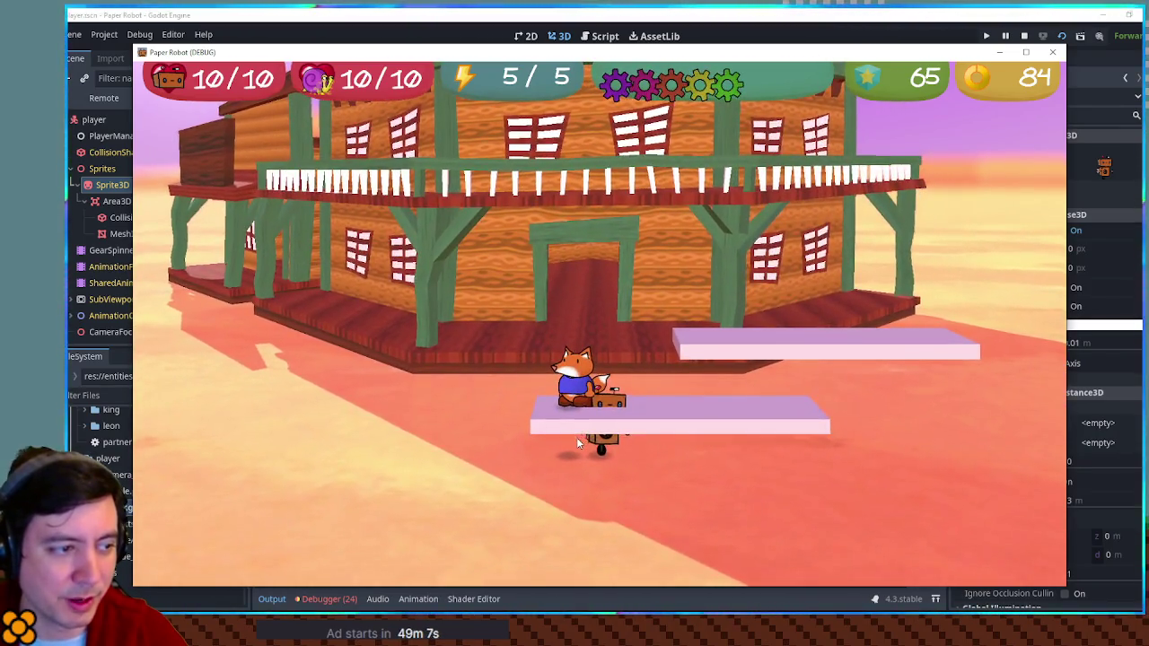
key("d")
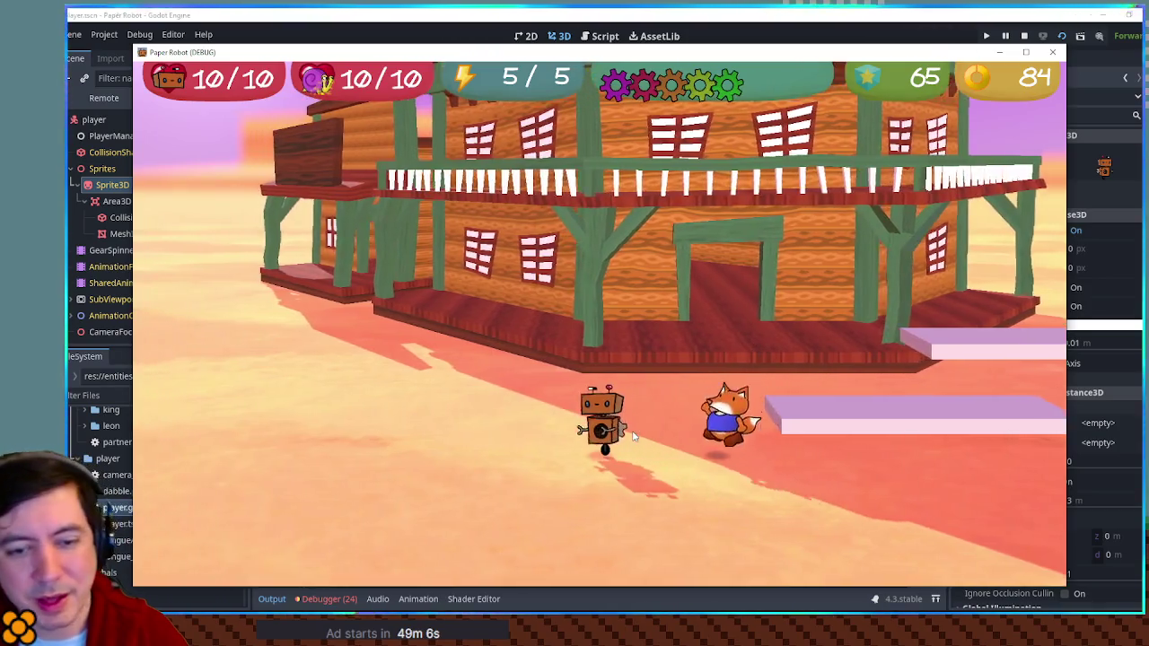
key("a")
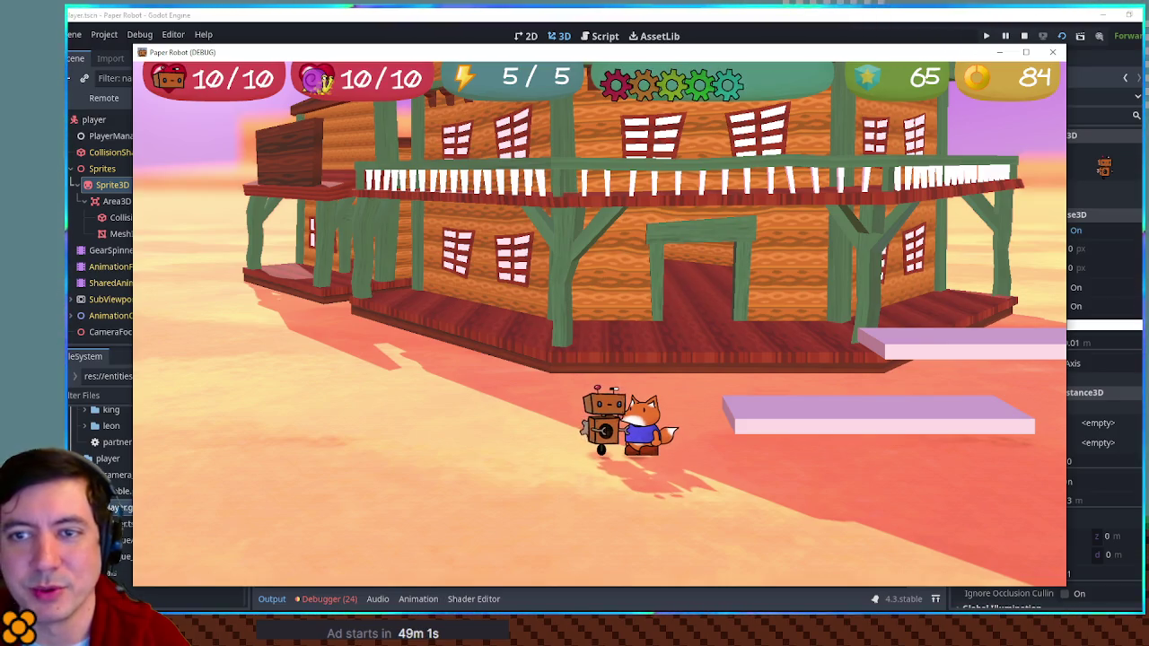
key("a")
key("space")
key("d")
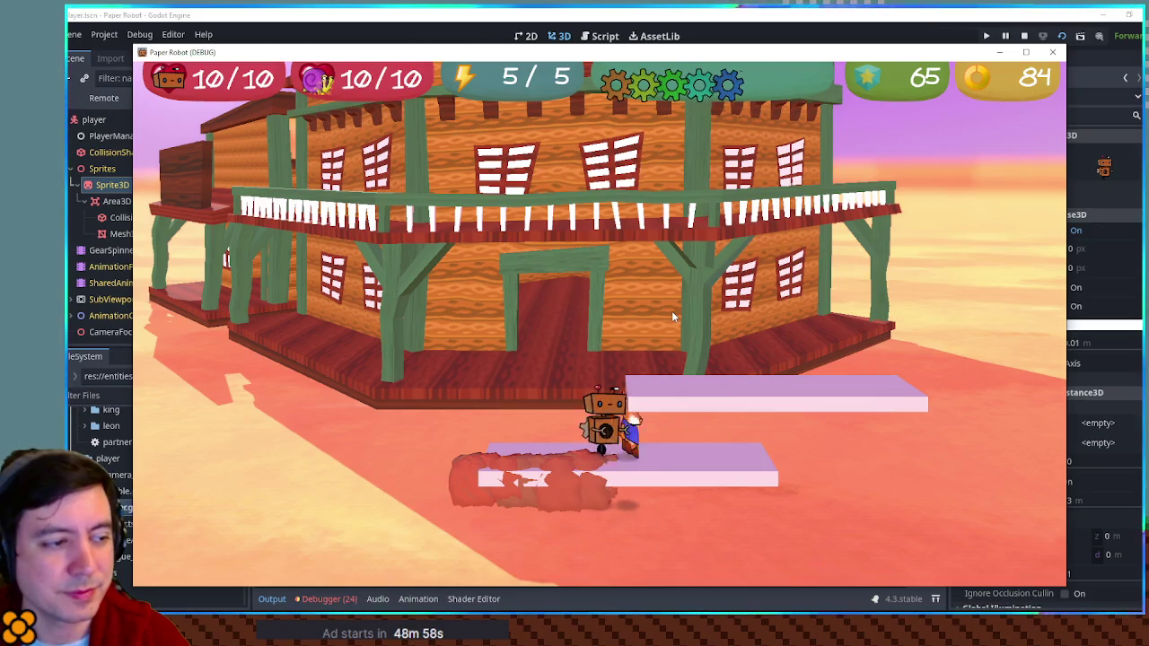
key("a")
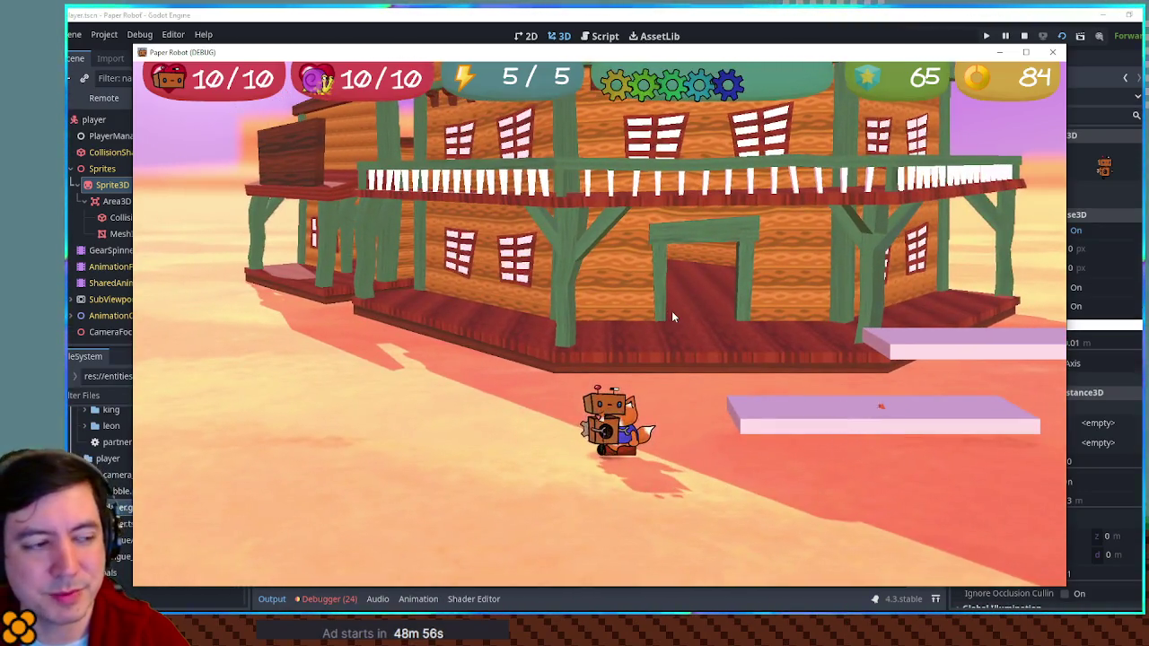
Walk the fox around the robot, then close the game and stop the project.
key("a")
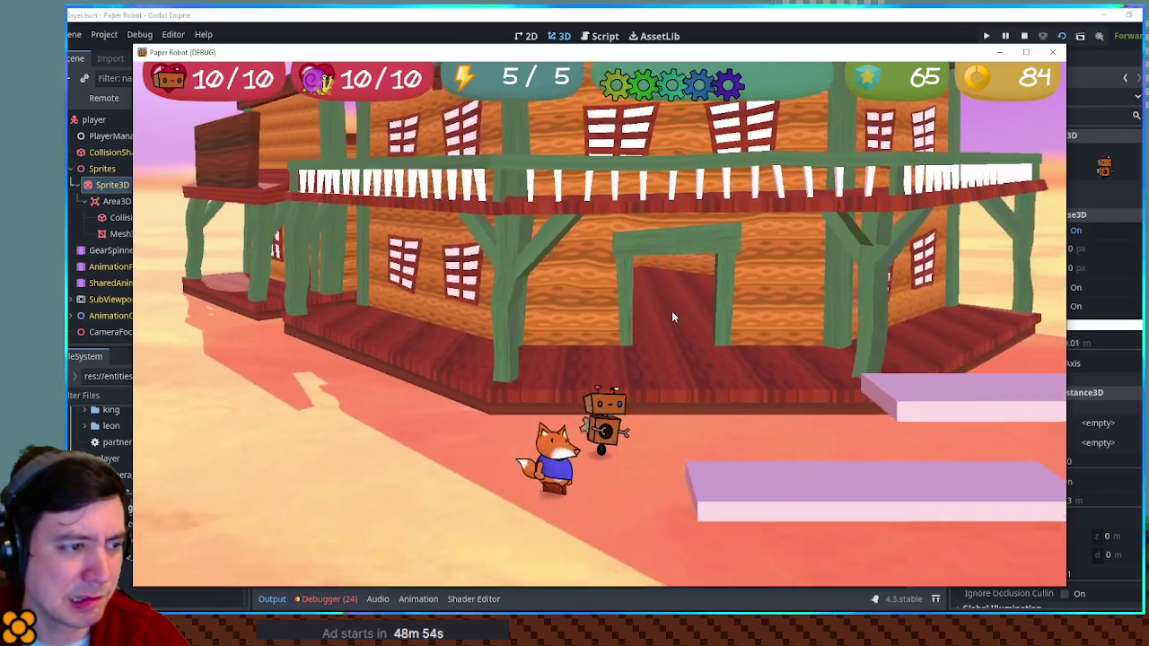
key("a")
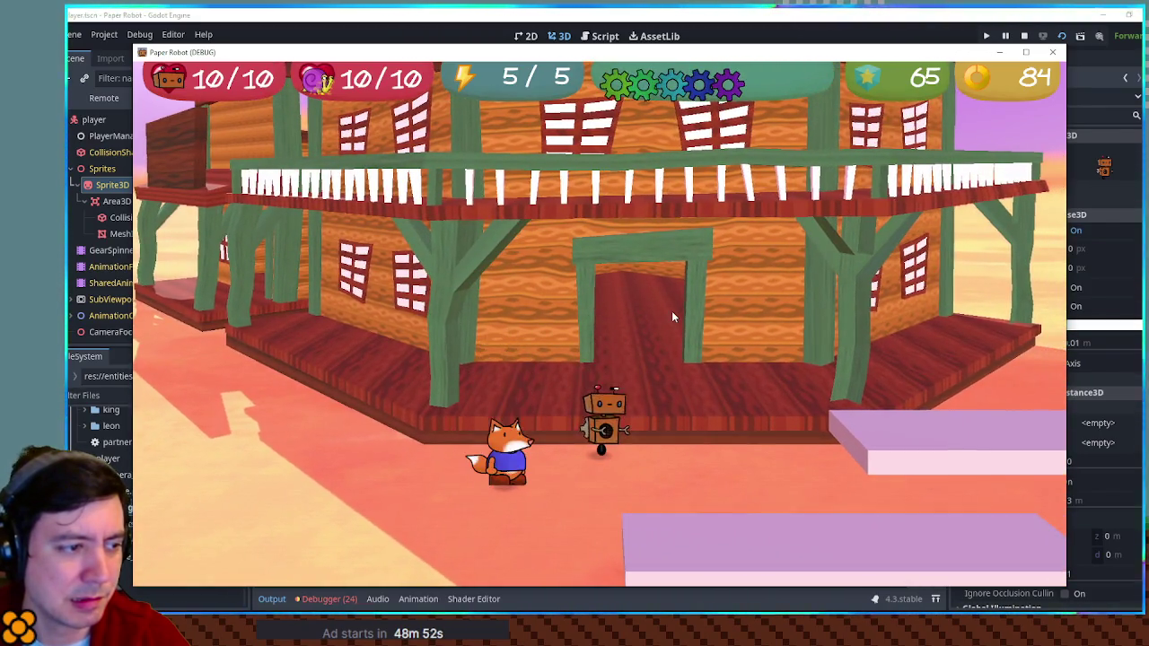
key("w")
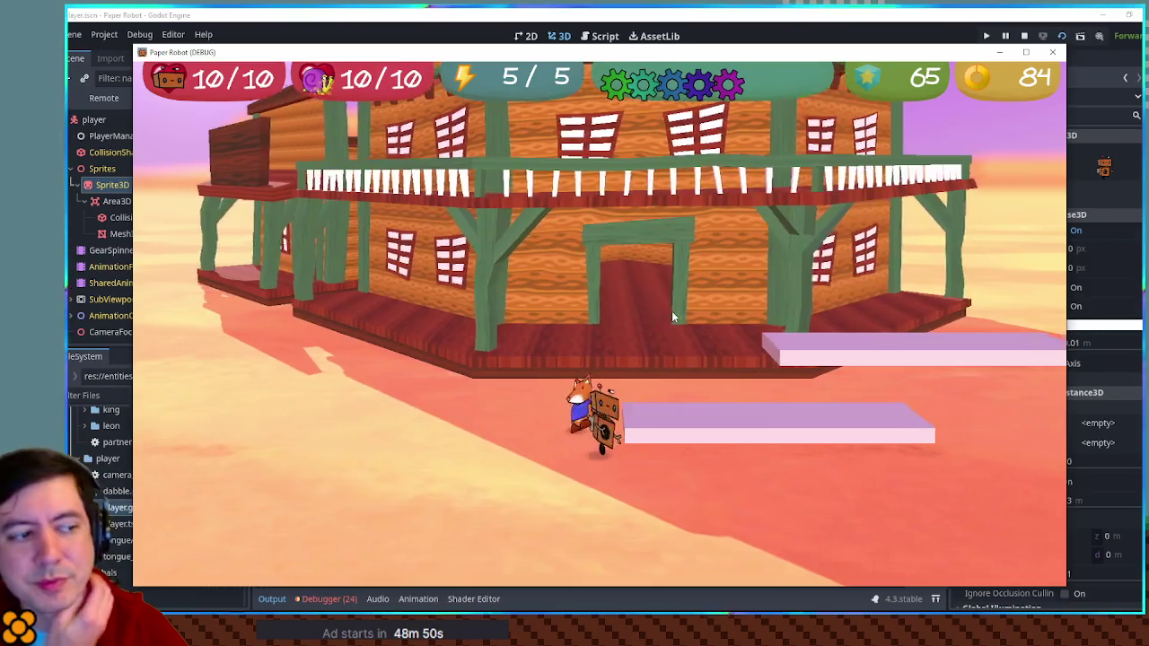
key("d")
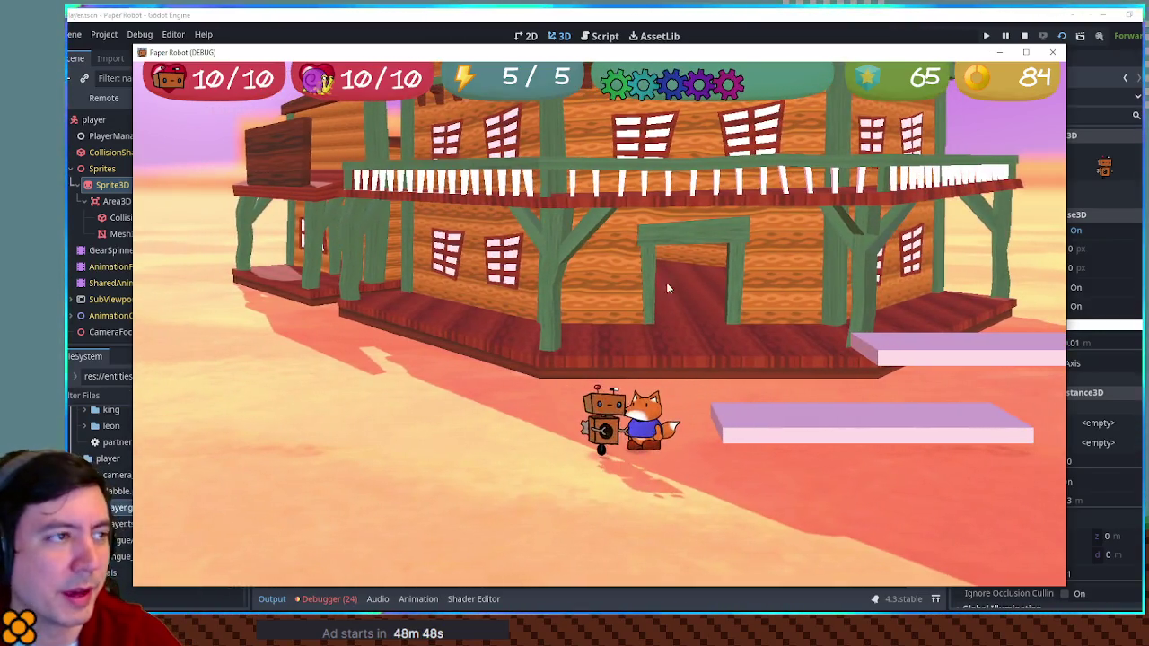
left_click(1052, 52)
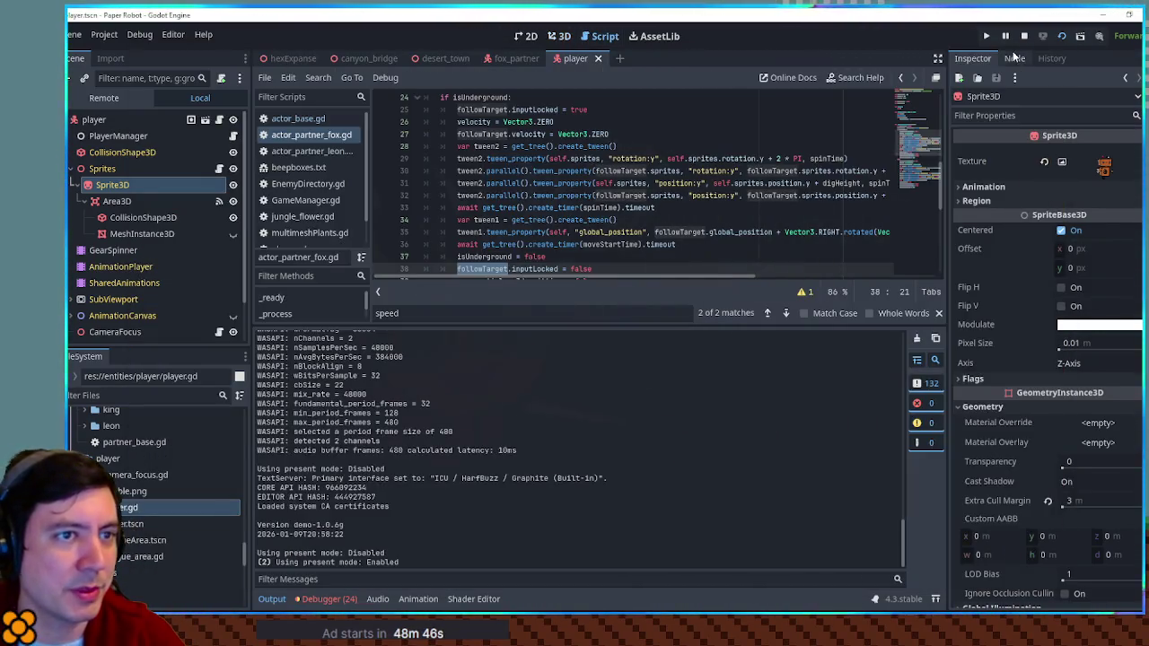
left_click(1027, 34)
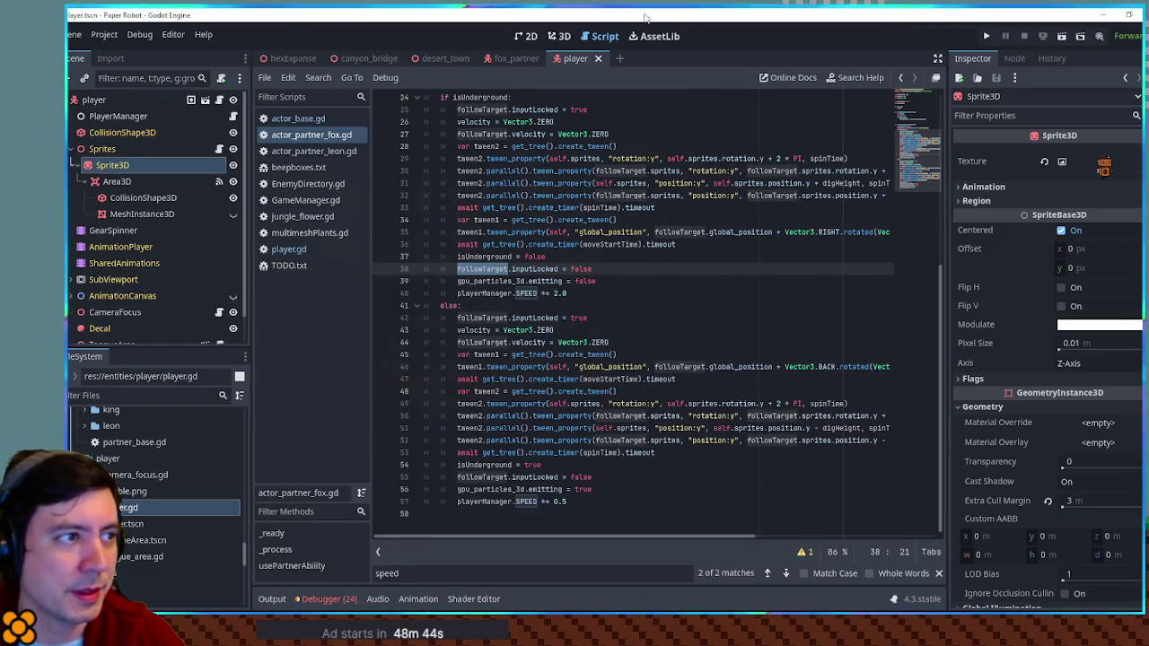
Declare 'var isDigging = false' after bounceGrounds in player.gd, then return to the fox script.
left_click(289, 249)
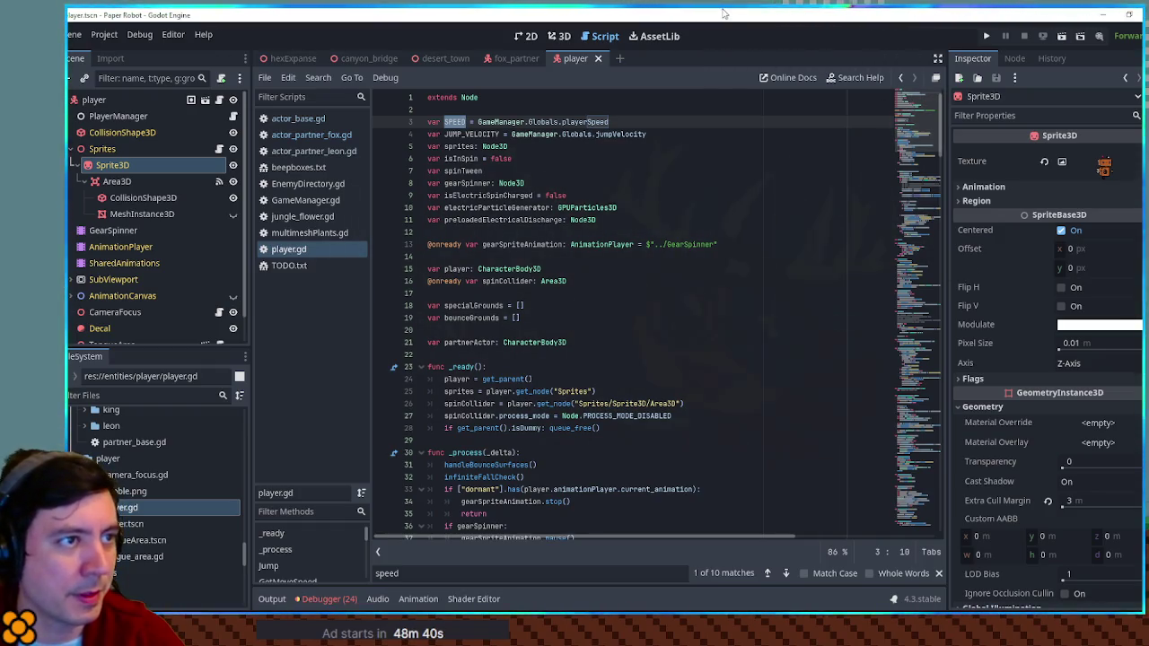
scroll(633, 297, "up", 1, "ctrl")
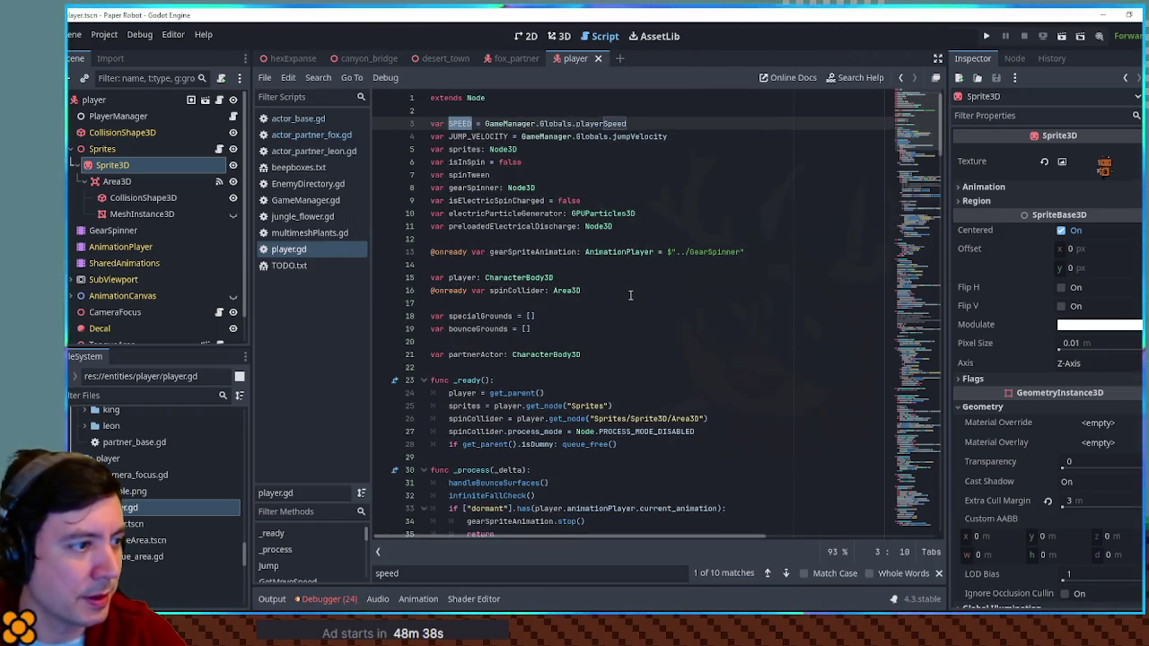
left_click(621, 292)
scroll(663, 310, "up", 1, "ctrl")
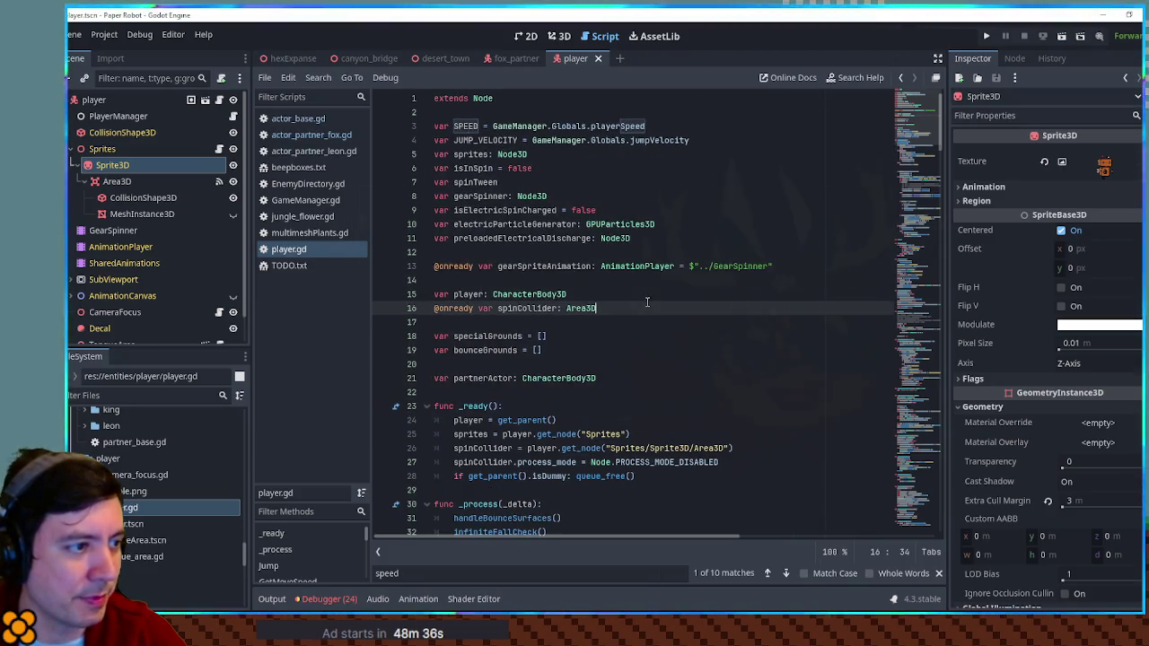
key("Down")
key("Down")
key("Down")
key("Return")
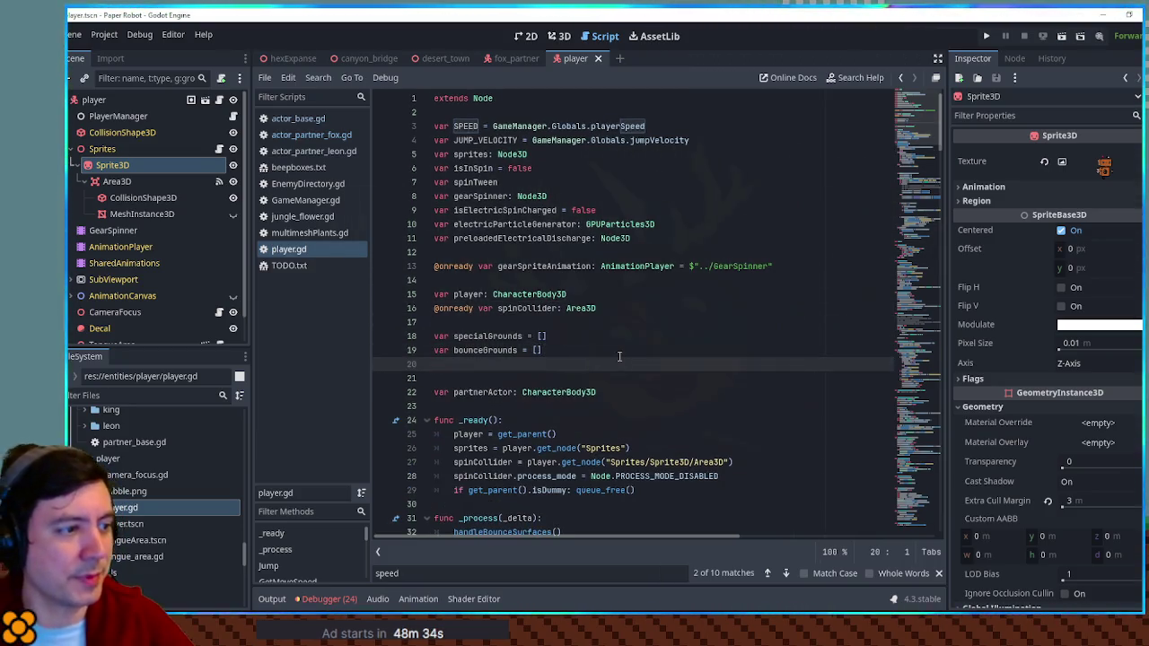
type("var isU")
key("BackSpace")
key("BackSpace")
key("BackSpace")
type("Dif")
type("ging =")
type(" false")
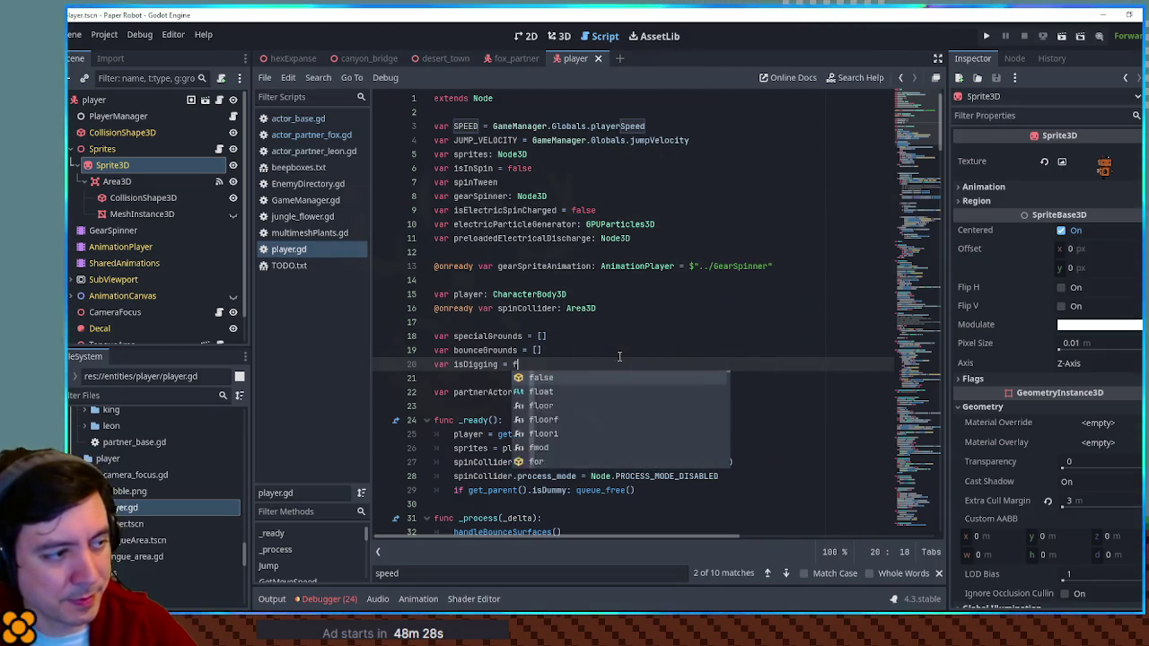
key("Escape")
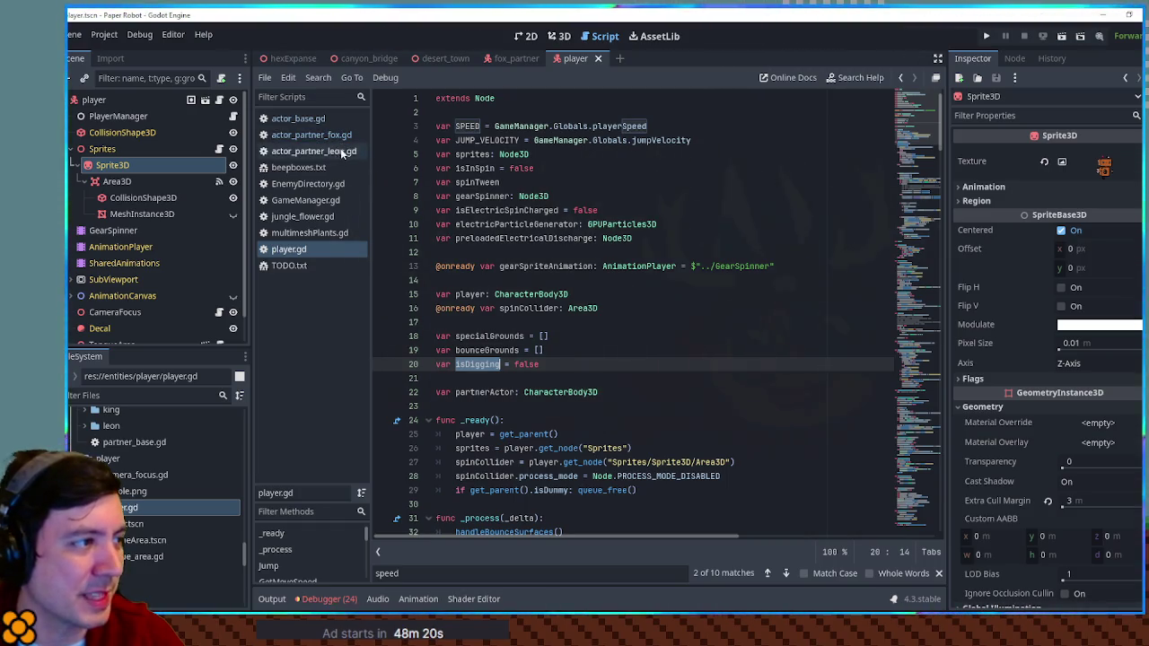
left_click(314, 136)
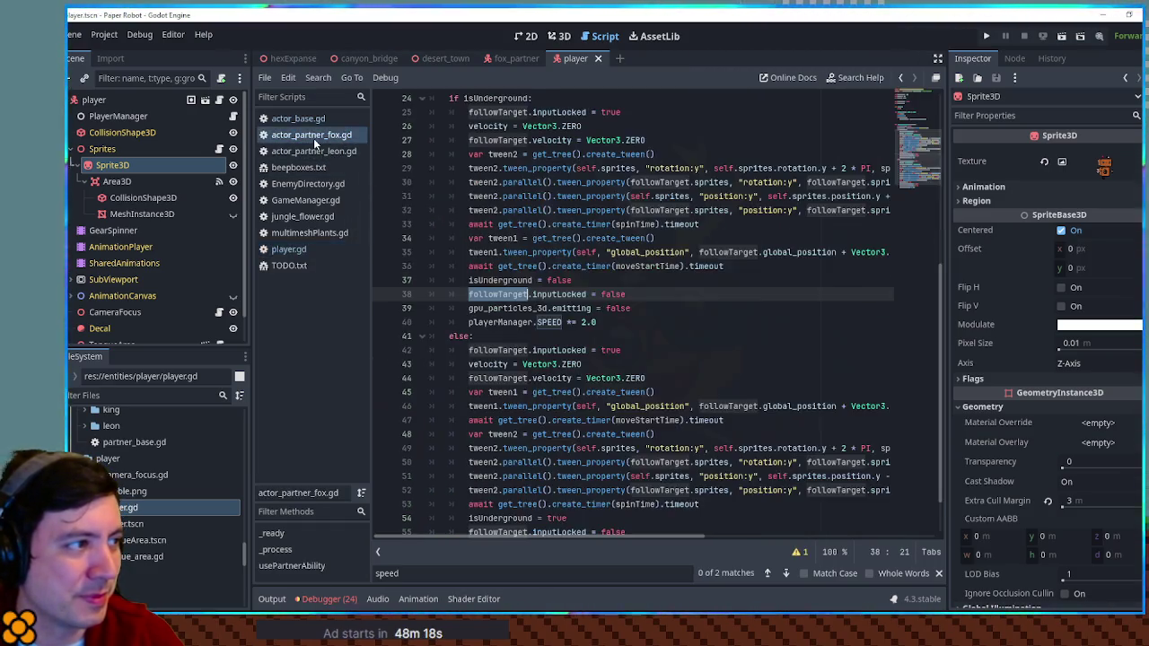
Add a playerManager.isDigging line below the SPEED doubling line in the fox script.
left_click(629, 321)
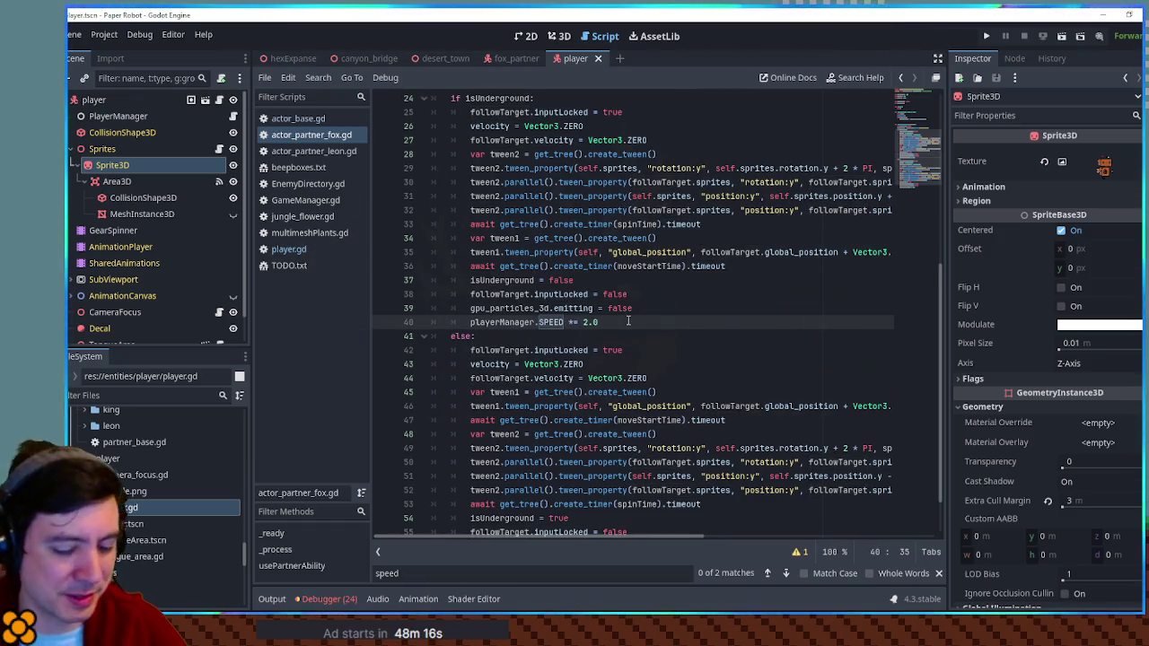
key("Return")
type("p")
type(".isDigging")
key("ctrl+z")
key("ctrl+y")
scroll(639, 348, "down", 2)
Paste isDigging = true at the underground branch end, set the surfacing flag to false, and save.
left_click(608, 504)
key("Return")
type("playerManager.isDigging = true")
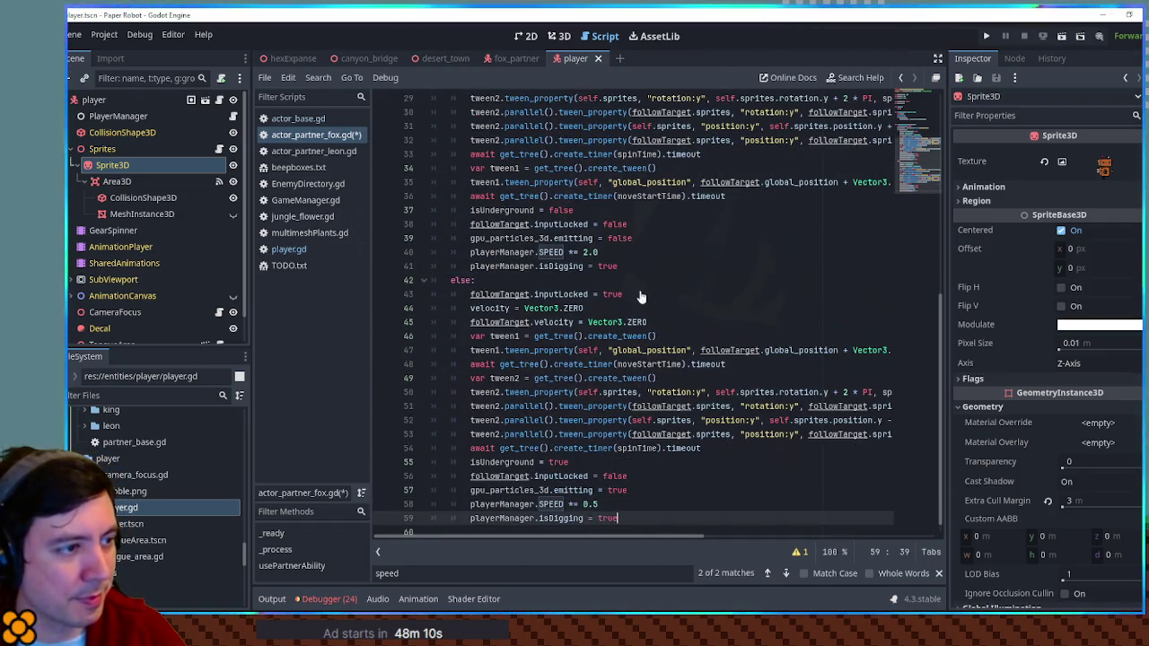
left_click(599, 267)
type("false")
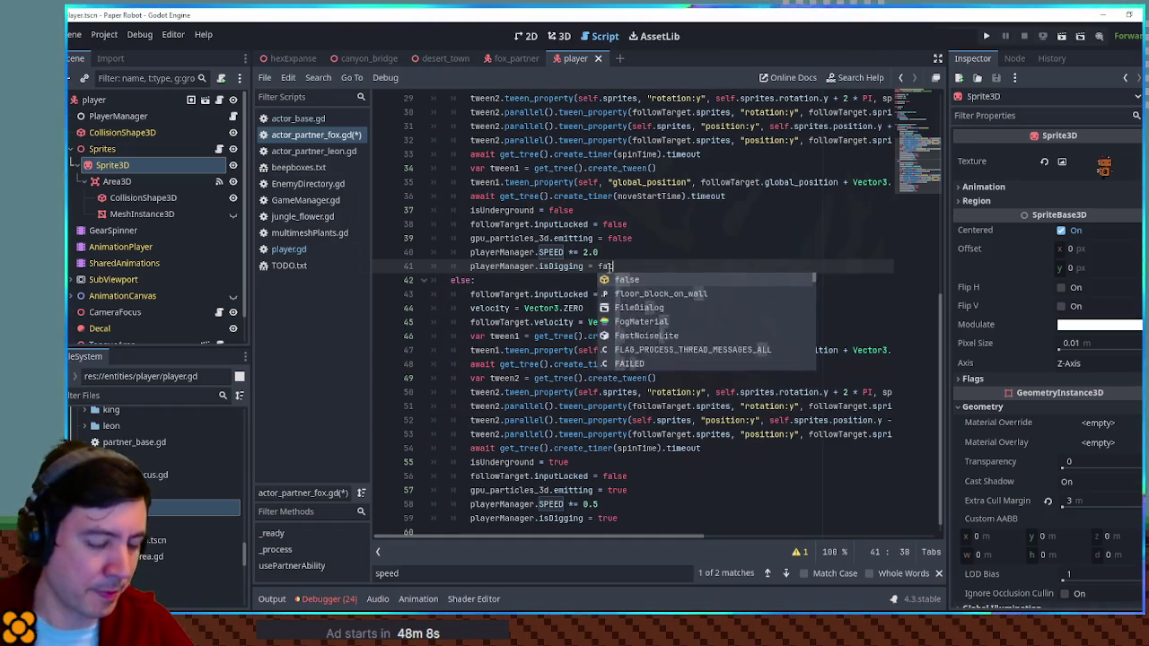
left_click(647, 252)
key("ctrl+s")
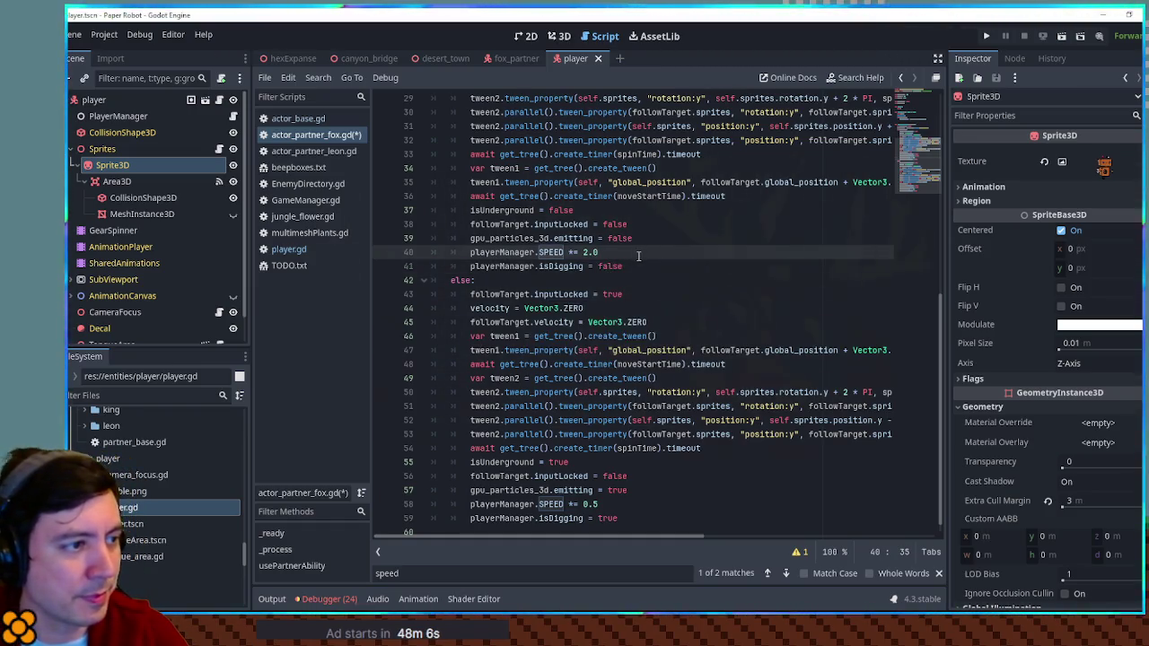
Delete both SPEED multiplier lines, close actor_base.gd, and reopen player.gd.
key("ctrl+shift+k")
left_click(607, 478)
key("ctrl+shift+k")
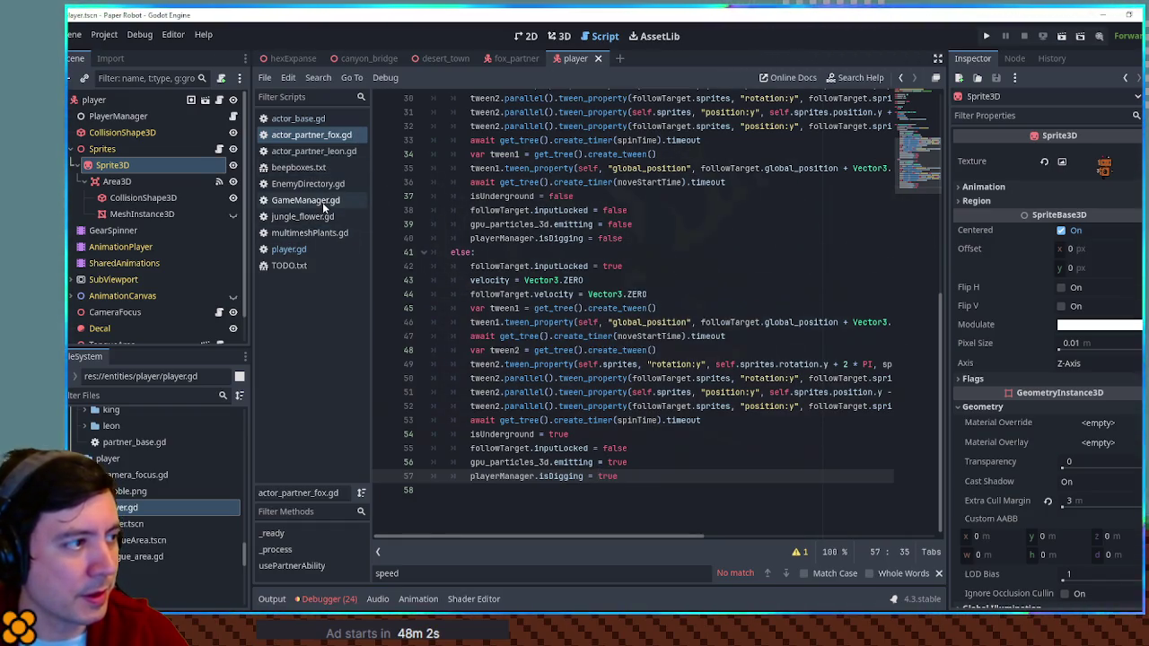
middle_click(288, 118)
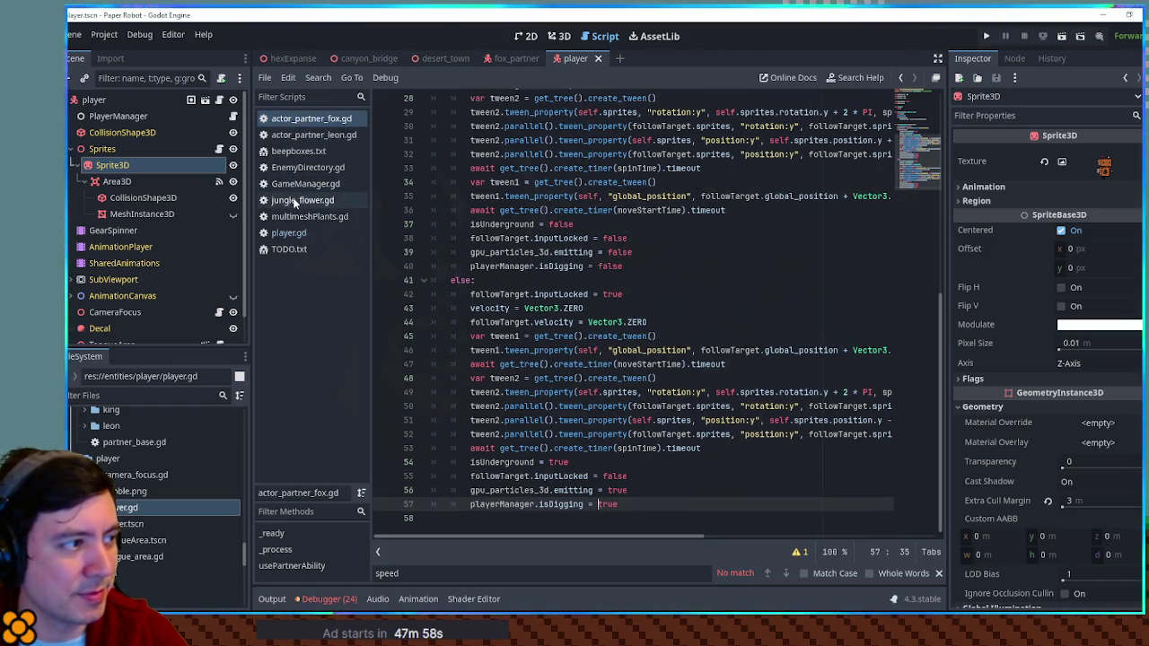
left_click(301, 235)
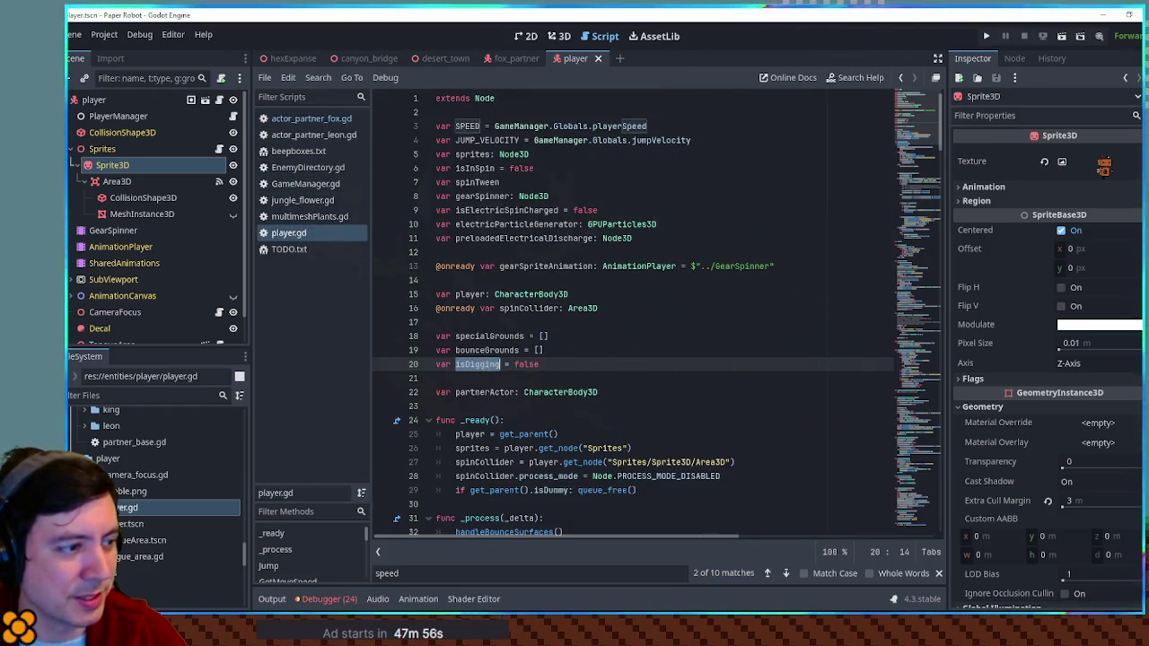
Add 'var digRatio = 0.5 if isDigging else 1.0' at the top of GetMoveSpeed.
left_click(691, 320)
type("spee")
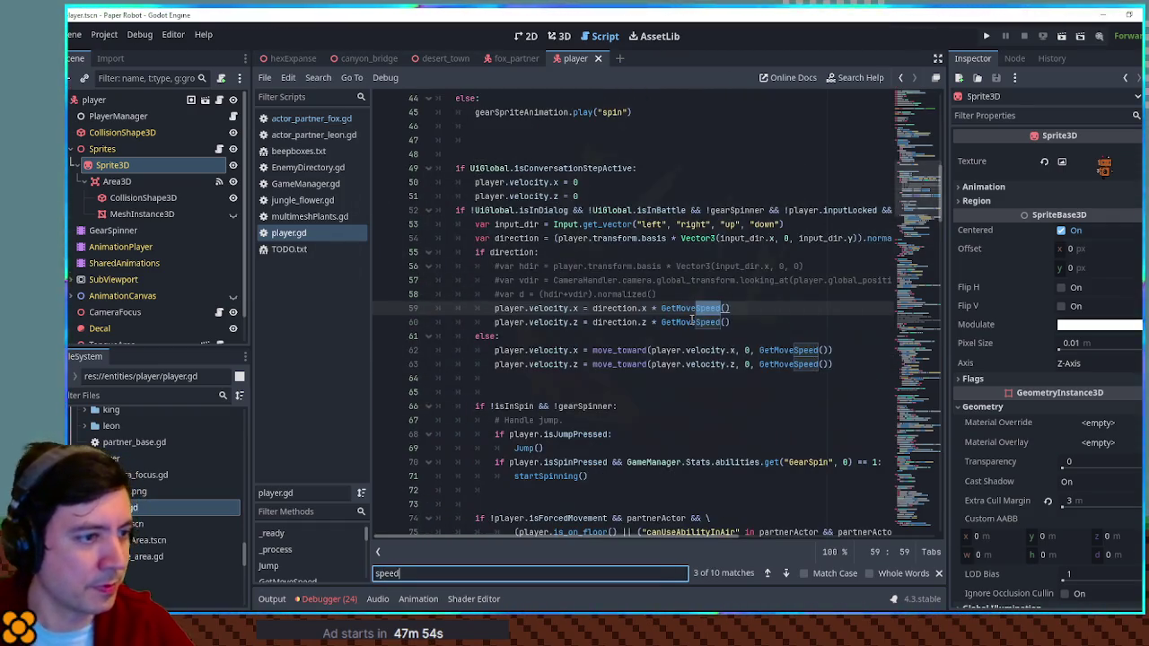
left_click(691, 322, "ctrl")
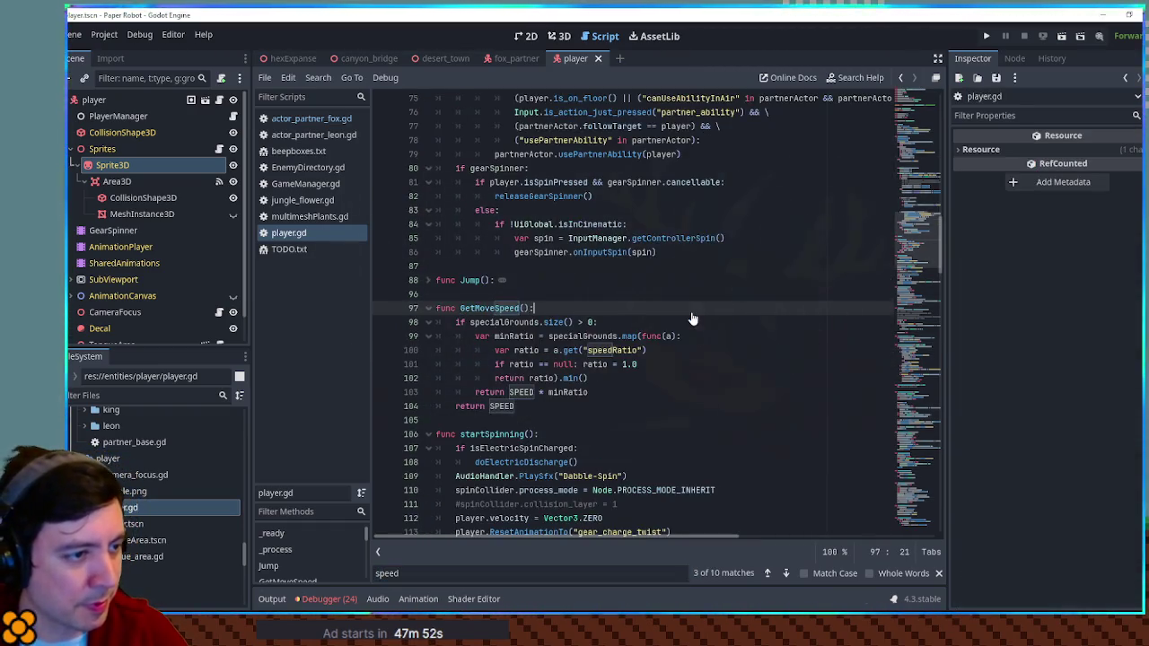
key("Down")
key("Down")
key("Down")
scroll(593, 303, "down", 1)
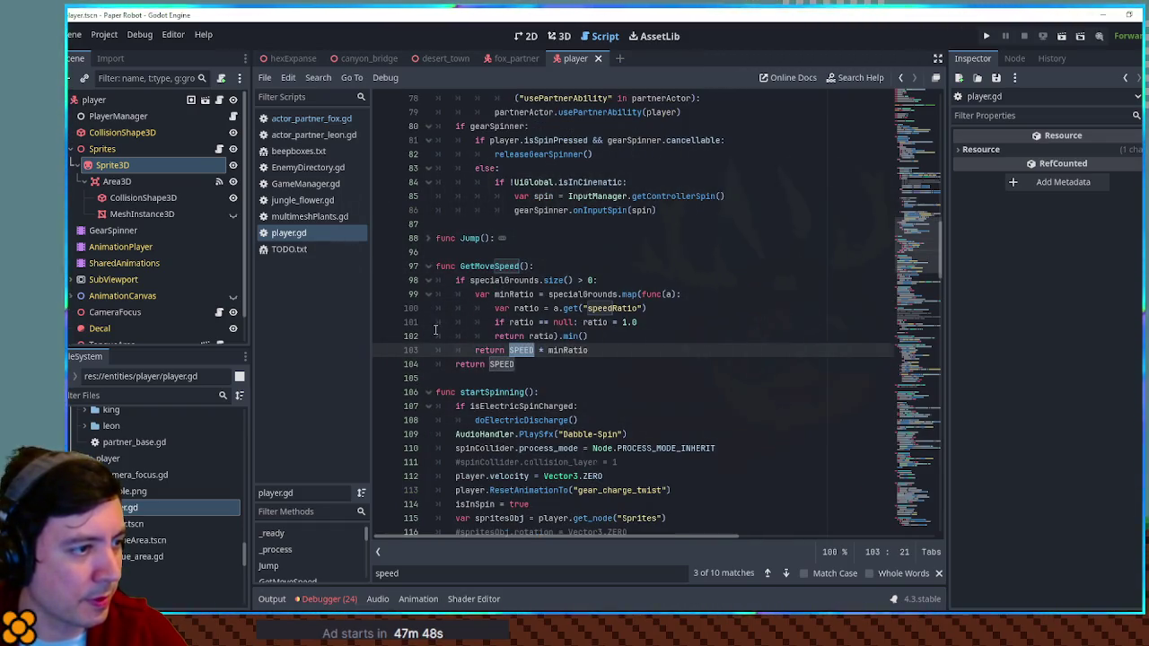
left_click(543, 268)
left_click(568, 349)
left_click(566, 263)
key("BackSpace")
key("Return")
type("var digRatio =")
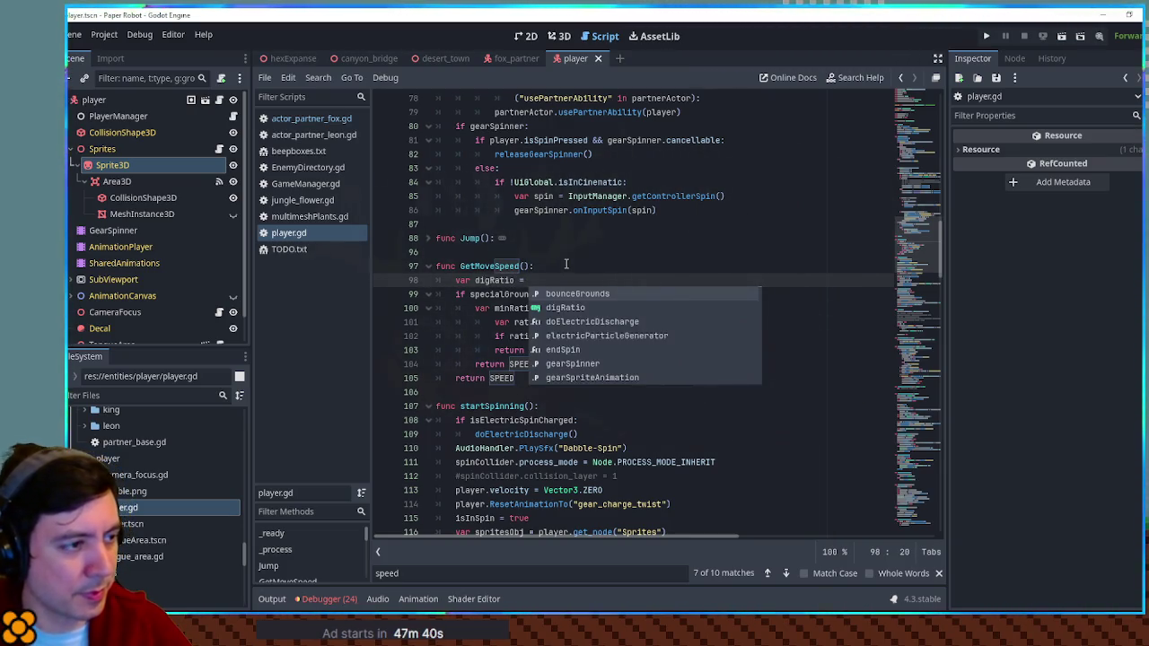
type(" 0.5 if")
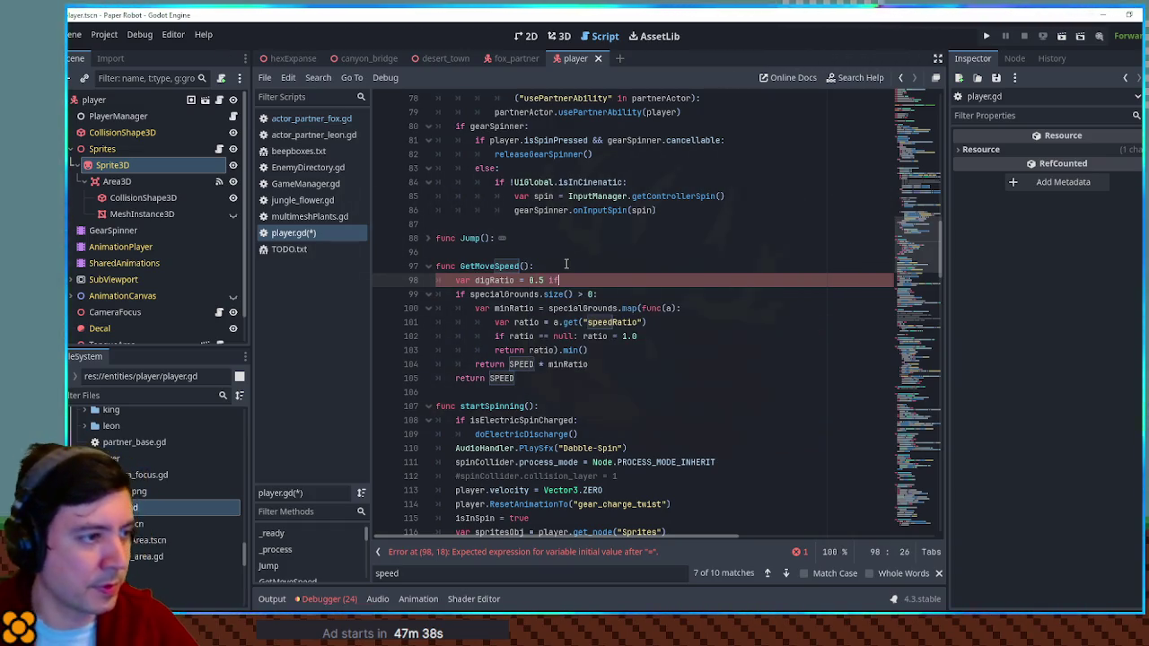
type(" 1.0")
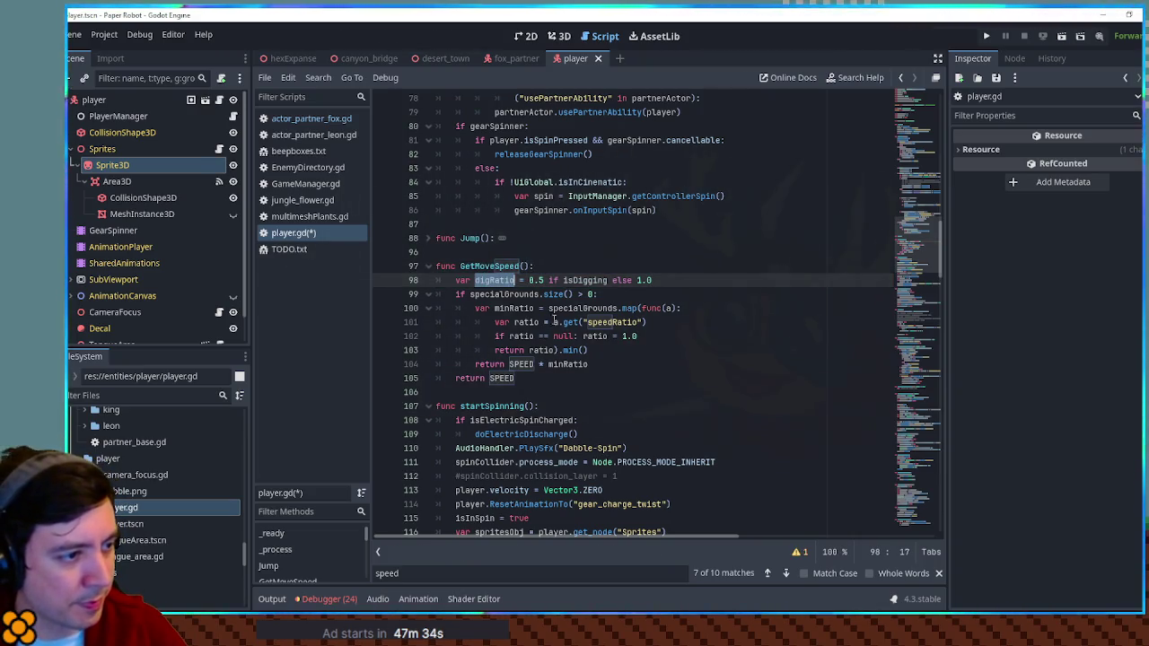
Multiply both GetMoveSpeed return values by digRatio and save player.gd.
left_click(604, 363)
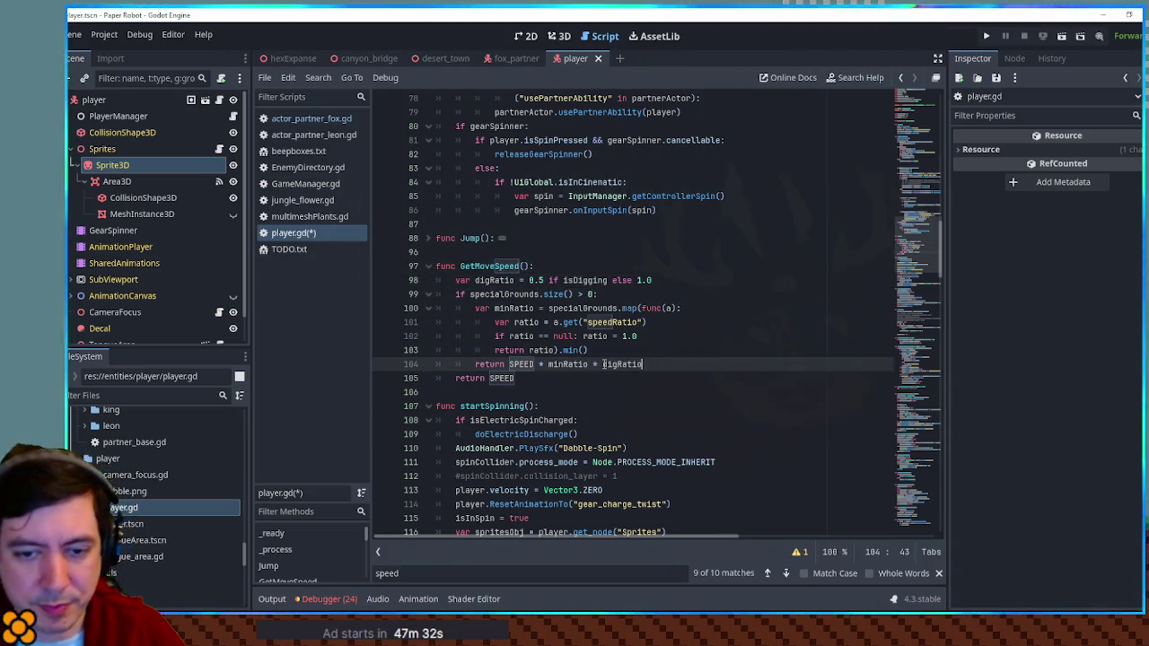
left_click(559, 378)
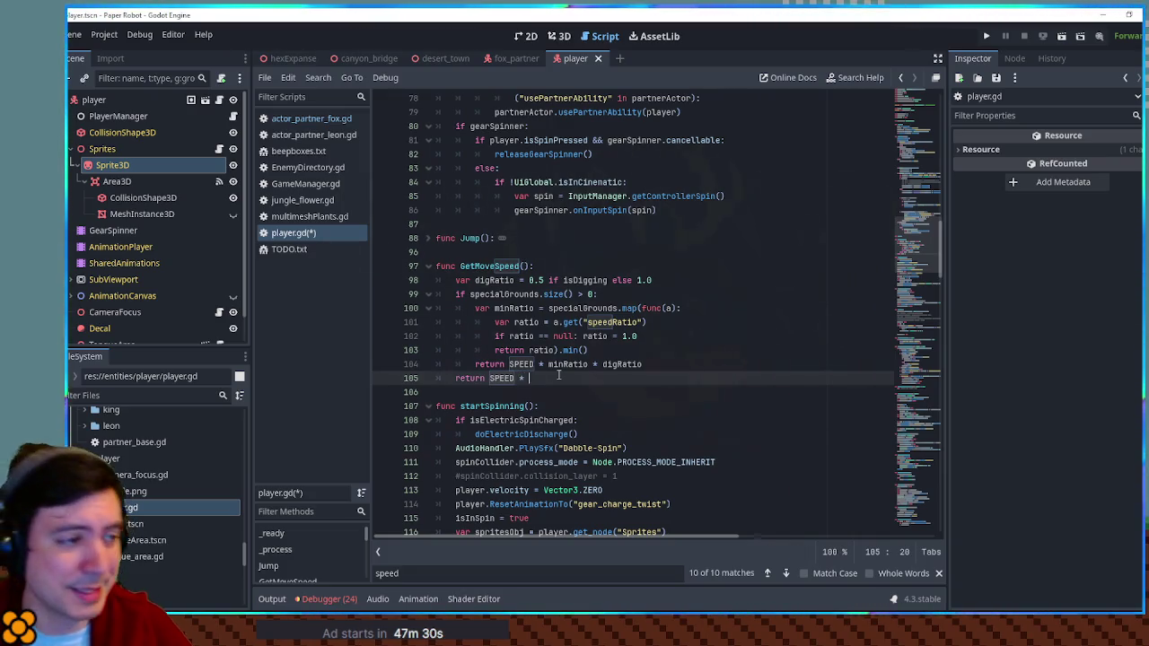
type("digRatio")
key("Return")
left_click(702, 327)
key("ctrl+s")
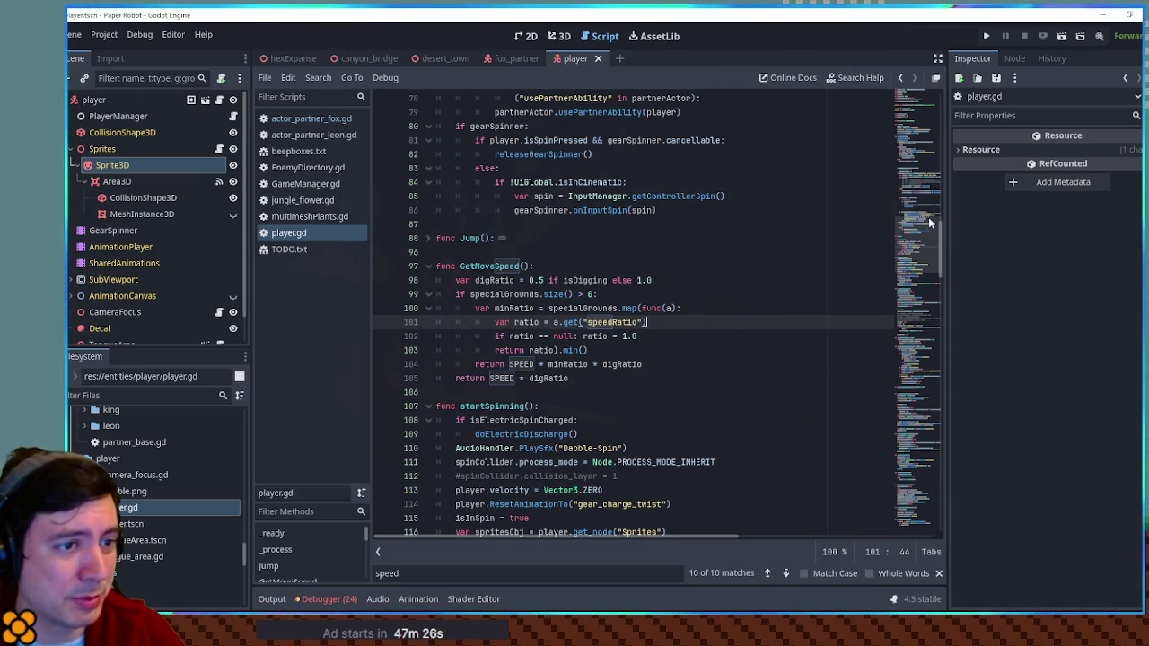
Make Jump() return early with 'if isDigging: return'.
left_click(309, 122)
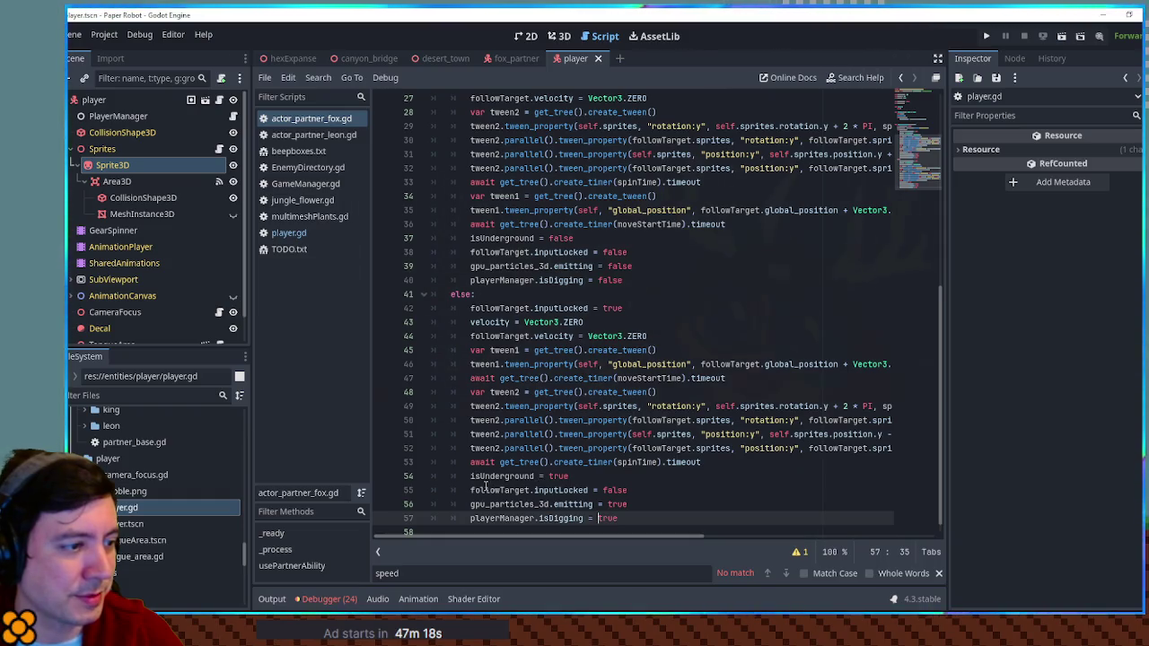
left_click(303, 231)
type("jump")
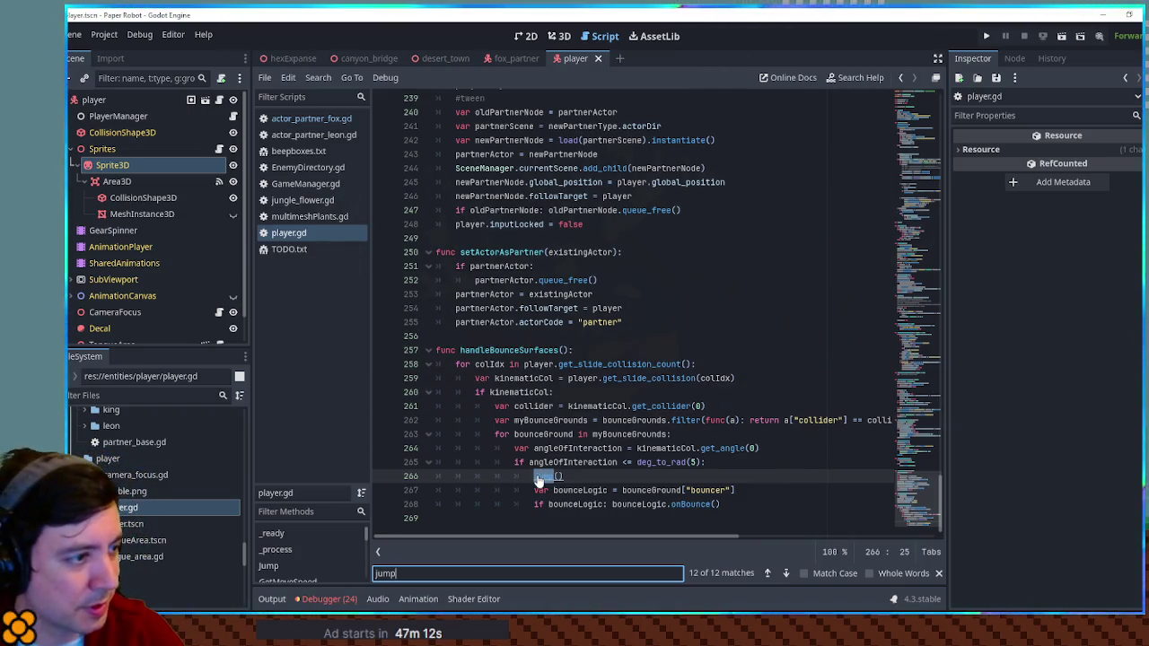
left_click(538, 477, "ctrl")
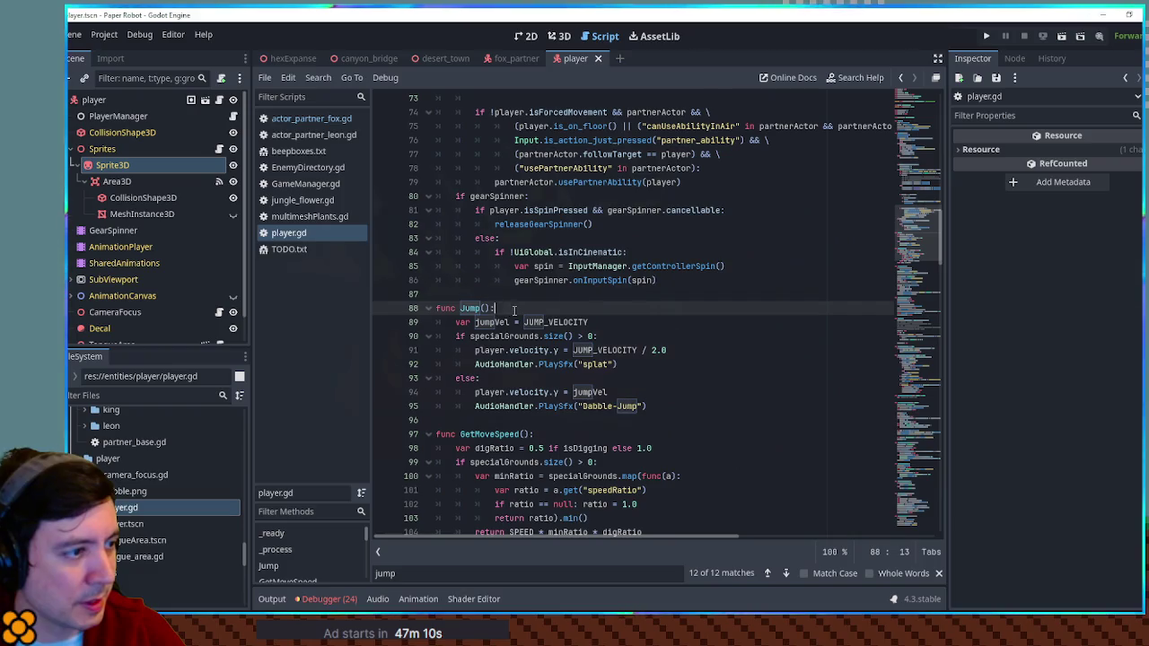
key("Return")
type("if digRatio")
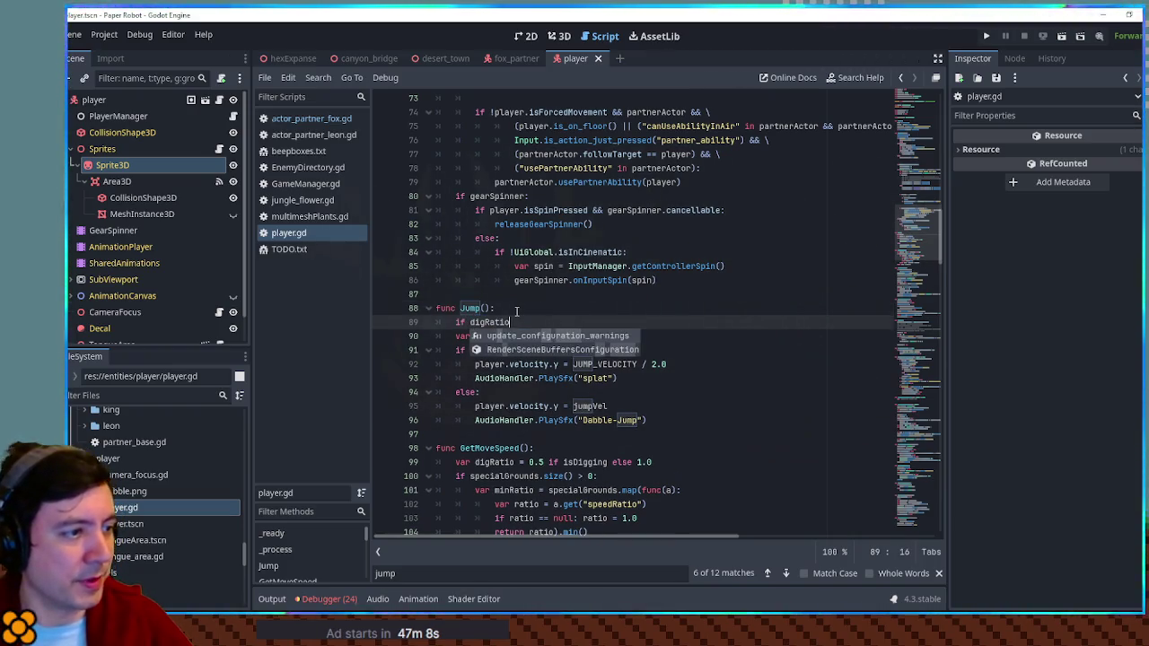
key("ctrl+BackSpace")
type("is")
key("Return")
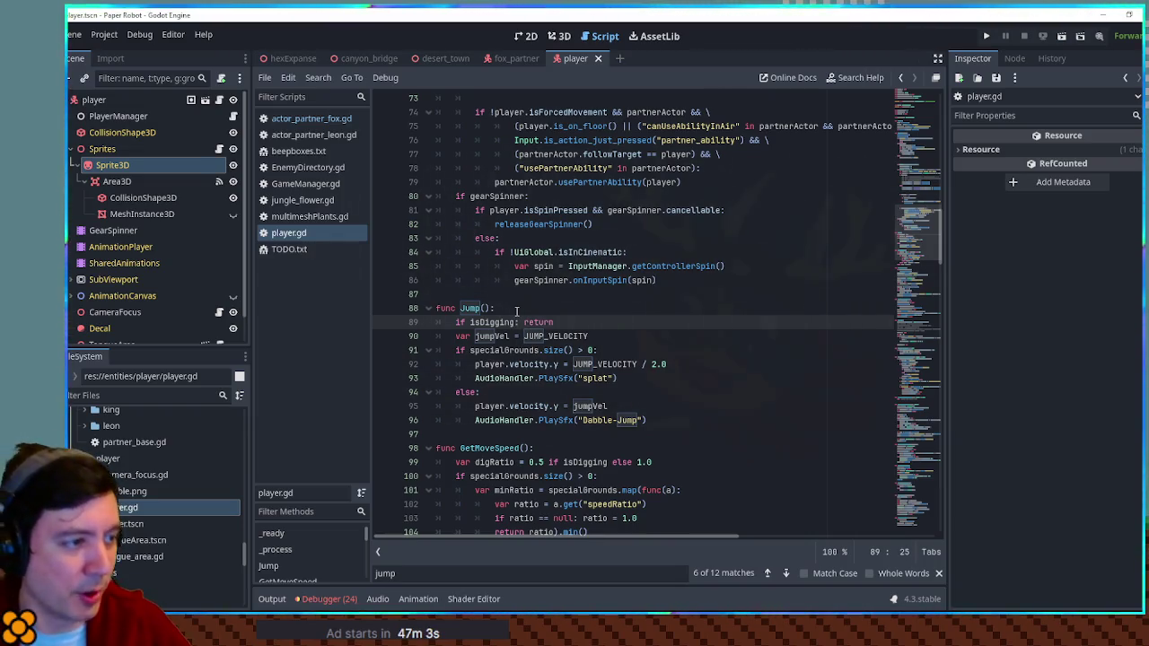
left_click(514, 310)
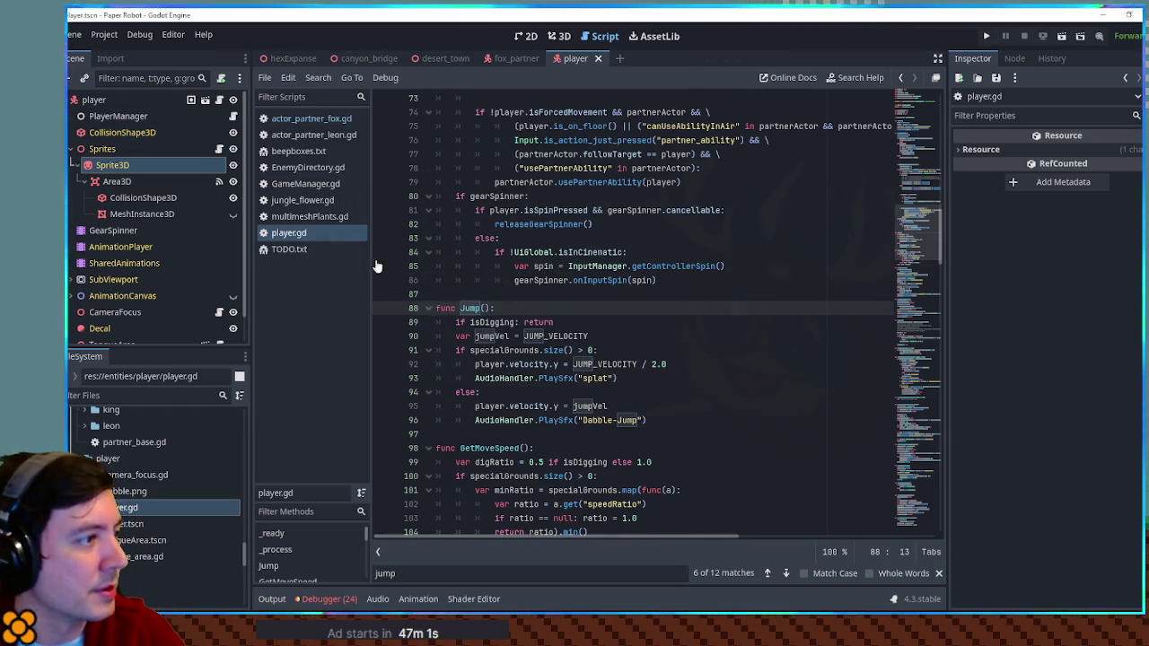
In actor_partner_fox.gd, add followTarget.get_node("CollisionShape3D") after playerManager.isDigging = true.
left_click(304, 125)
scroll(668, 382, "up", 5)
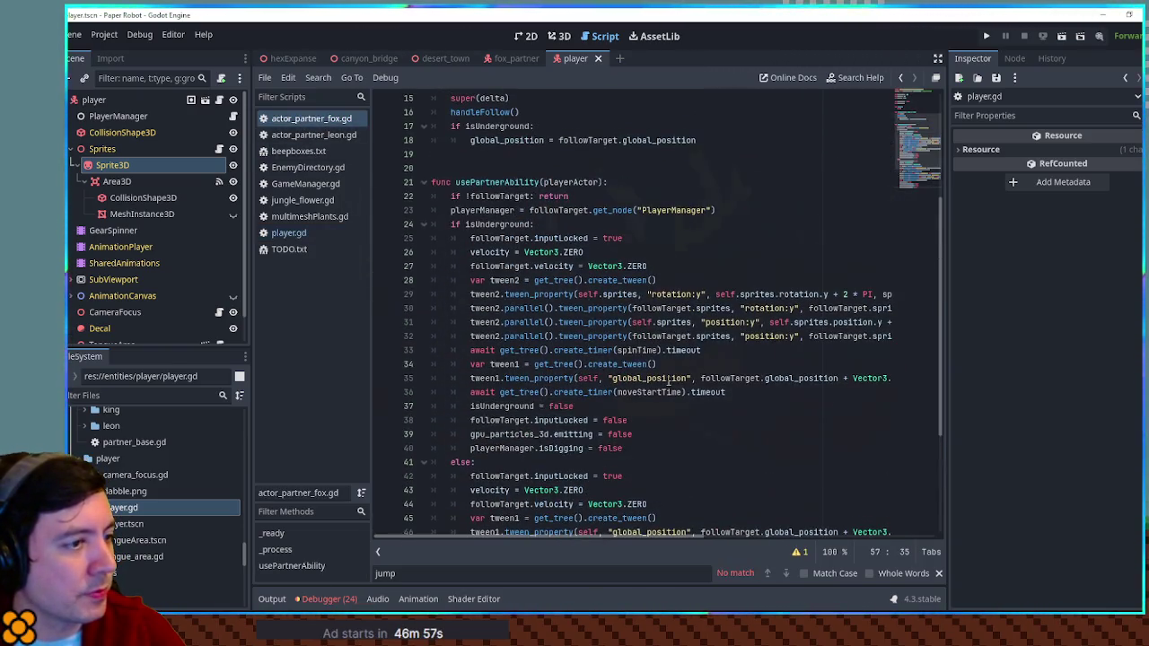
scroll(668, 382, "up", 3)
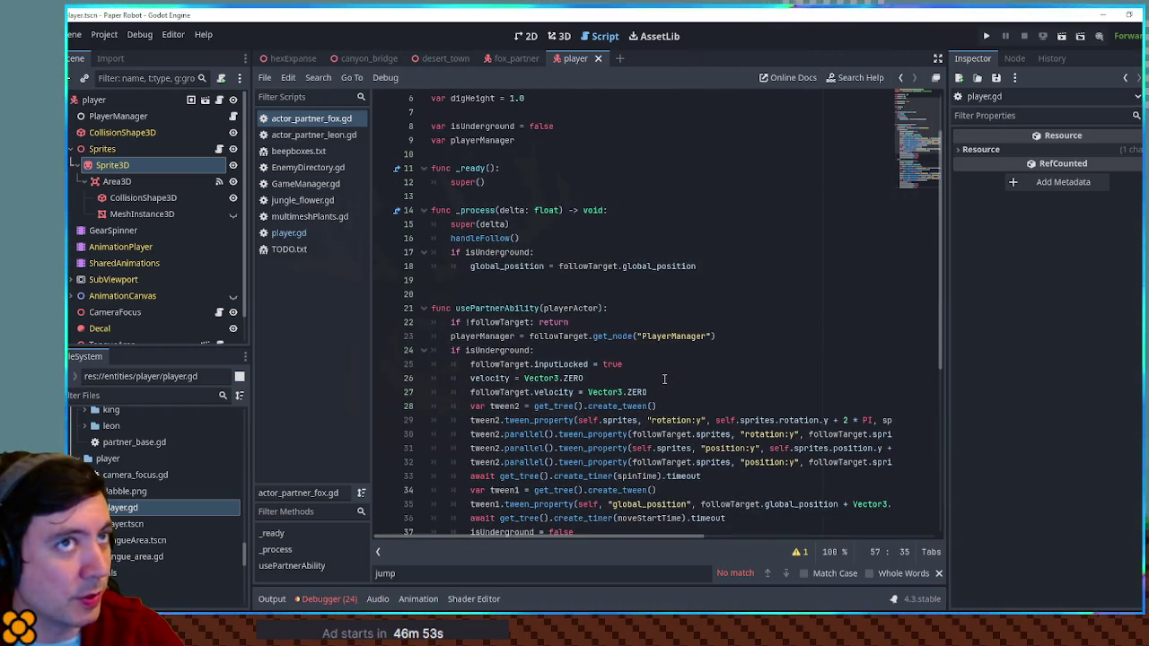
scroll(664, 378, "down", 7)
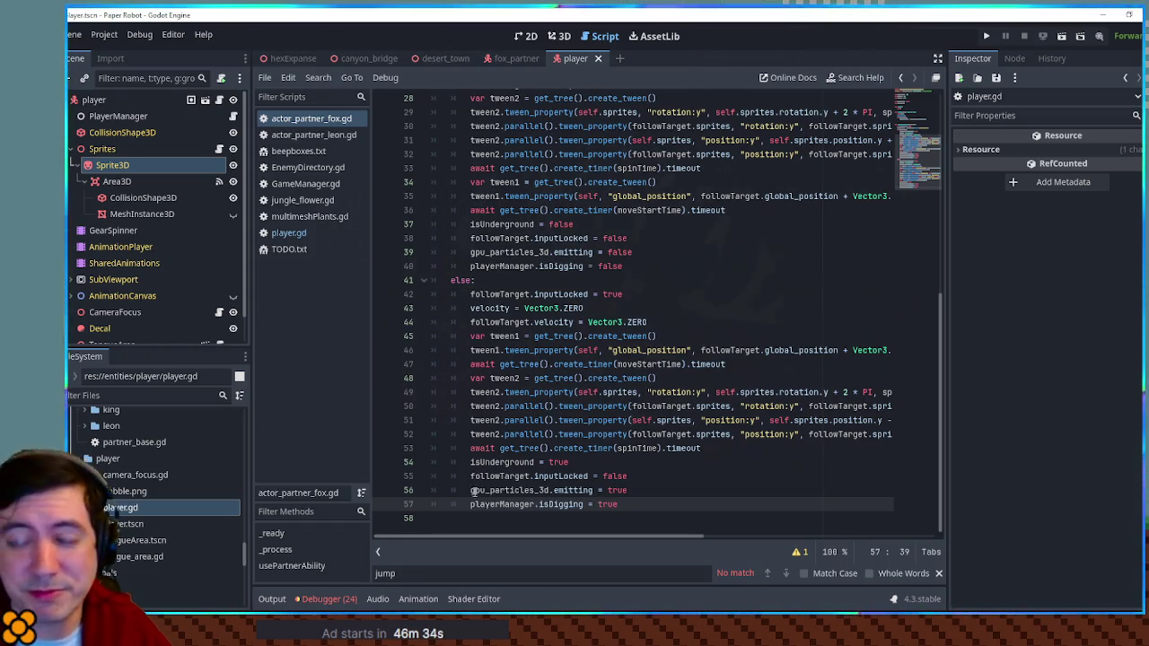
left_click(938, 572)
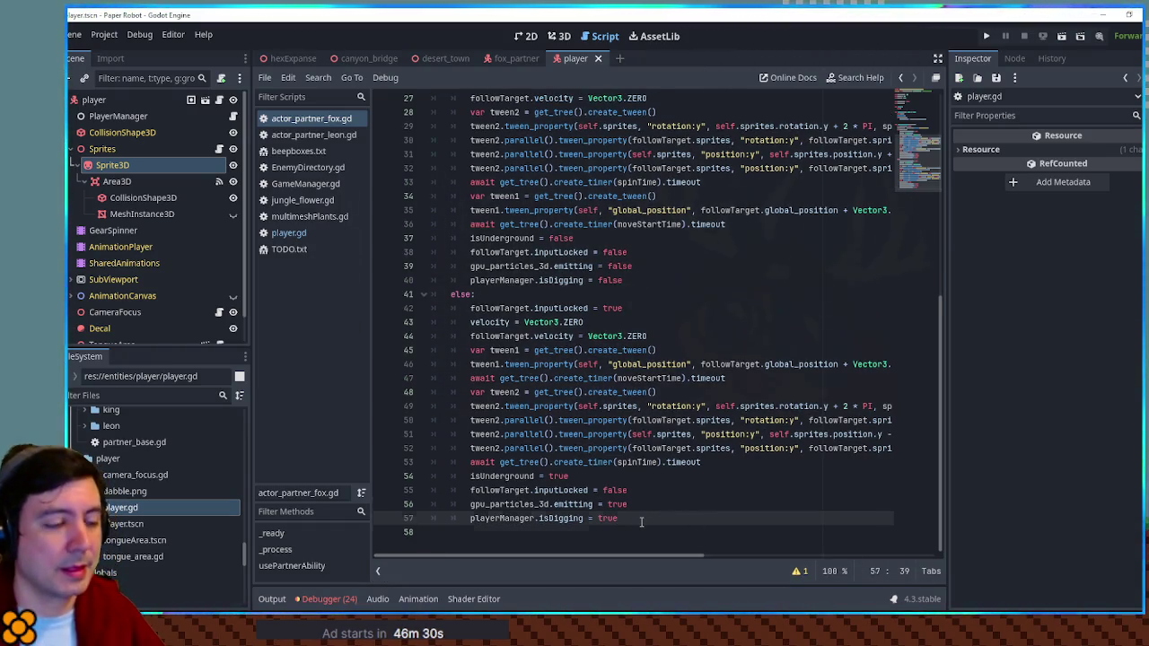
key("Return")
type("var")
key("BackSpace")
key("BackSpace")
key("BackSpace")
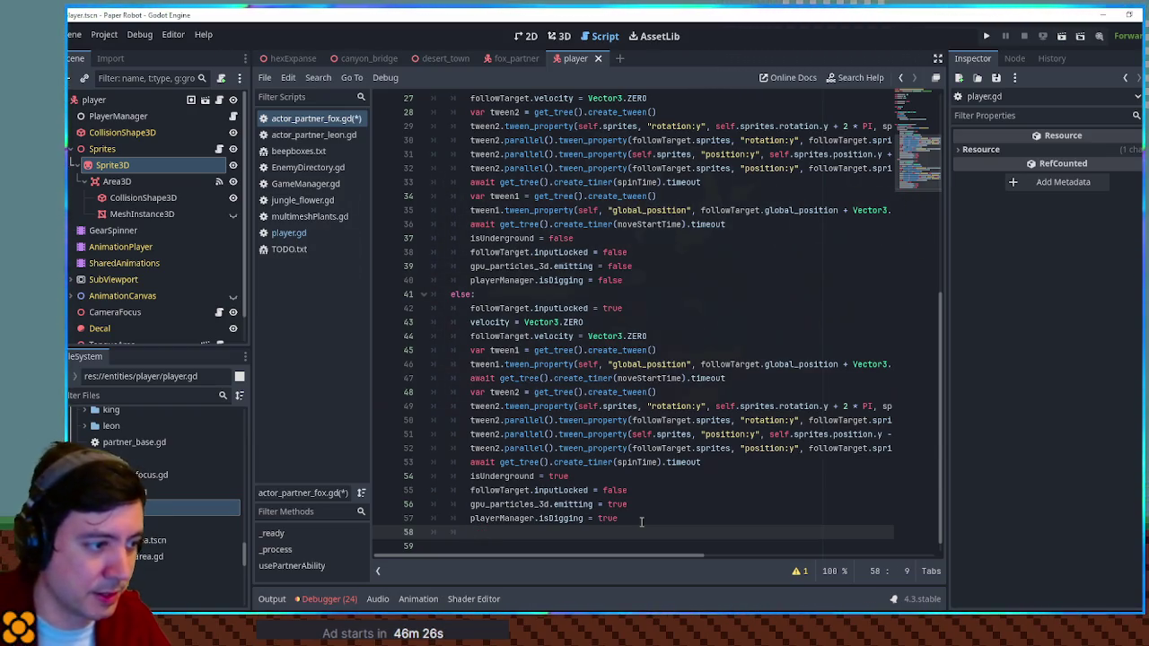
type("followTarget.get_node")
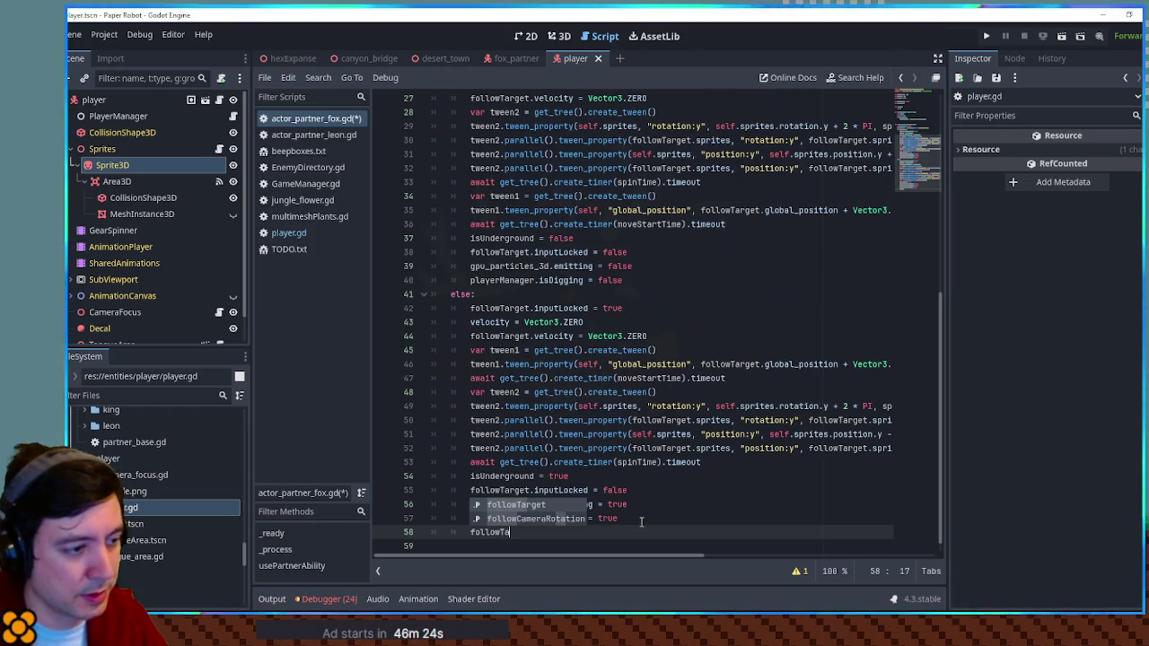
type("(\"")
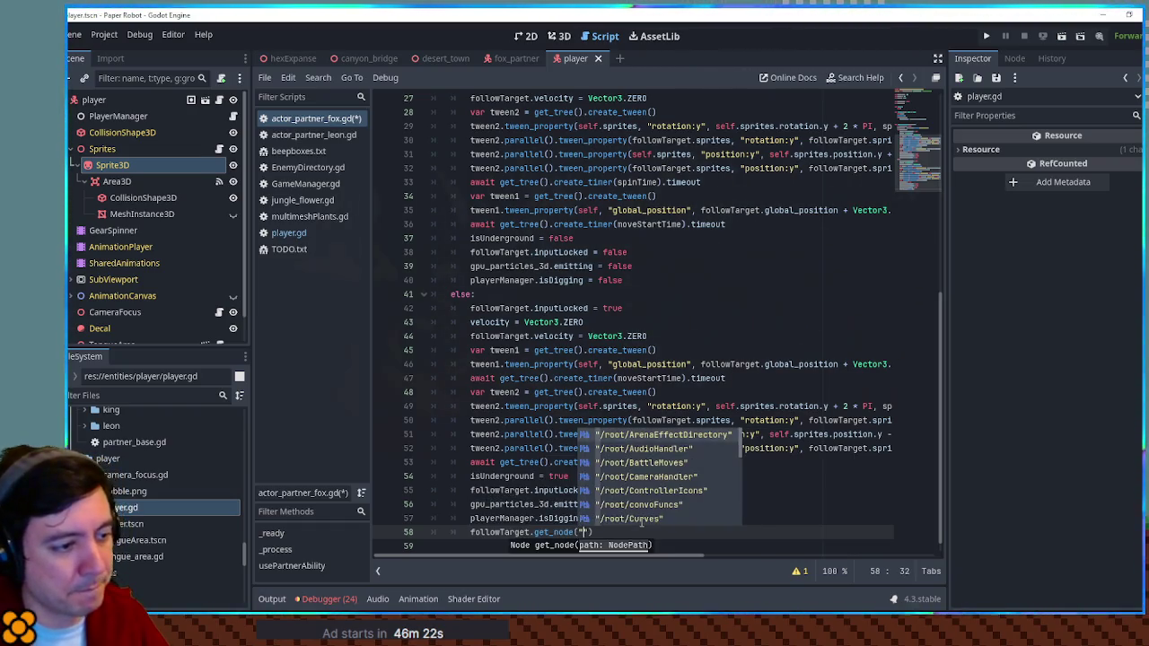
type("CollisionS")
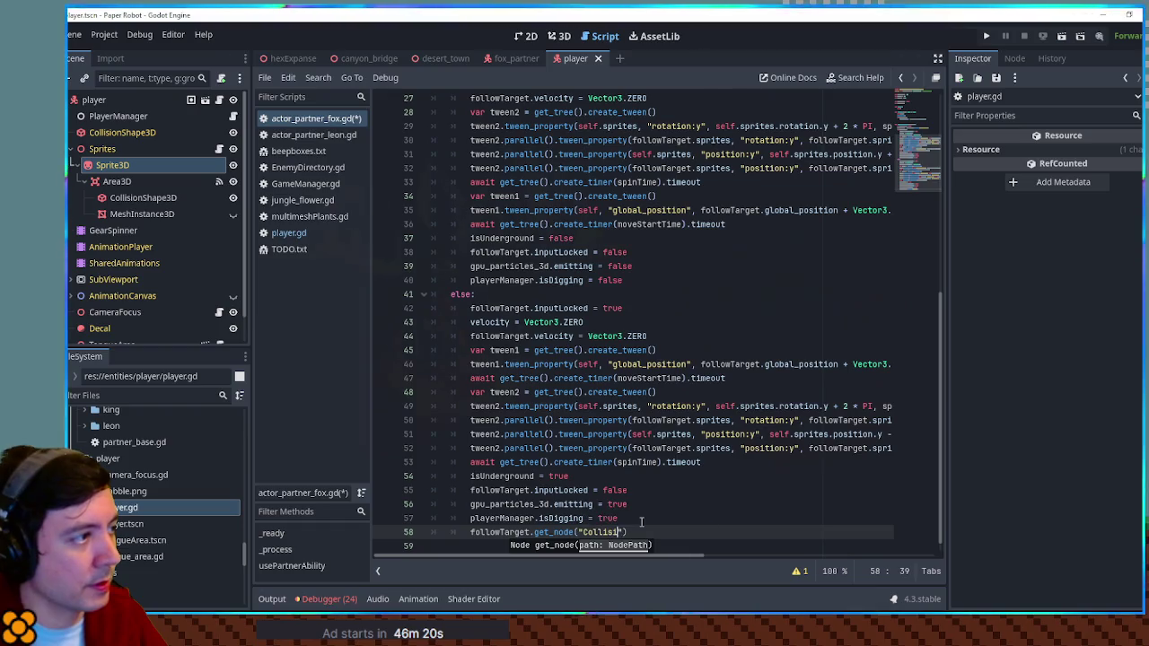
type("hape3D\"")
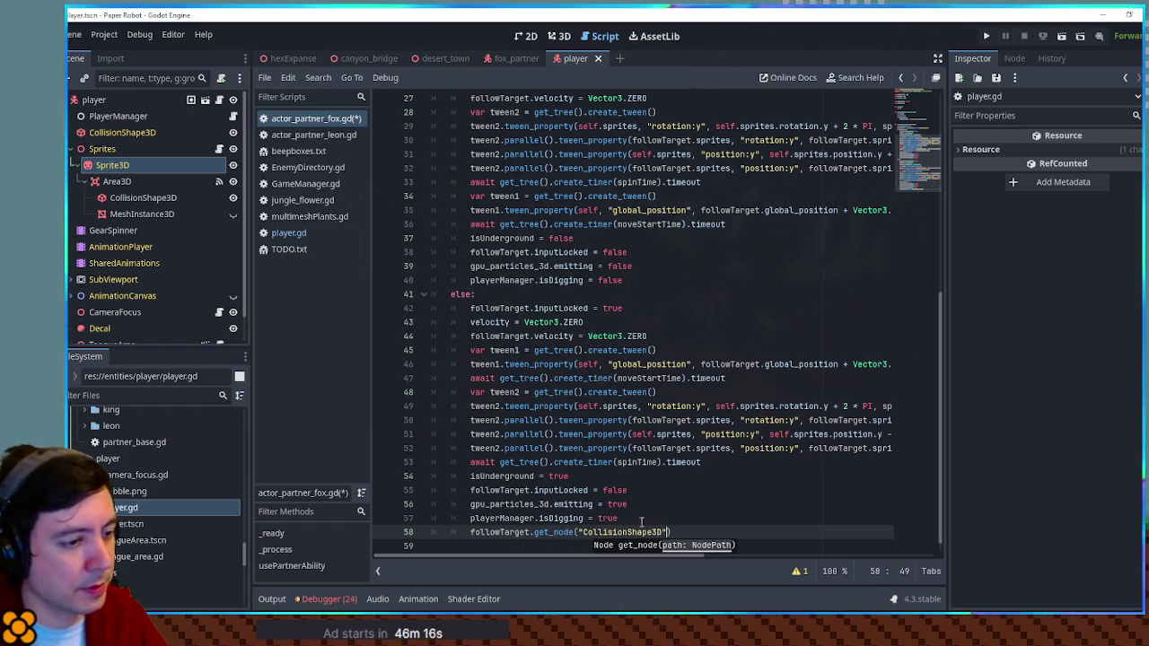
type(")")
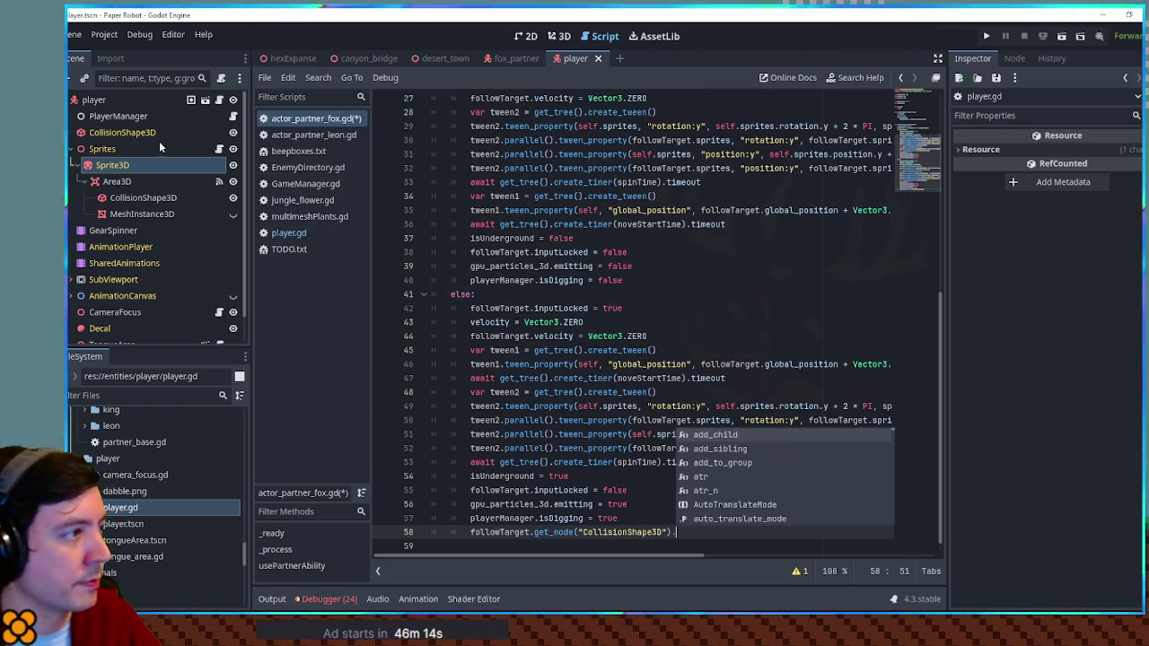
Finish the CollisionShape3D line as .disabled = true and duplicate it.
left_click(153, 134)
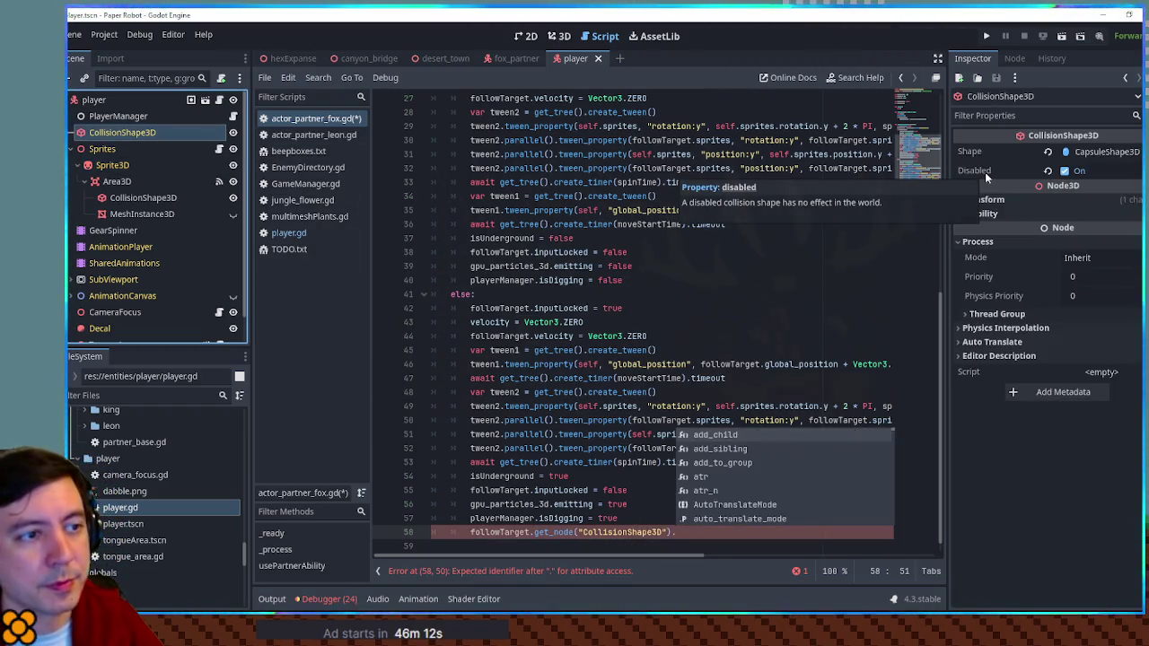
left_click(682, 533)
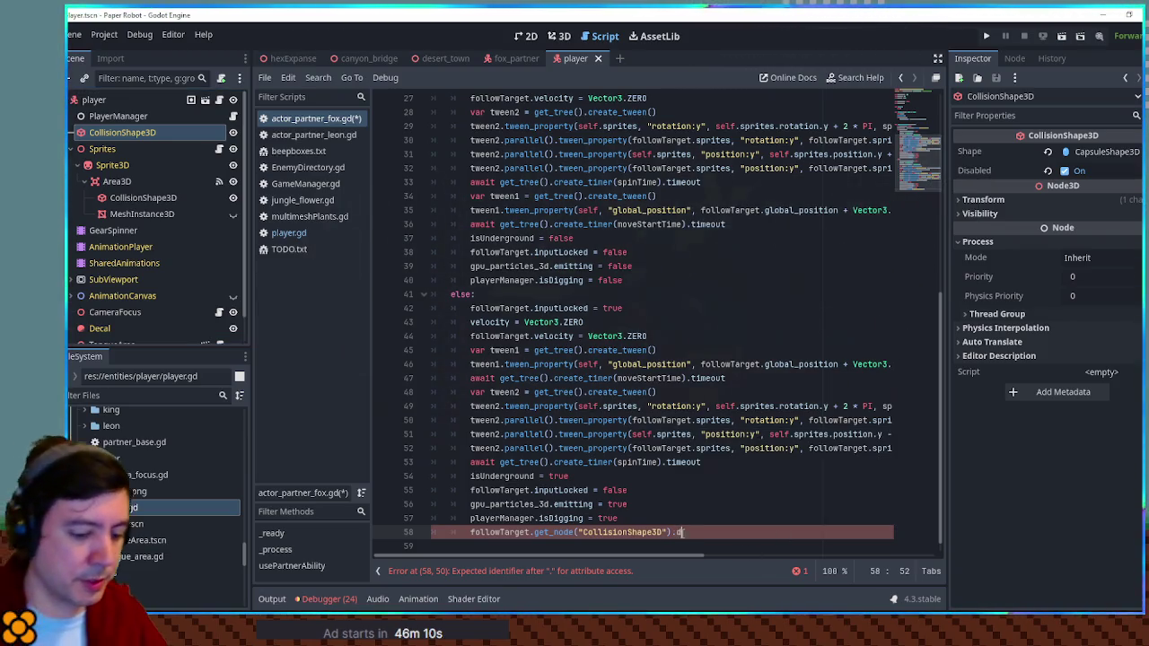
type("isabled = true")
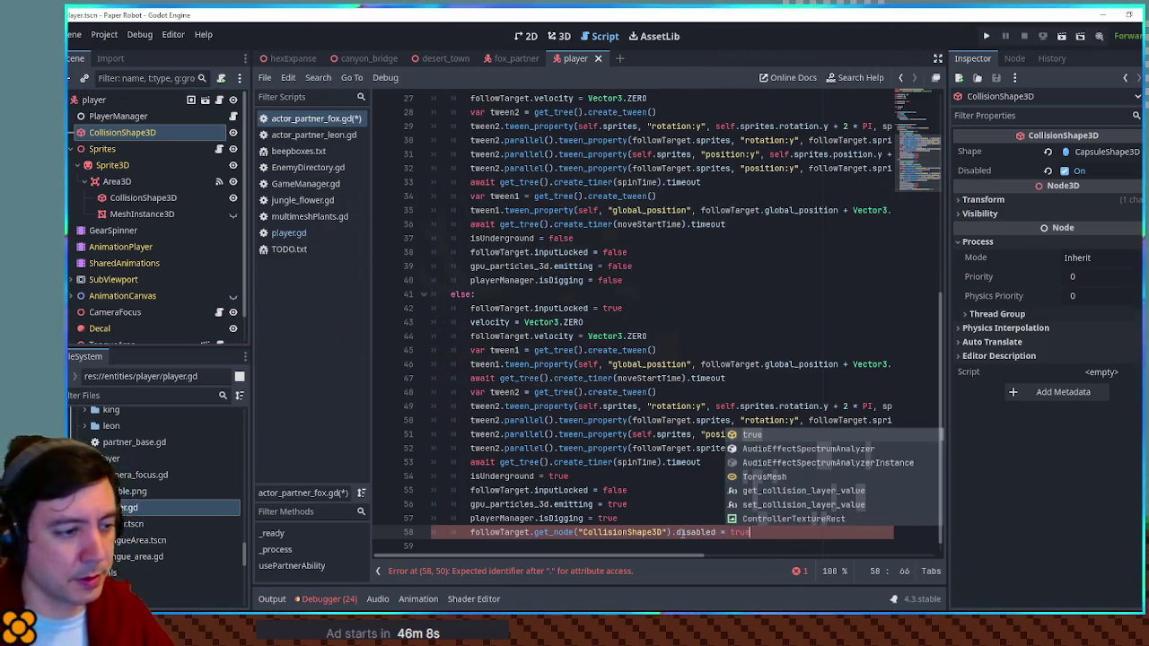
key("ctrl+shift+d")
Rename the player's CollisionShape3D2 node to DigCollider in the Scene dock.
scroll(185, 283, "down", 1)
double_click(135, 333)
type("DigColli")
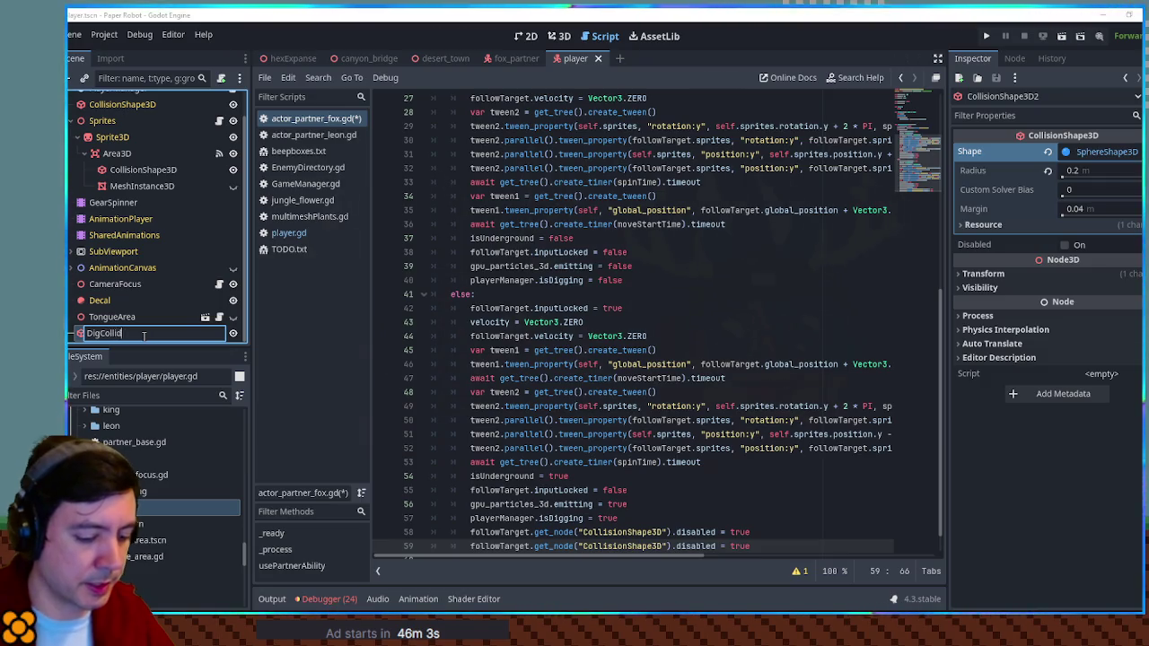
type("er")
key("Return")
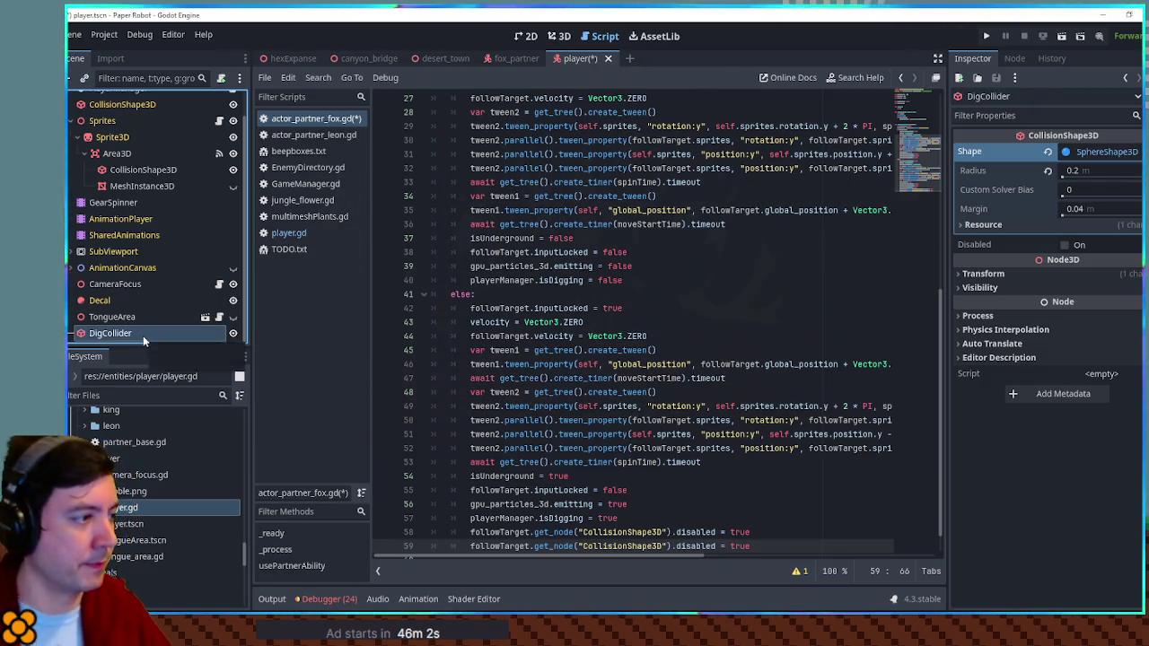
Change the duplicated line to get DigCollider and set disabled = false.
double_click(622, 545)
type("DigCollider")
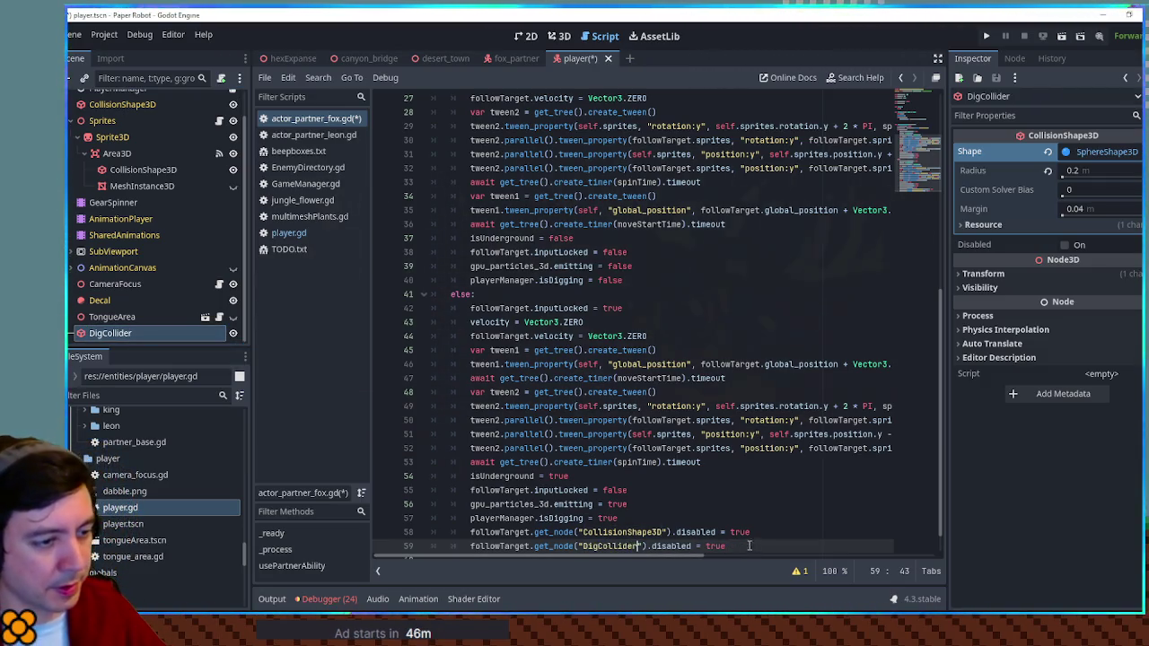
double_click(718, 545)
type("fals")
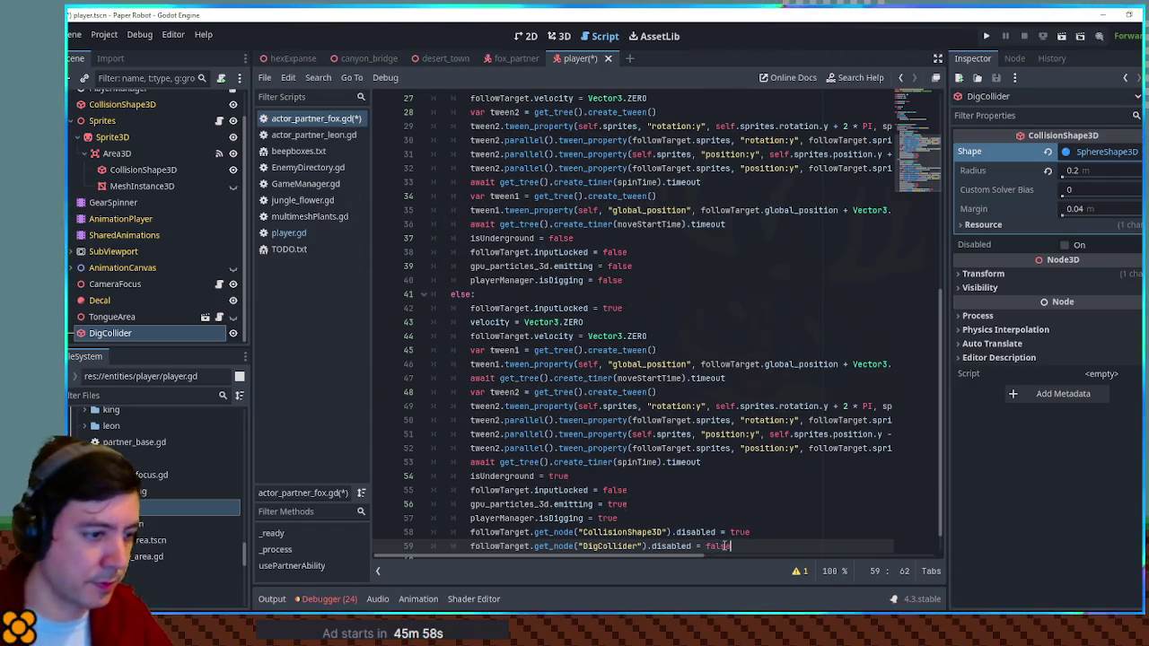
left_click(114, 343)
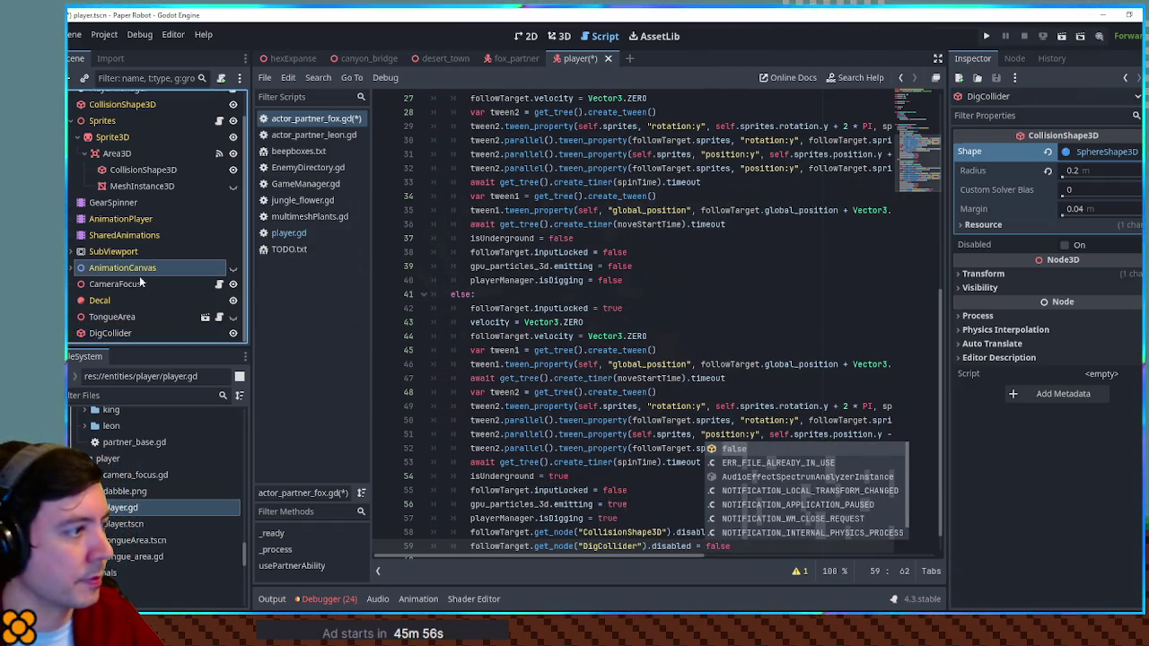
Make the DigCollider node disabled by default and save the scene.
left_click(112, 334)
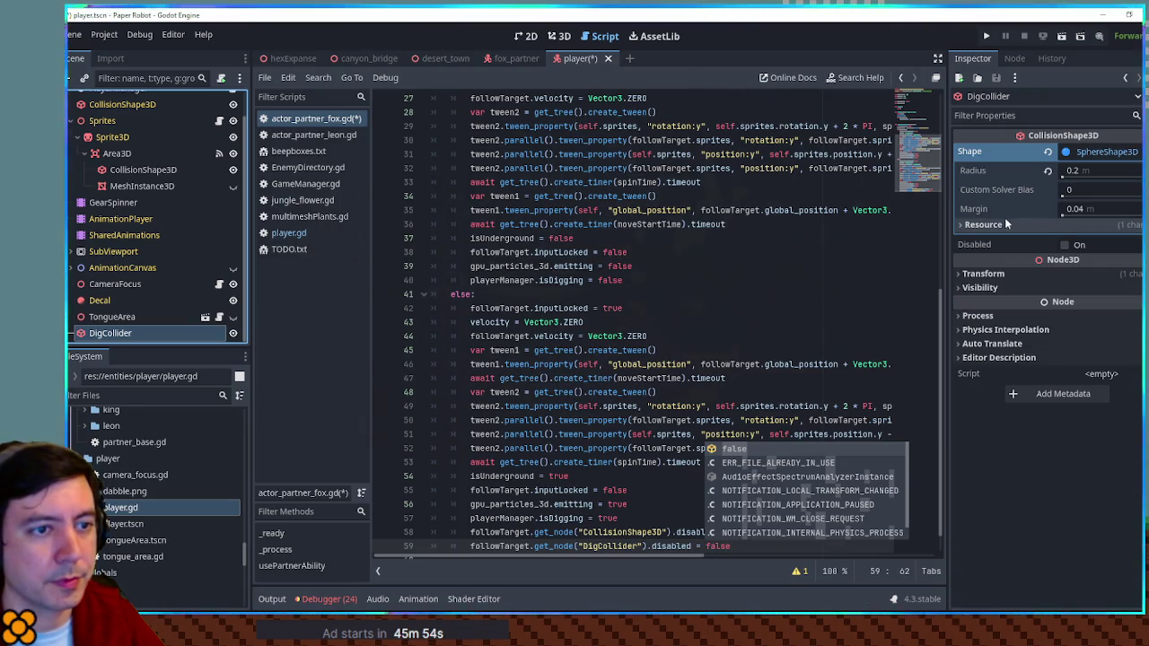
left_click(1065, 245)
key("ctrl+s")
Paste the two collider toggle lines after line 40 in the surfacing branch.
left_click(1098, 154)
left_click(852, 321)
left_click_drag(658, 549, 619, 519)
left_click(638, 281)
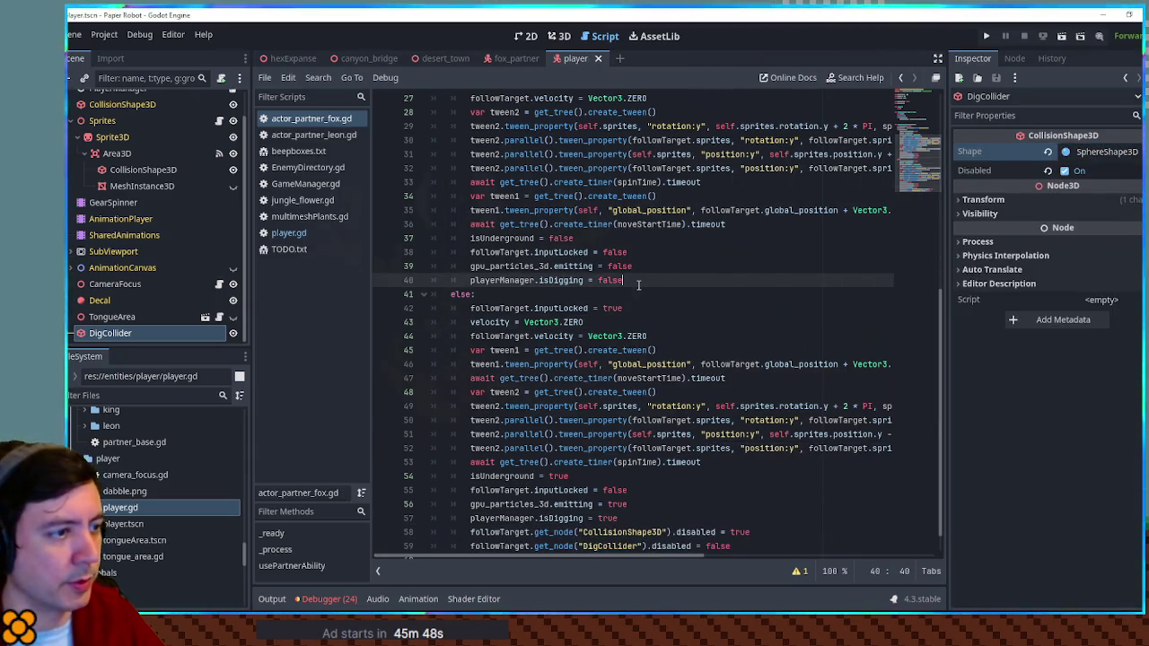
key("ctrl+v")
Set CollisionShape3D.disabled to false and DigCollider.disabled to true, then save the script.
double_click(739, 294)
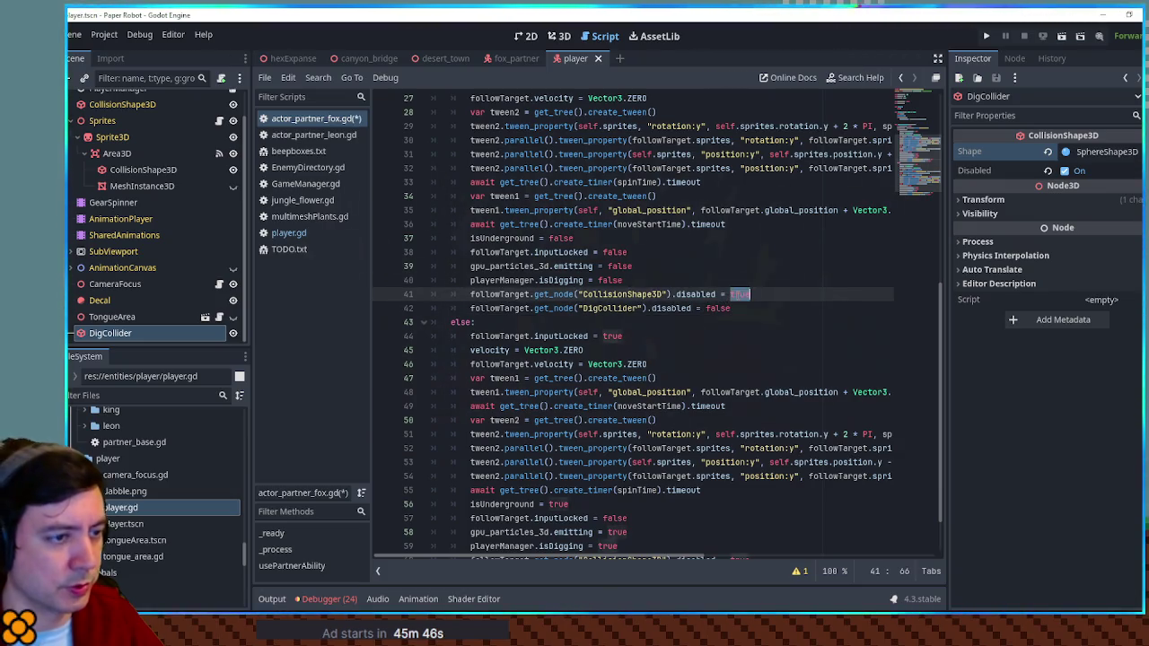
type("false")
left_click(721, 295)
left_click(778, 308)
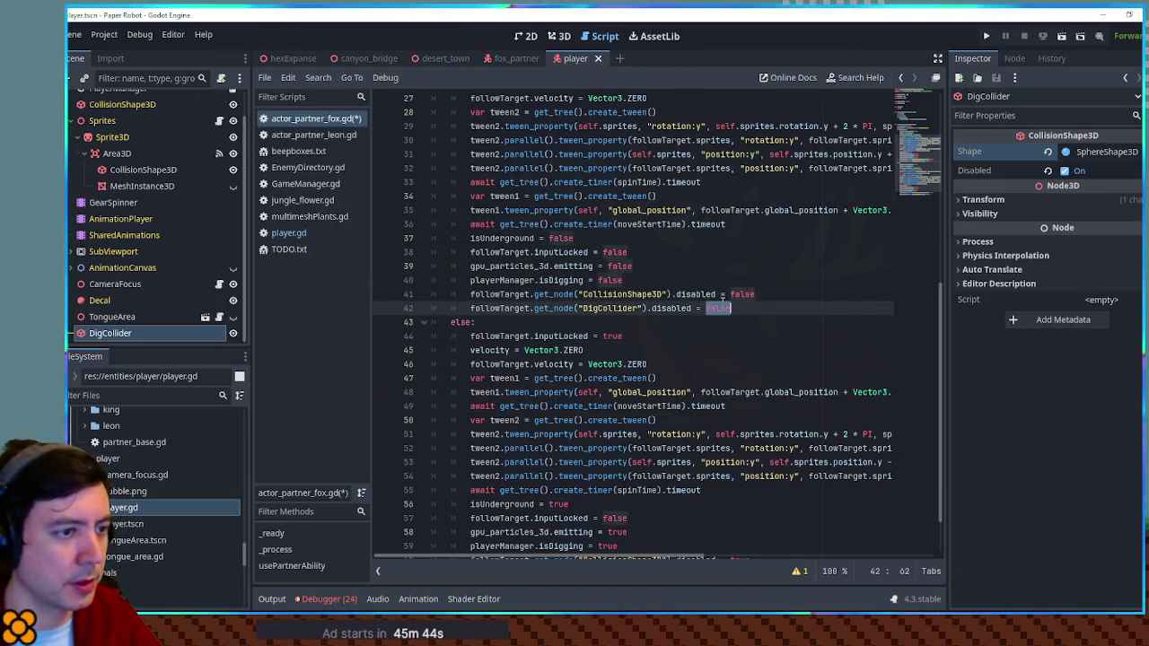
type("tru")
key("ctrl+s")
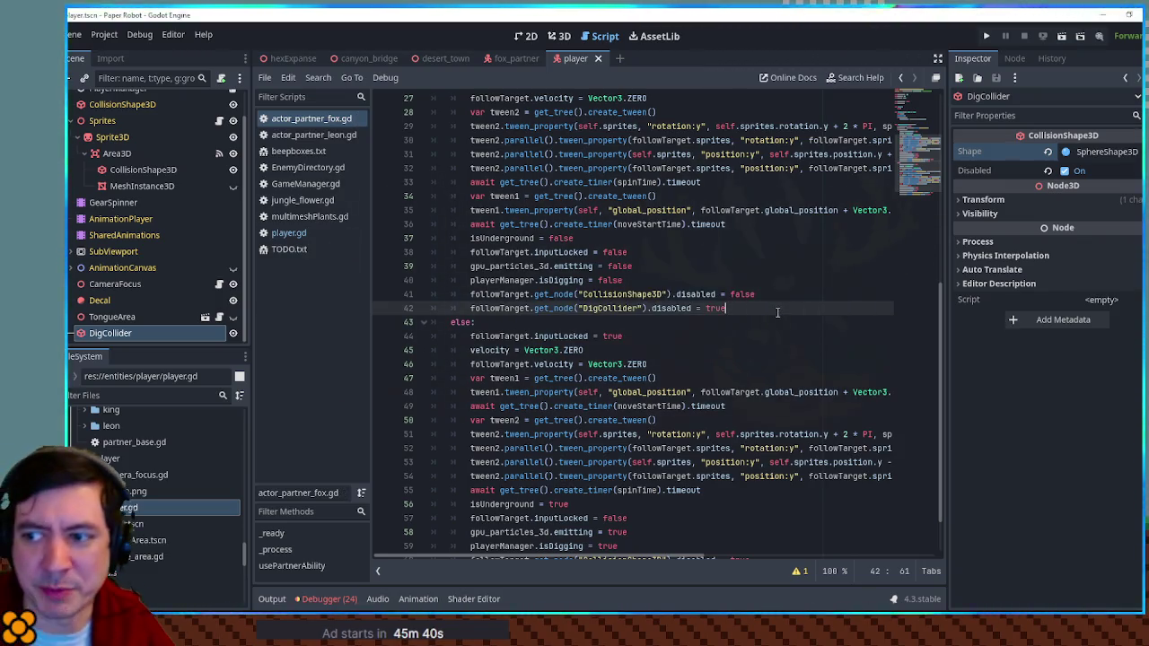
left_click(442, 59)
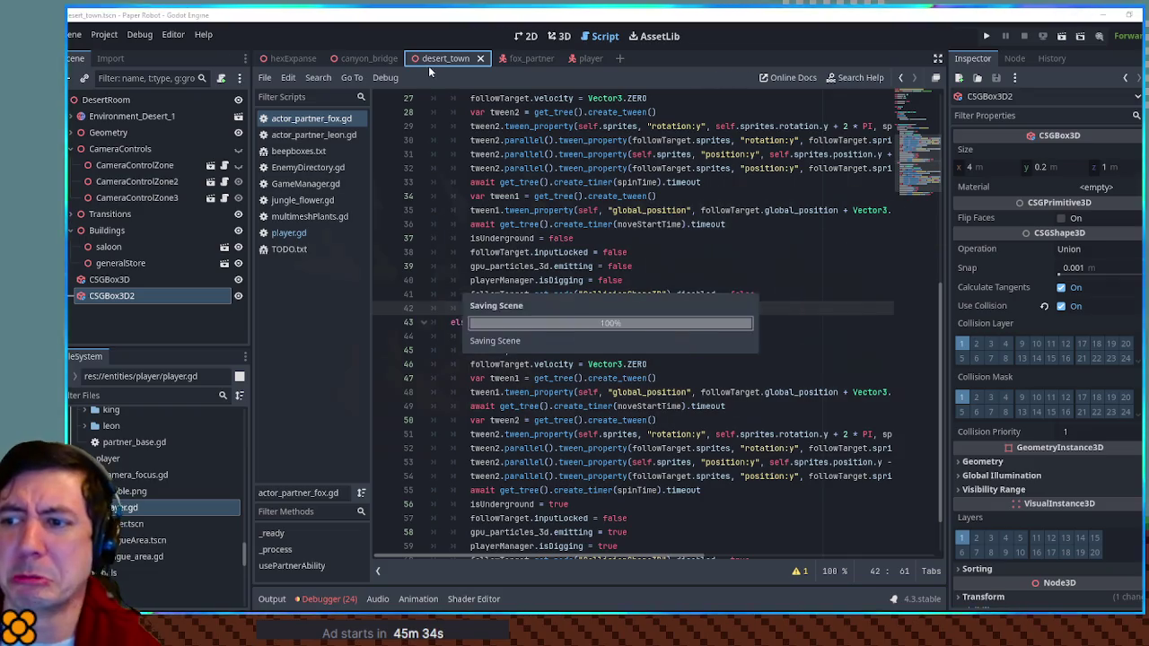
Do a quick test run, walking the fox forward, then close the game.
key("F6")
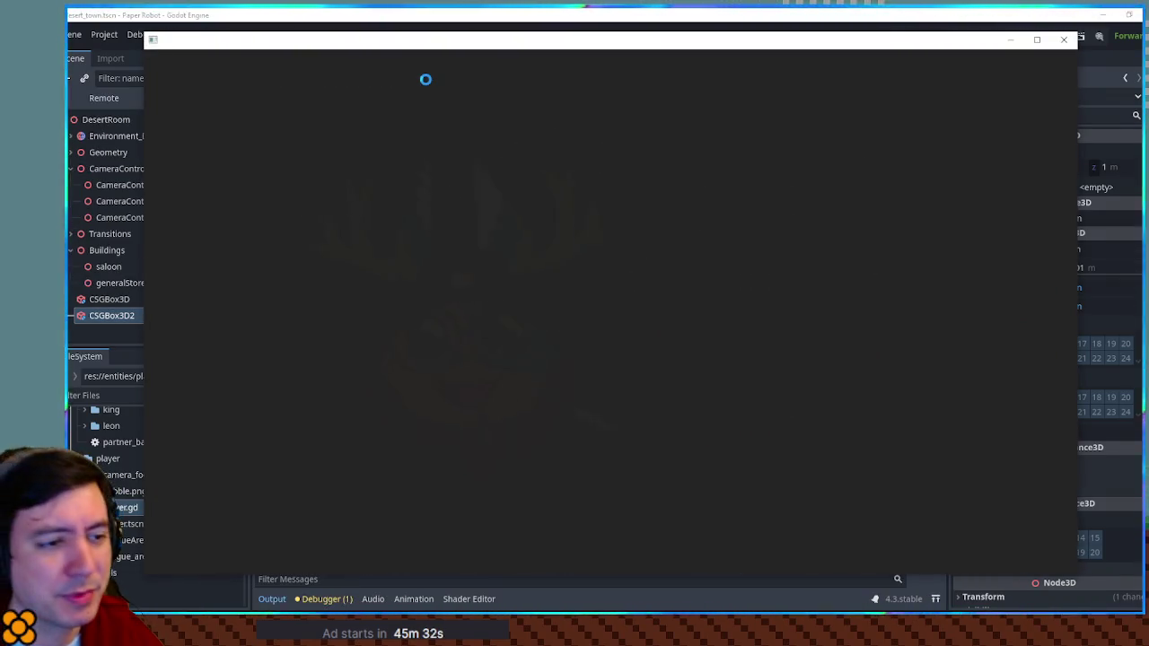
key("w")
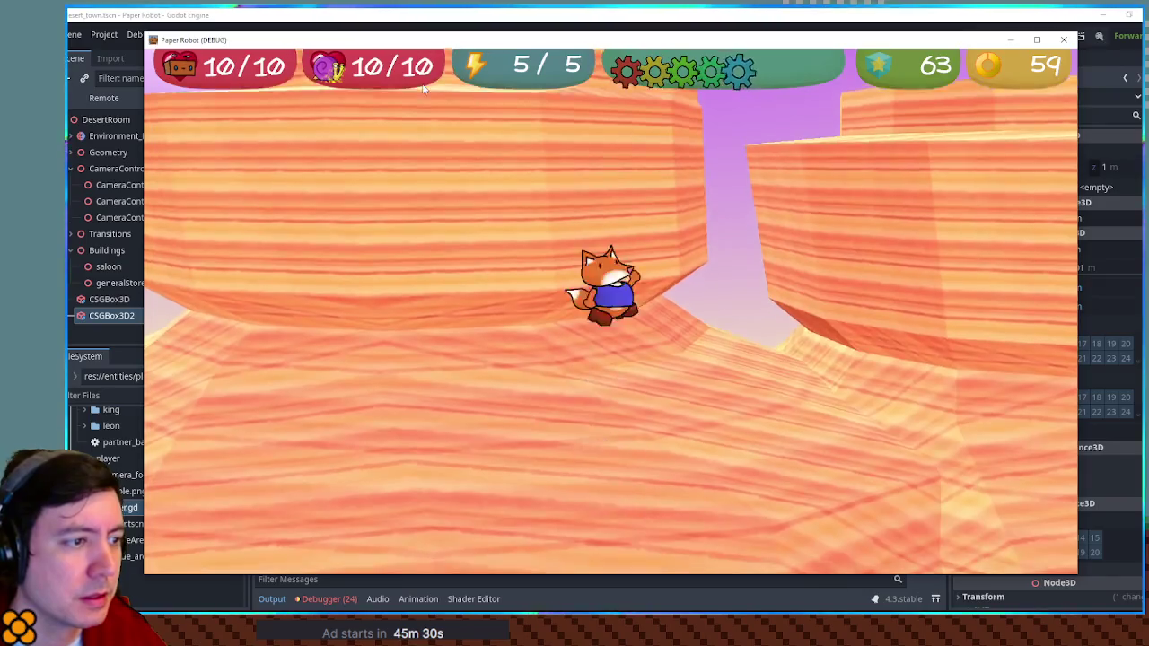
left_click(1063, 40)
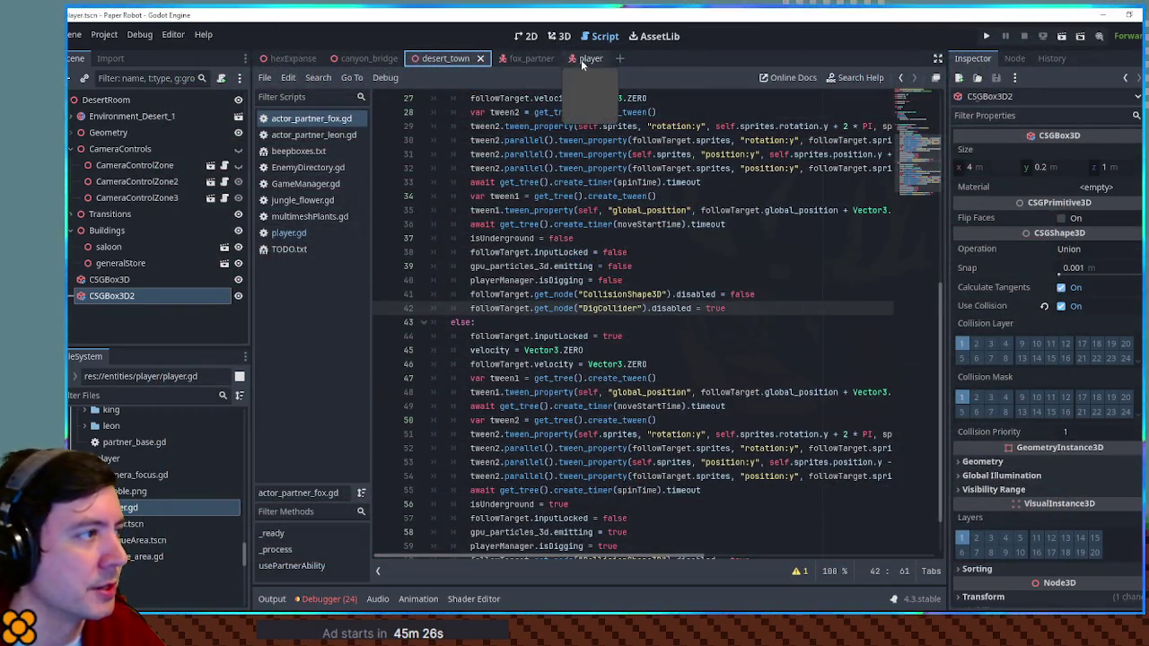
Check the DigCollider node's settings in the player scene, then return to desert_town.
left_click(584, 58)
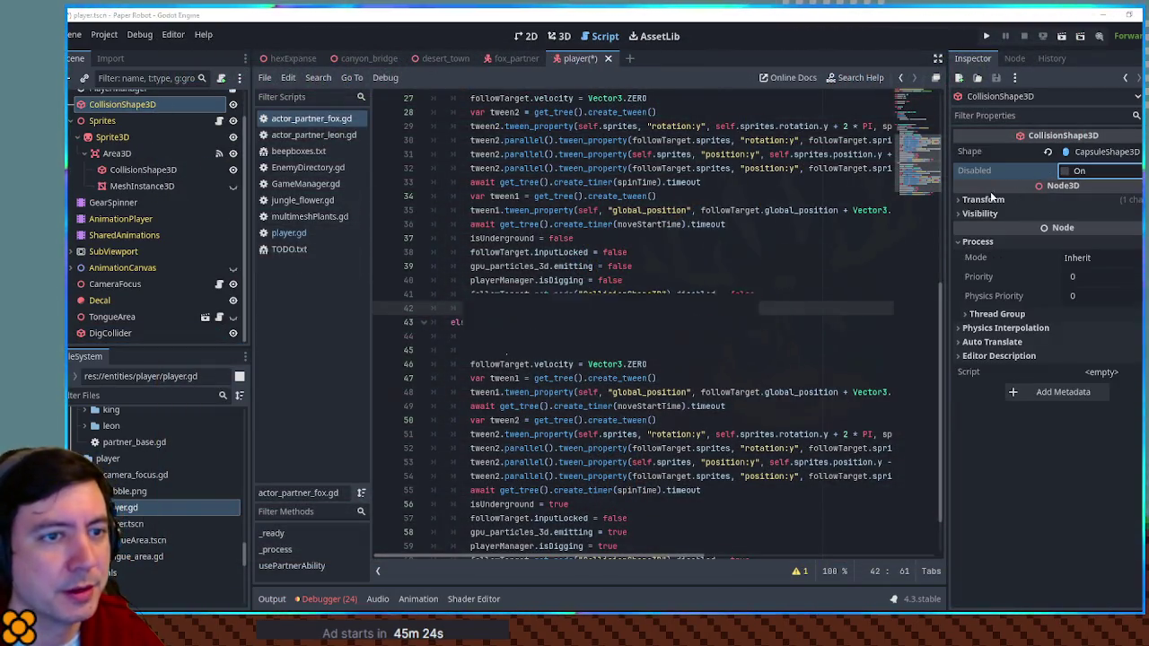
left_click(143, 317)
left_click(144, 333)
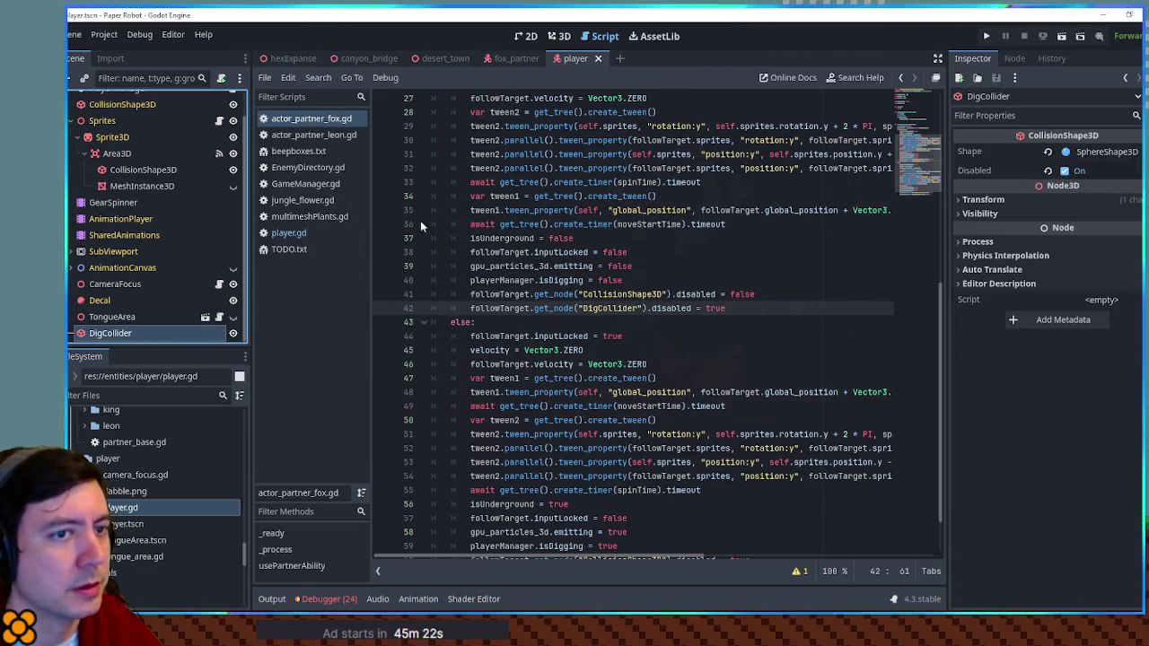
left_click(443, 58)
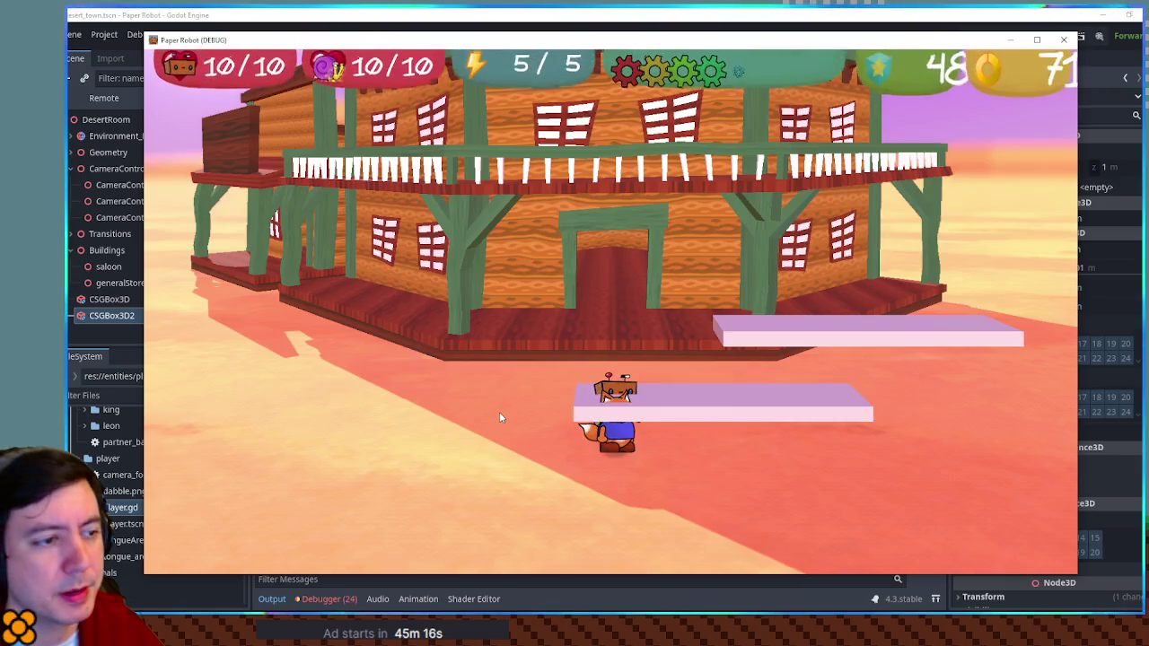
Play-test the fox burrowing and running around the platform beside the robot.
key("w")
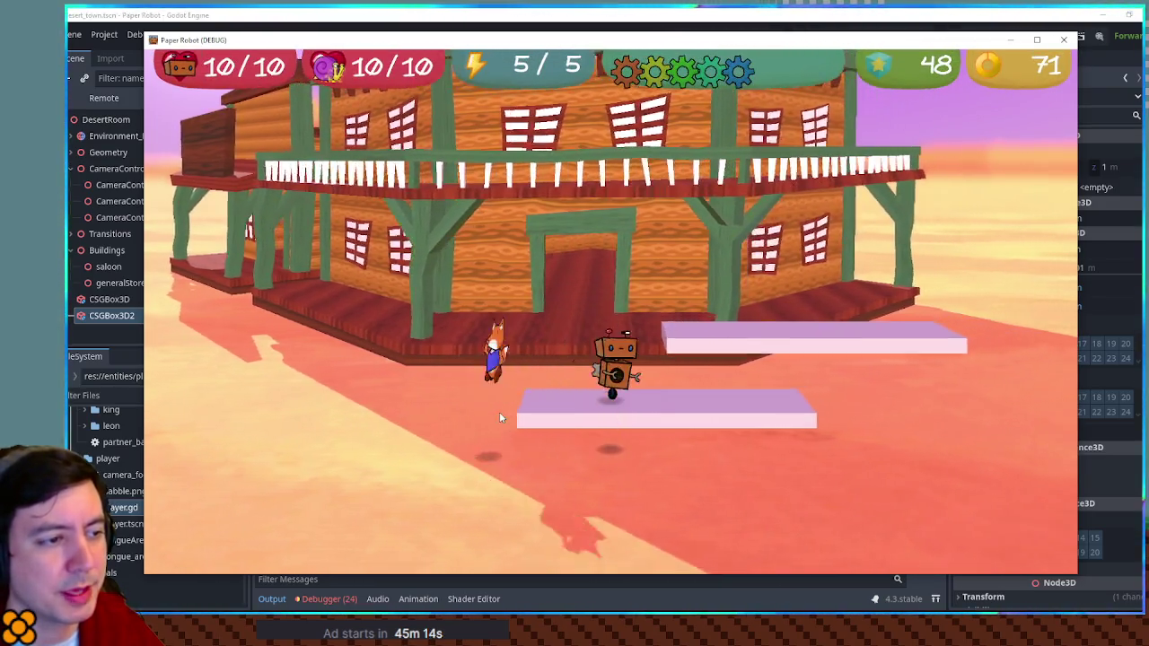
key("d")
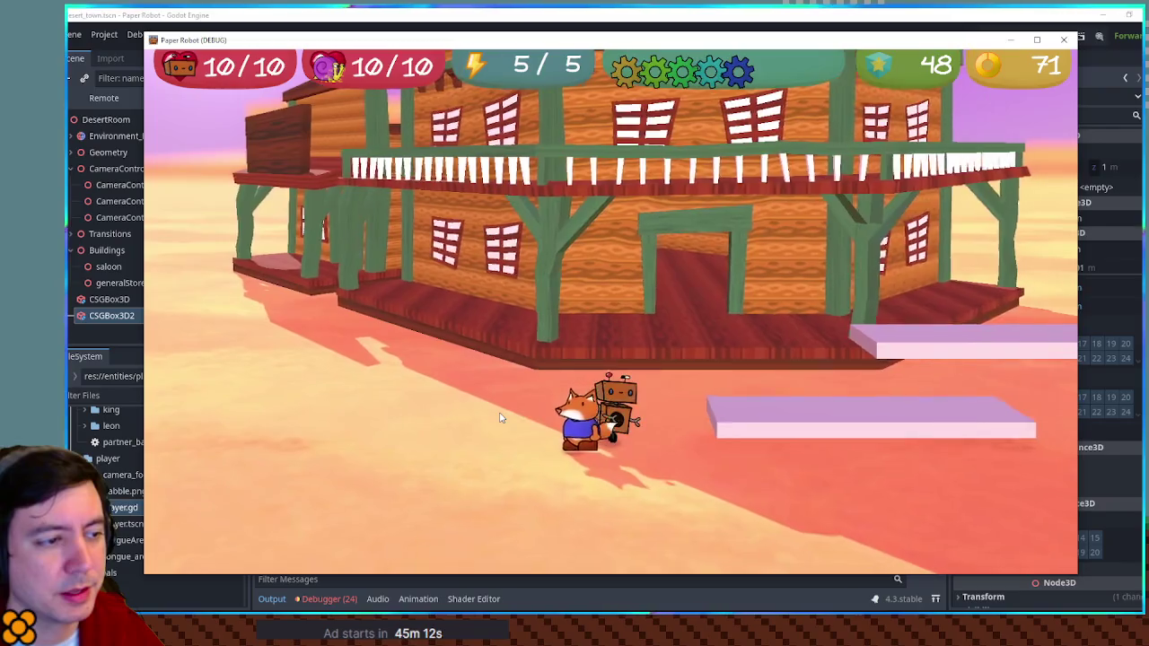
key("a")
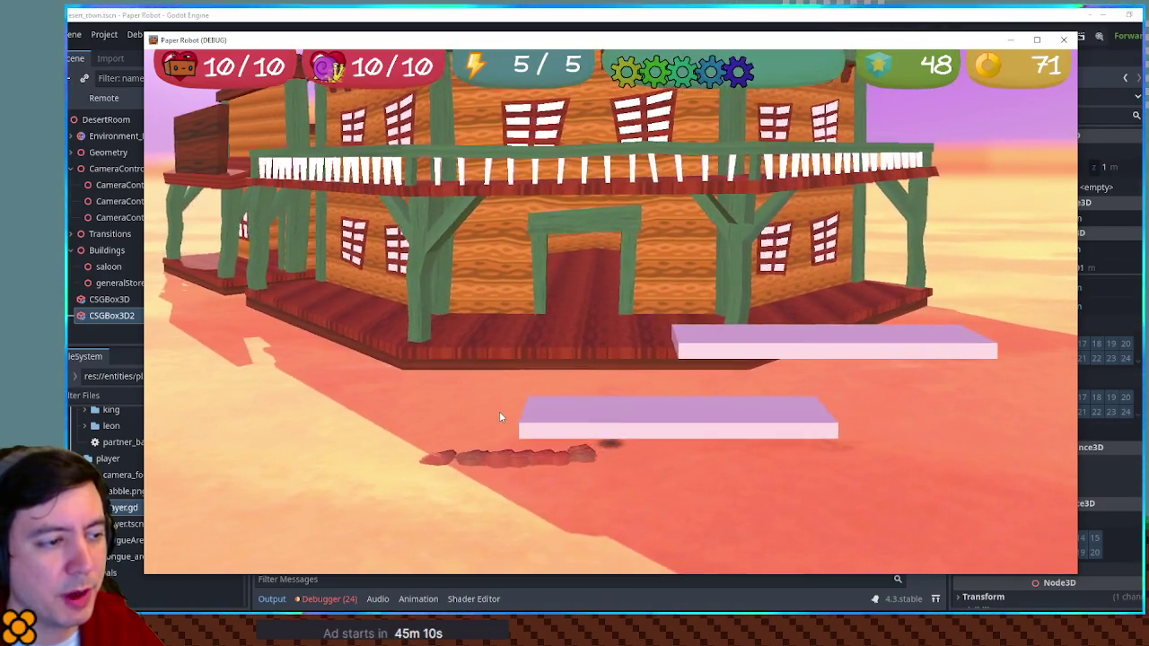
key("d")
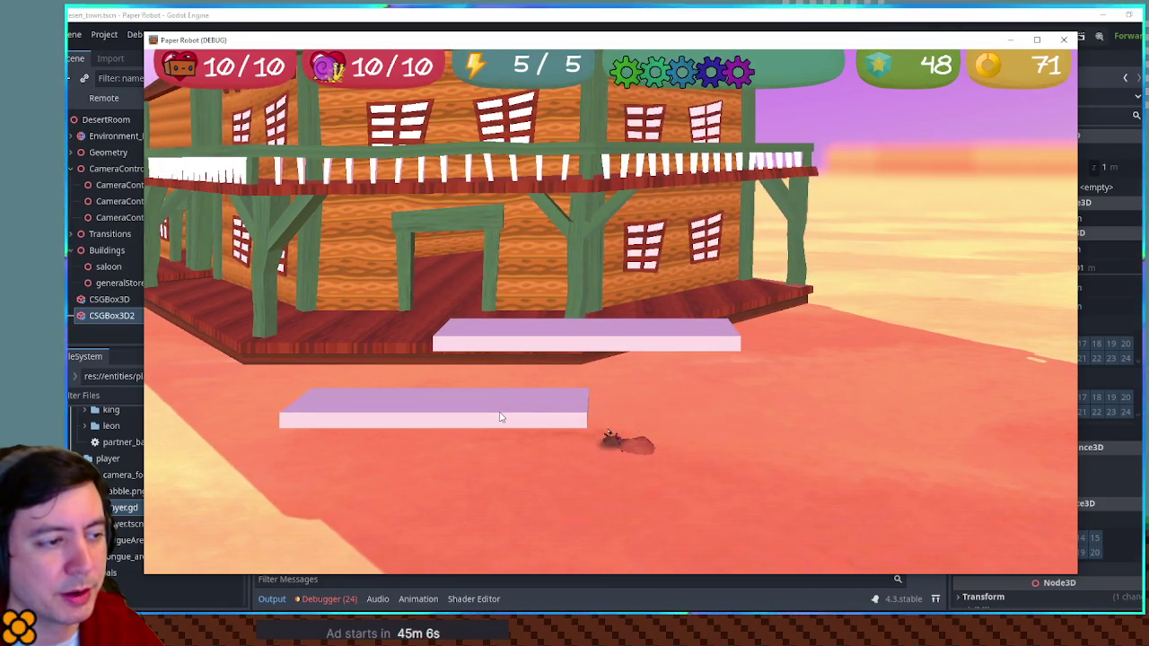
key("a")
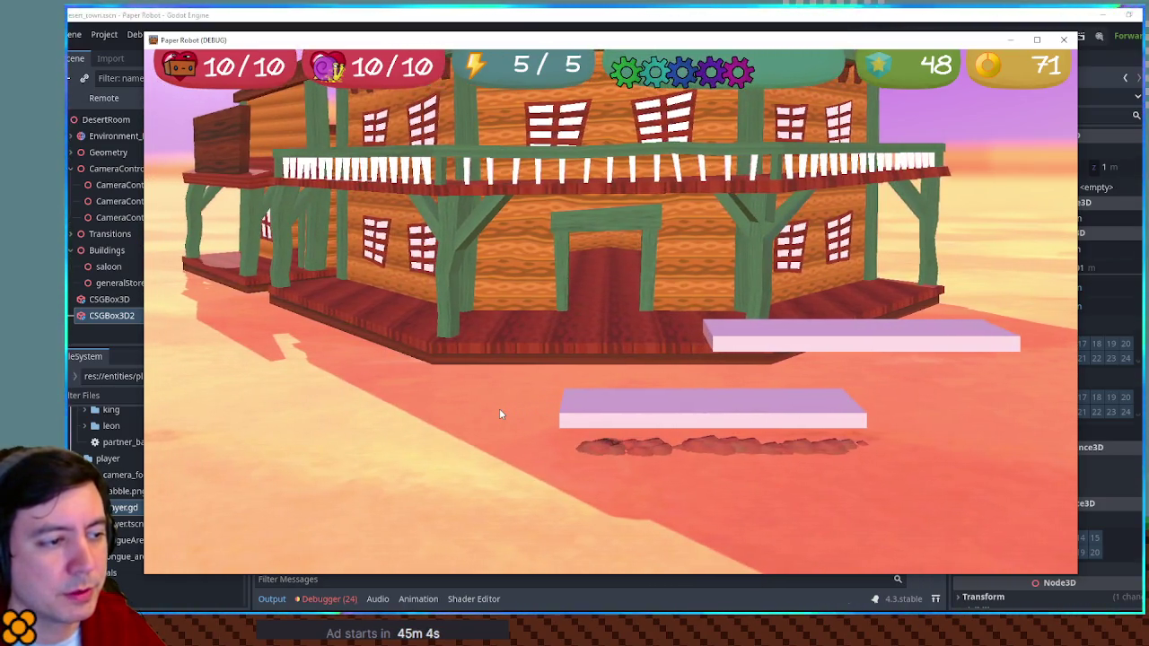
key("a")
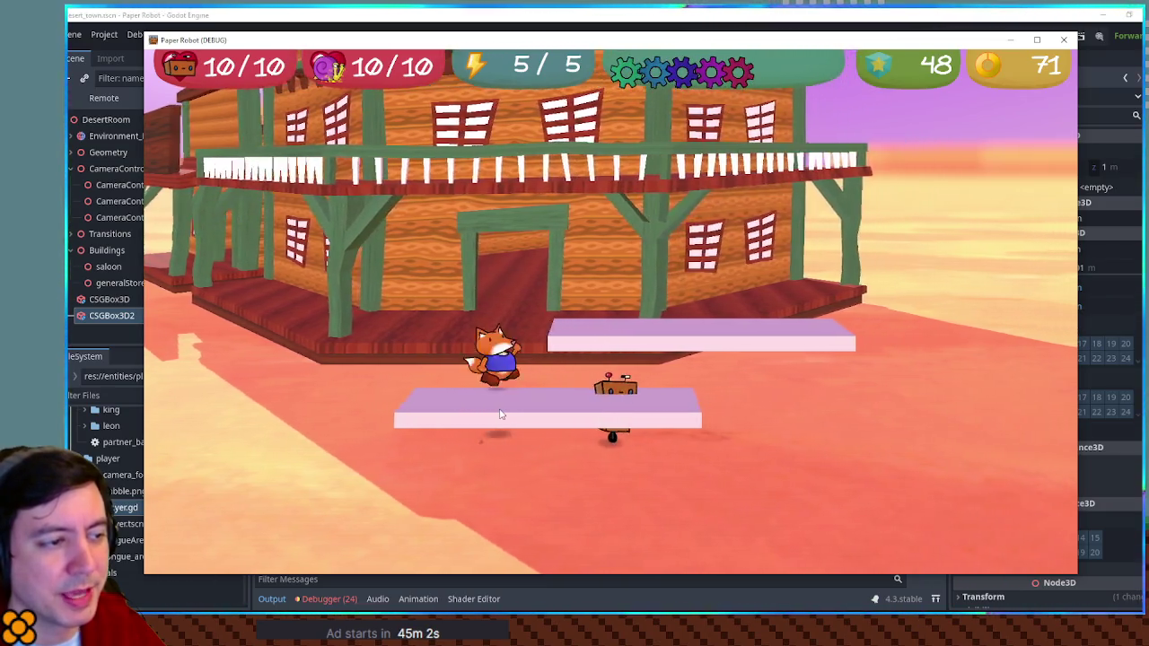
key("d")
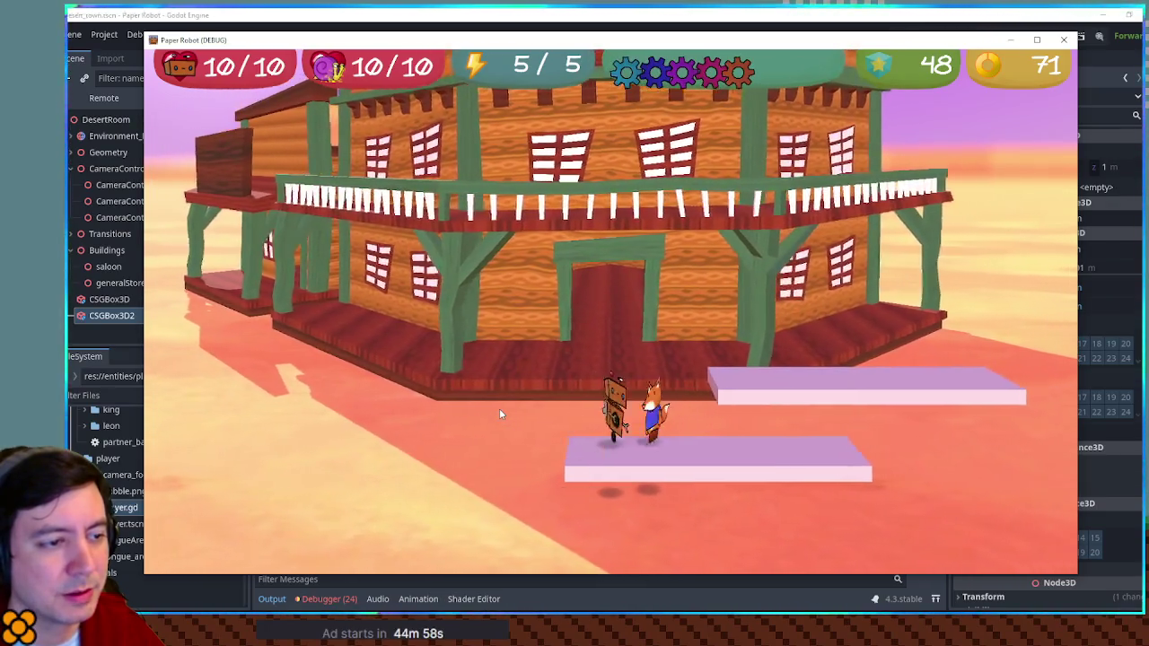
key("s")
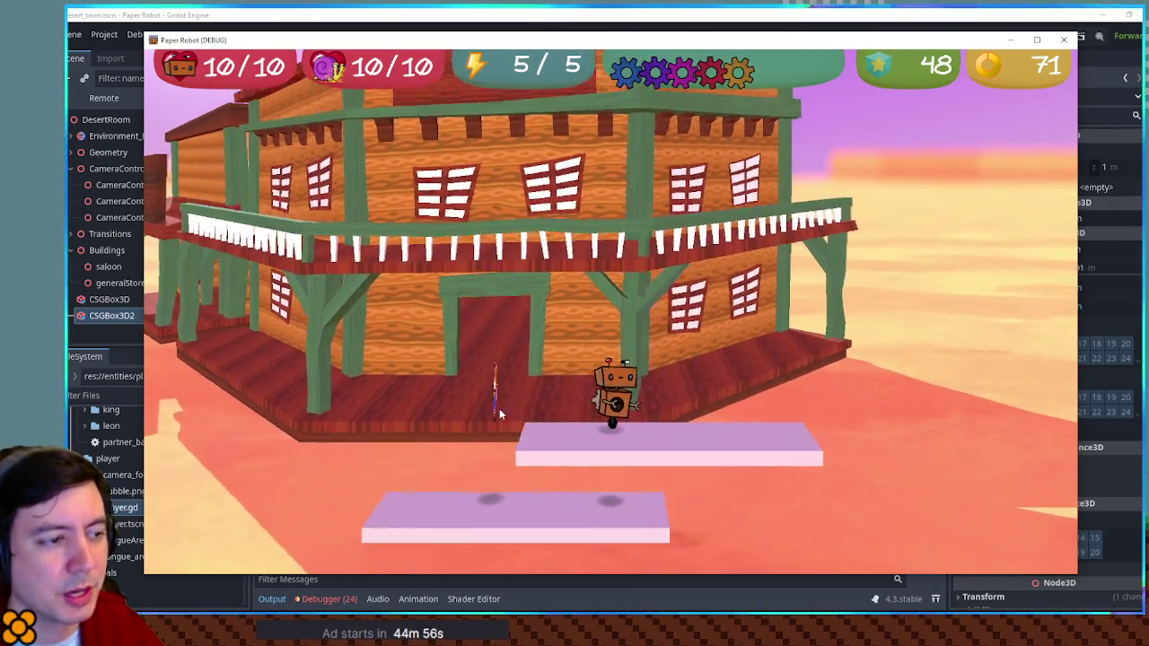
Test burrowing under the platform and walking toward the saloon, then close the game.
key("d")
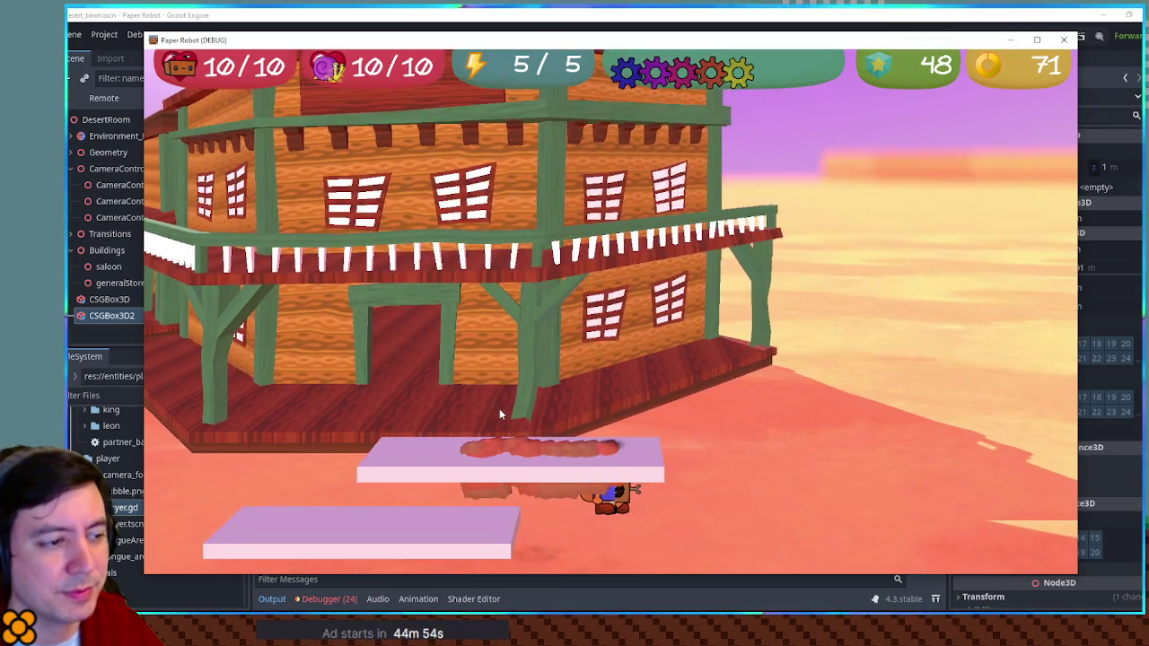
key("d")
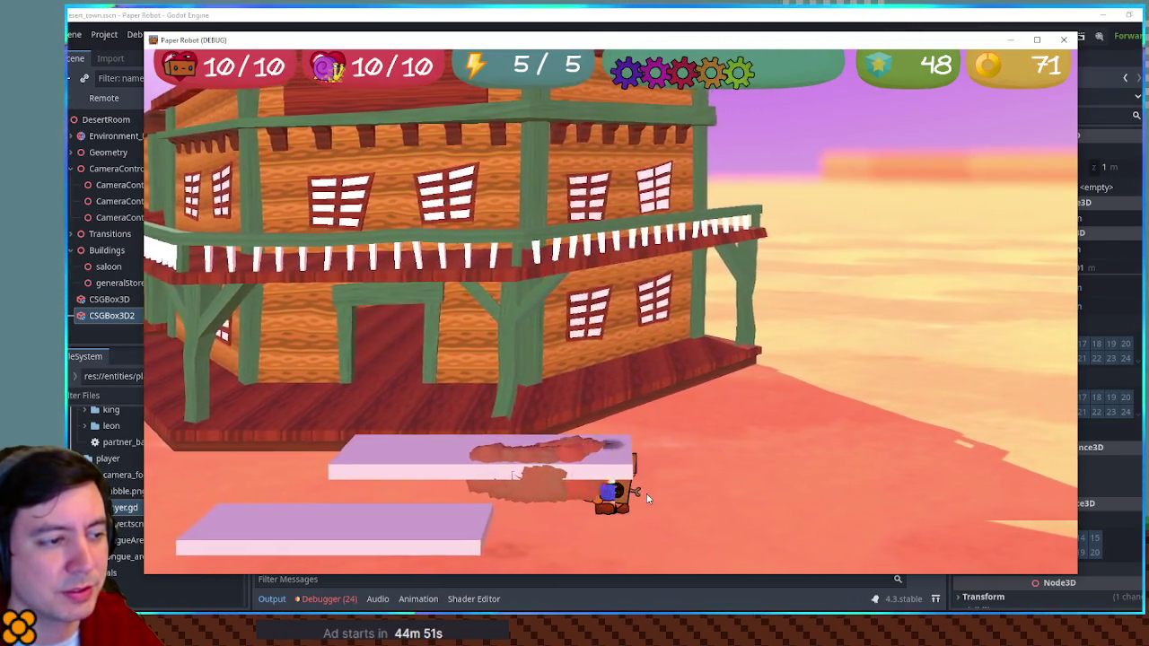
key("s")
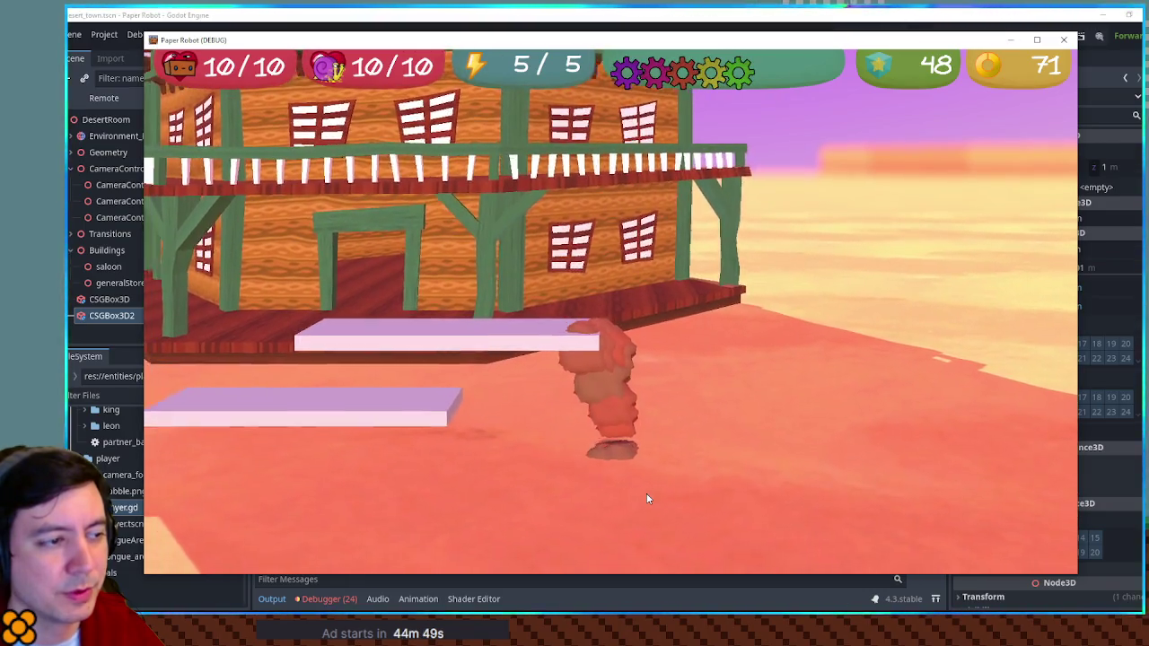
key("w")
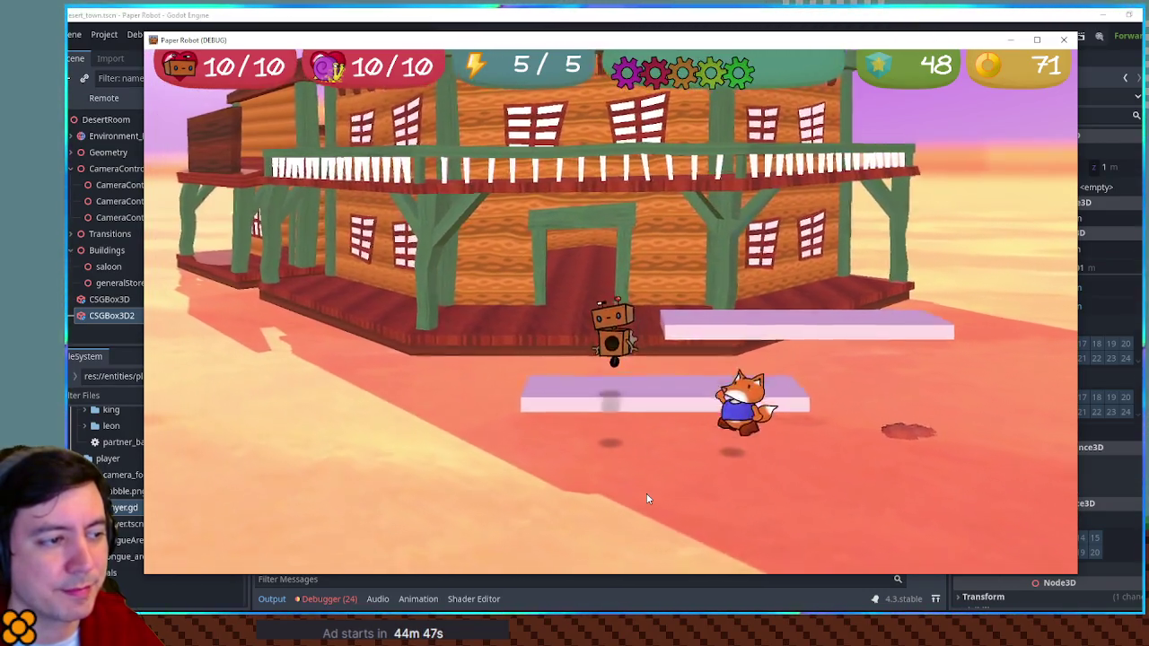
key("s")
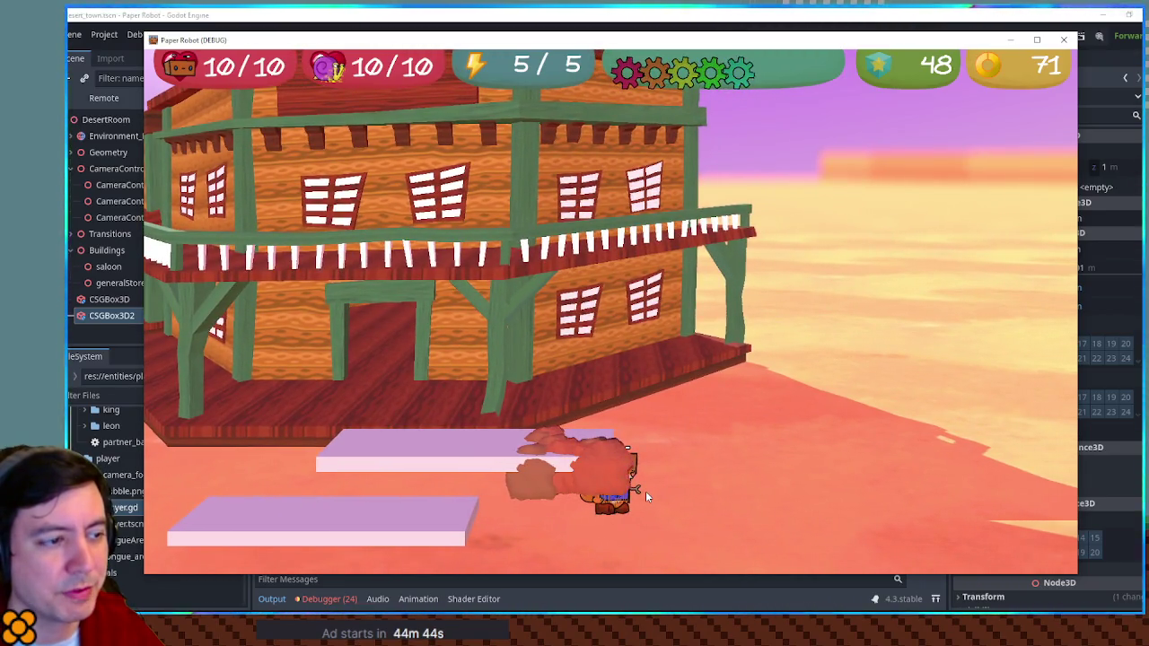
key("w")
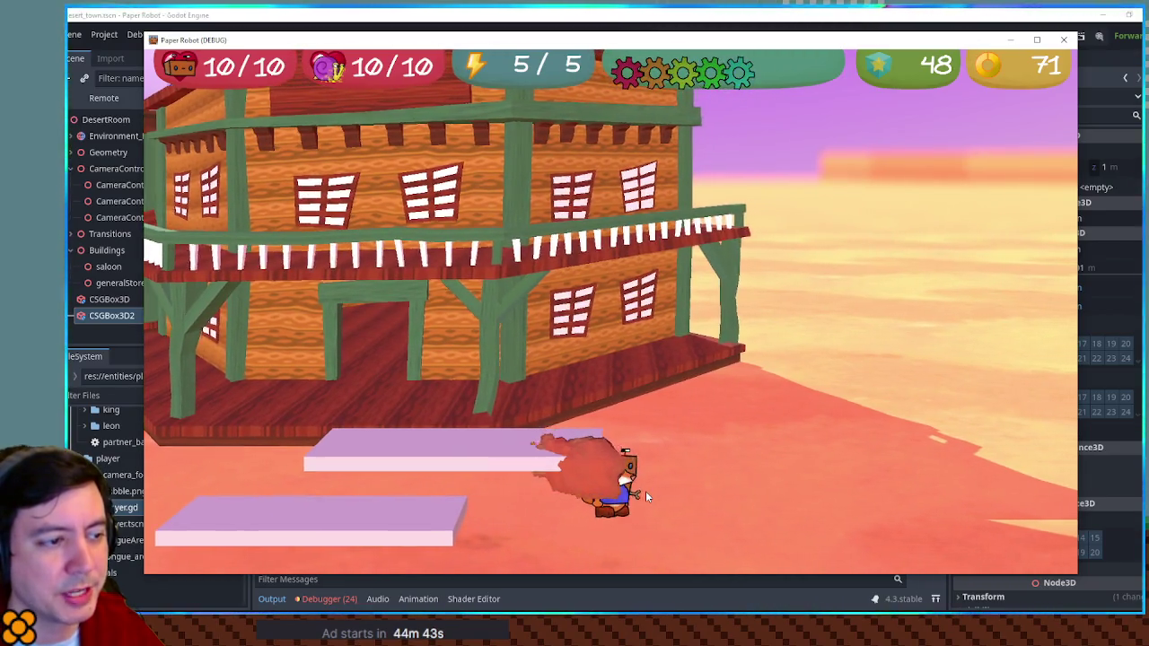
key("s")
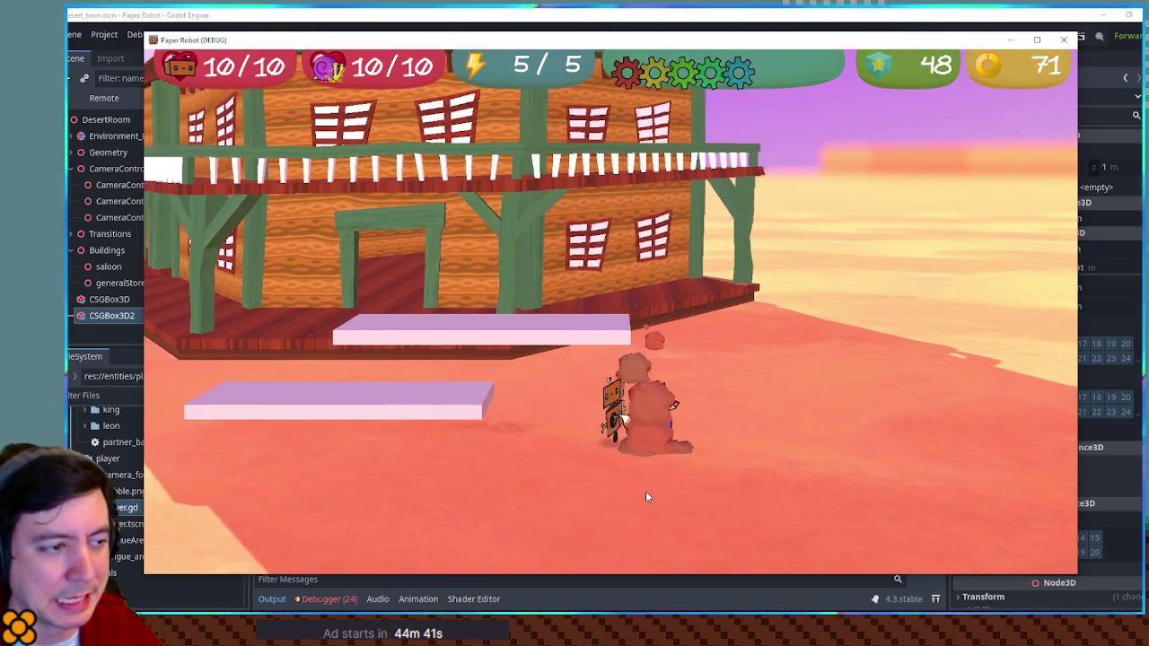
left_click(638, 13)
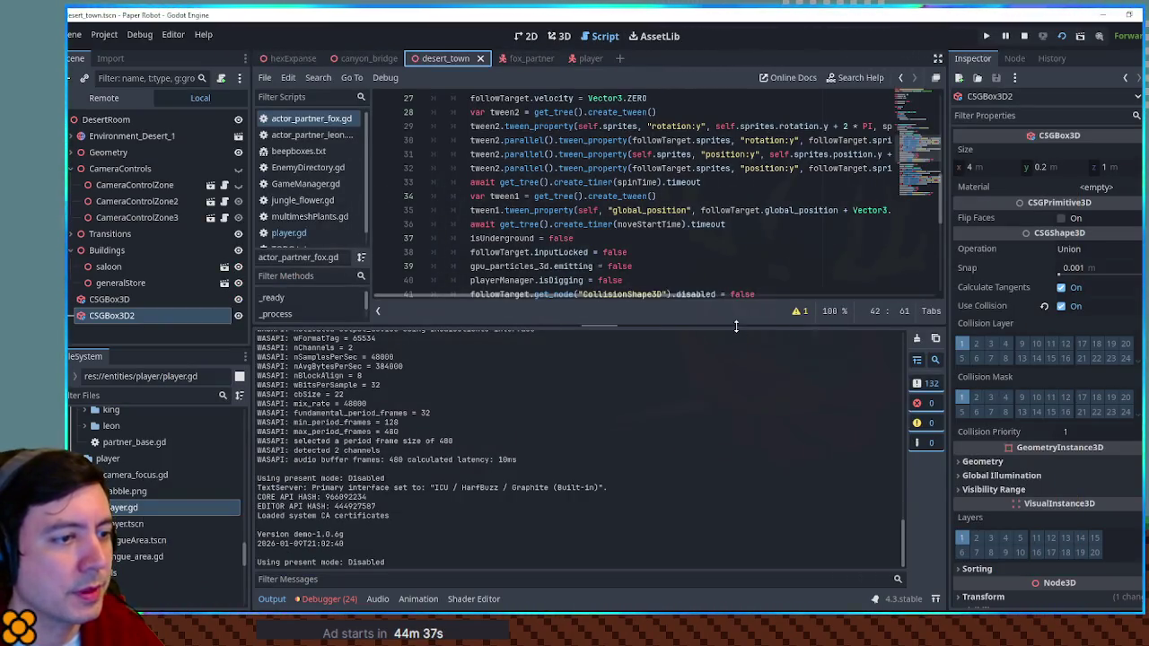
Add 'if !followTarget.is_on_floor():' as line 19 inside the isUnderground check.
left_click_drag(736, 327, 736, 435)
scroll(649, 270, "down", 4)
scroll(649, 298, "up", 9)
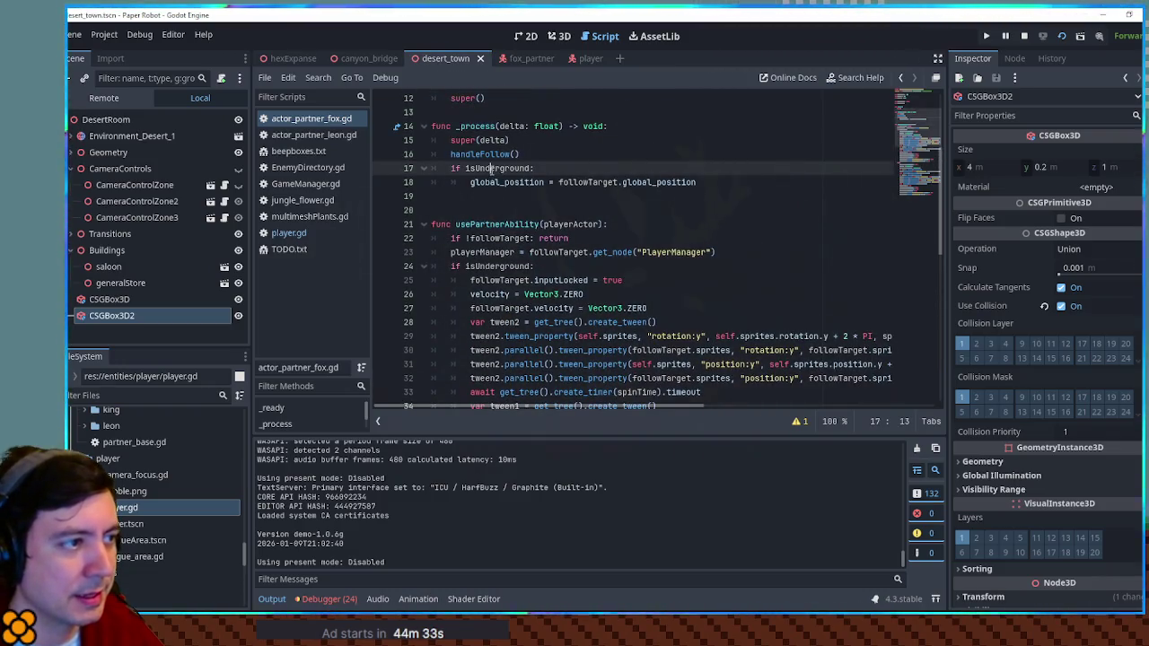
left_click(714, 180)
key("Return")
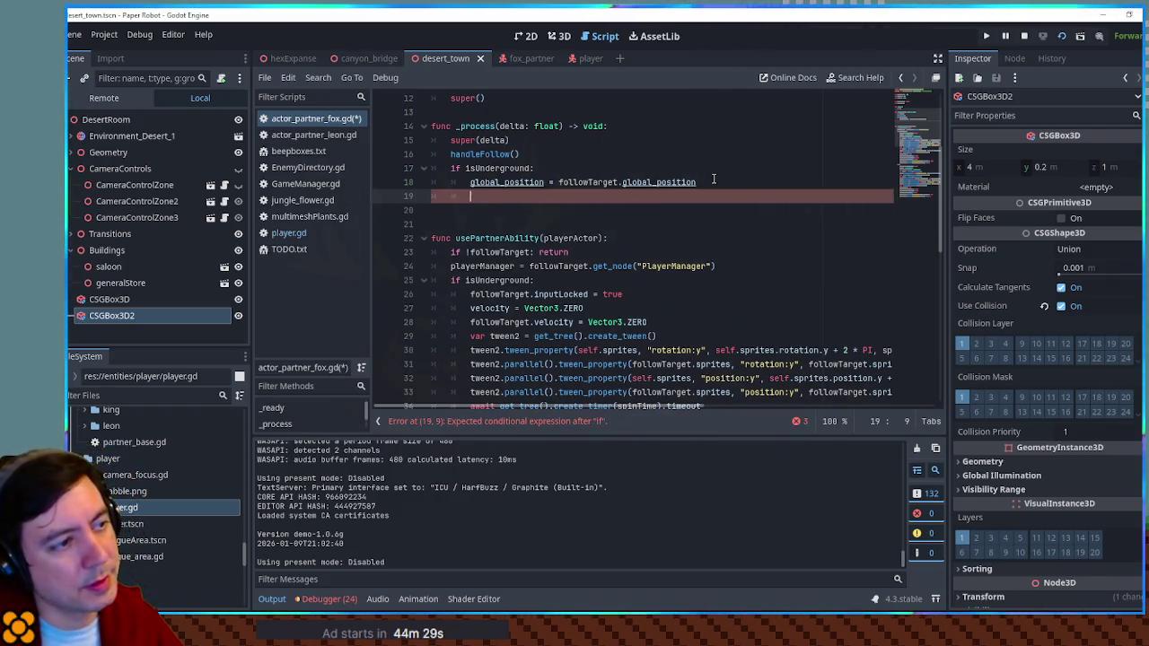
double_click(596, 237)
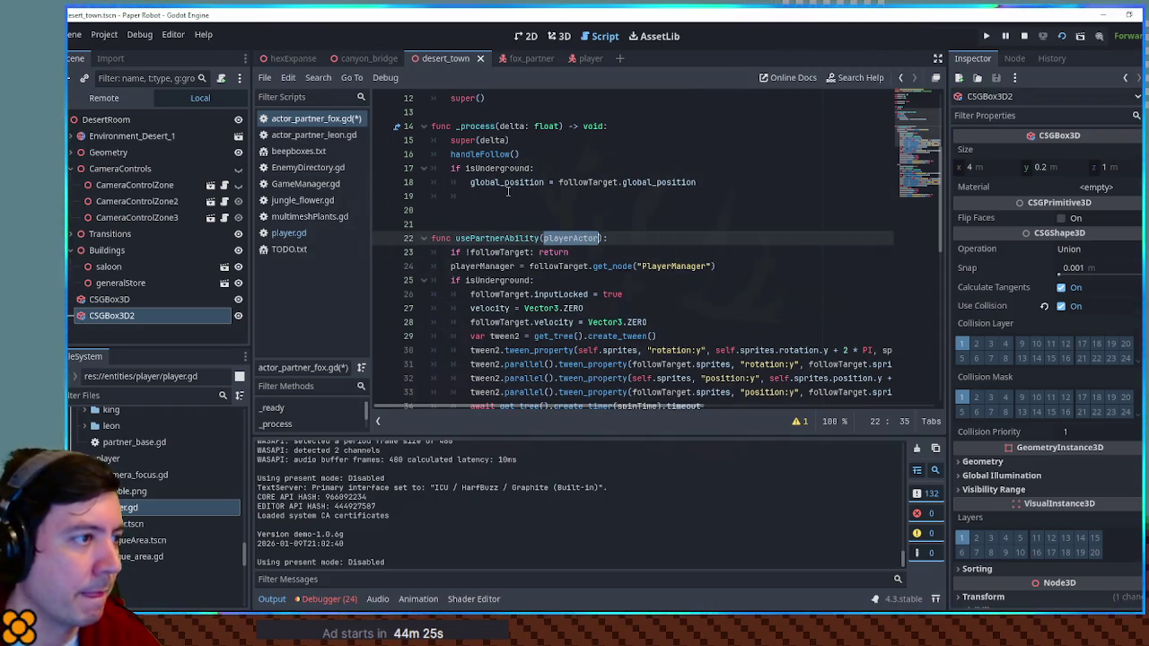
left_click(507, 191)
type("wTarget.")
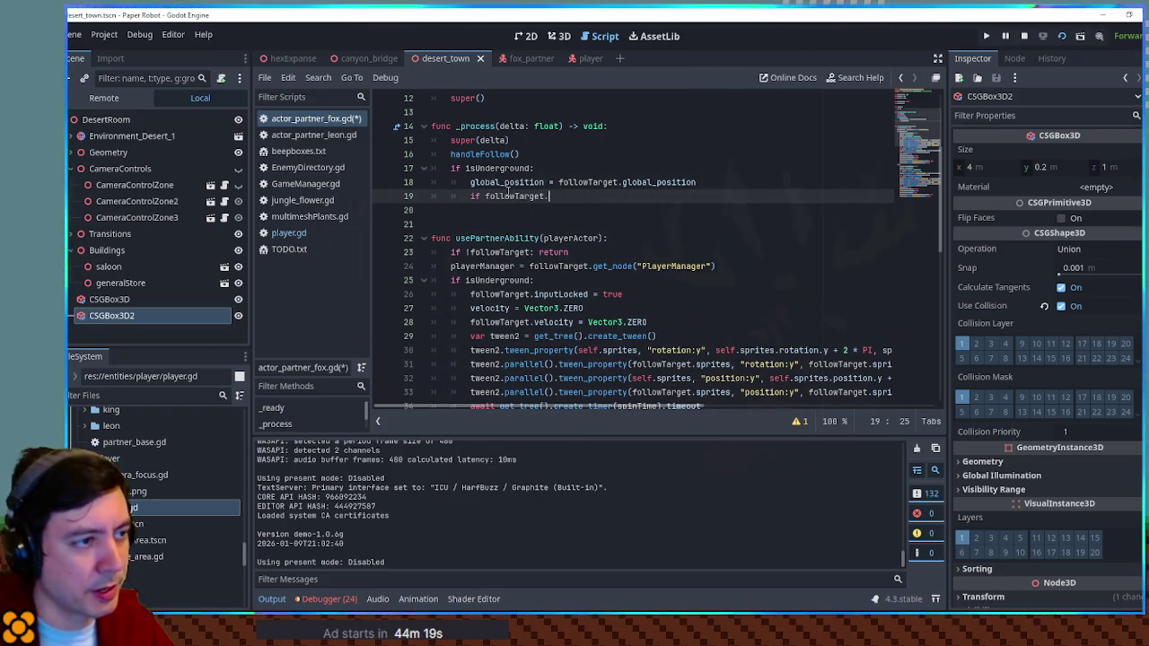
type("is_on_f")
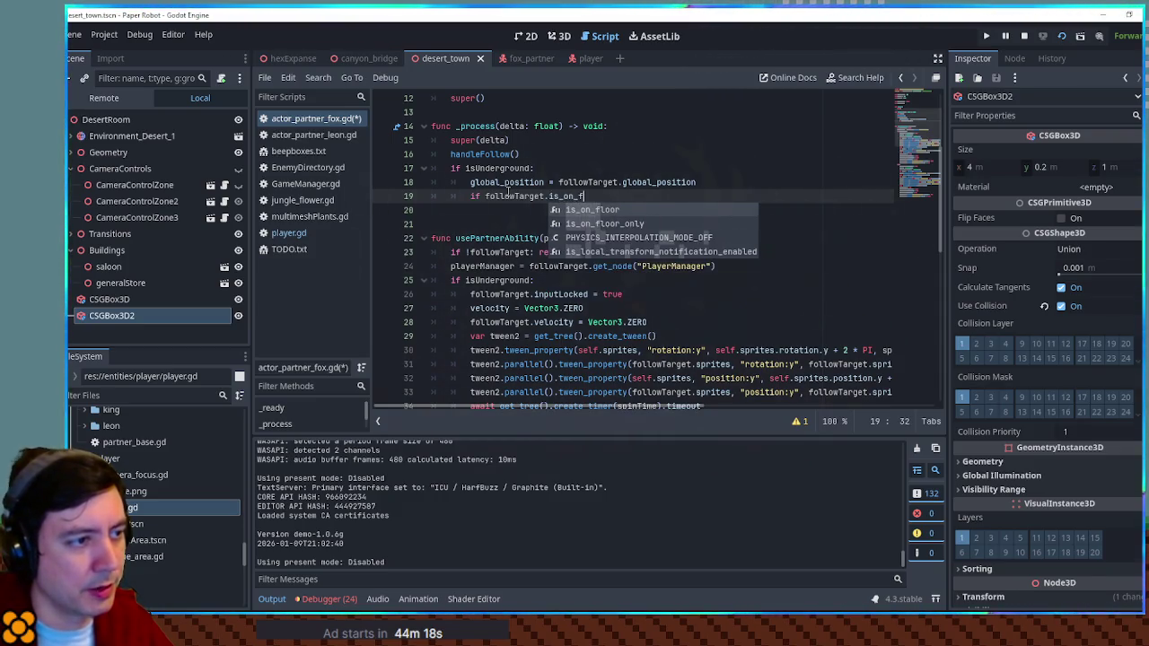
key("Return")
key("ctrl+Left")
key("ctrl+Left")
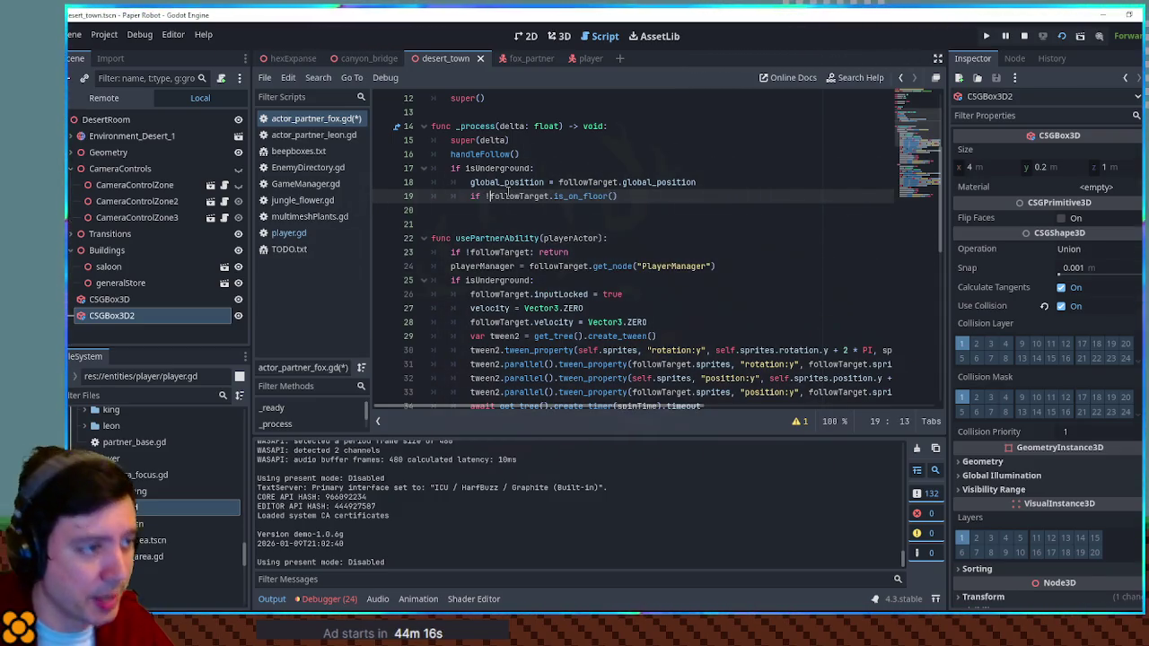
type(":")
key("Return")
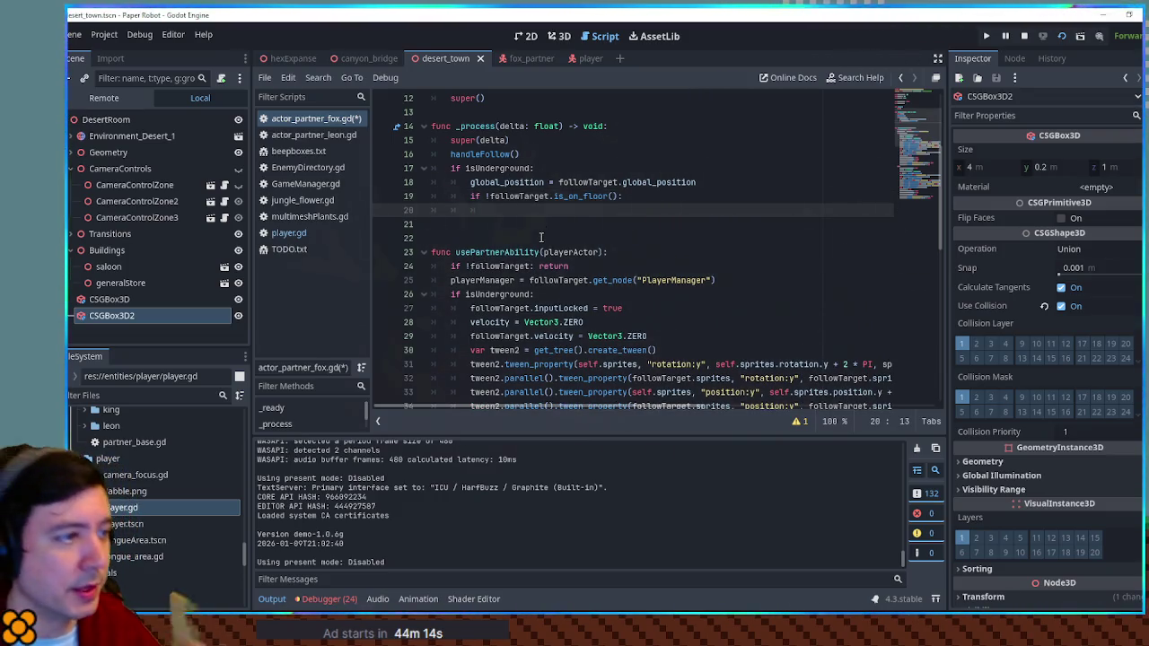
Add usePartnerAbility(followTarget) beneath the floor check and run the game.
left_click(505, 253)
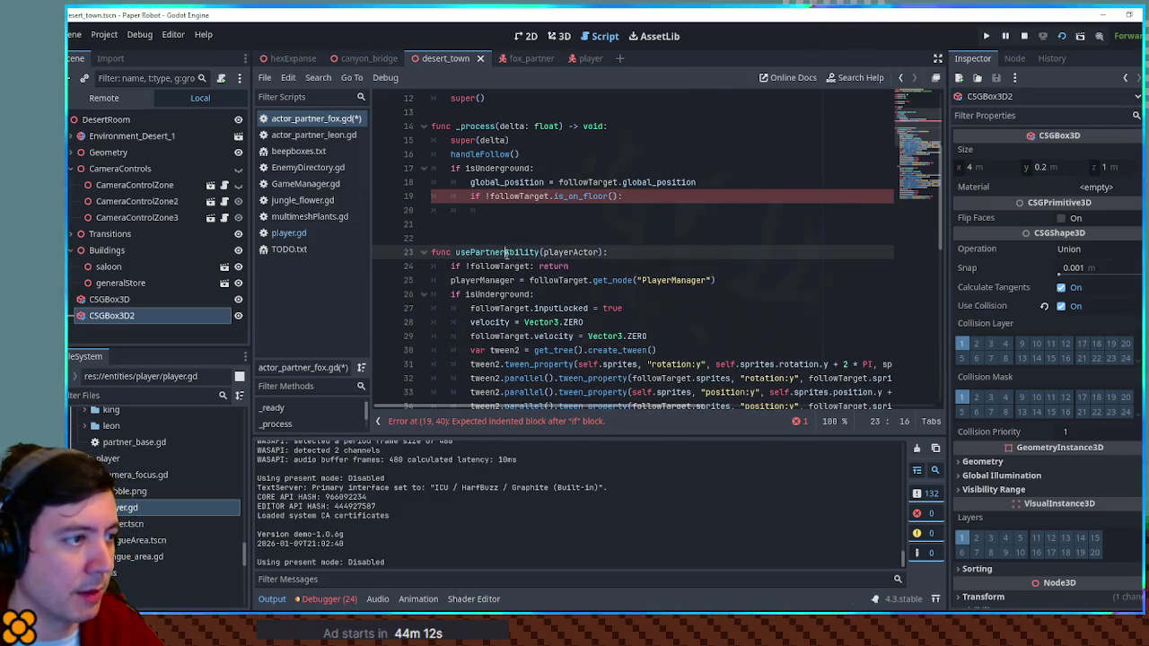
left_click(509, 214)
type("usePartnerAbility")
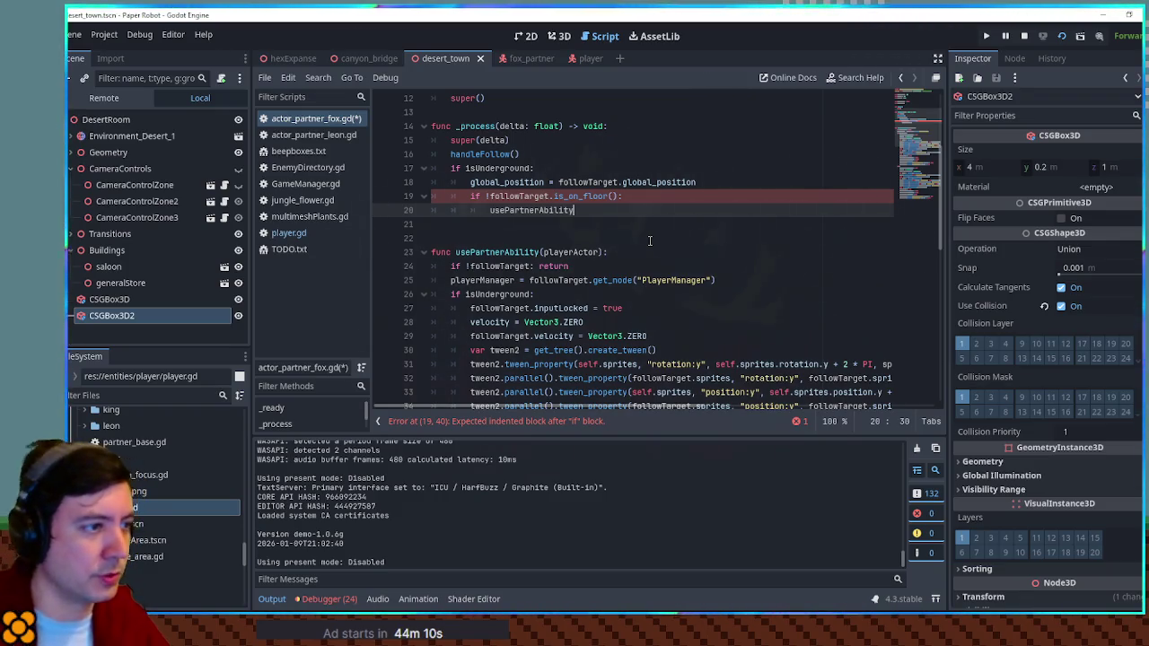
type("(")
double_click(519, 195)
key("ctrl+c")
left_click(577, 210)
key("ctrl+v")
left_click(709, 196)
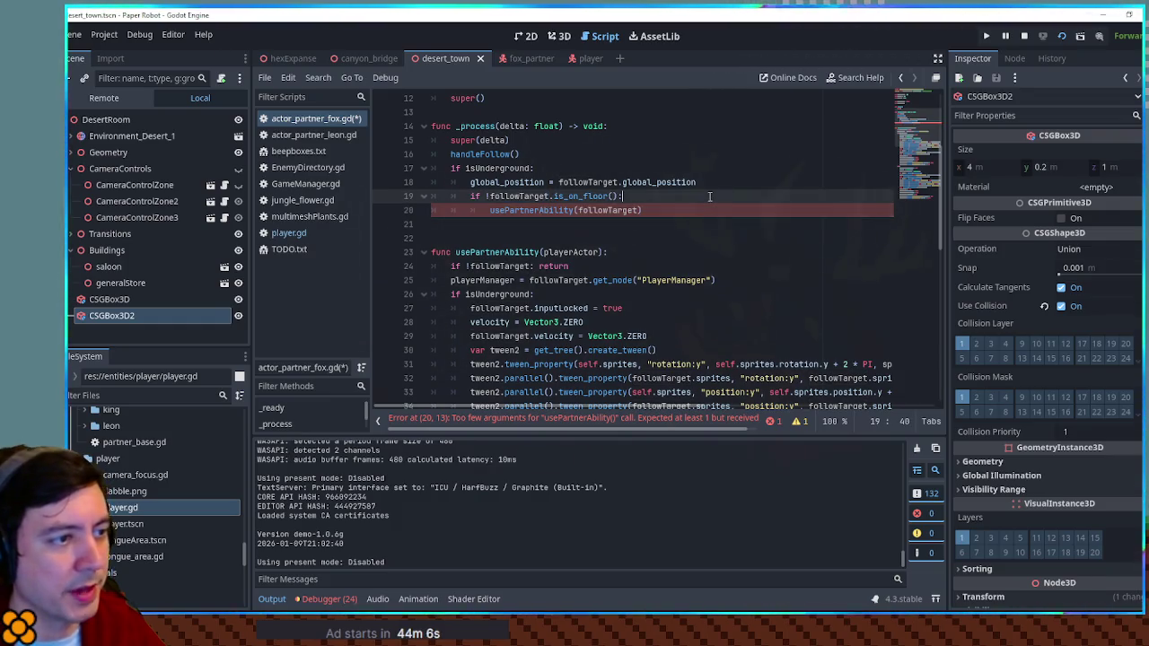
key("F6")
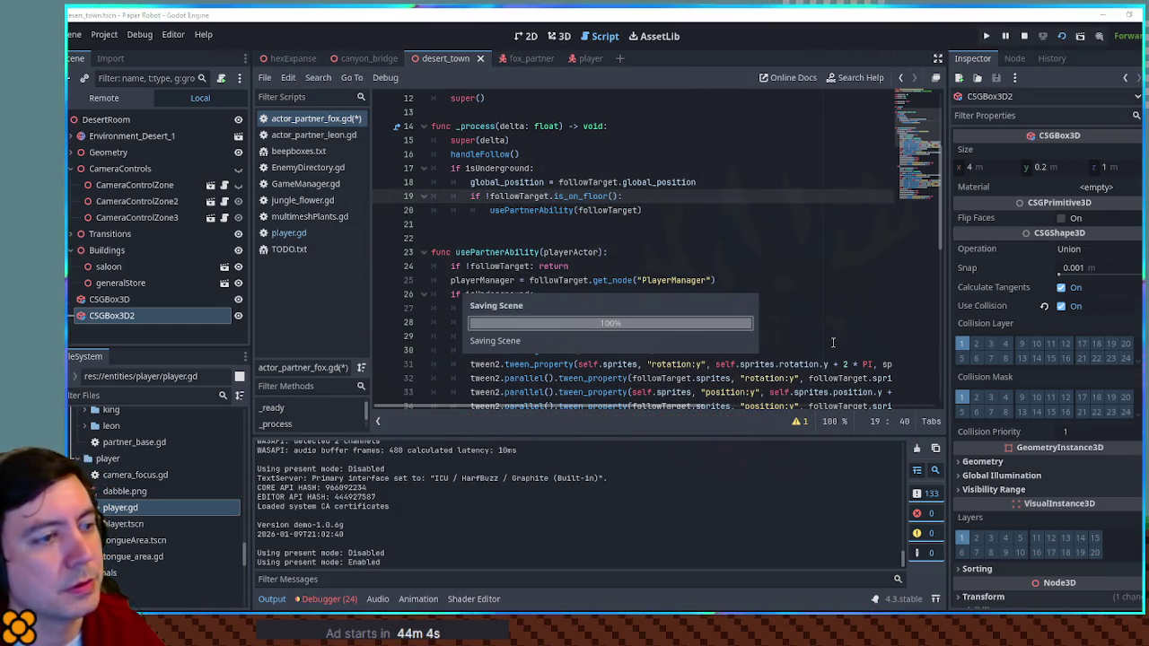
Test jumping onto the saloon balcony and walking along it, then close the game.
key("s")
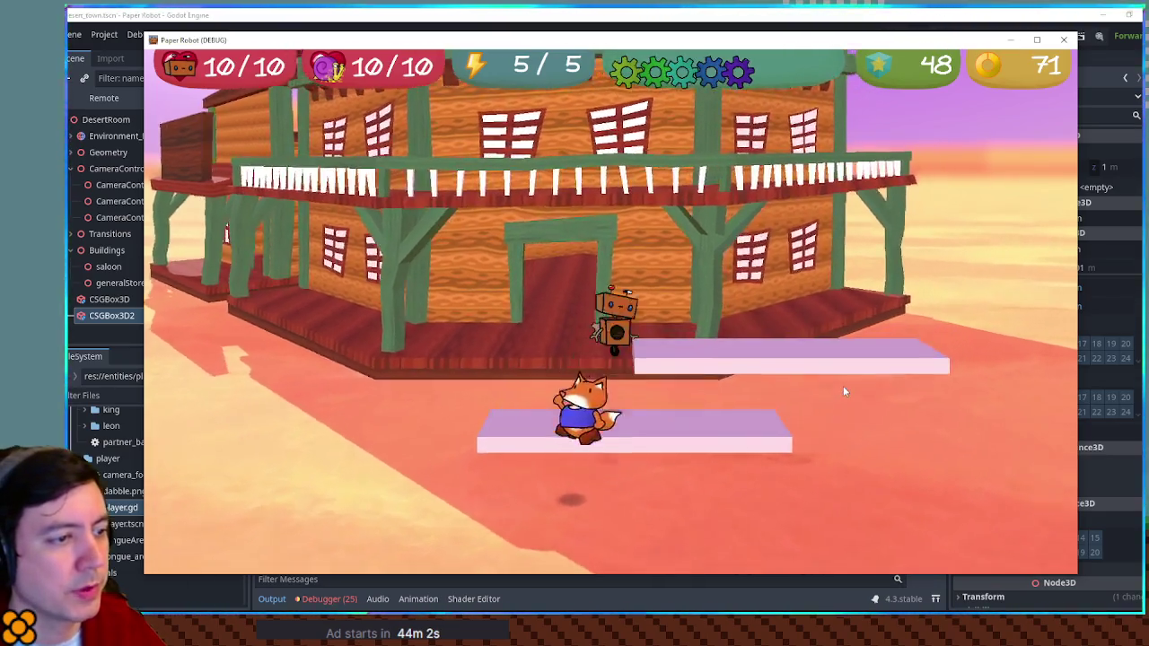
key("w")
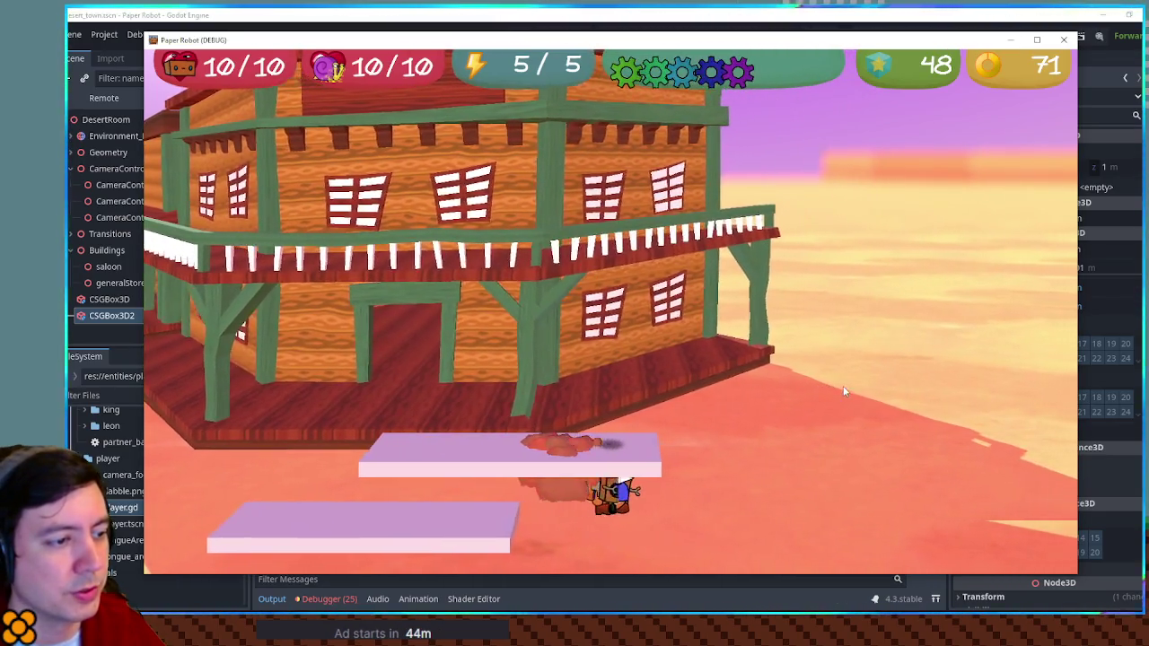
key("space")
key("a")
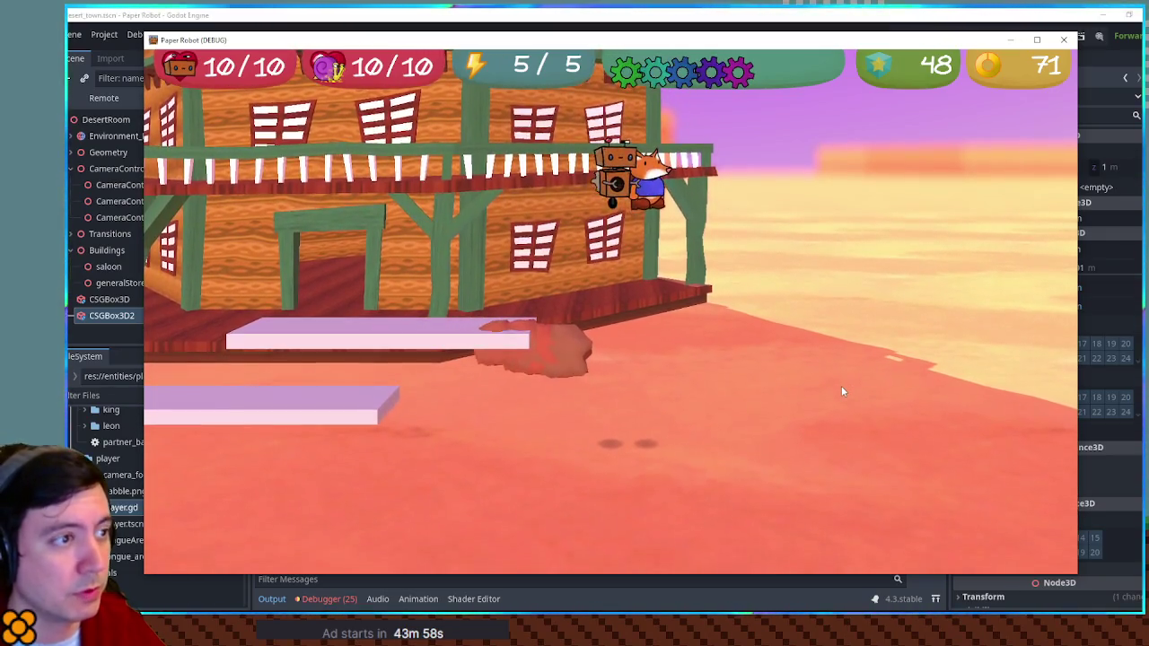
key("d")
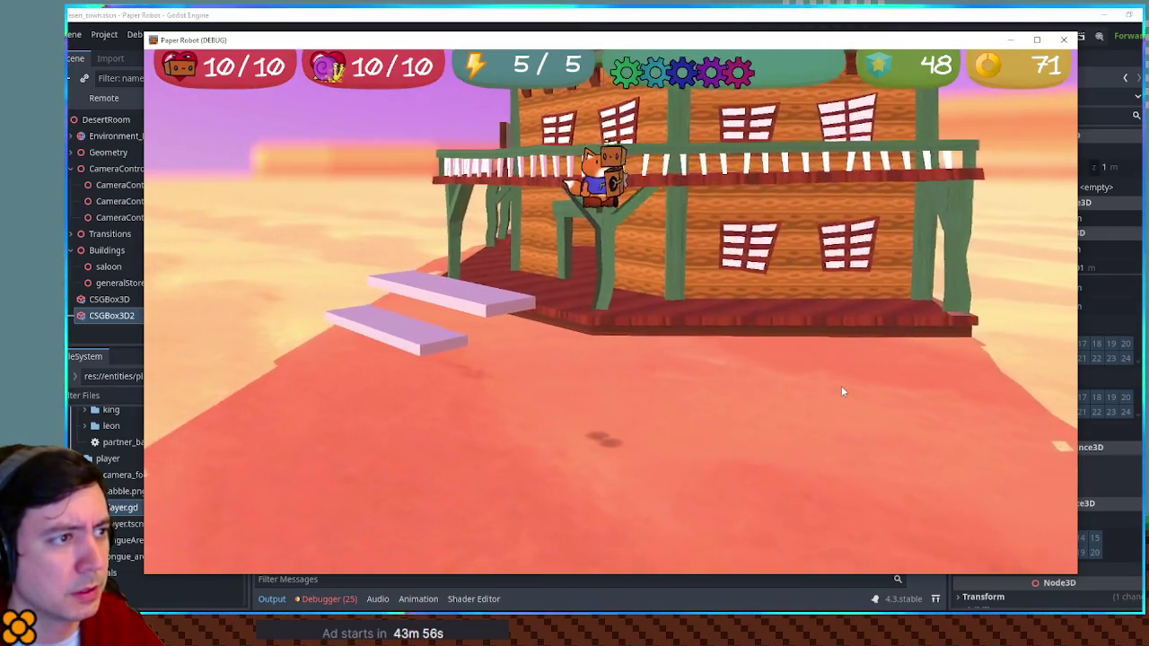
key("a")
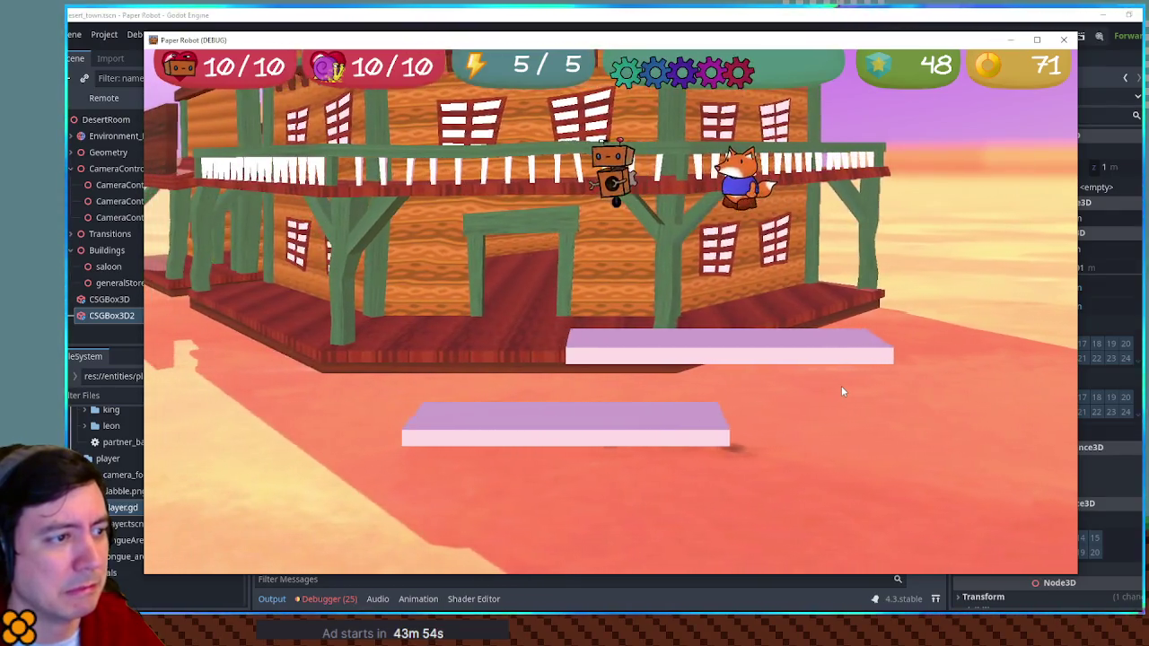
left_click(1065, 42)
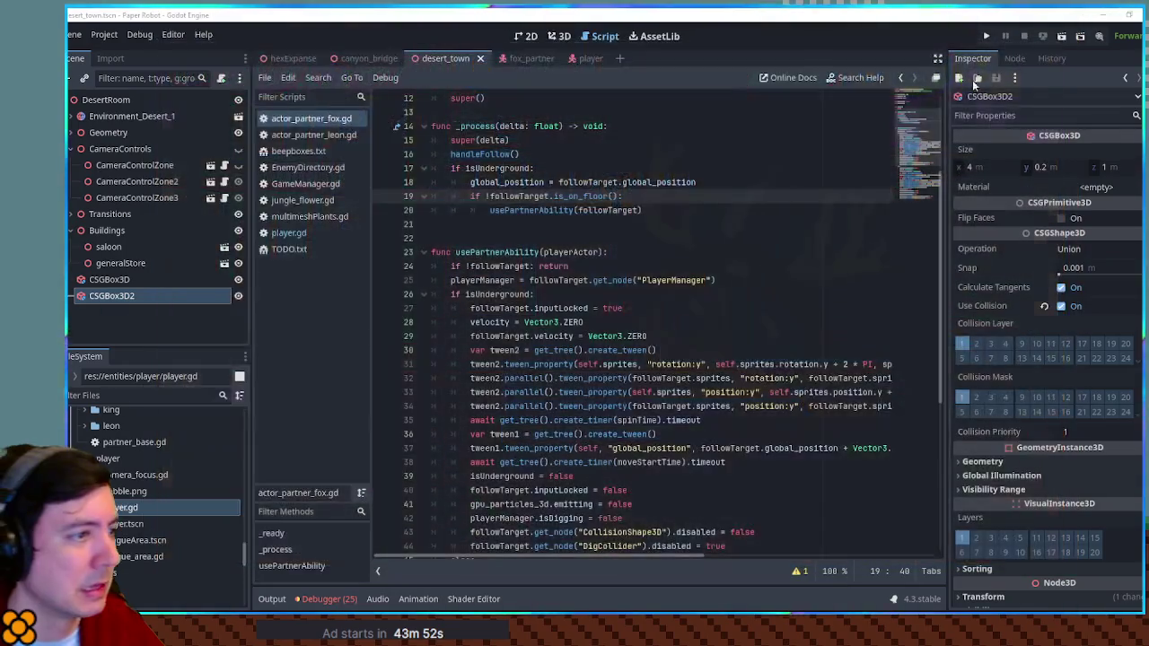
Move 'isUnderground = false' to the first line under 'if isUnderground:'.
left_click(482, 167)
scroll(527, 238, "down", 4)
left_click_drag(579, 308, 727, 294)
key("ctrl+x")
left_click(613, 131)
key("ctrl+v")
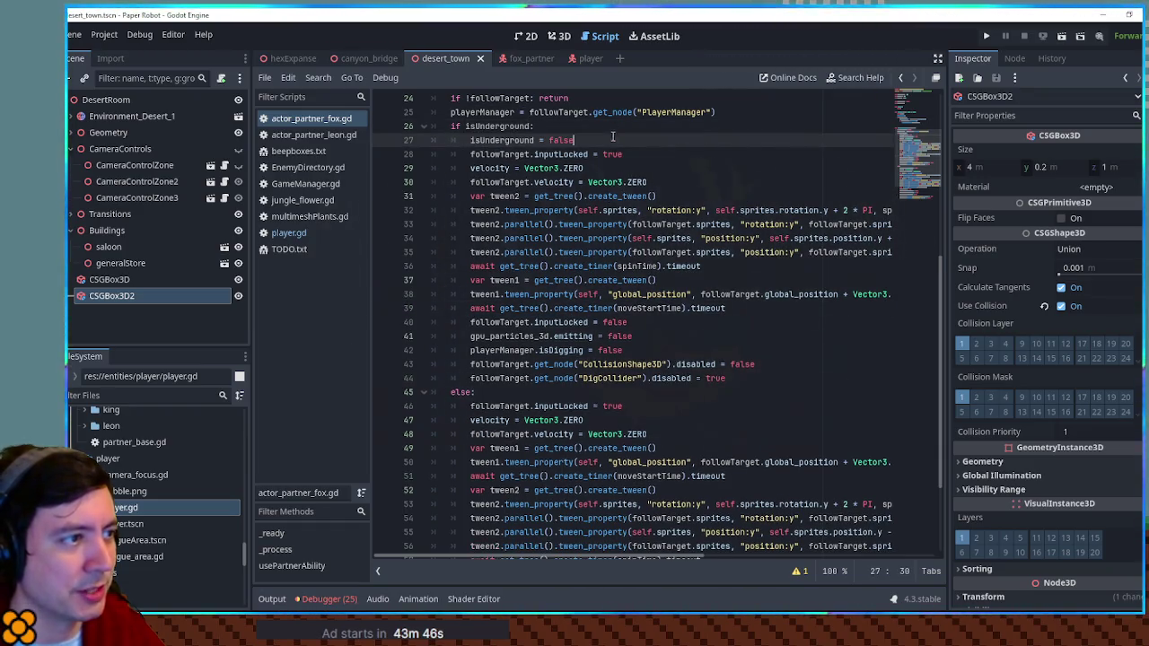
scroll(636, 408, "down", 3)
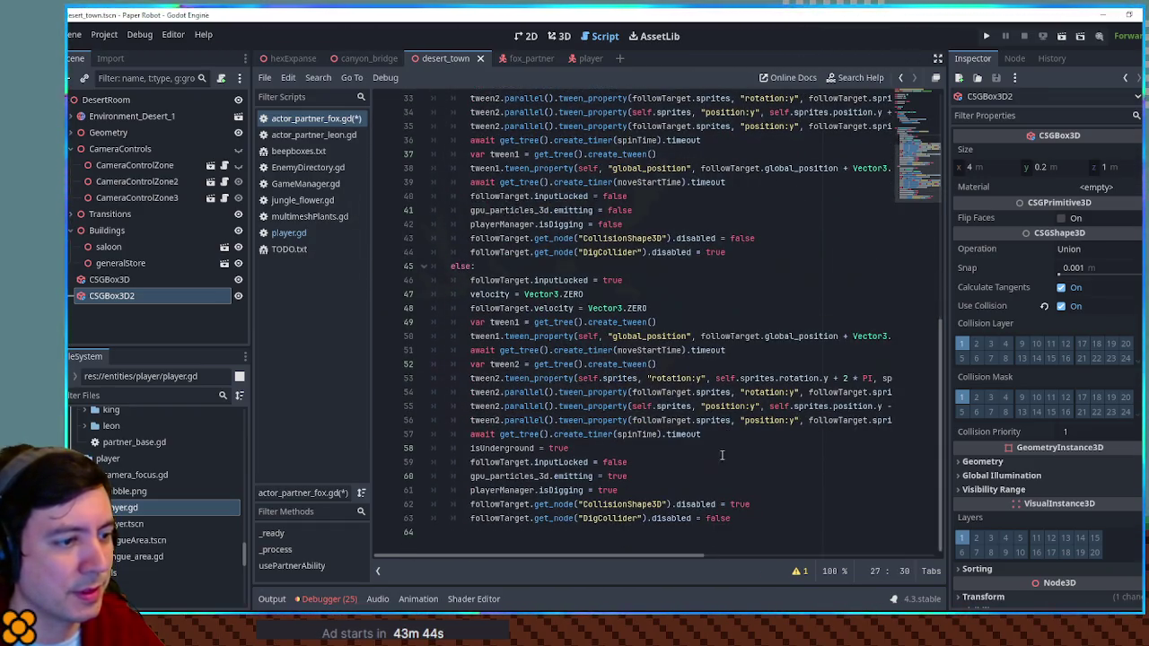
Move 'isUnderground = true' directly under else: and save the script.
left_click_drag(722, 455, 750, 433)
key("ctrl+x")
left_click(523, 263)
key("ctrl+v")
key("ctrl+s")
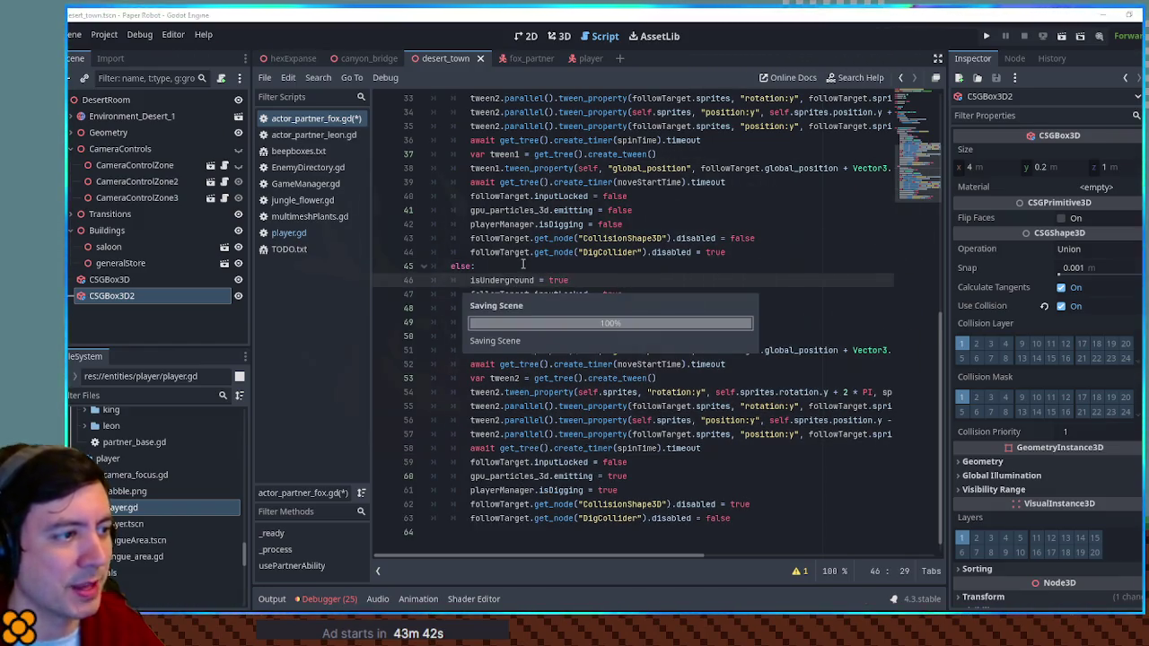
Run the game, move toward the pink platforms testing the dig, then close it.
key("F5")
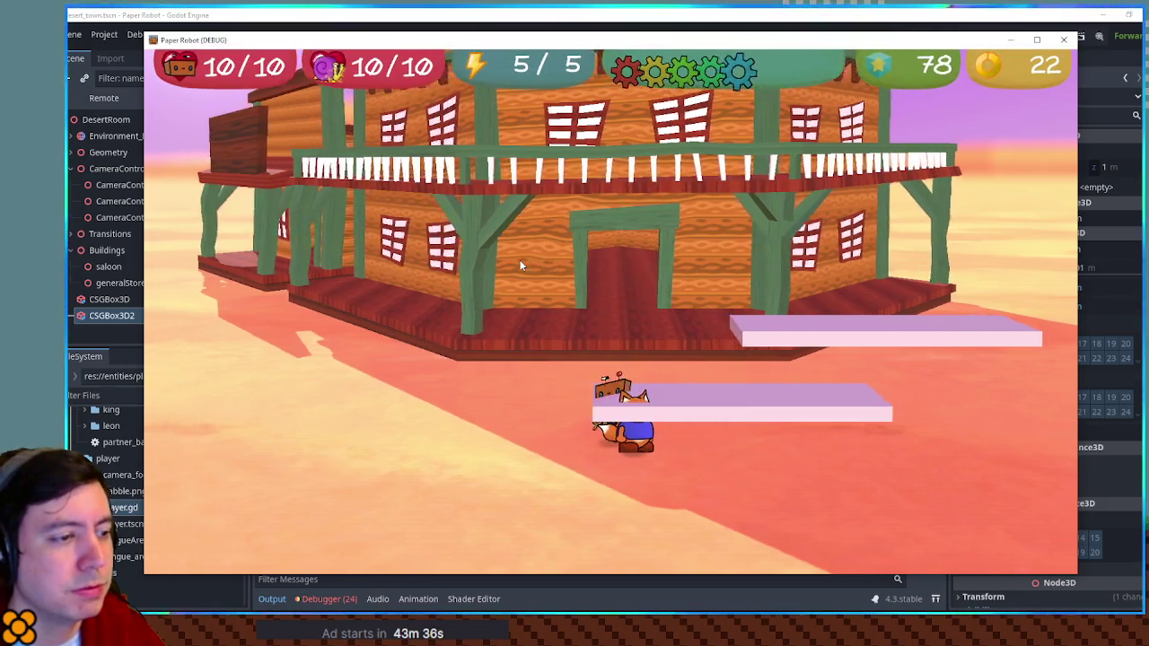
key("s")
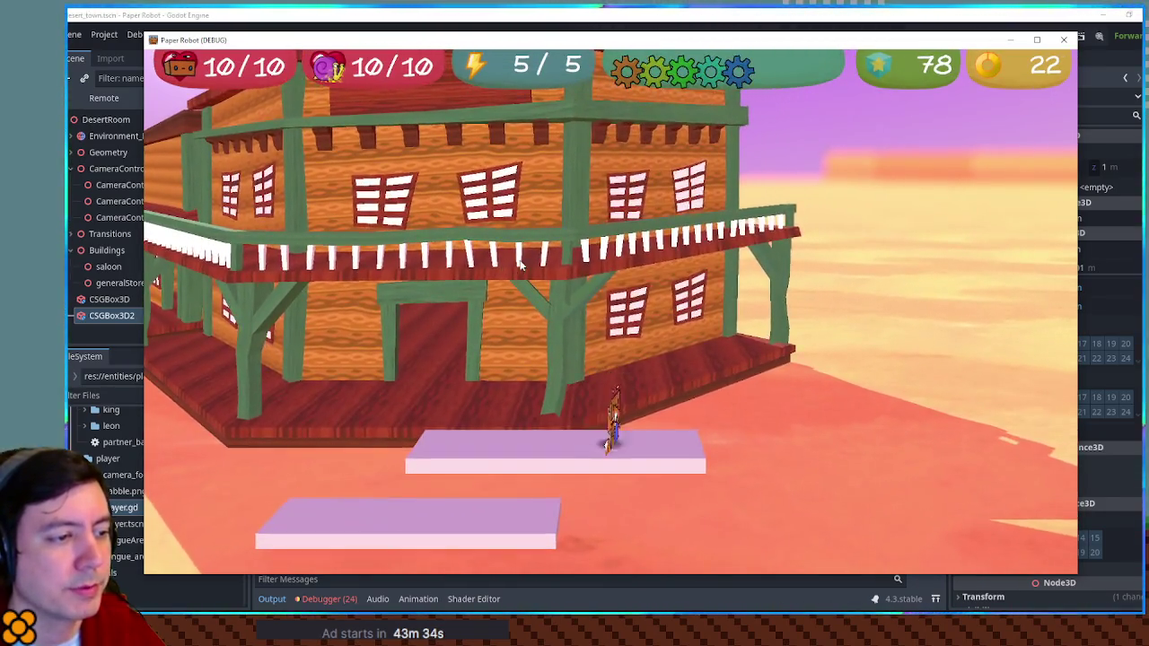
key("s")
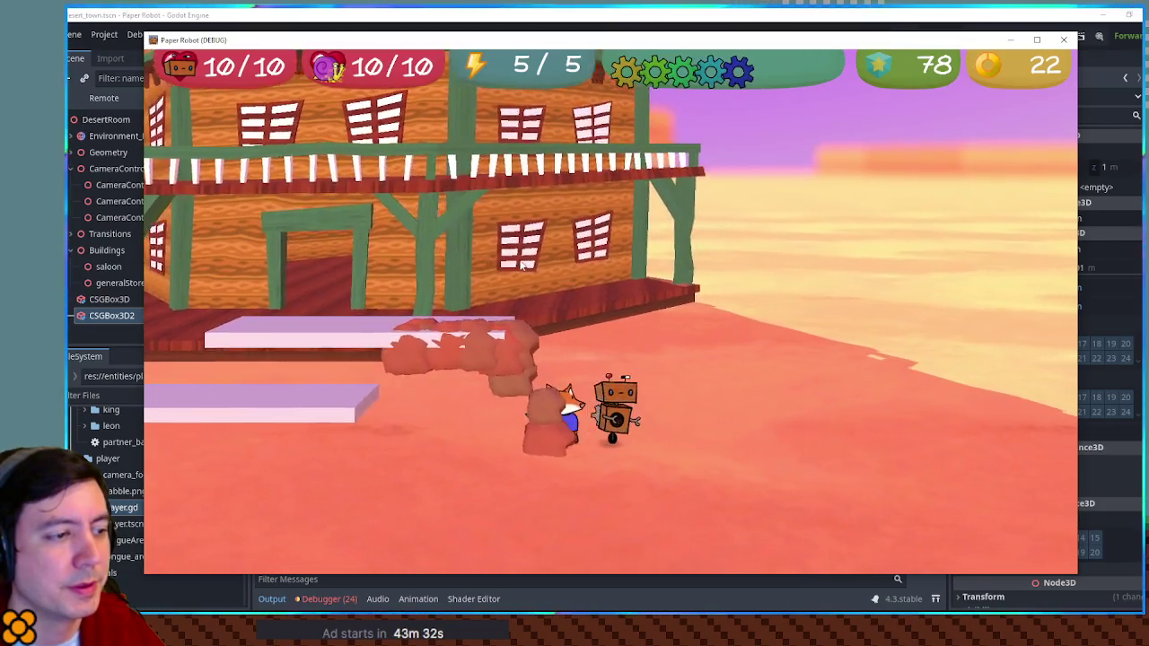
key("s")
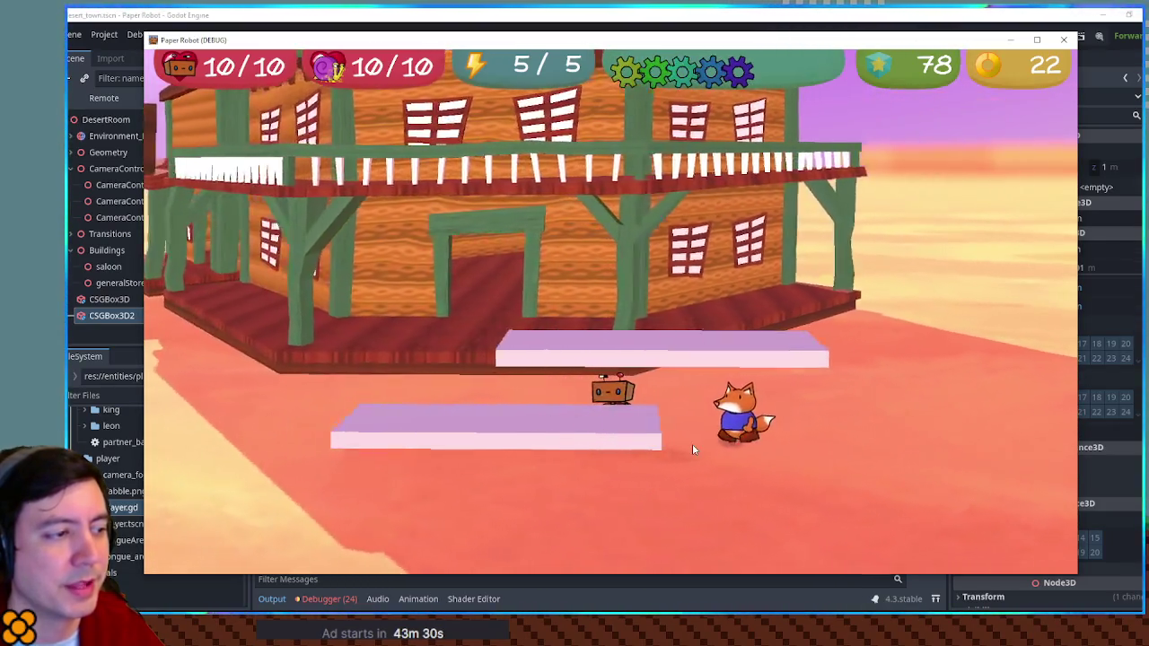
key("s")
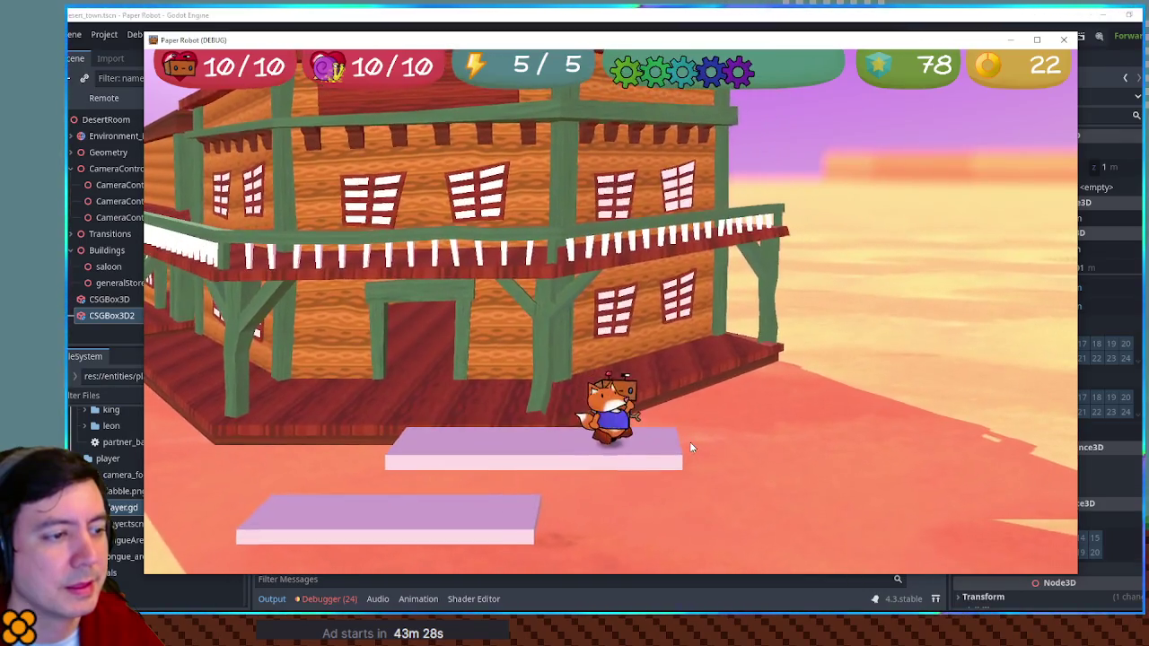
key("s")
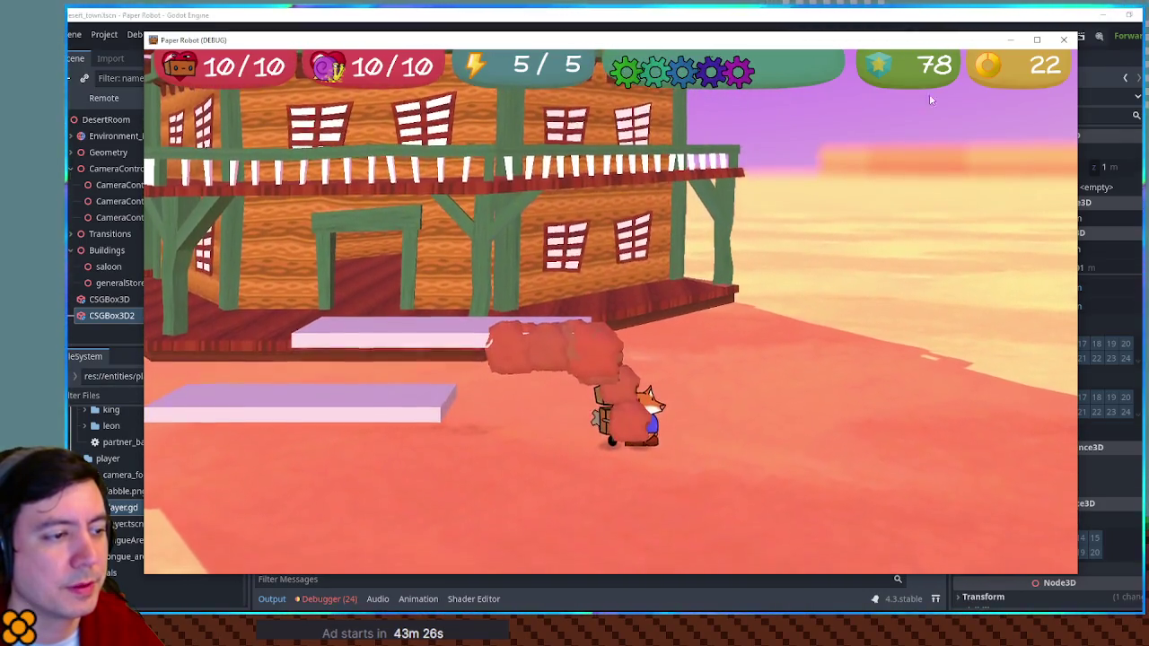
left_click(1065, 40)
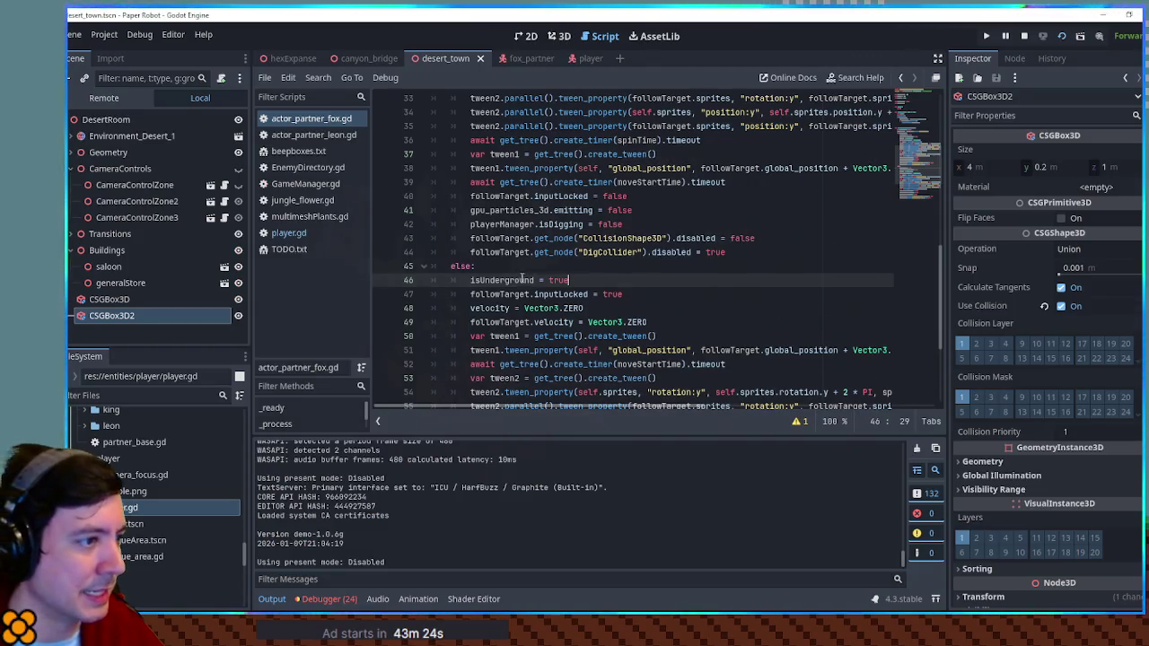
Move the gpu_particles_3d emitting line to right after isUnderground = false.
double_click(515, 213)
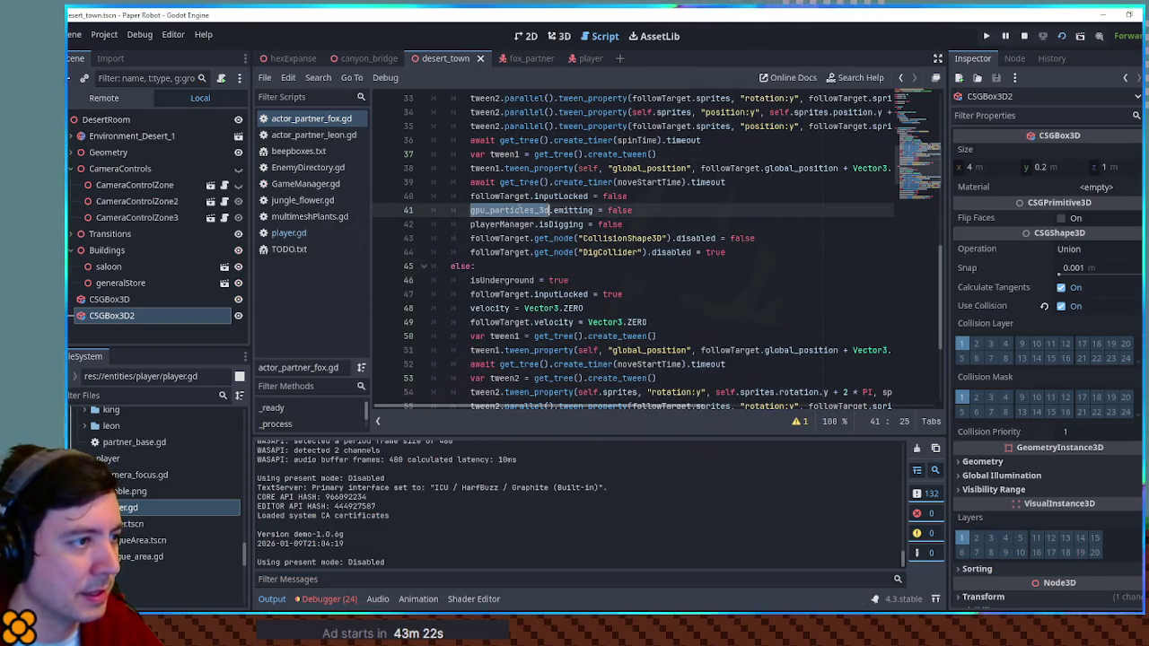
scroll(666, 237, "up", 4)
key("ctrl+x")
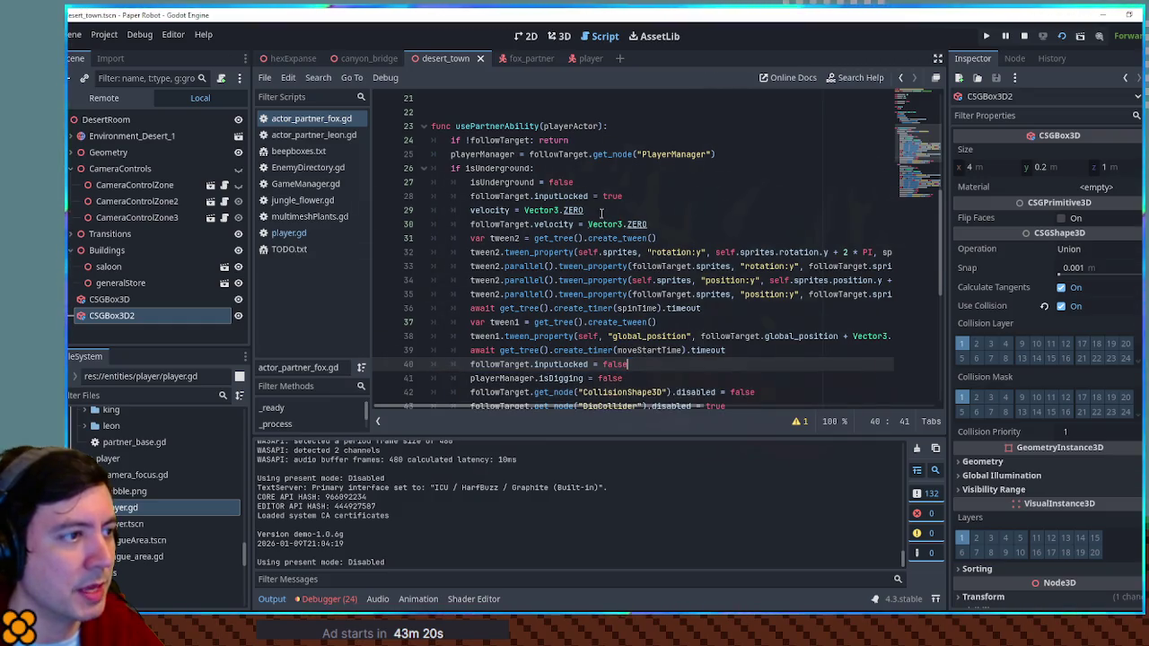
left_click(599, 182)
key("Return")
key("ctrl+v")
Run the game and move past the platforms, jumping toward the saloon.
key("F5")
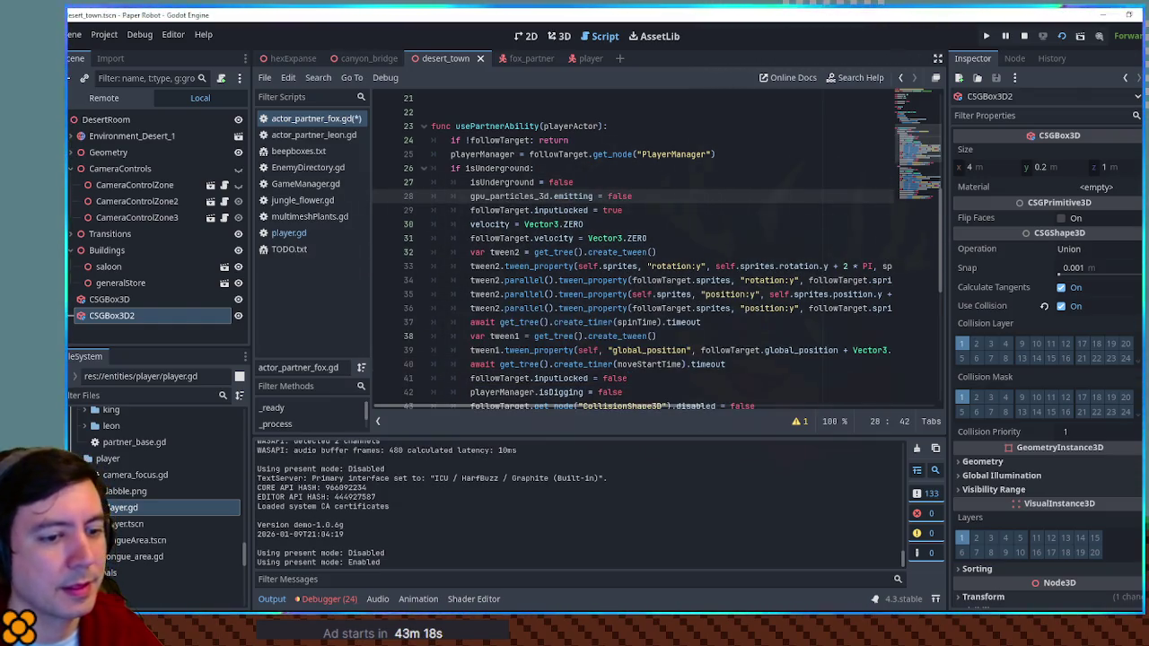
key("a")
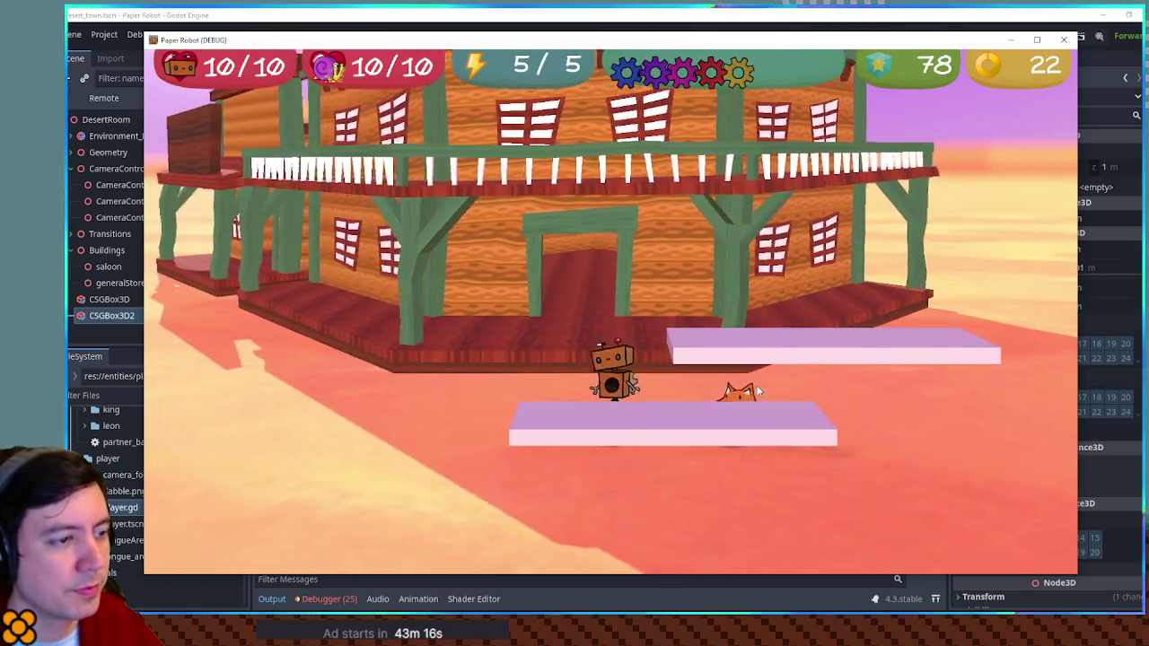
key("d")
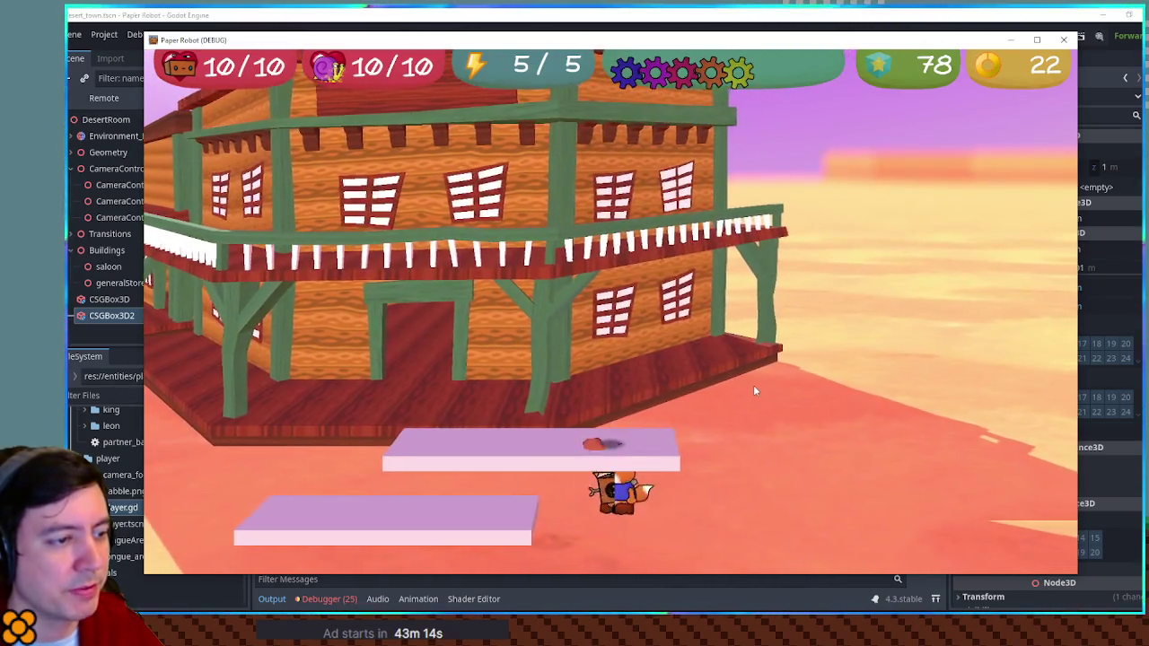
key("d")
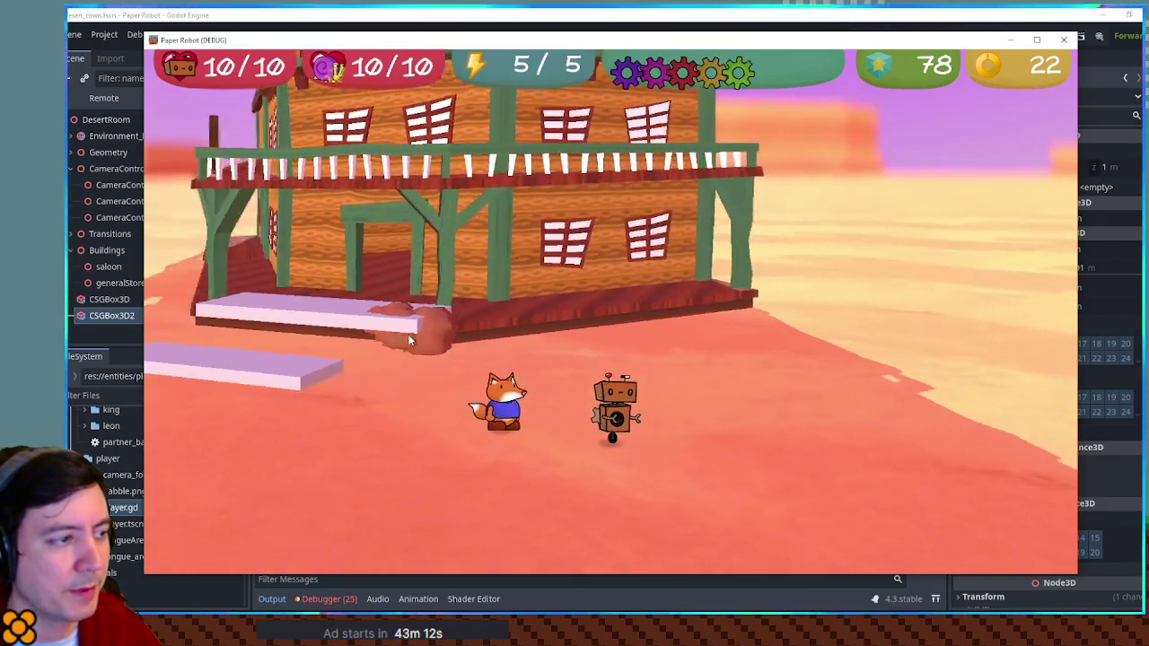
key("w")
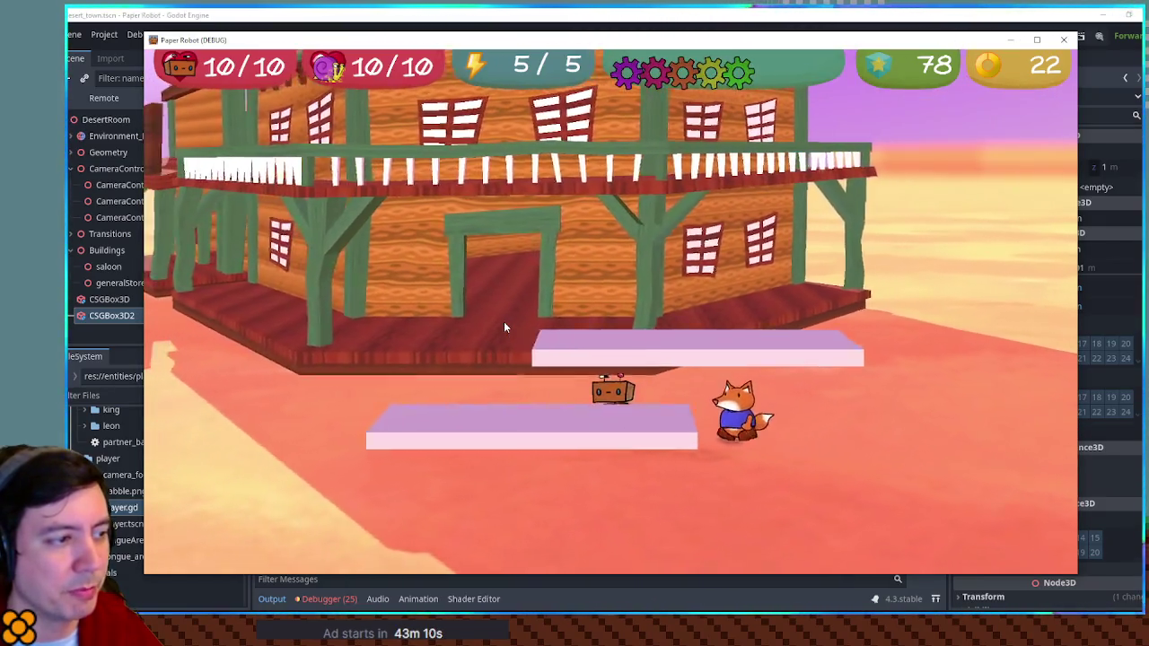
key("space")
Move the robot onto and off the raised platform, then stop the game with F8.
key("s")
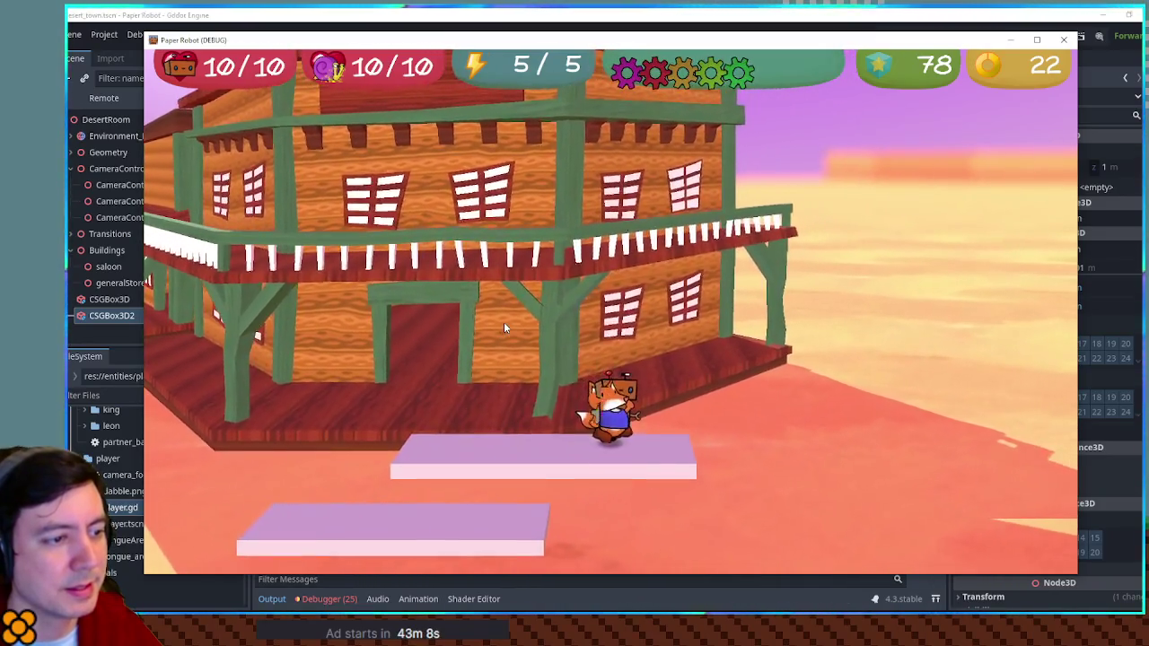
key("s")
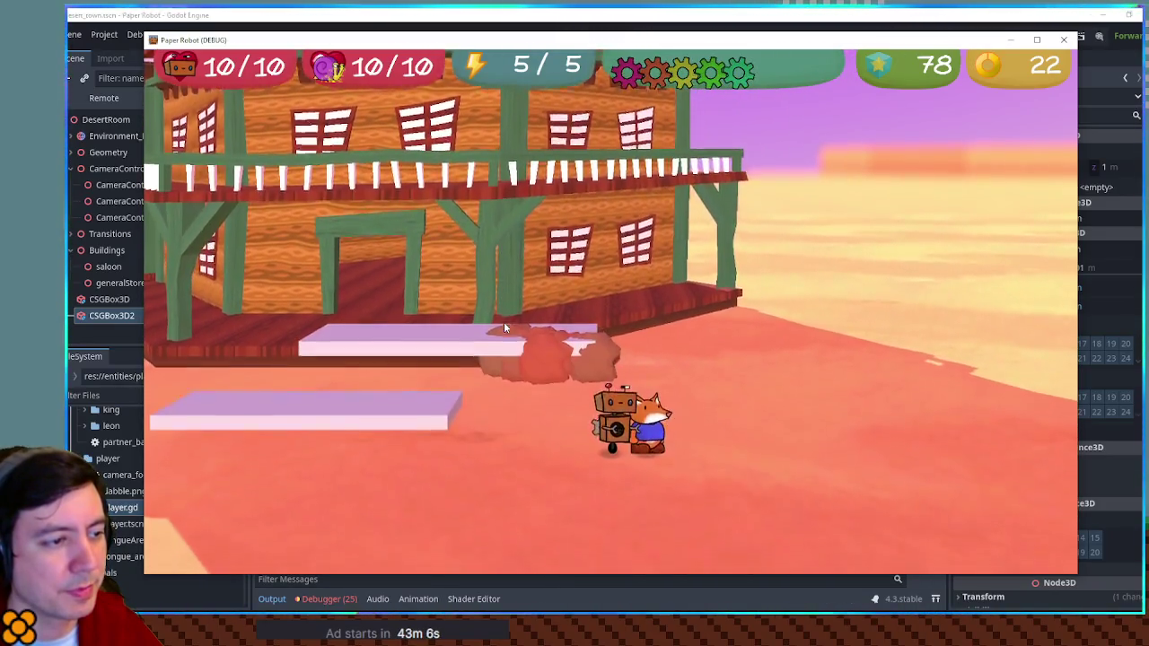
key("w")
key("space")
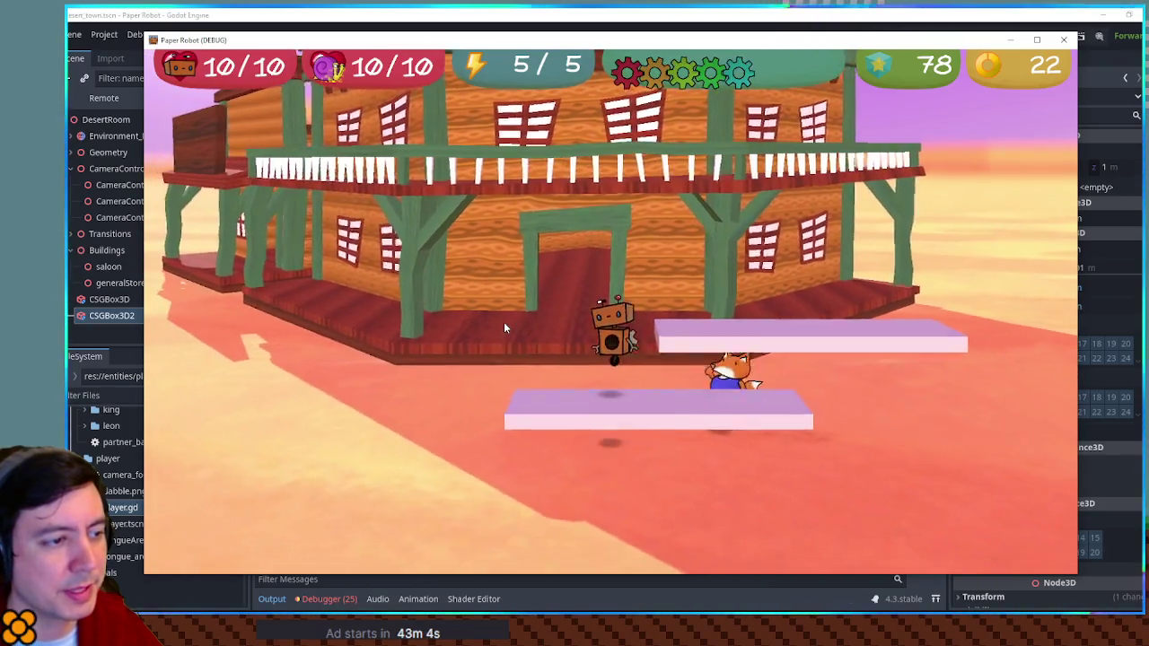
key("s")
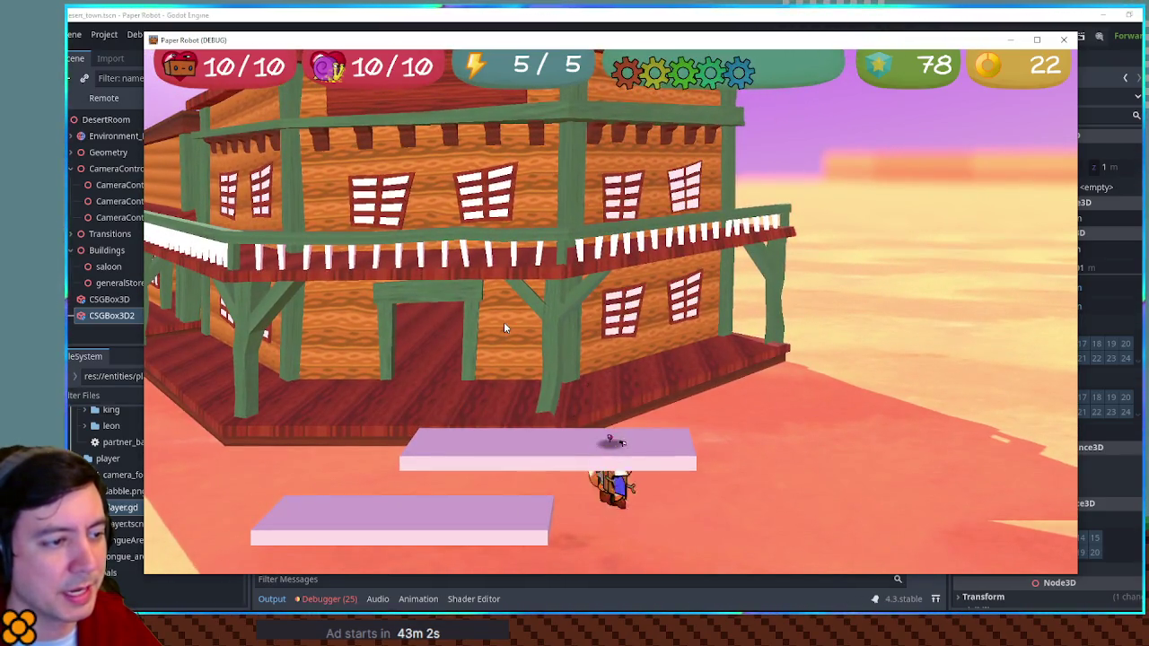
key("a")
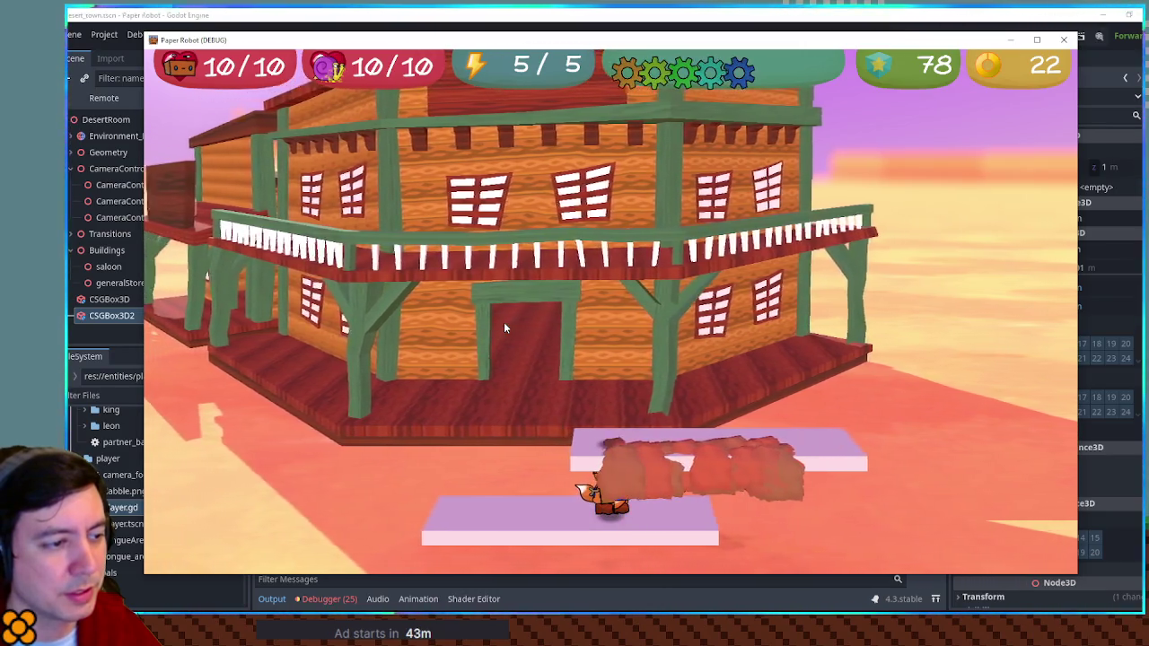
key("a")
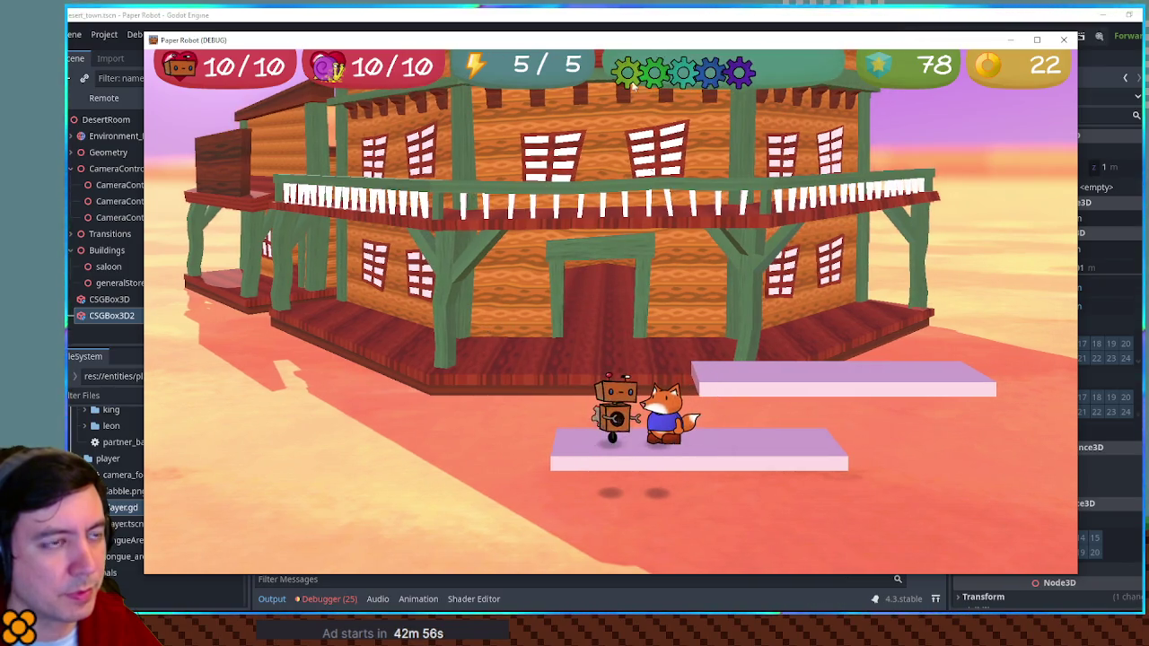
key("F8")
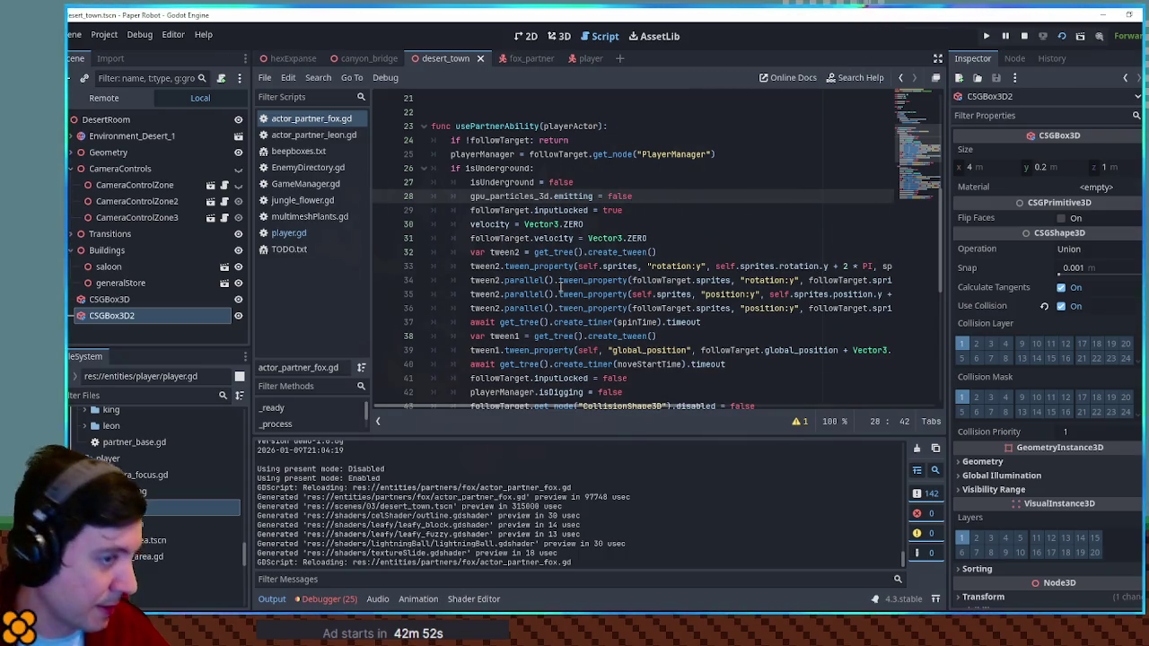
Widen the code editor and change digHeight from 1.0 to 0.2.
scroll(625, 321, "down", 2)
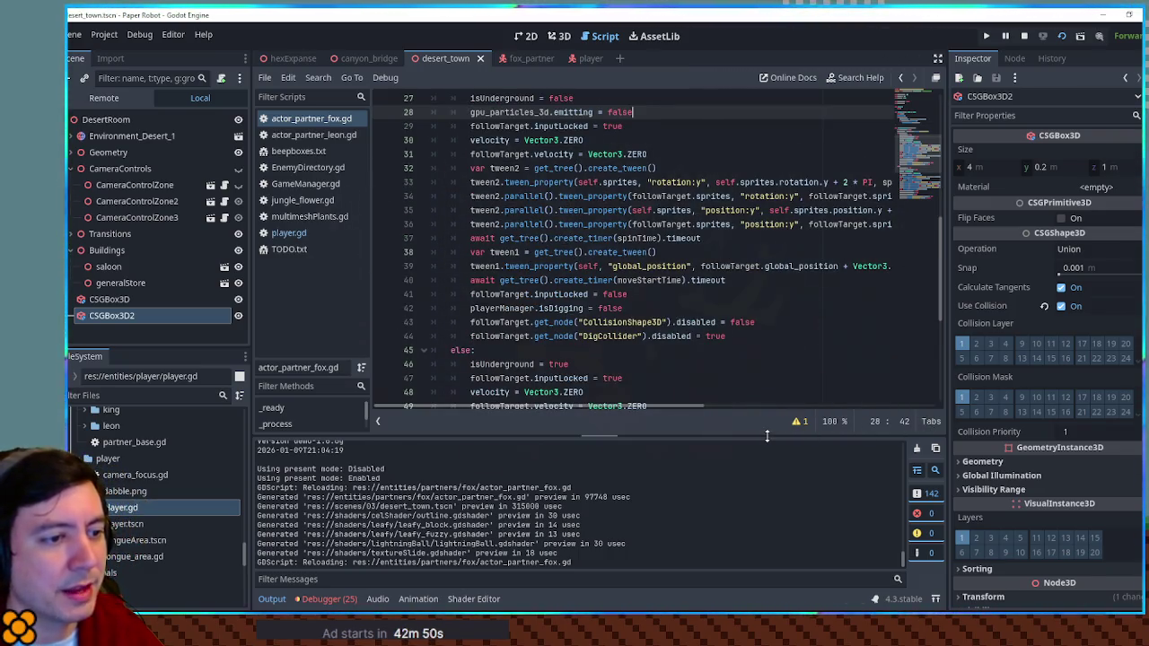
left_click_drag(252, 166, 202, 163)
mouse_move(641, 406)
left_mouse_down()
mouse_move(808, 413)
mouse_move(708, 418)
mouse_move(769, 417)
mouse_move(557, 382)
left_mouse_up()
scroll(556, 383, "up", 9)
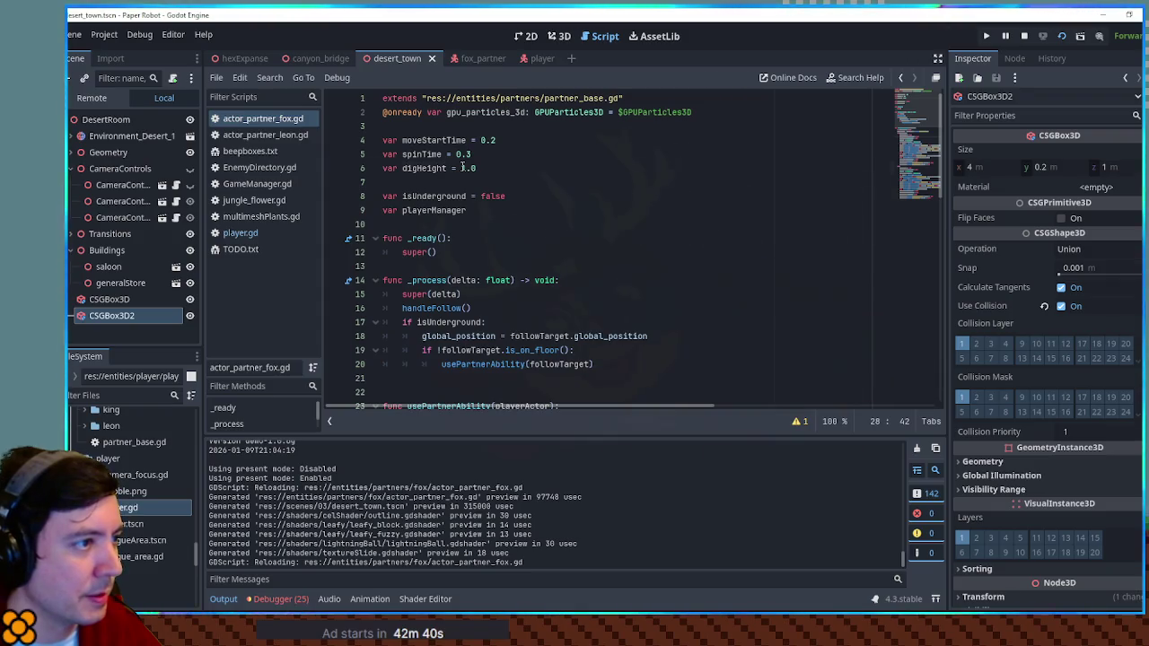
left_click_drag(462, 167, 481, 169)
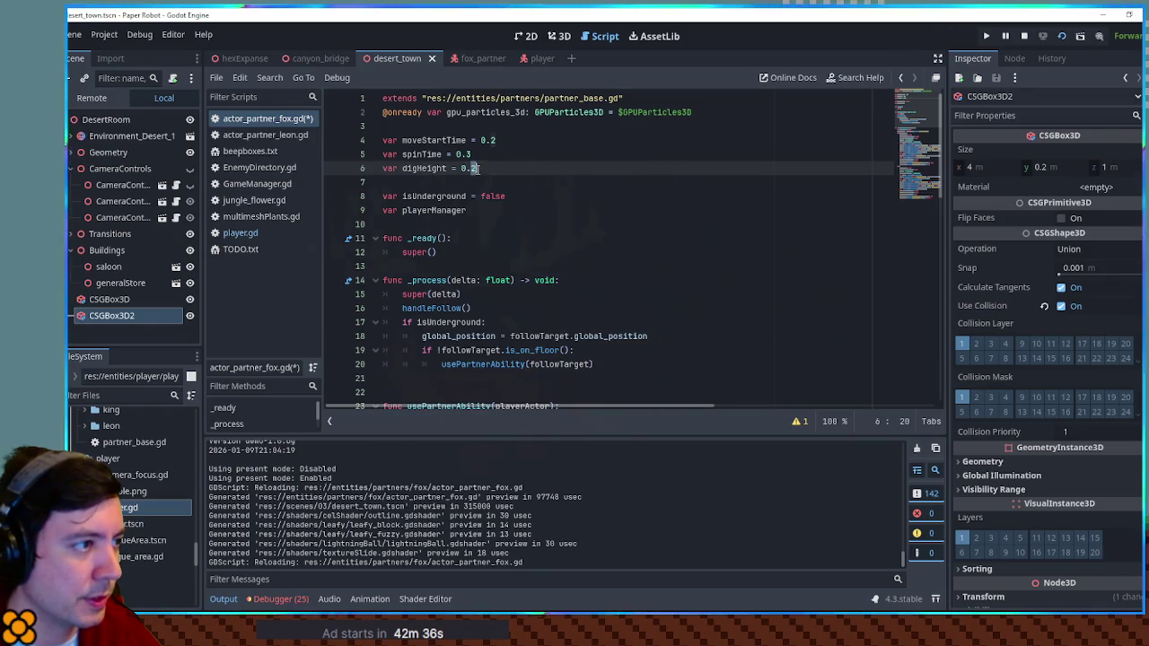
Duplicate the two position:y tween lines and rename the copies' property to scale:y.
scroll(481, 169, "down", 8)
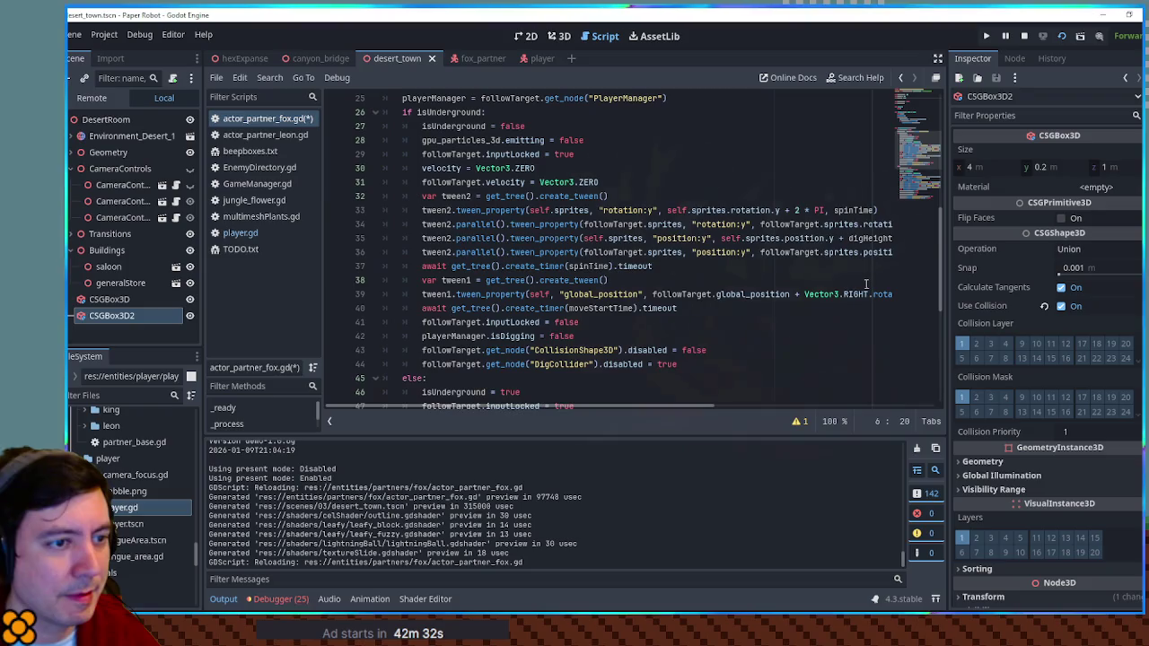
scroll(866, 283, "down", 1, "ctrl")
scroll(864, 283, "down", 1, "ctrl")
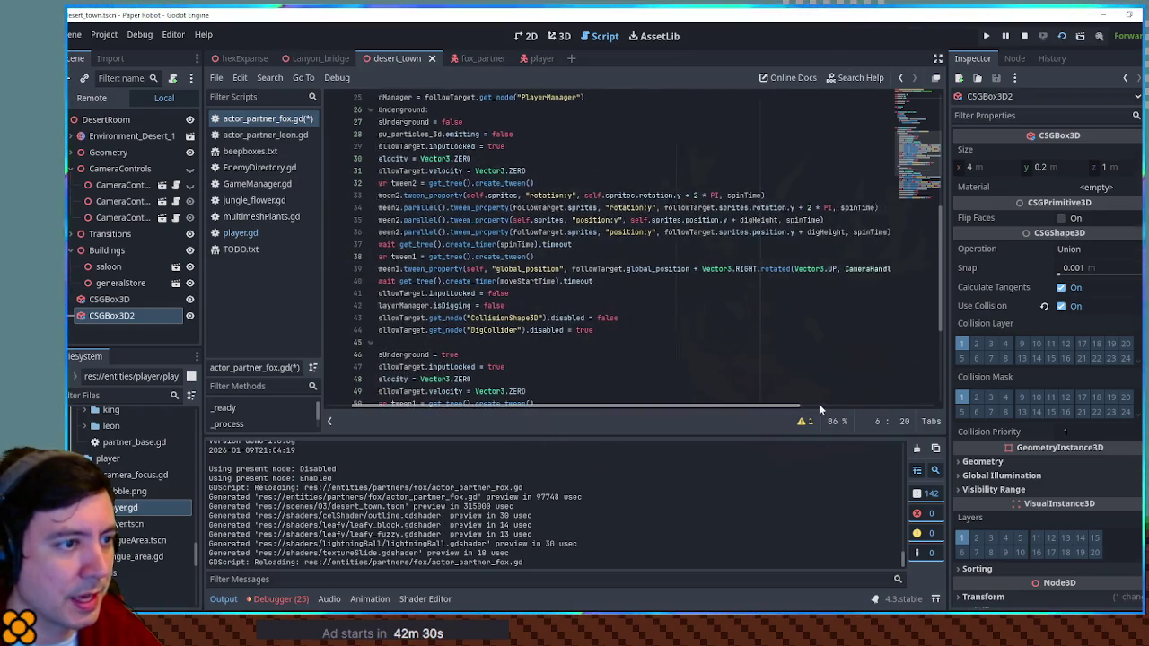
scroll(818, 404, "right", 3)
left_click_drag(861, 231, 866, 213)
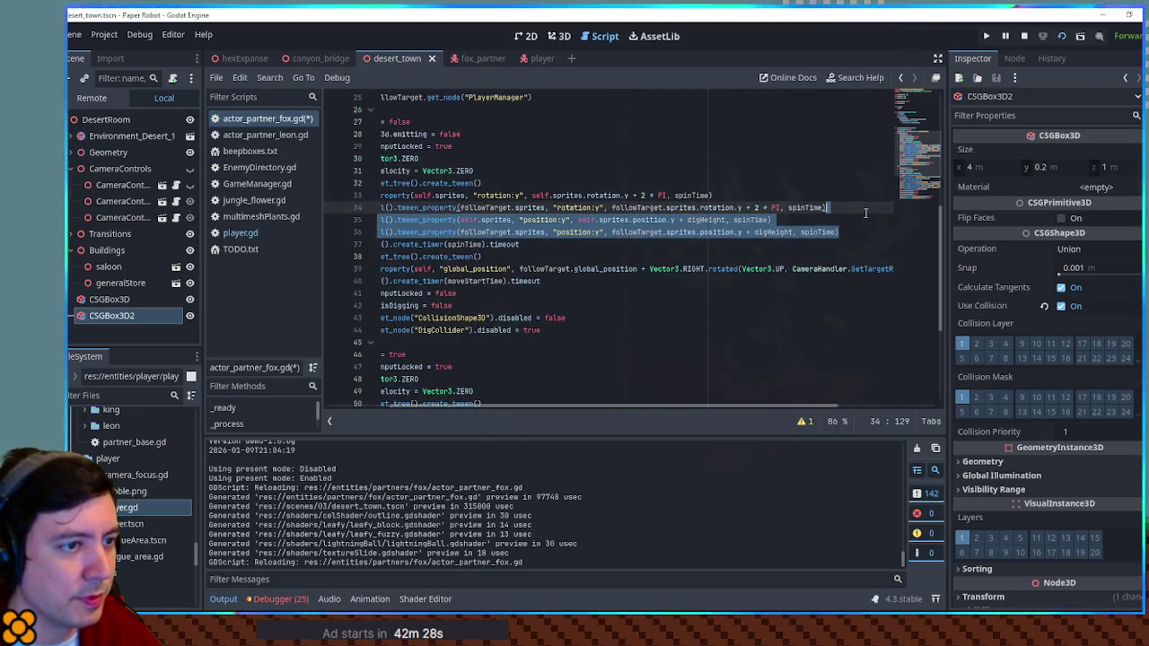
key("ctrl+shift+d")
double_click(536, 244)
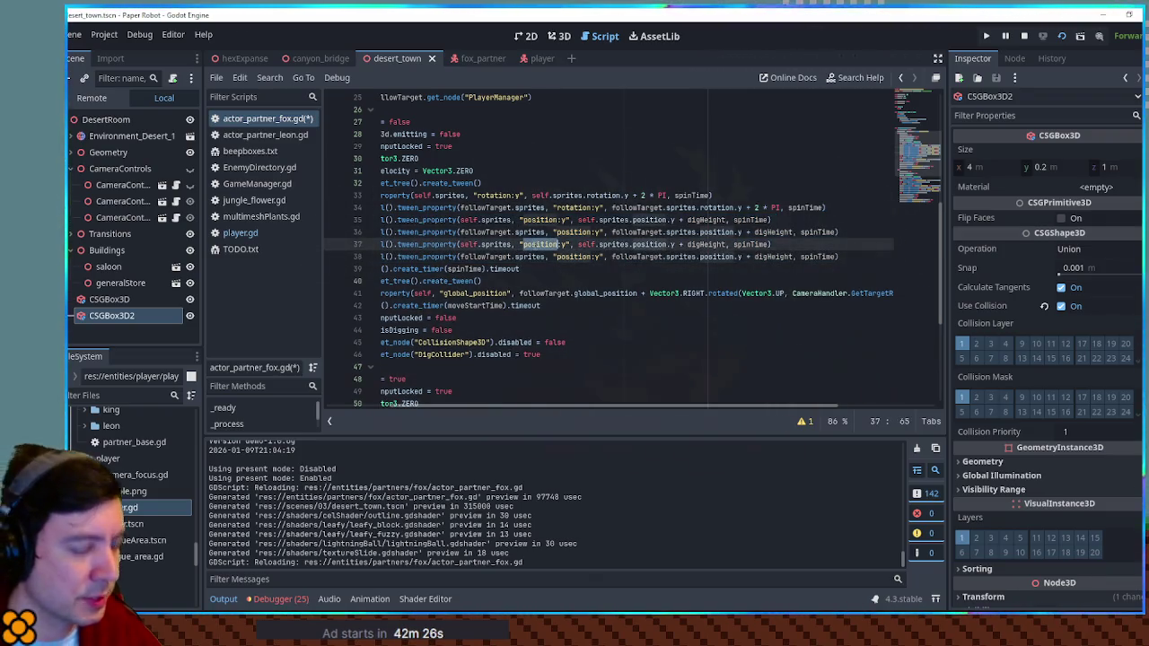
type("scale")
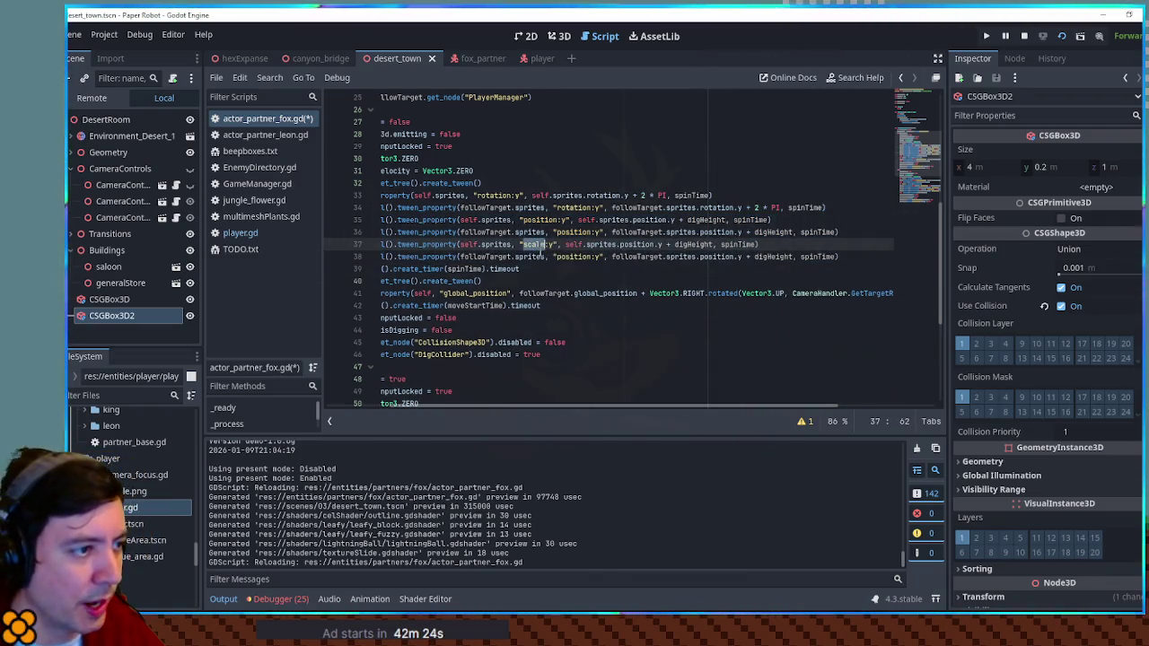
double_click(572, 257)
type("scale")
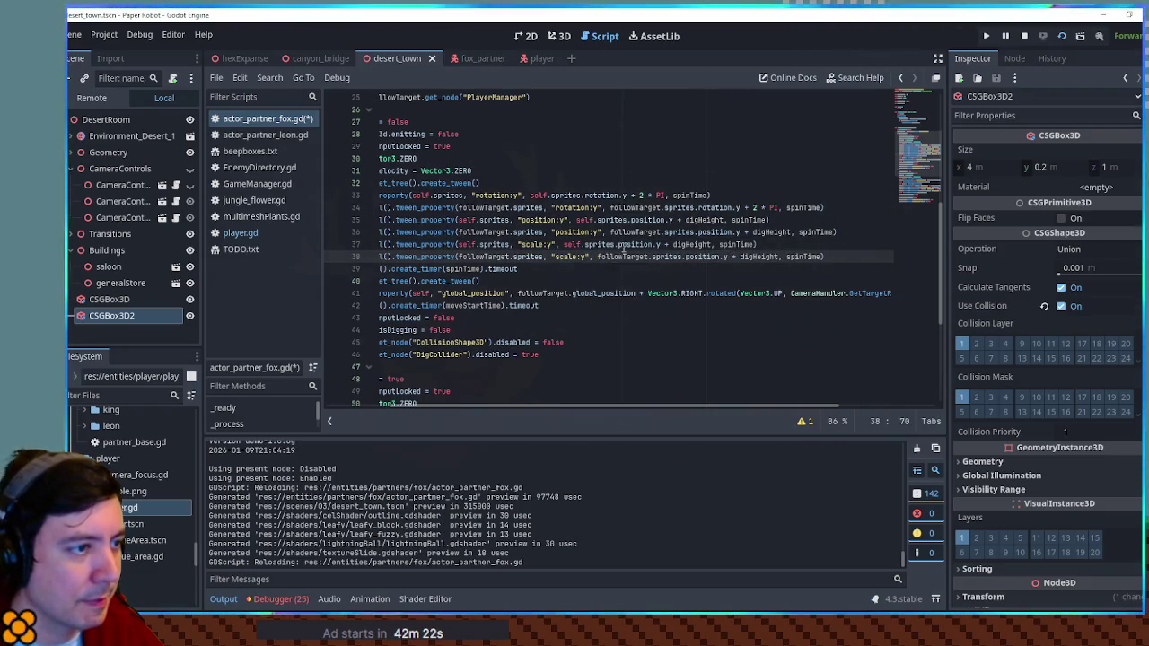
Make the copied tweens use sprites.scale.y * 10 instead of position plus digHeight.
double_click(610, 244)
type("scale")
double_click(696, 256)
type("scale")
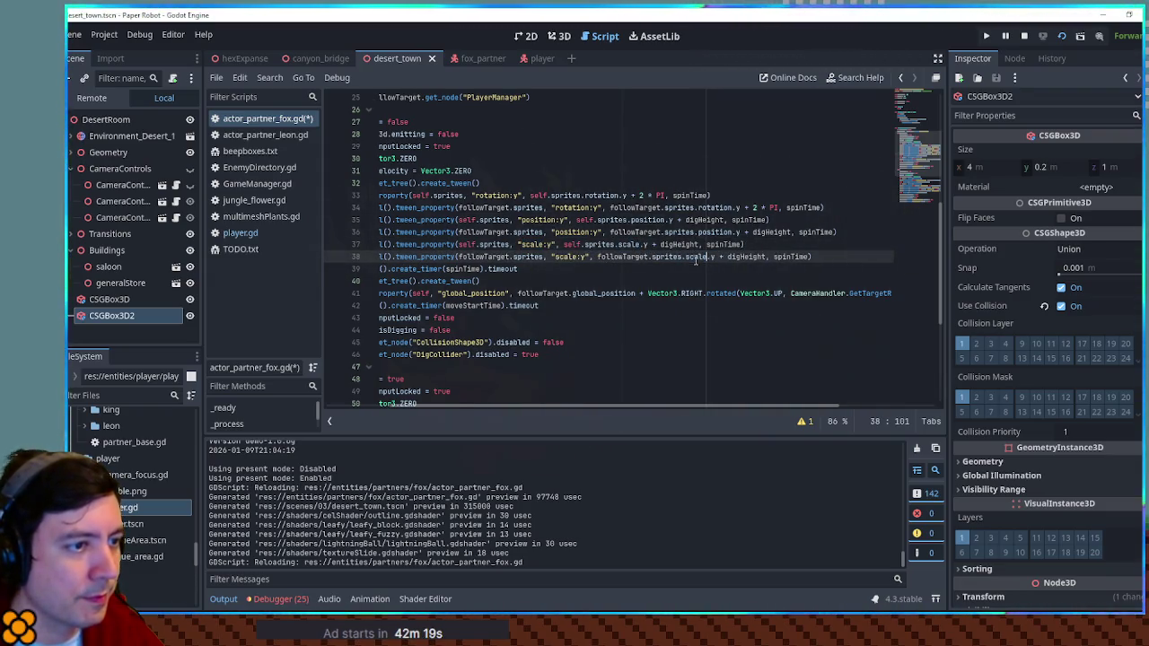
left_click_drag(652, 244, 688, 244)
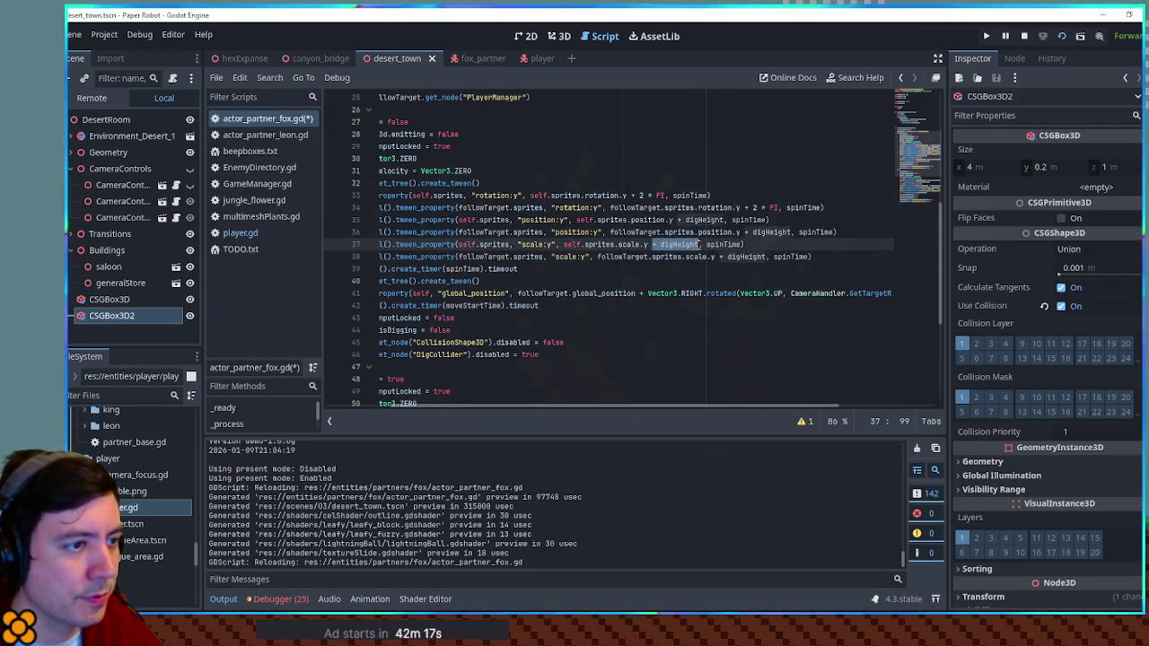
key("BackSpace")
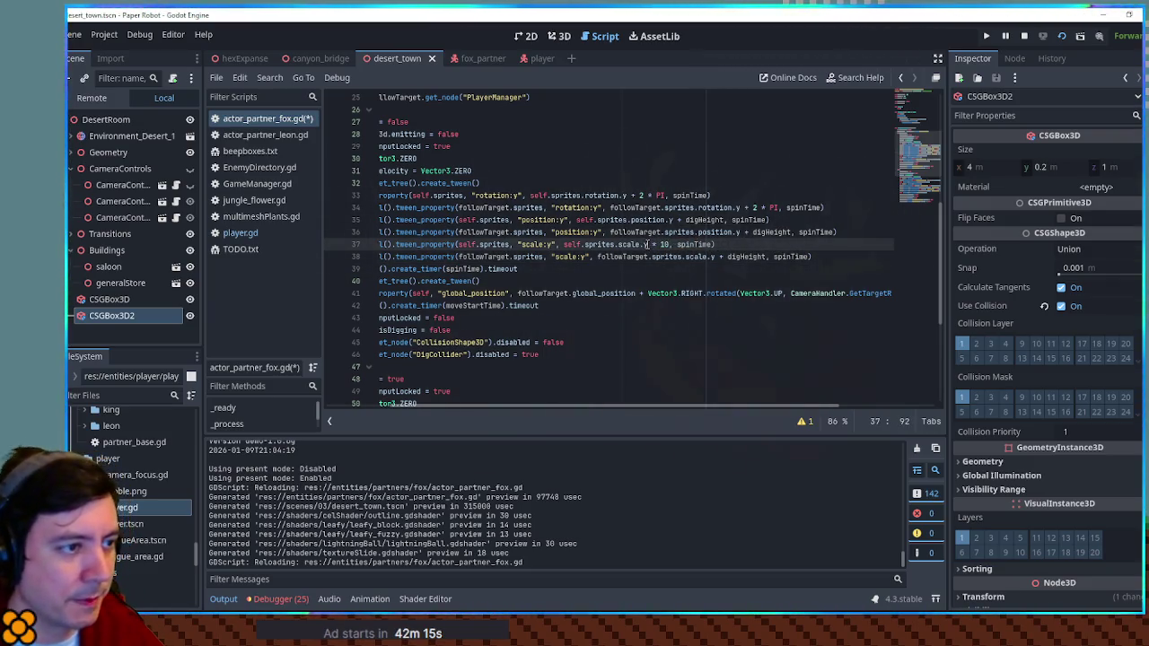
type("* 10")
double_click(746, 256)
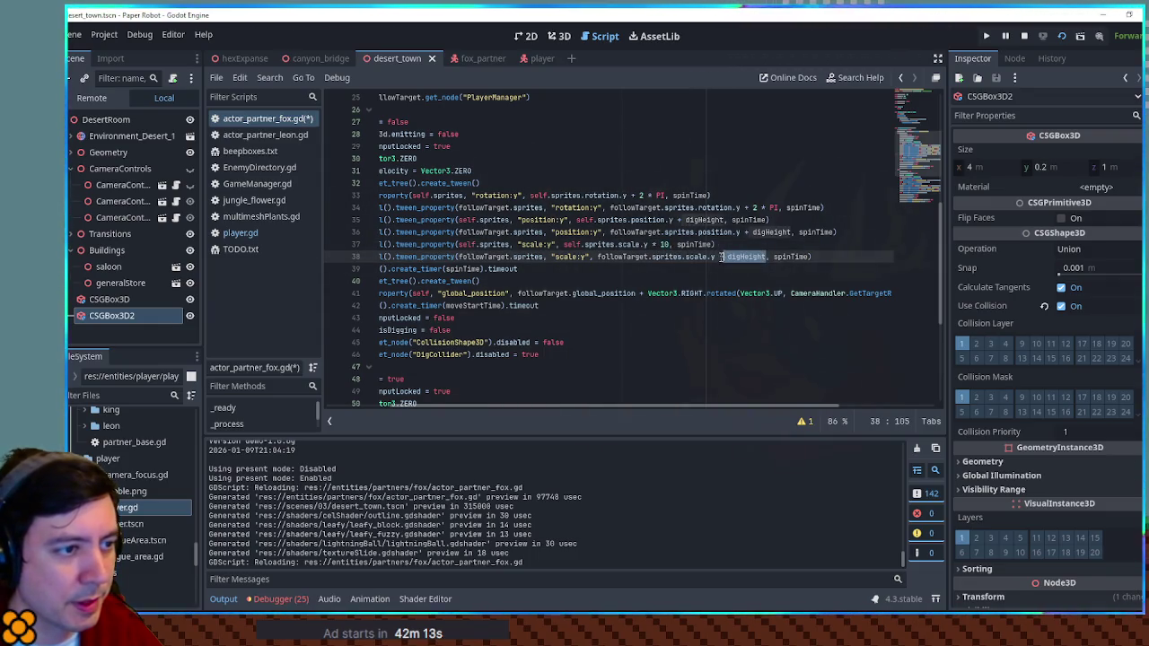
type("* 10")
Paste the scale:y tweens after line 59, turning the second one's multiplier into / 10.
left_click(814, 242)
left_click_drag(824, 255, 862, 235)
key("ctrl+c")
scroll(813, 302, "down", 5)
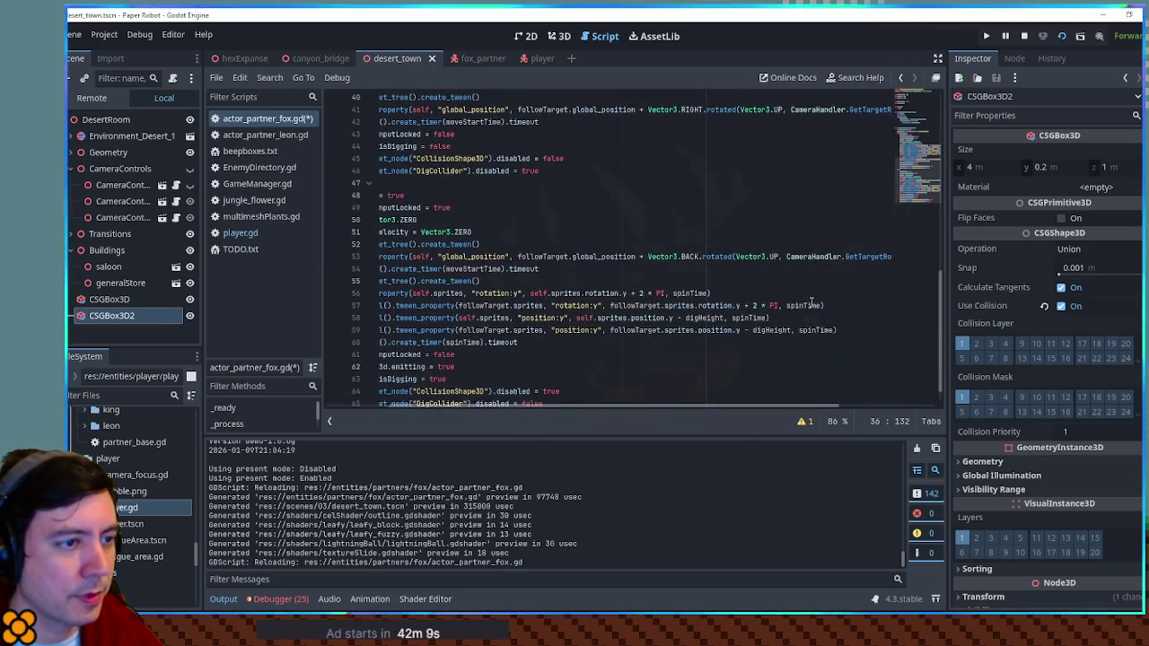
left_click(843, 330)
key("ctrl+v")
left_click(653, 342)
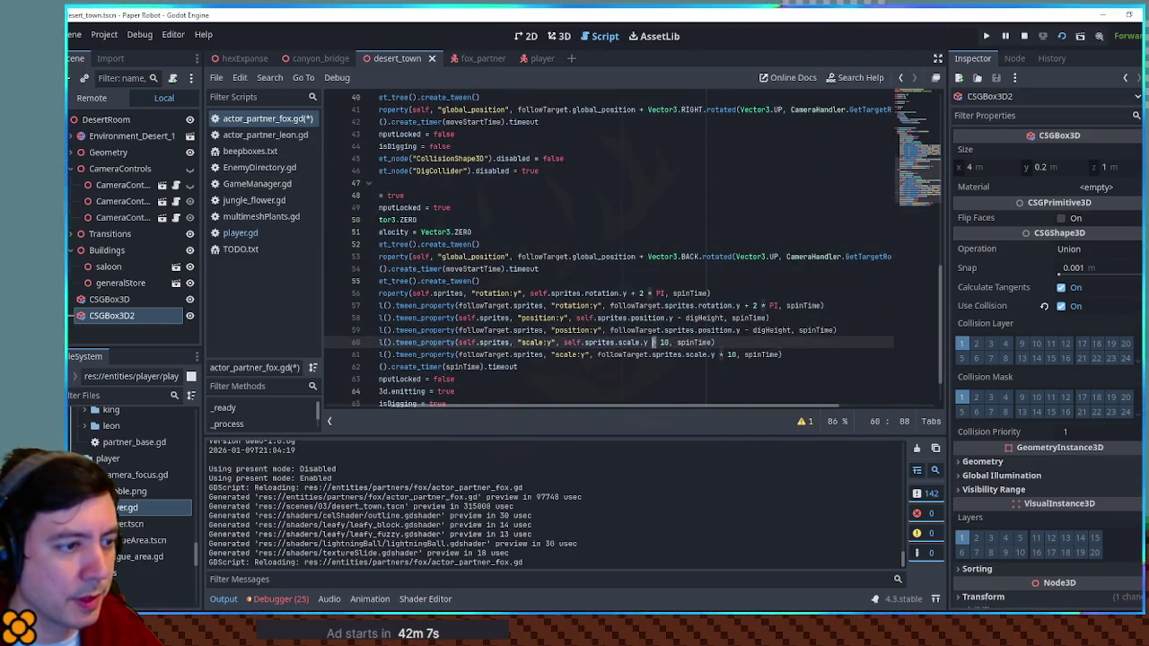
left_click(718, 354)
key("Delete")
type("/")
Save the fox script and run the game with F5.
left_click(740, 330)
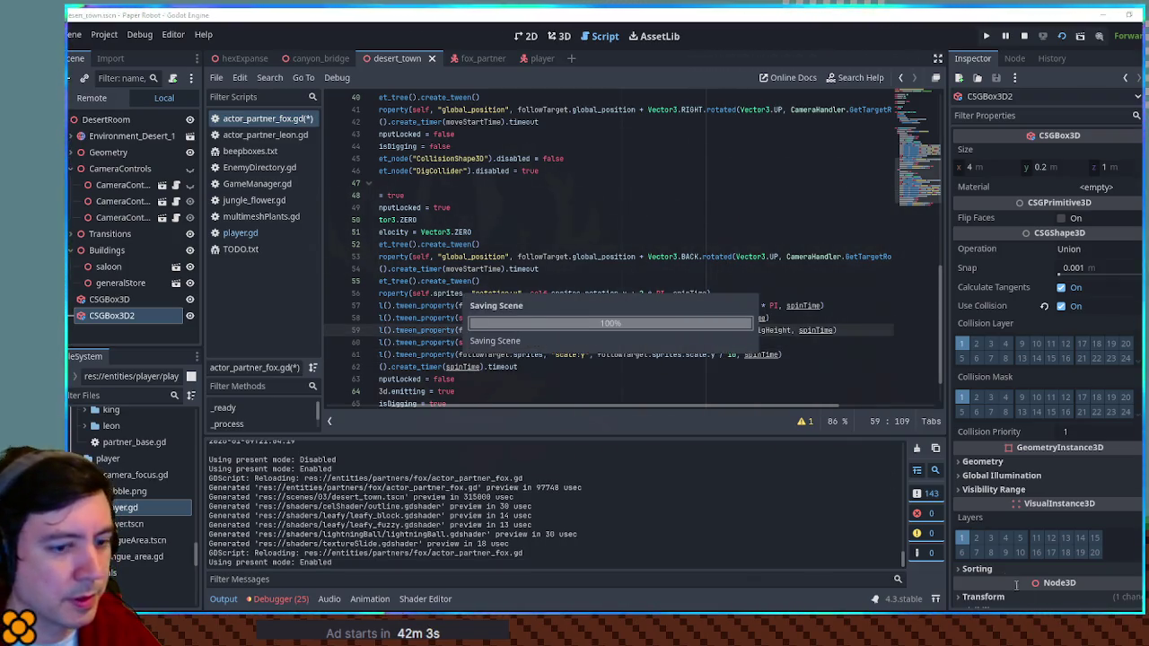
key("ctrl+s")
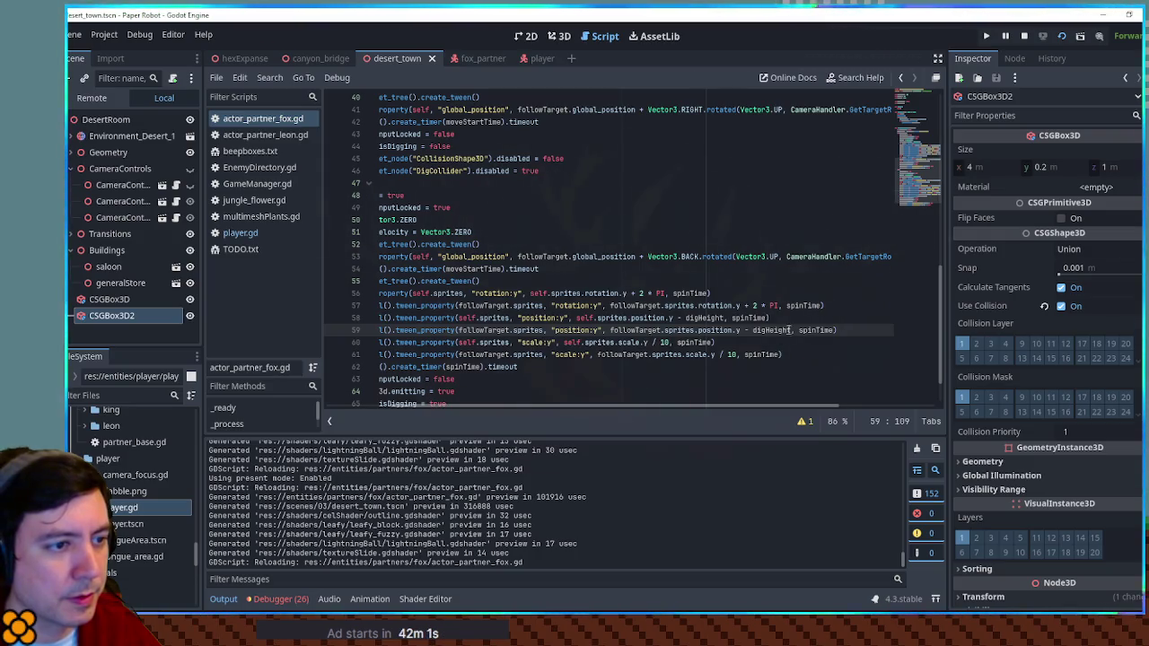
double_click(822, 330)
left_click(815, 345)
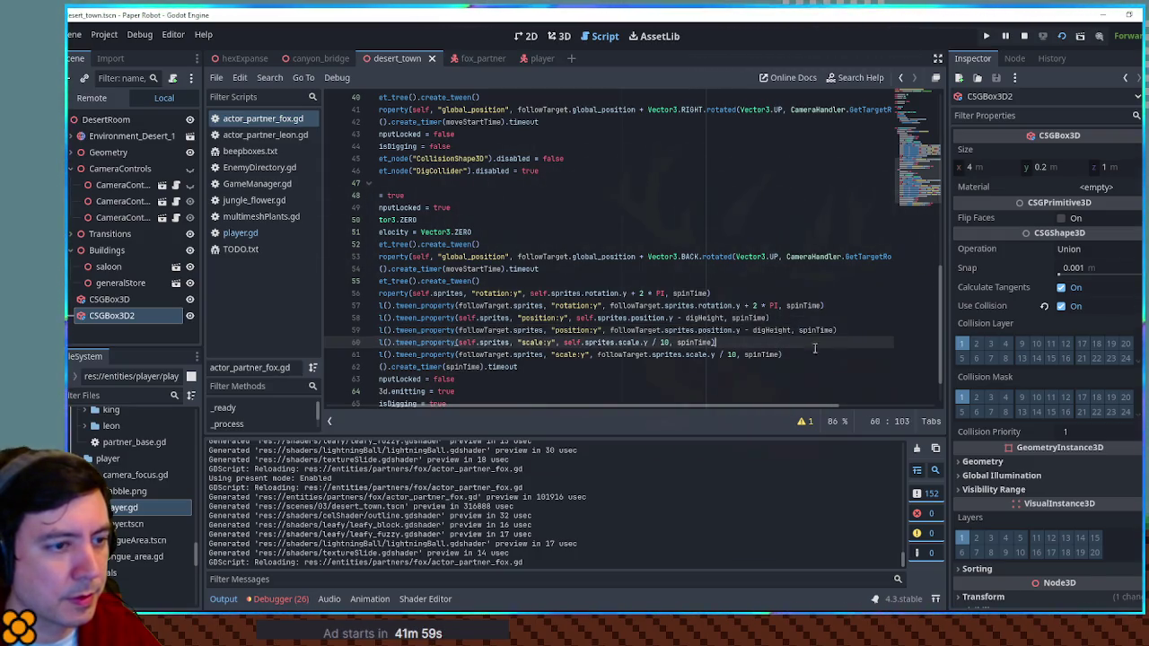
key("F5")
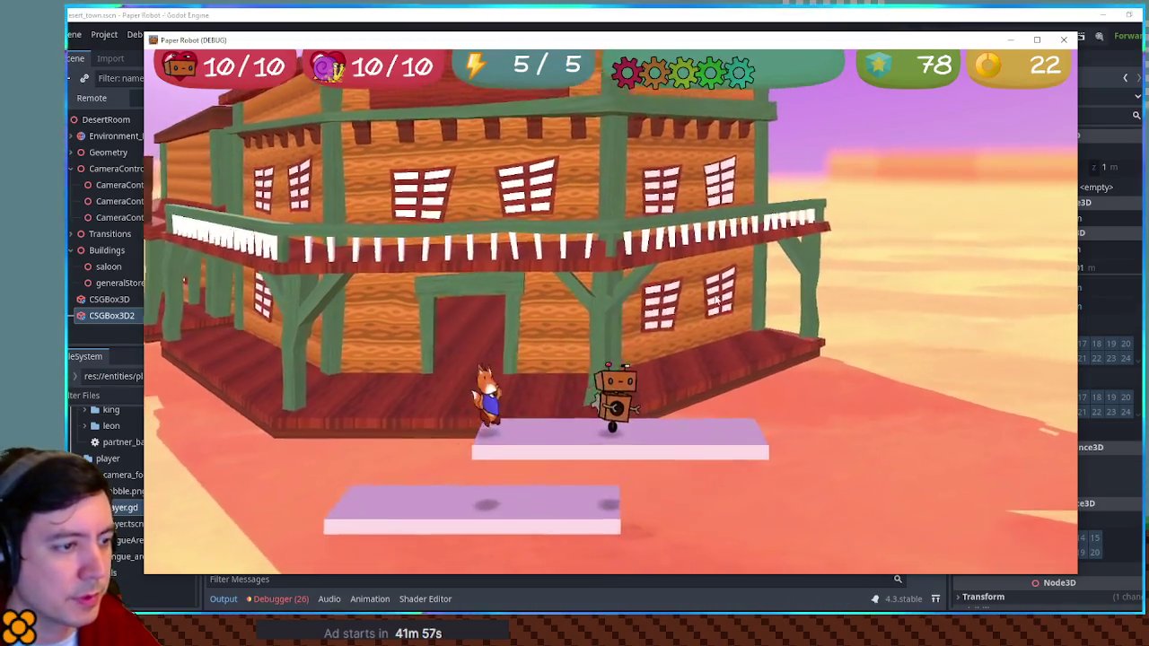
Burrow the fox, steer it right and surface it, walk the robot across the platforms, then close the game.
key("Down")
key("d")
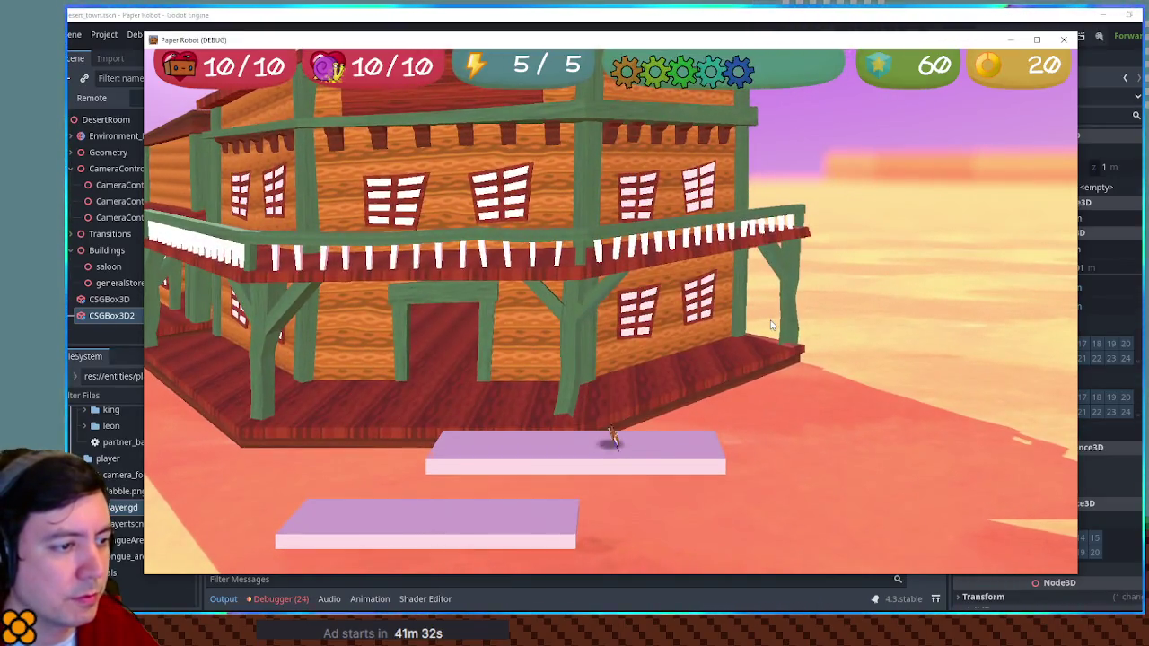
key("s")
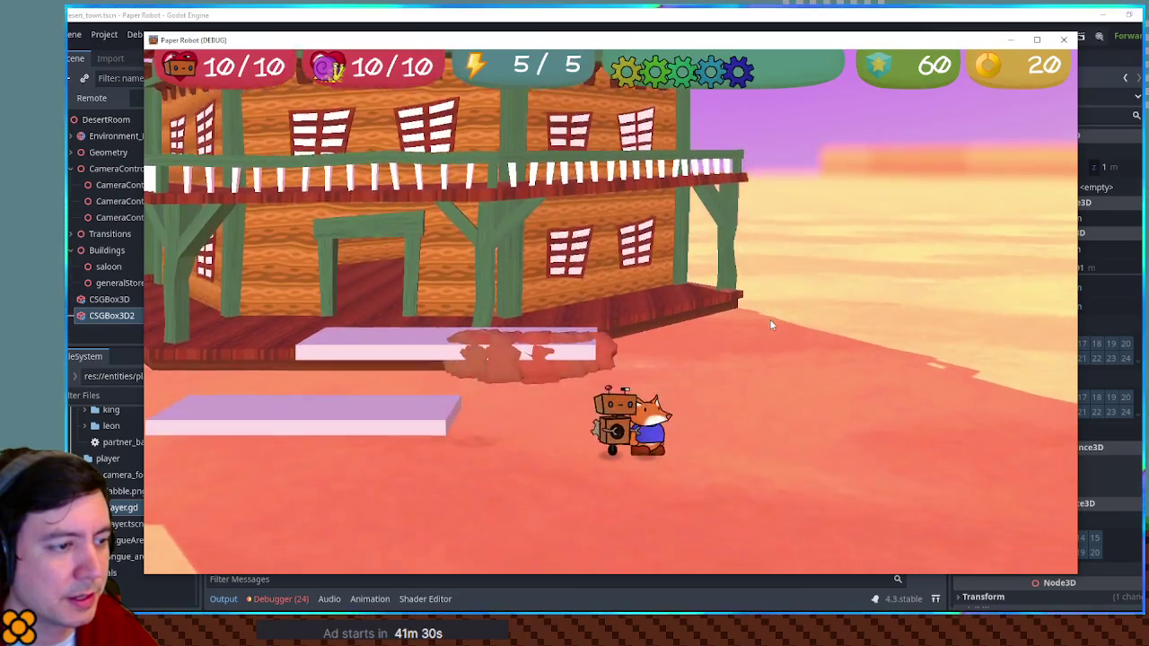
key("w")
key("space")
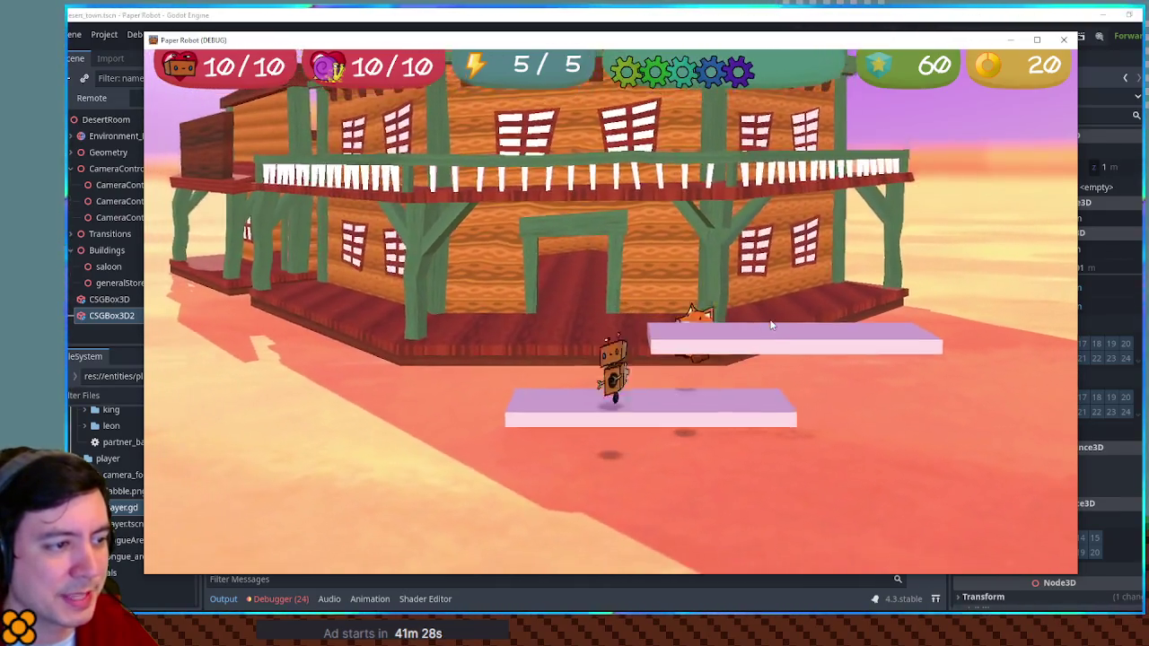
key("s")
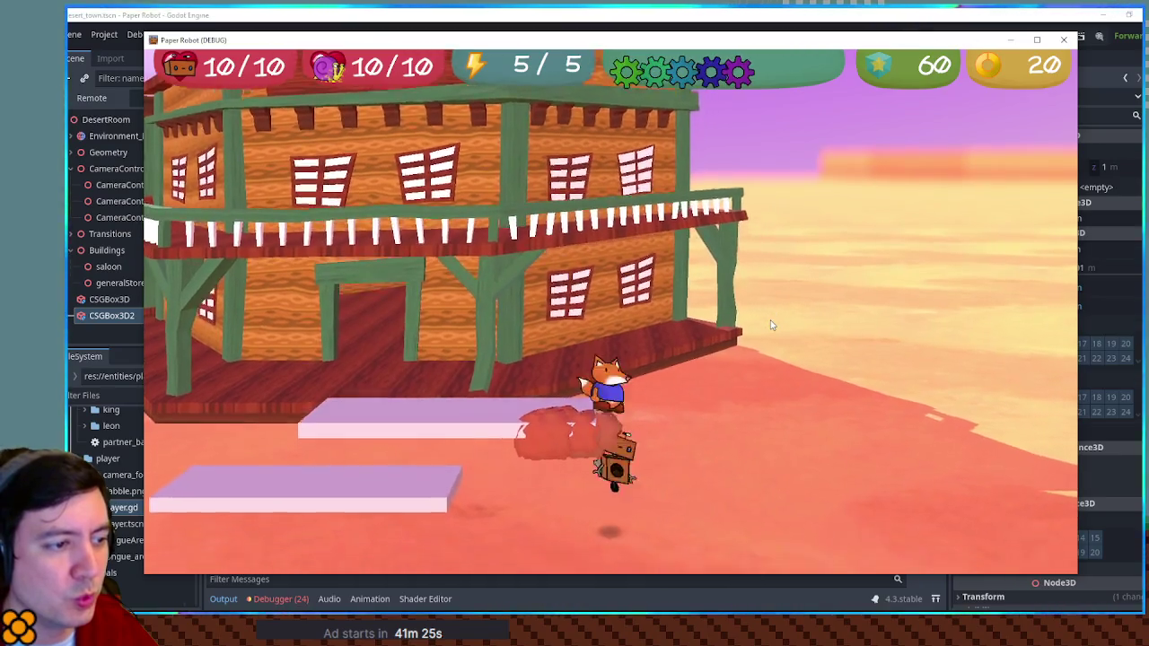
key("w")
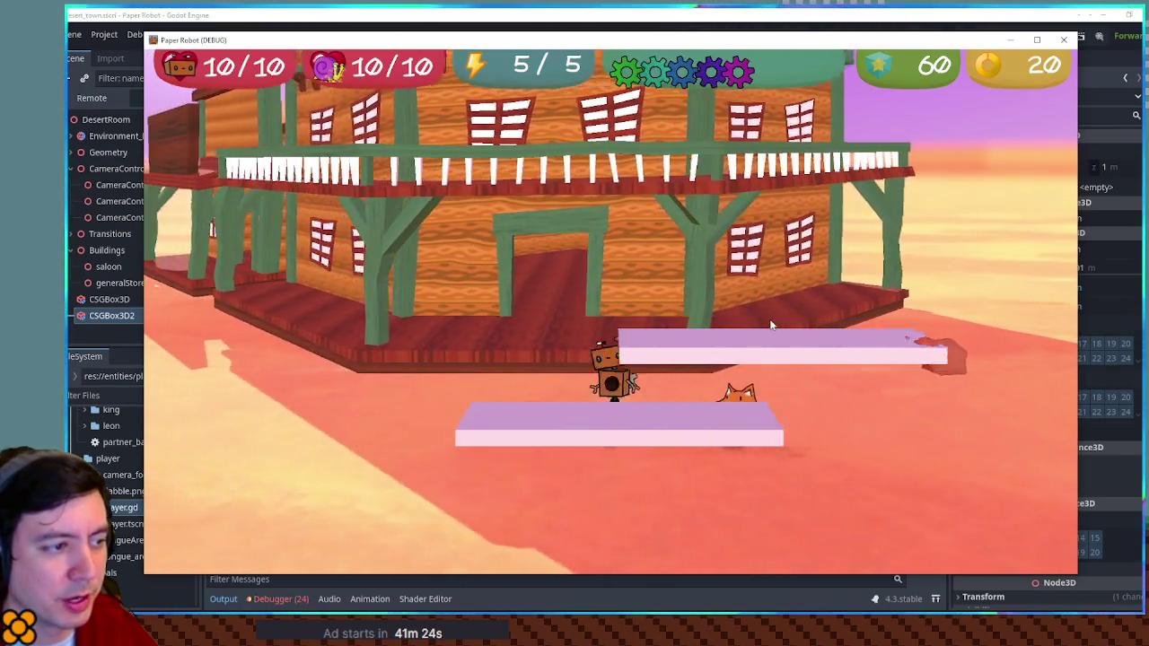
key("d")
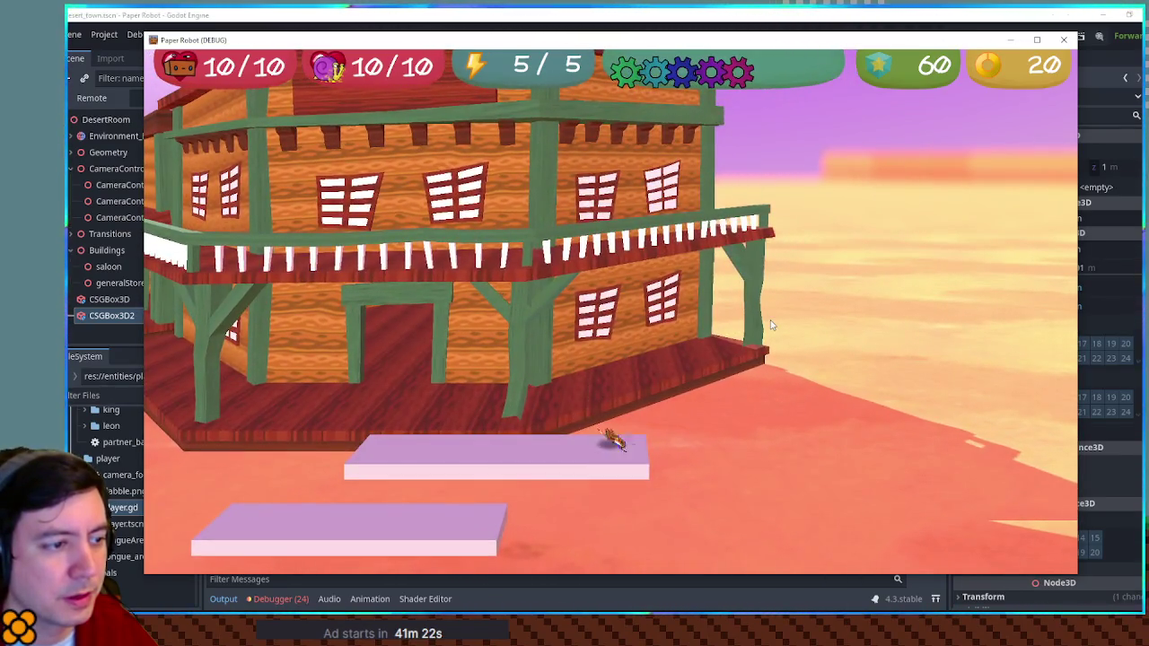
key("s")
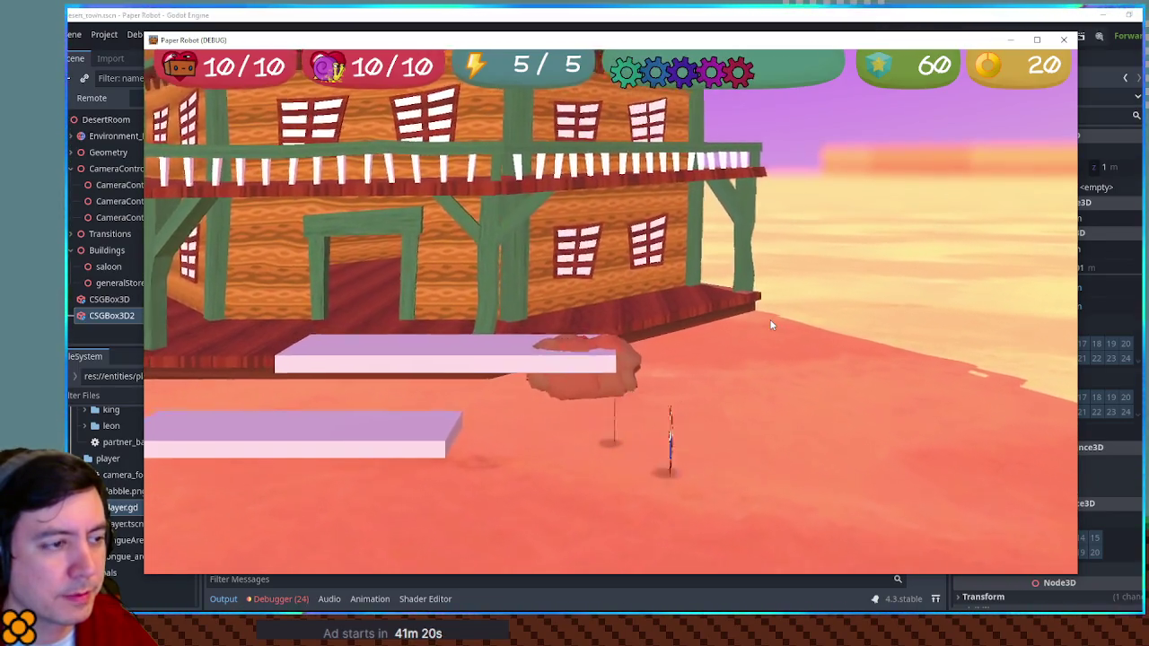
left_click(1060, 40)
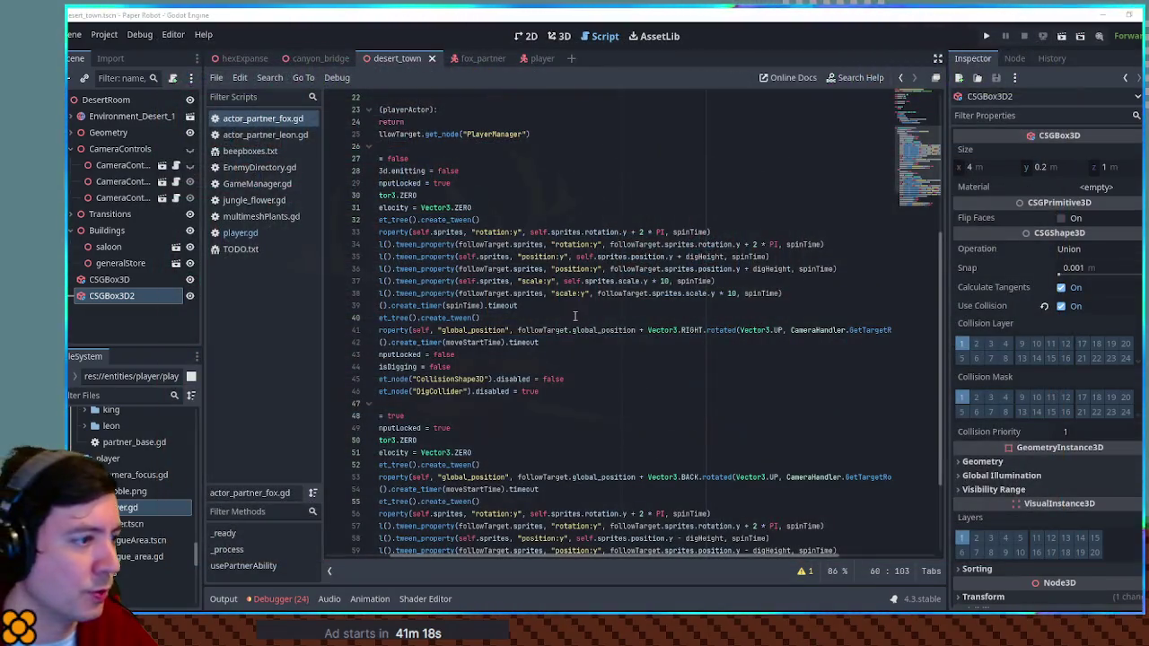
After the spin wait, add lines setting self.sprites.visible and followTarget.sprites.visible to false.
scroll(670, 439, "down", 1)
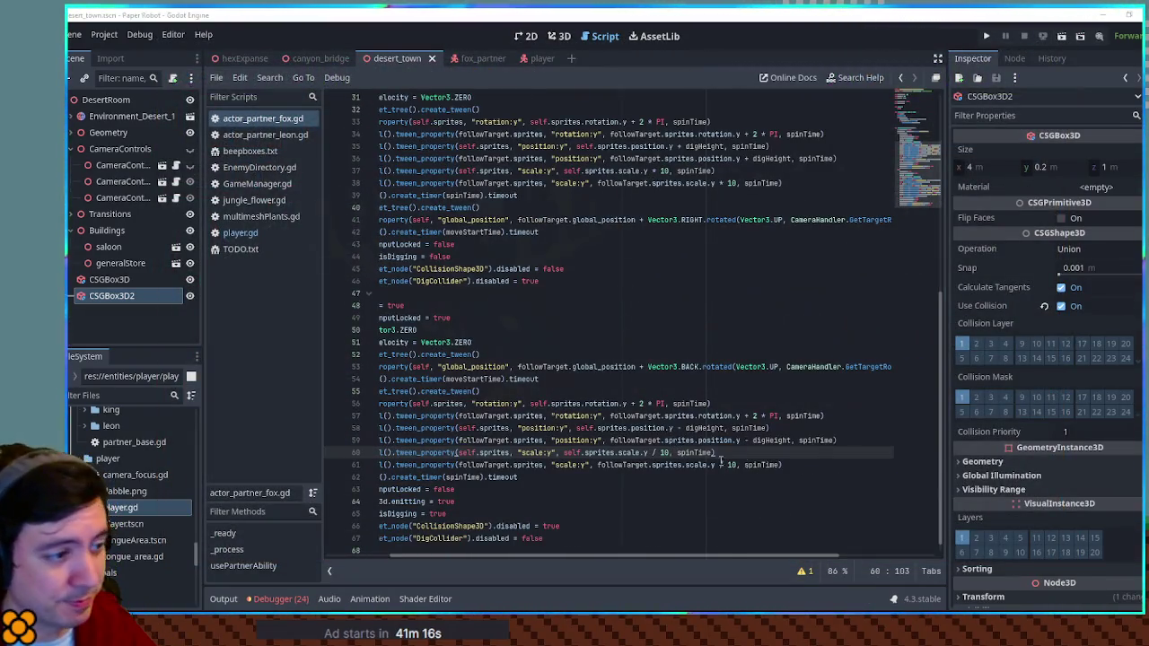
type("/")
left_click(733, 486)
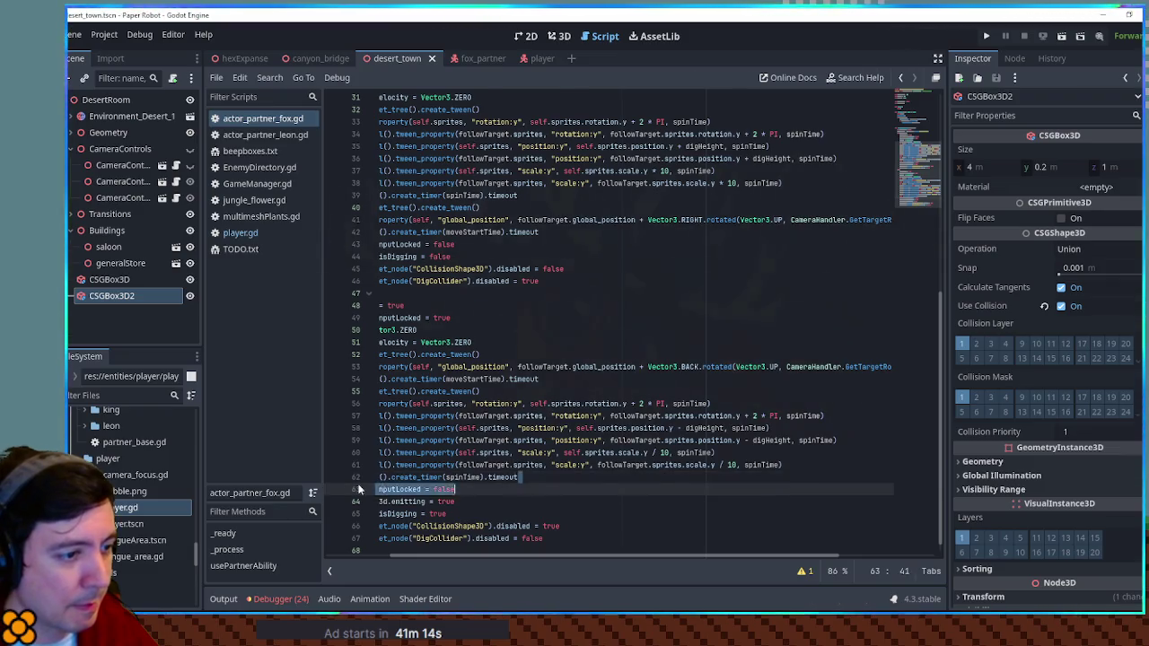
key("Home")
key("ctrl+shift+Return")
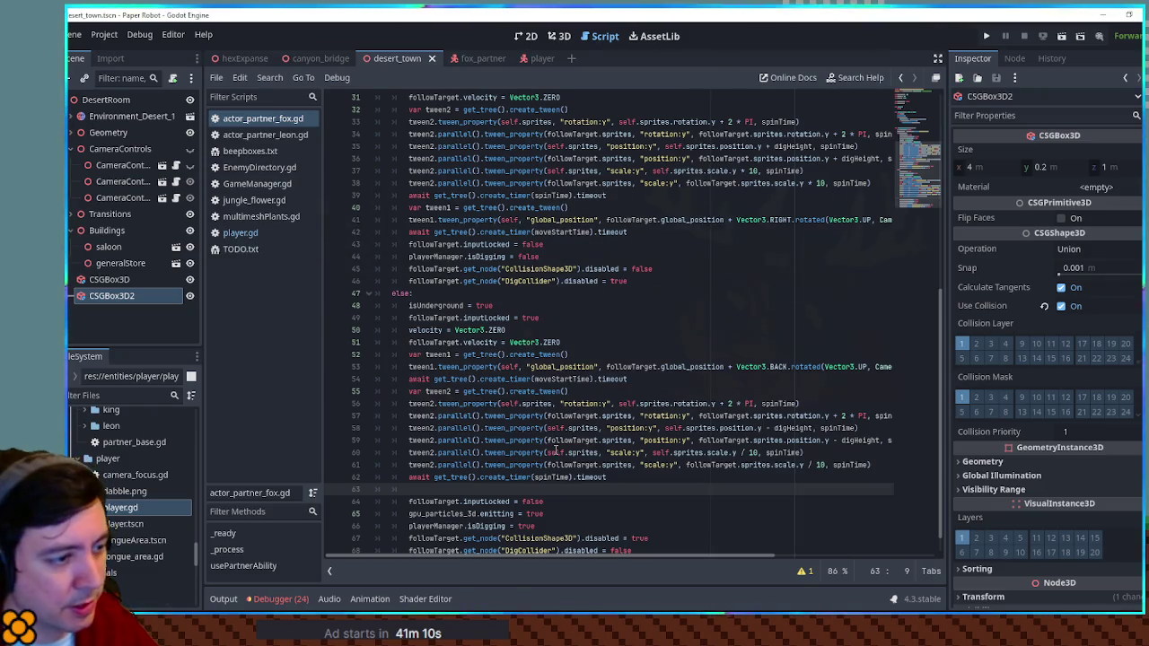
left_click_drag(547, 452, 599, 453)
key("ctrl+c")
left_click(473, 487)
key("ctrl+v")
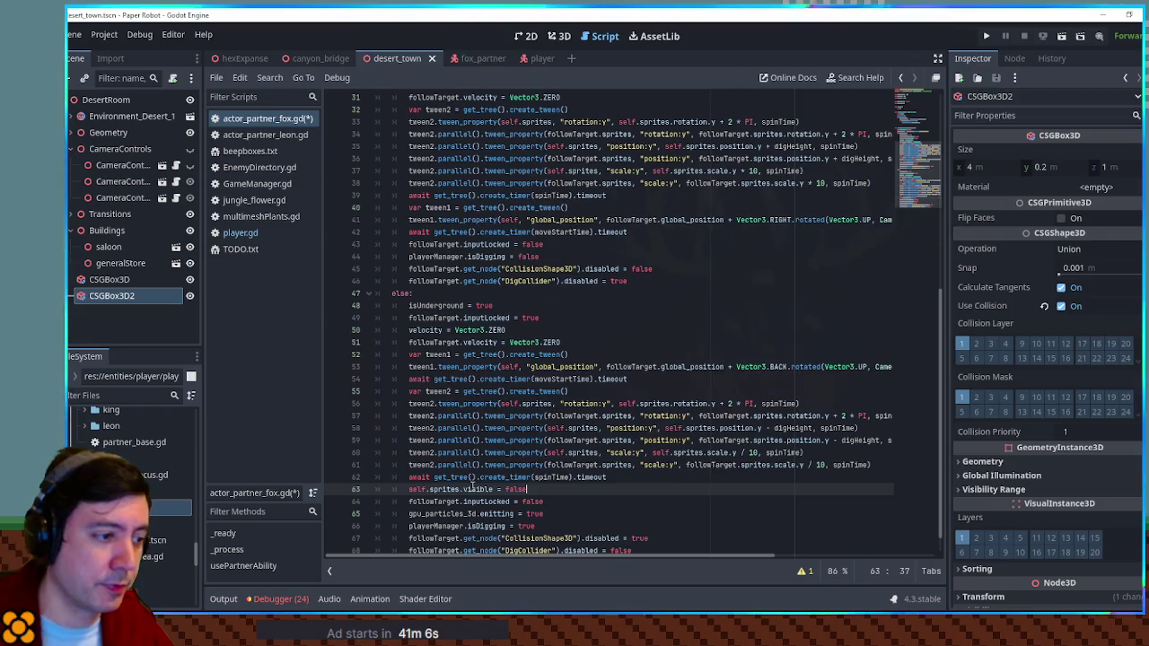
key("ctrl+shift+d")
left_click(411, 500)
double_click(415, 501)
type("followTarget.sprites.visible = false")
left_click_drag(625, 501, 650, 480)
key("ctrl+c")
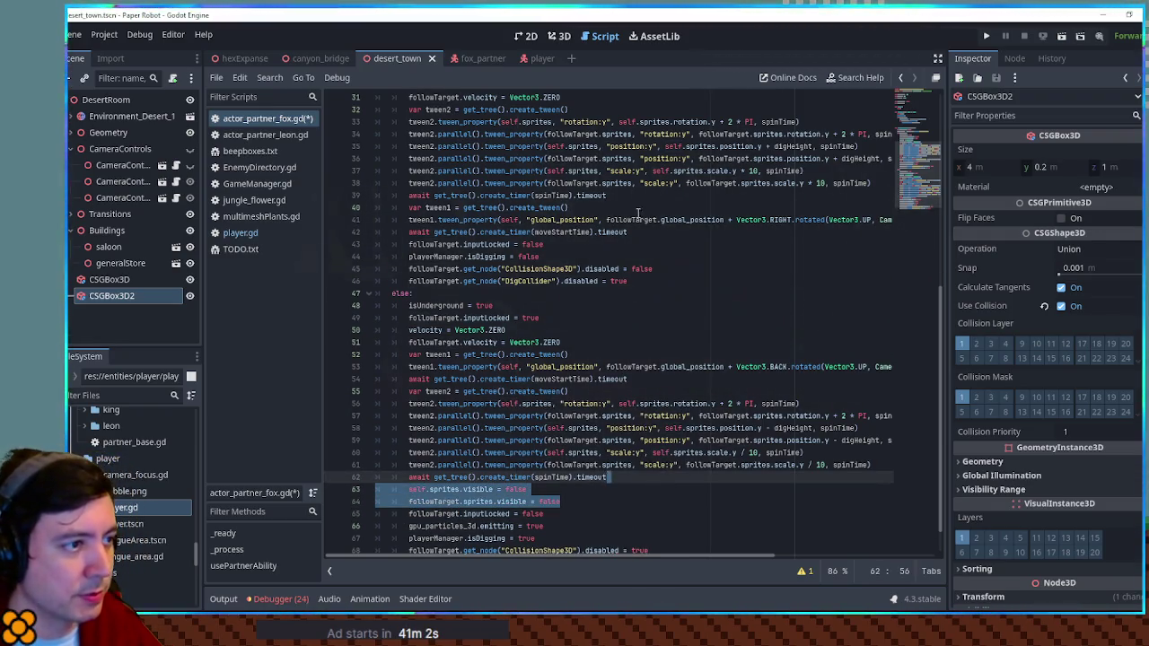
Paste both visibility lines into the surfacing branch set to true, then save and run.
scroll(622, 218, "up", 4)
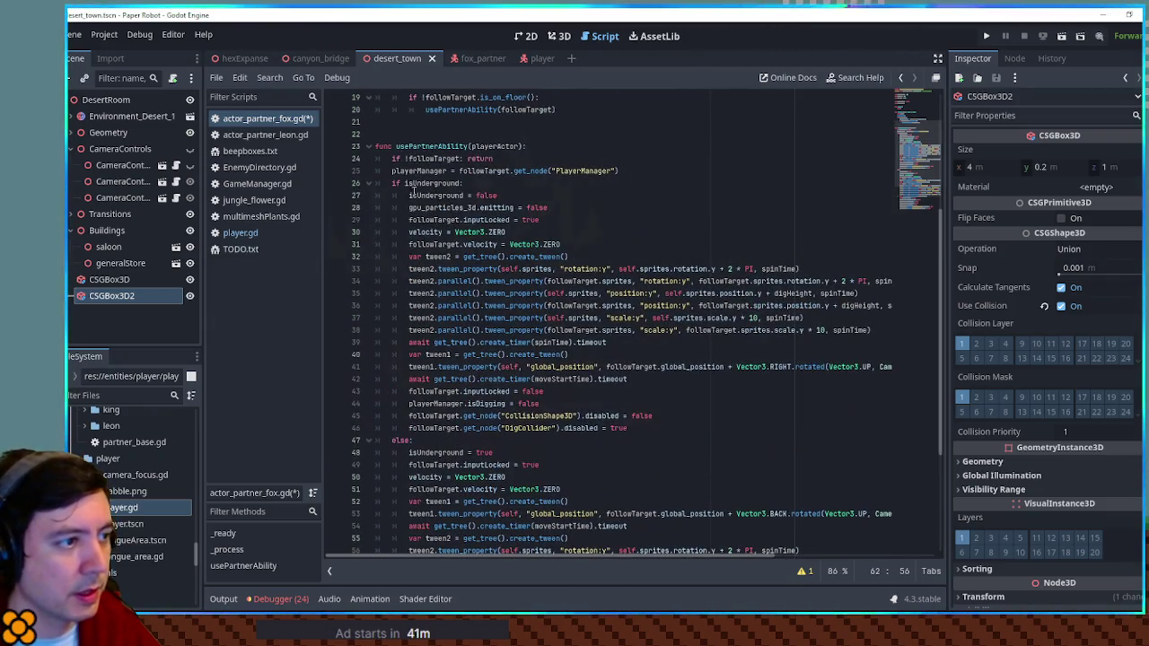
left_click(590, 247)
key("ctrl+v")
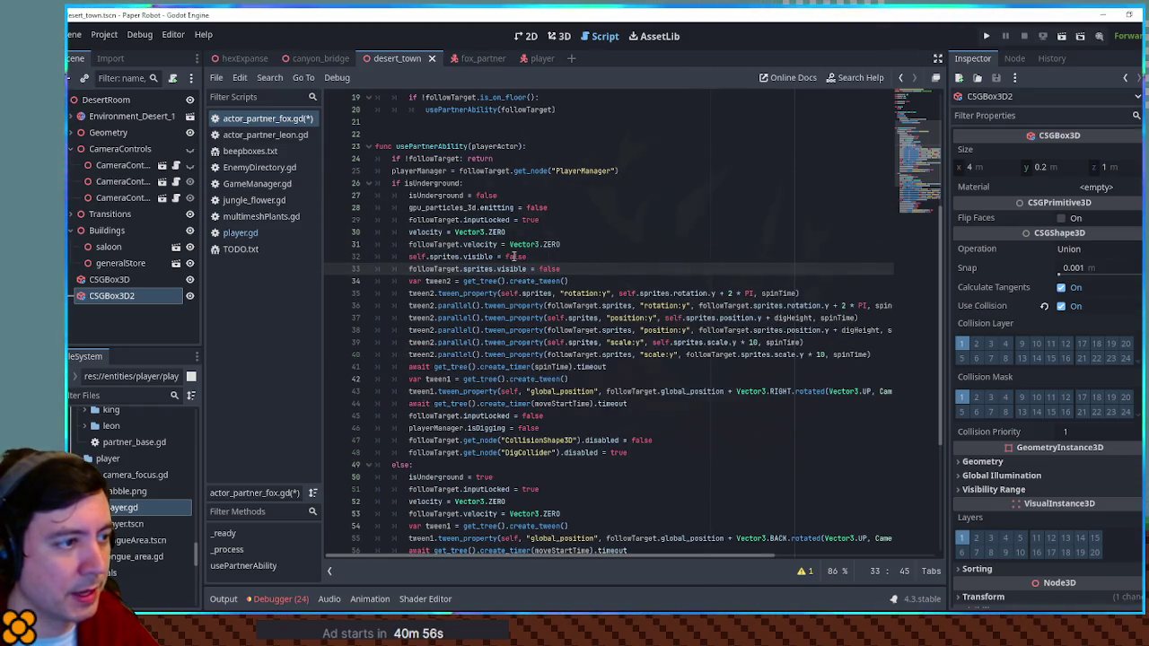
double_click(516, 257)
type("e")
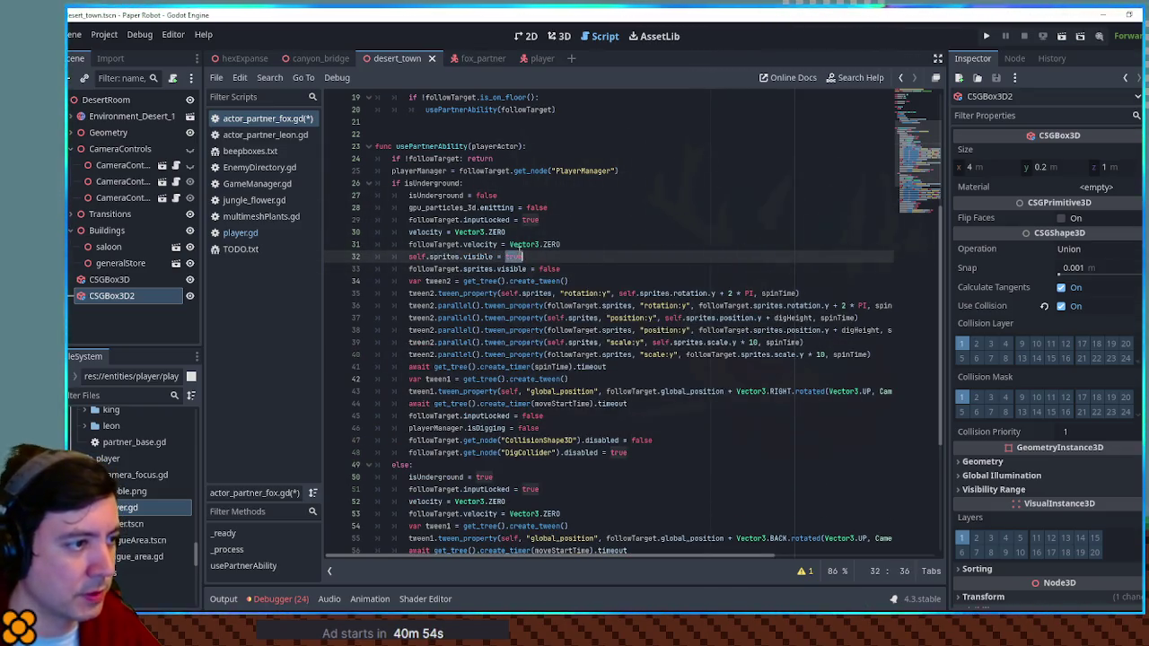
double_click(549, 269)
type("true")
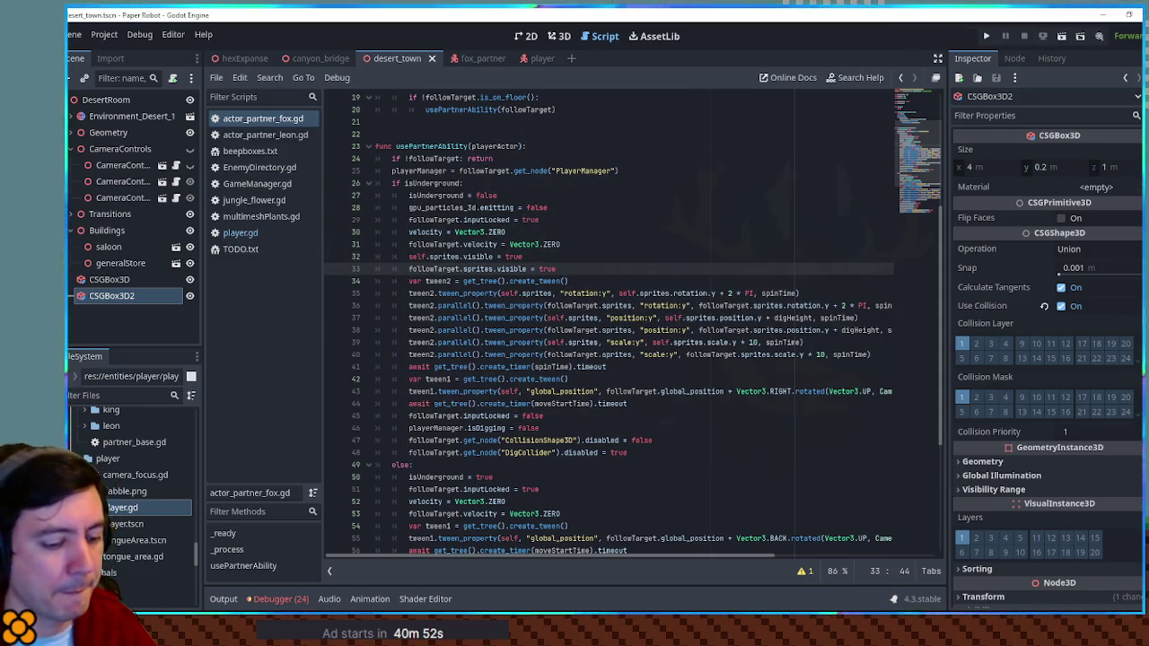
key("F5")
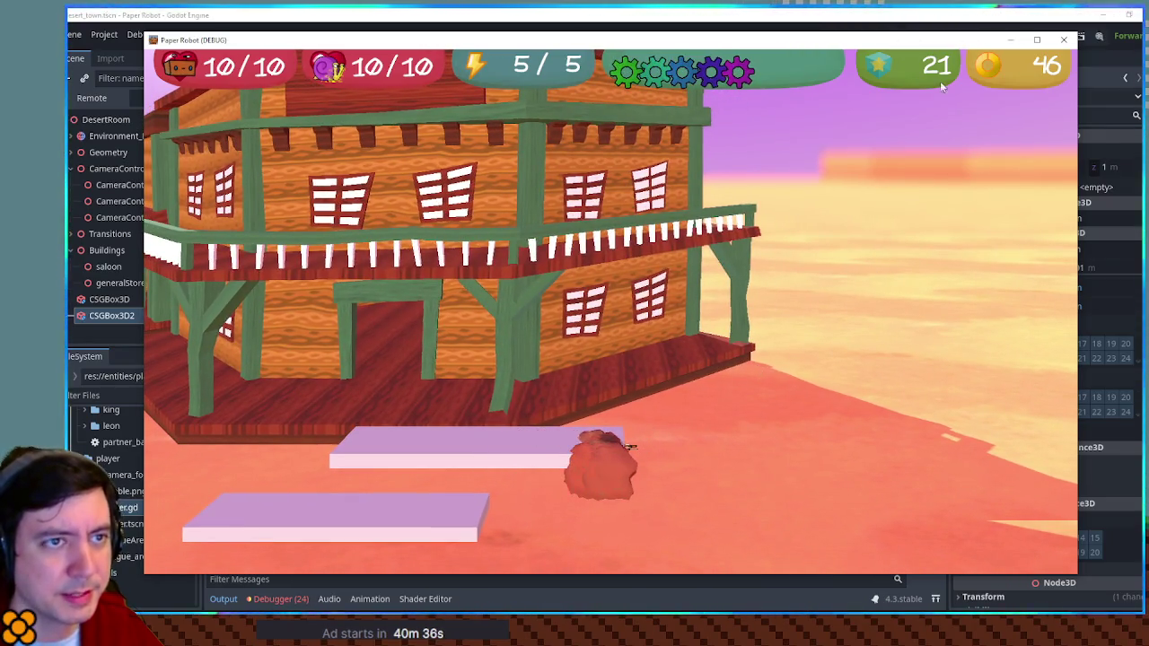
Scroll the fox script down to the burrowing else-branch.
scroll(623, 327, "down", 10)
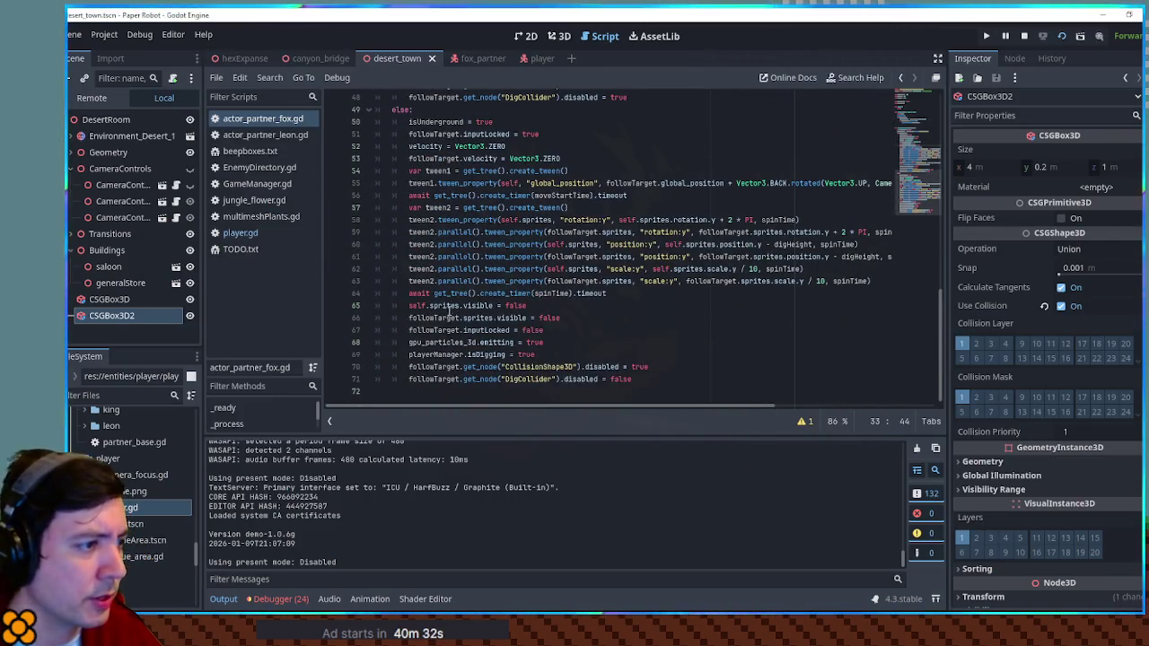
Switch the Scene dock to Remote and inspect the running player's Sprites node.
double_click(448, 307)
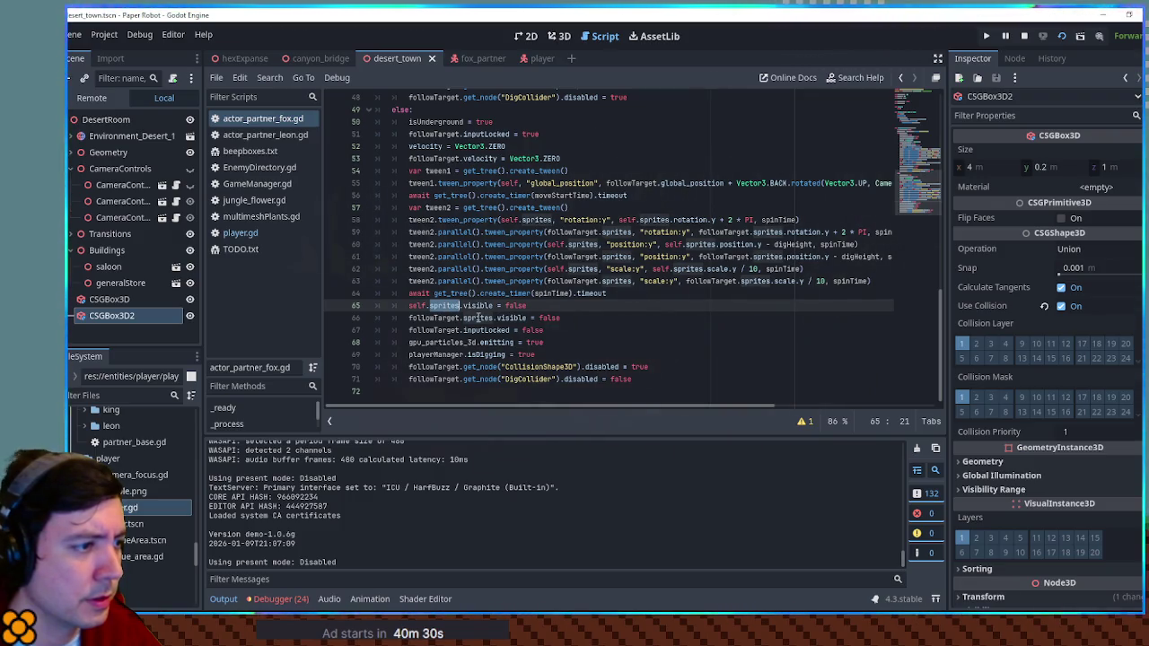
double_click(478, 319)
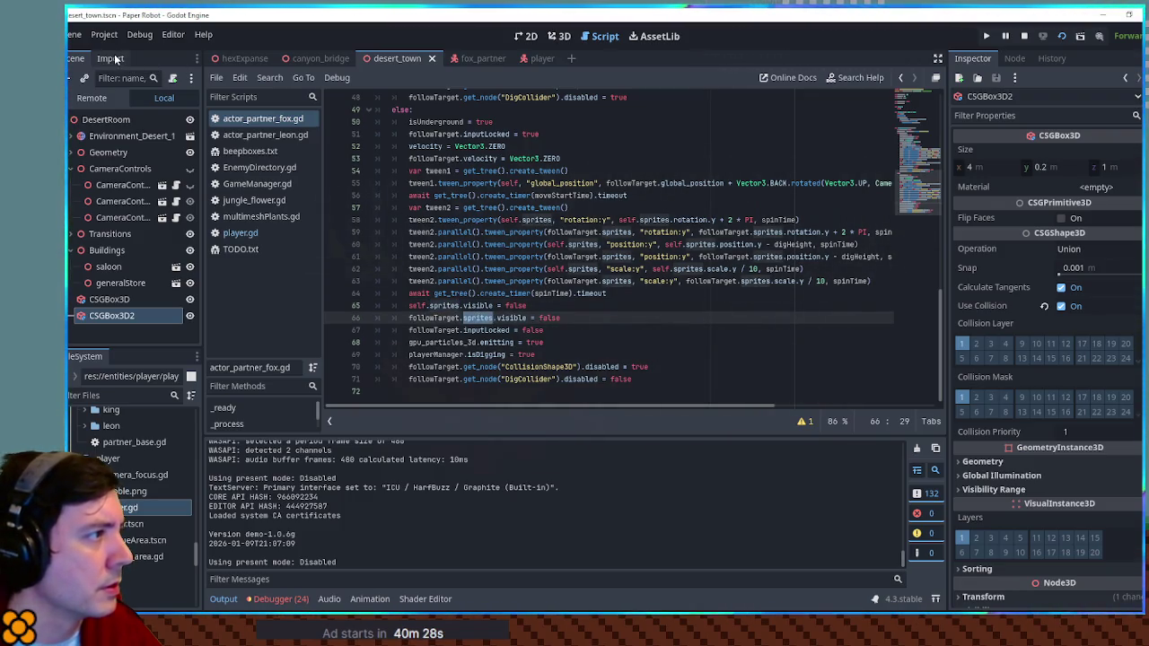
left_click(92, 97)
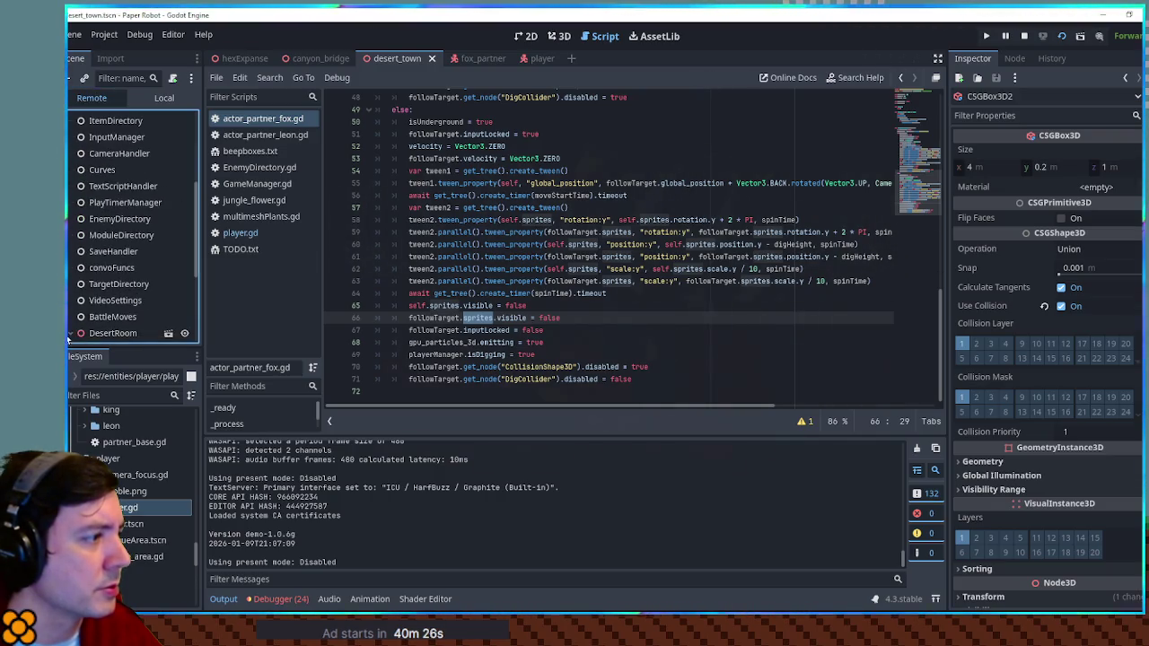
left_click(98, 301)
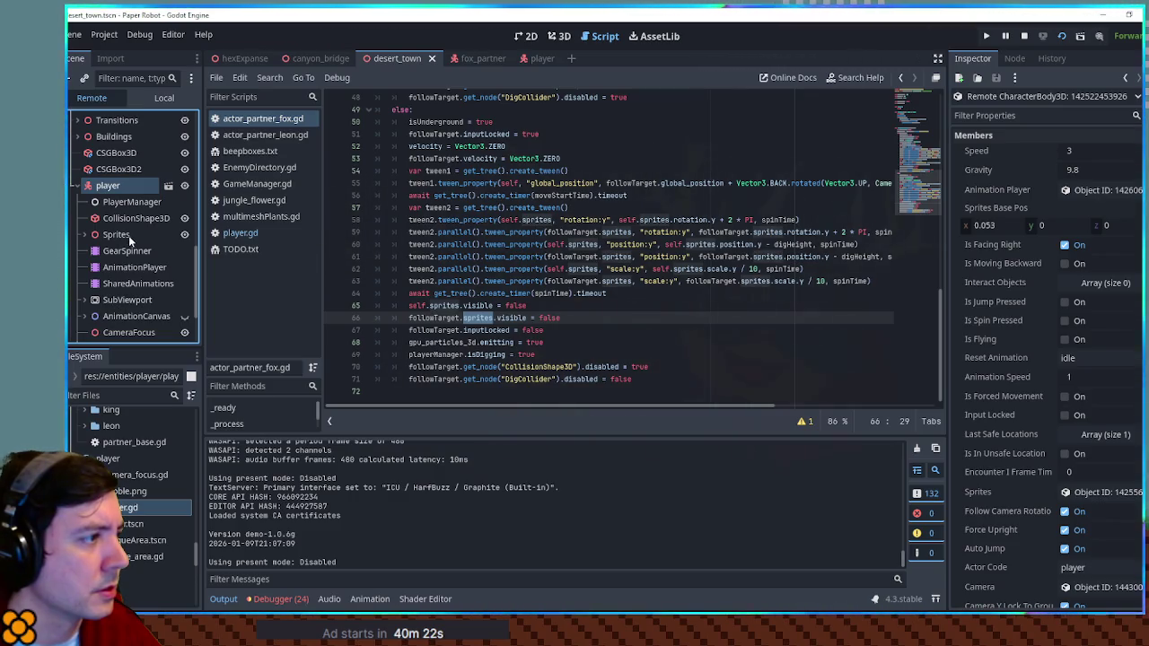
left_click(117, 234)
scroll(1030, 321, "down", 2)
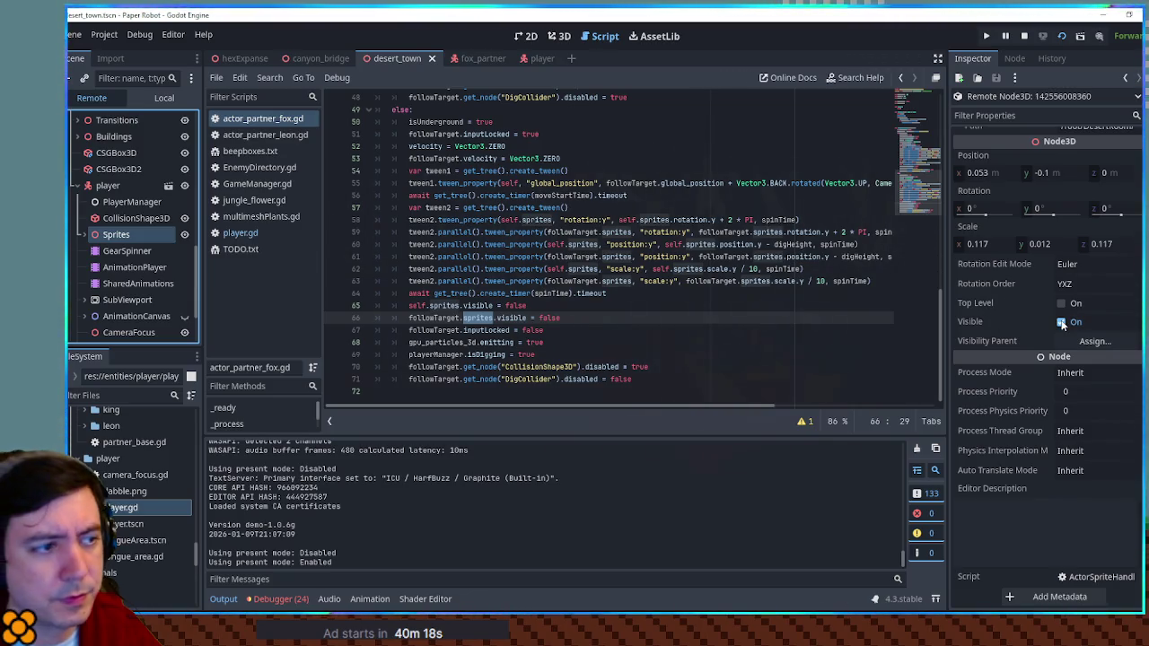
left_click_drag(409, 305, 493, 305)
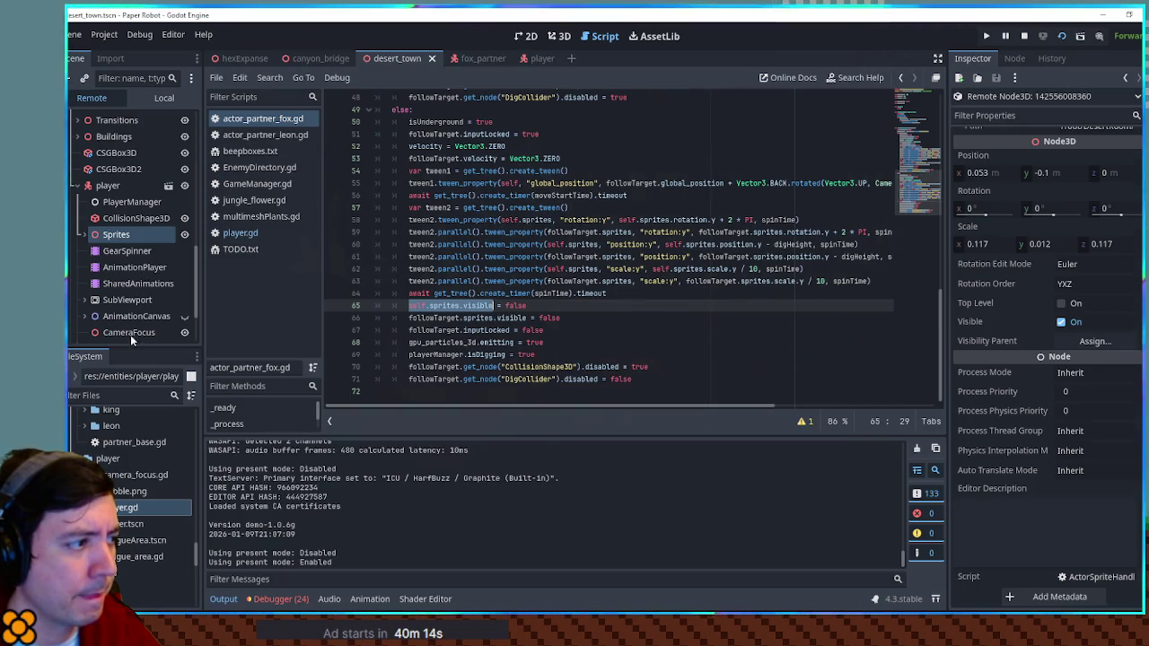
Inspect the fox's Sprites node Visible setting, then run the game again.
left_click(88, 184)
scroll(119, 324, "down", 3)
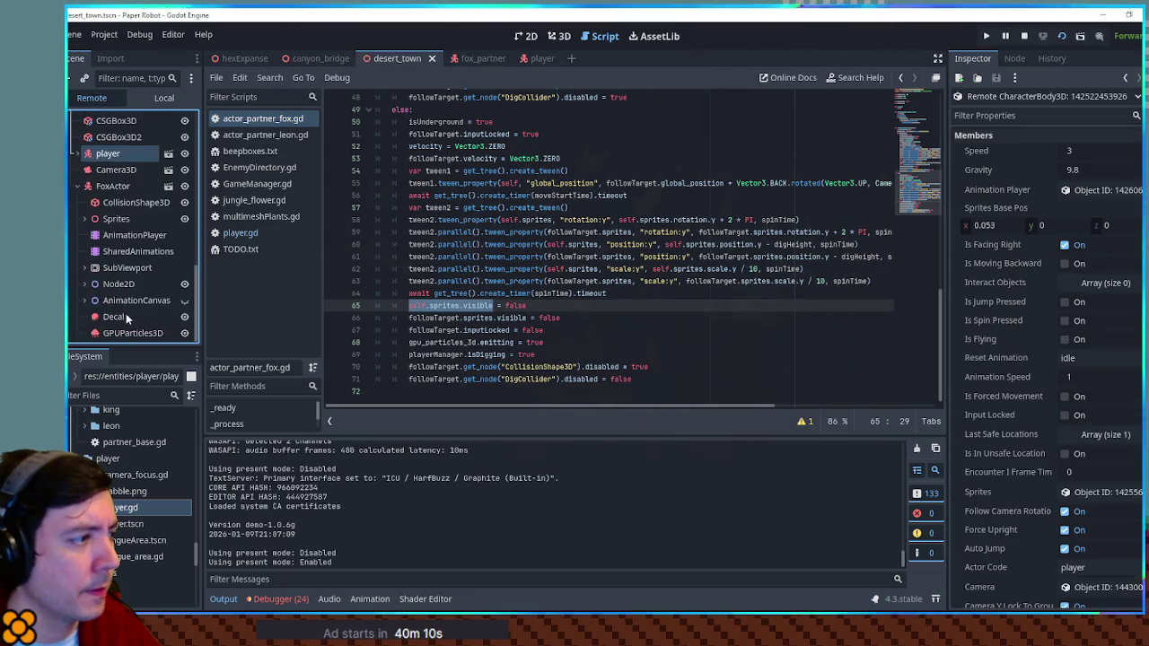
left_click(117, 219)
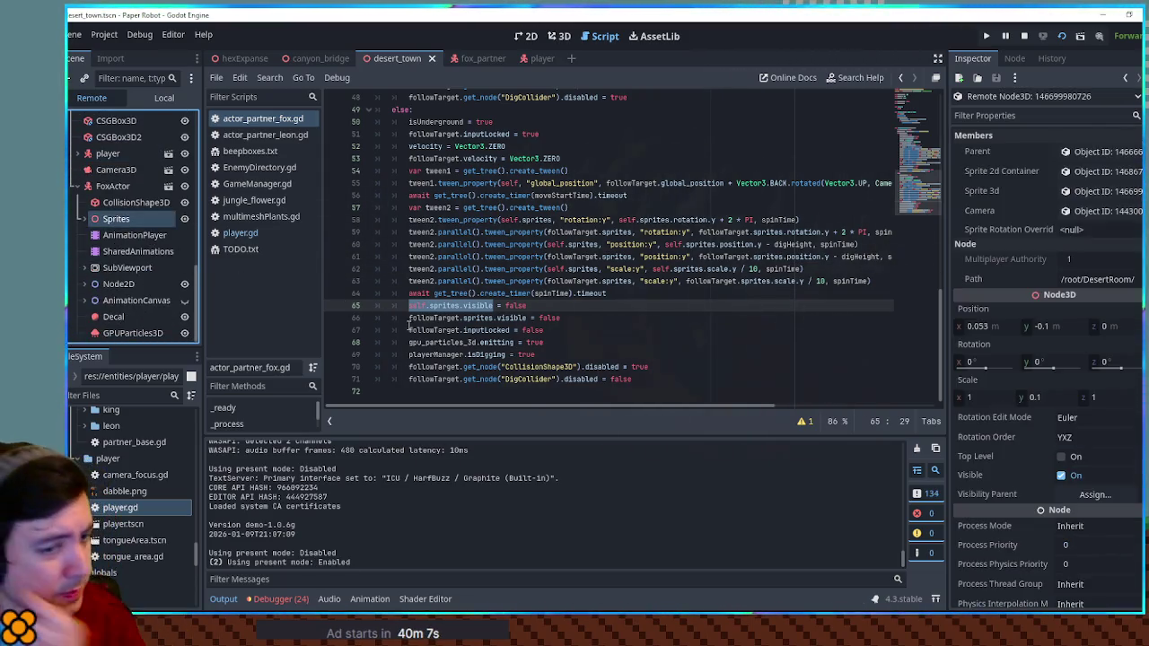
scroll(1081, 419, "down", 3)
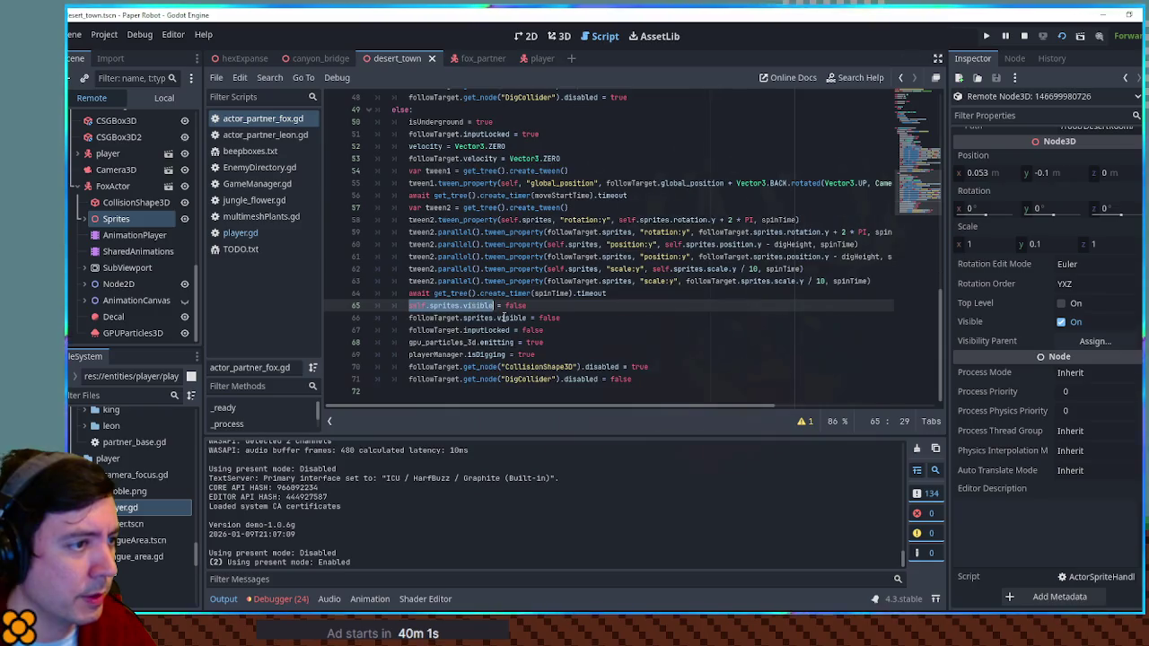
scroll(504, 318, "up", 5)
scroll(507, 318, "down", 5)
key("F5")
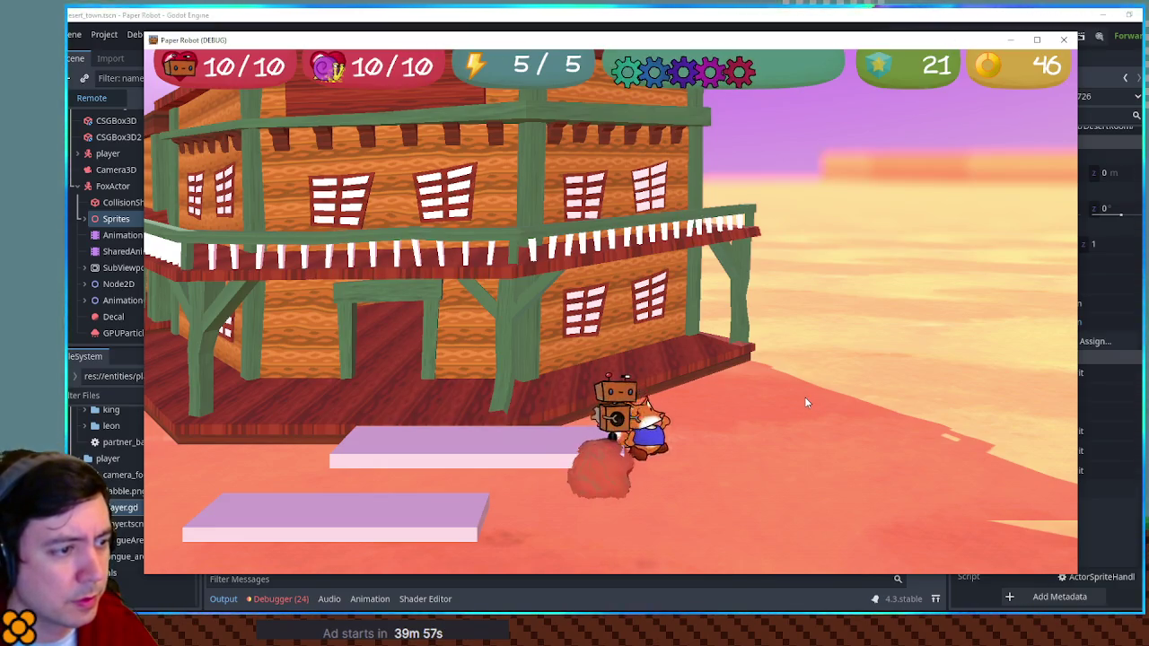
Add print(self.sprites.visible) after line 65 and run the game to read its output.
key("a")
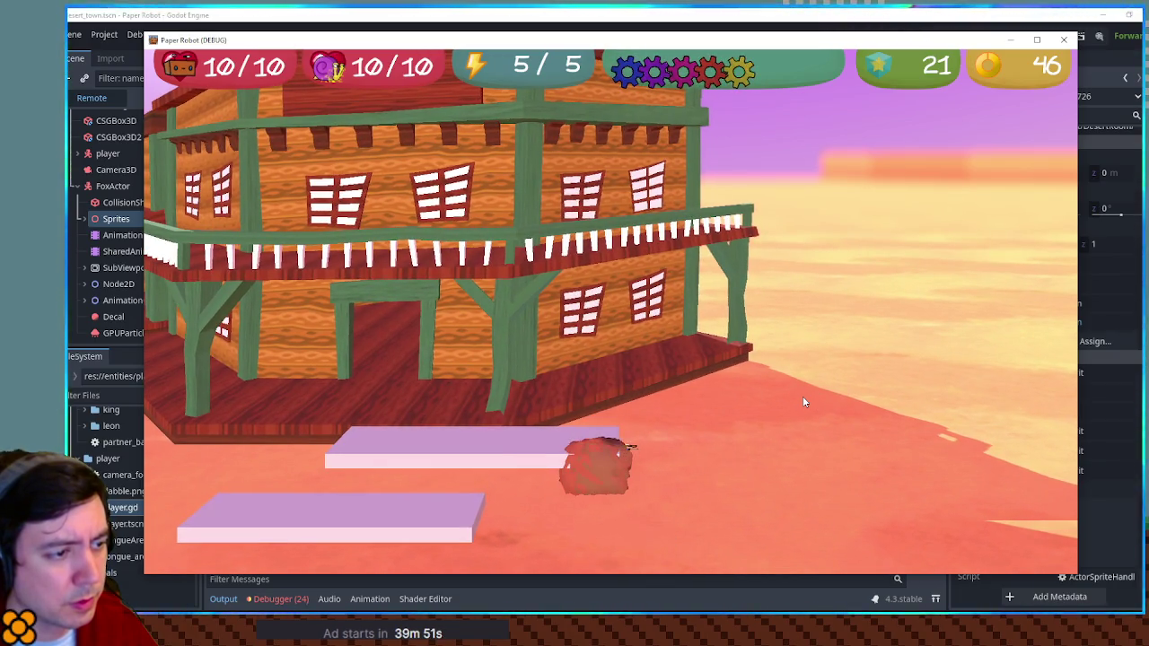
key("alt+Tab")
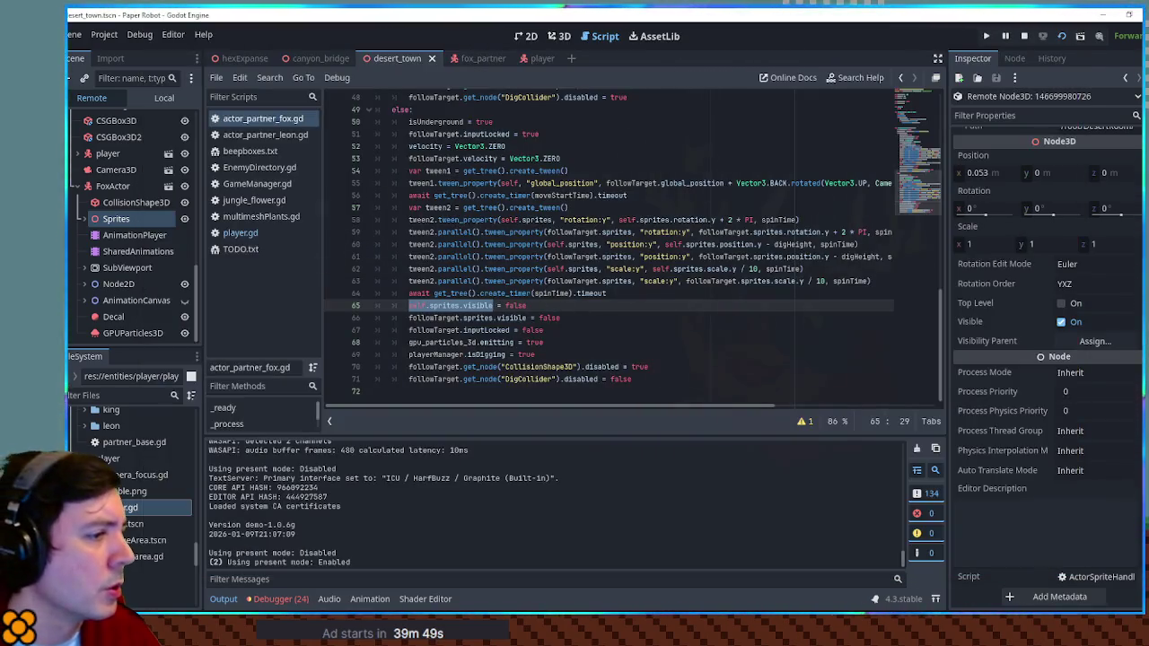
left_click_drag(409, 305, 461, 305)
left_click(535, 305)
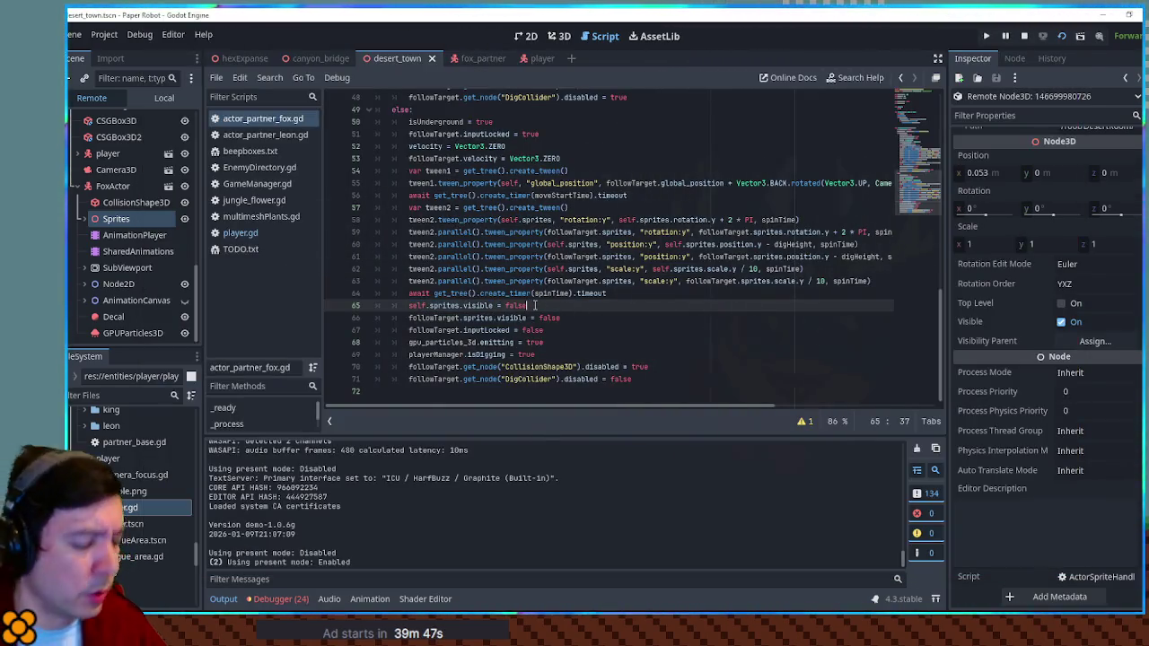
key("Return")
type("print(self.sprites.visible")
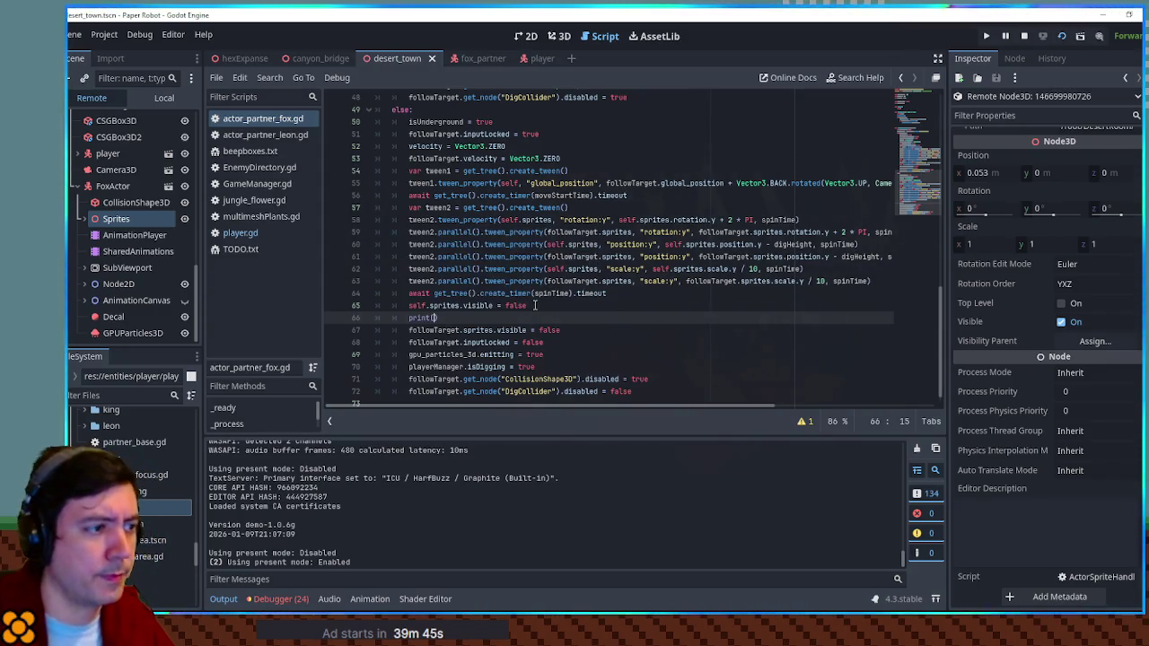
key("F5")
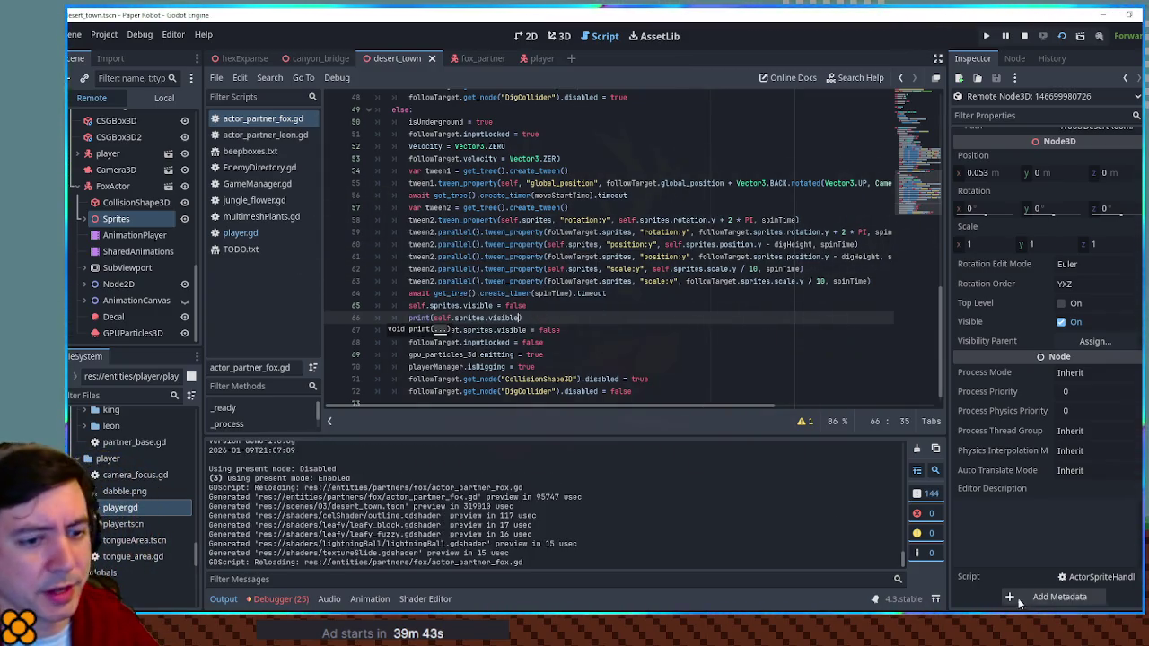
Remove the debug print line and save the fox script.
left_click(795, 13)
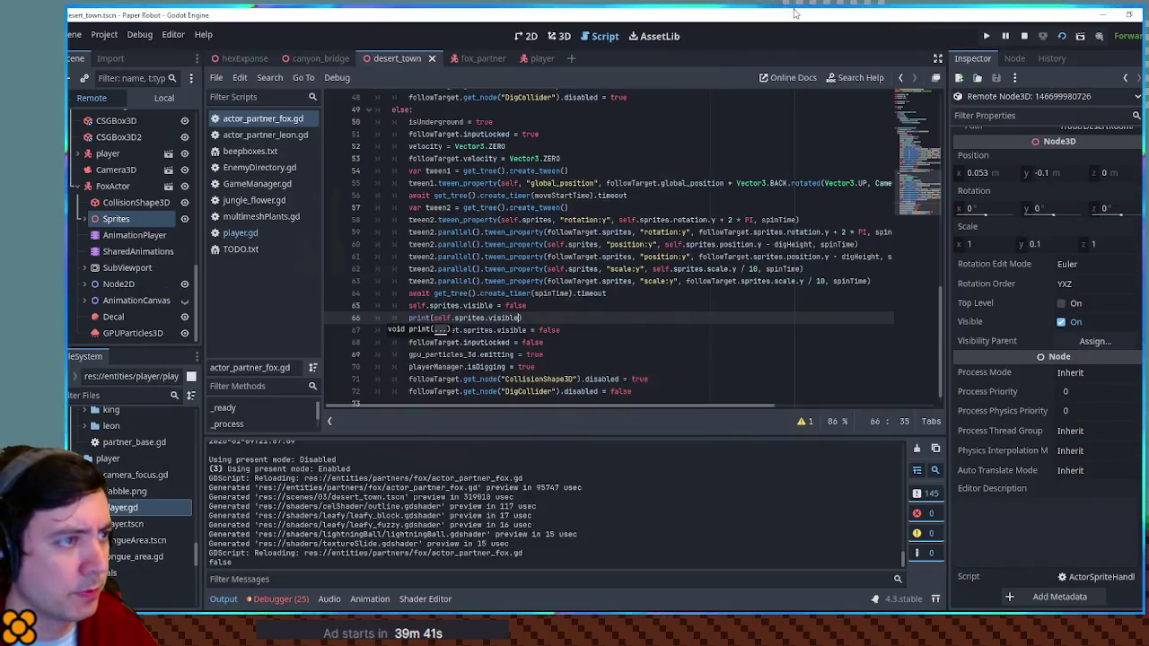
key("ctrl+z")
key("ctrl+z")
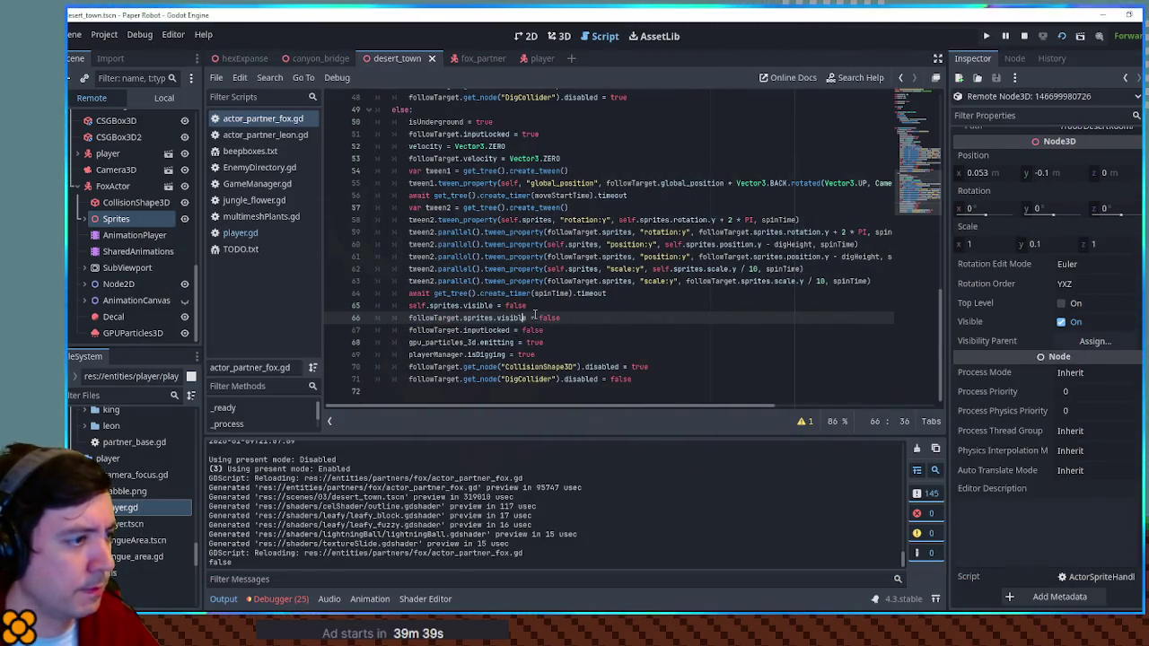
key("ctrl+s")
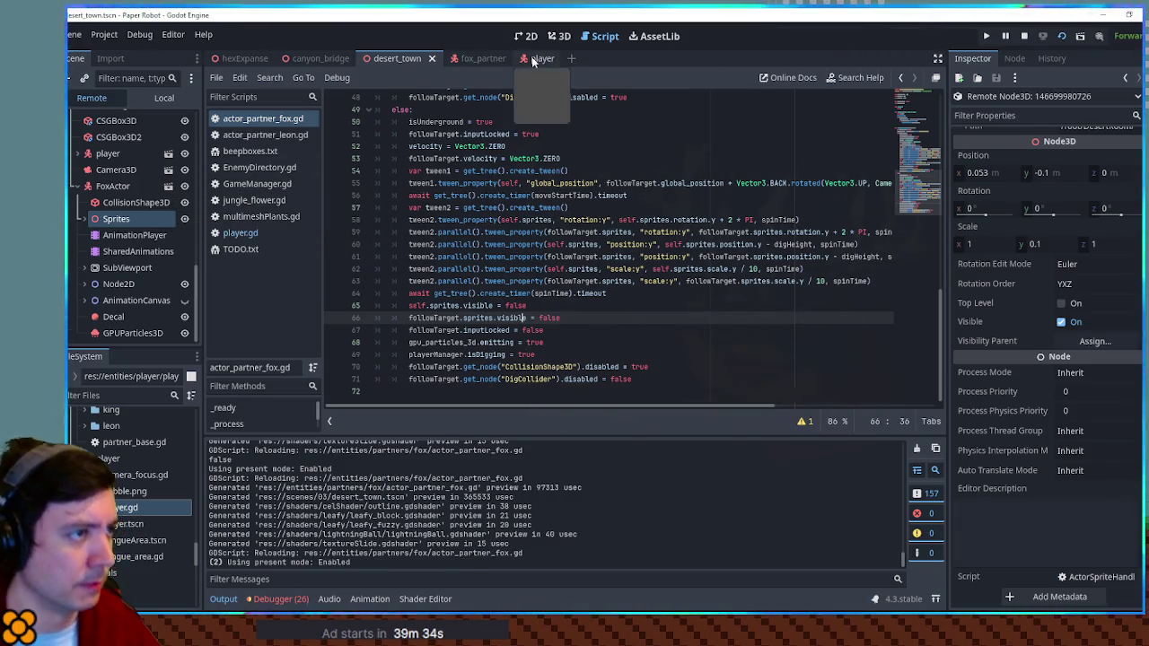
Open the player's sprite handler script and search for 'visible', landing in actor_base.gd.
left_click(168, 154)
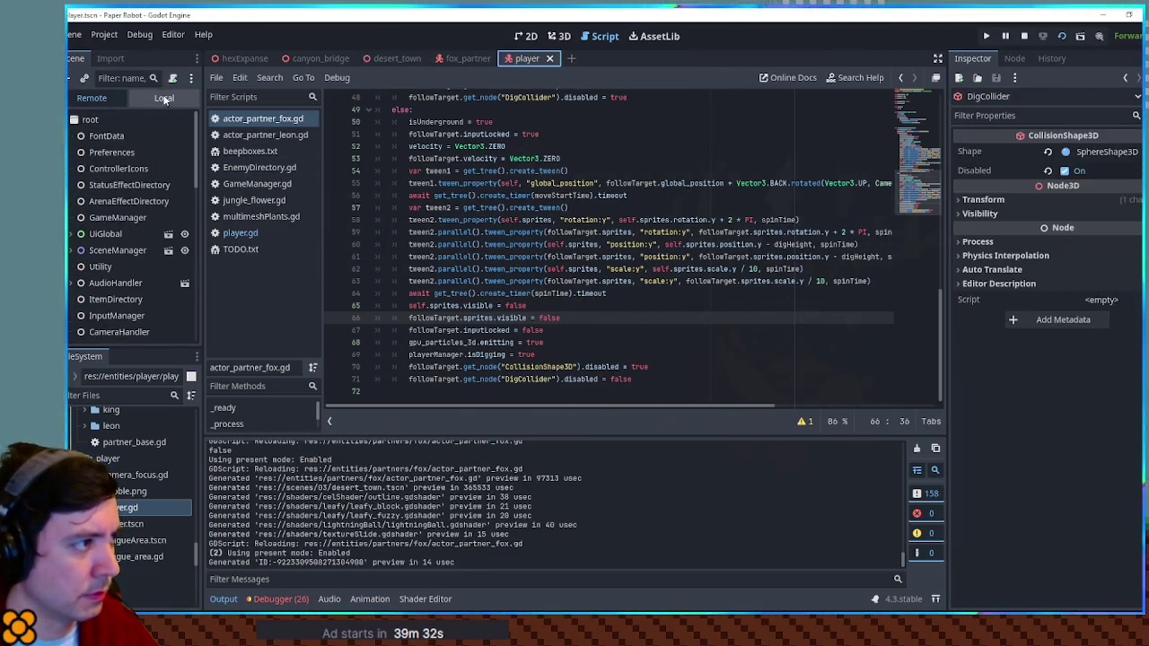
left_click(163, 98)
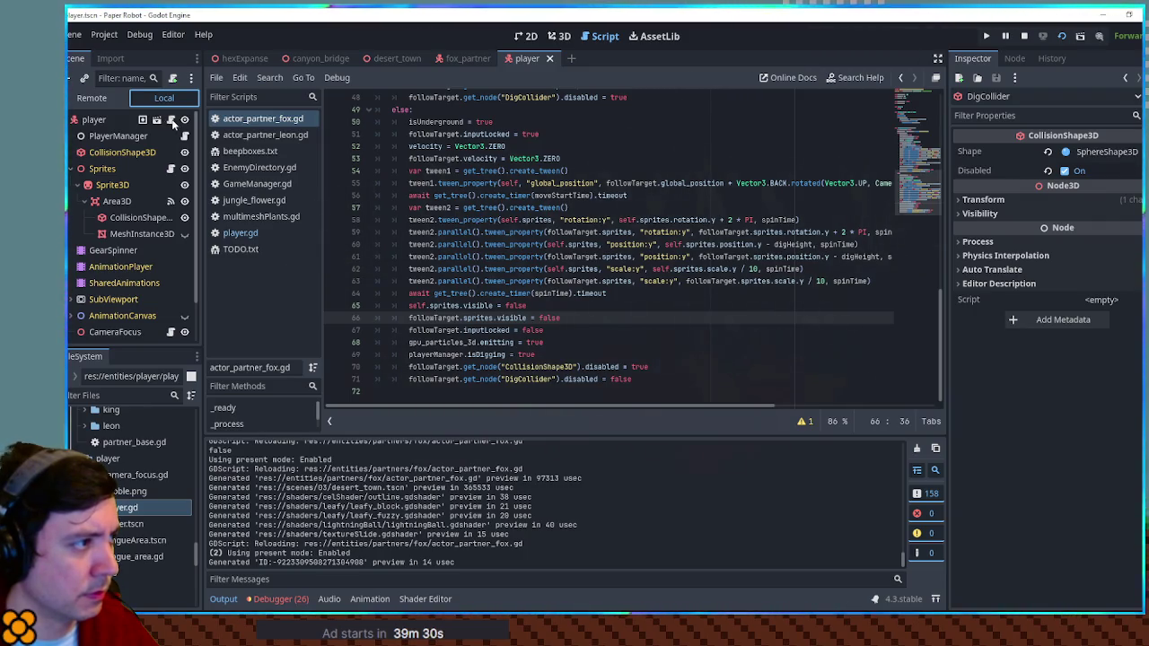
left_click(171, 169)
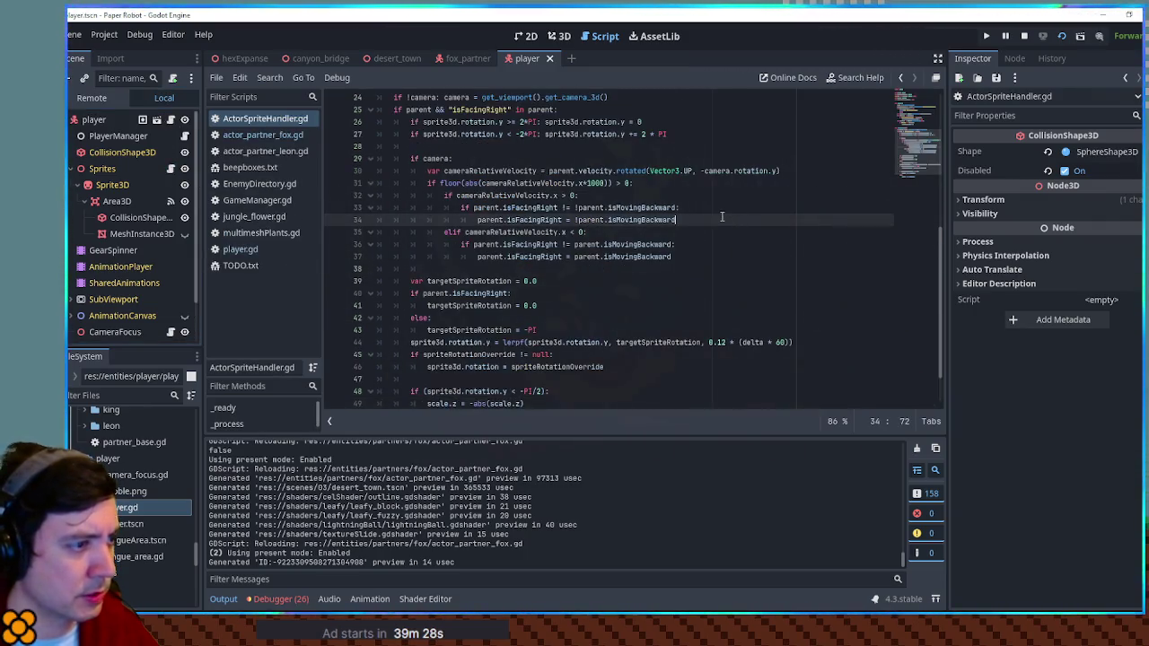
key("ctrl+f")
type("visible")
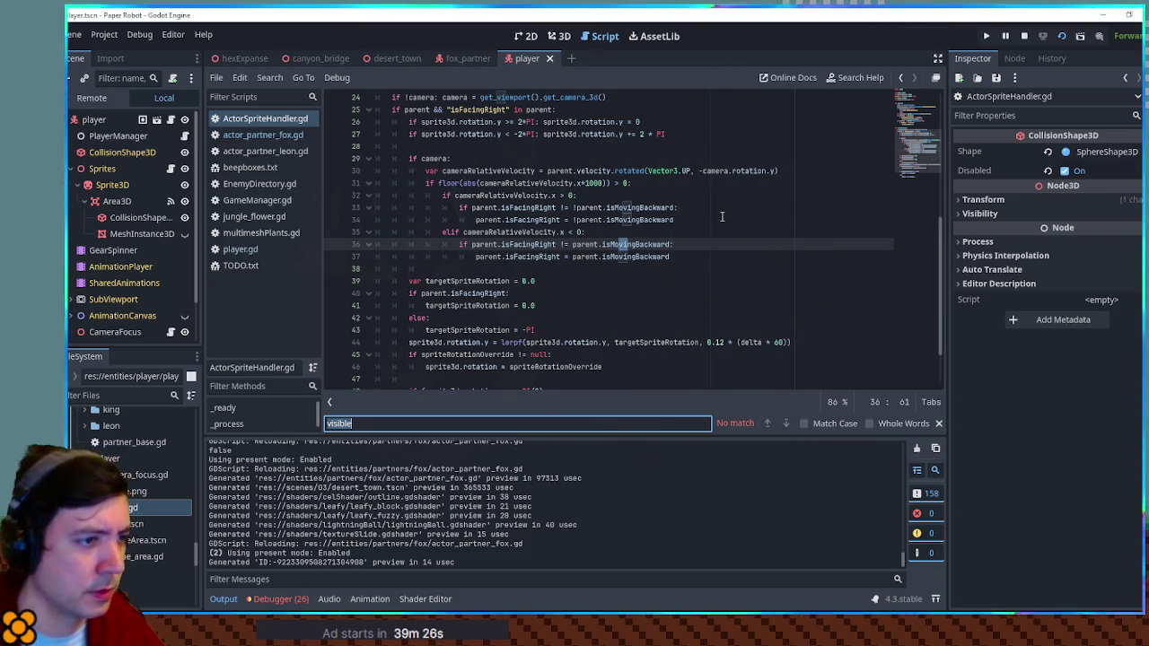
key("BackSpace")
key("BackSpace")
key("BackSpace")
type("visible")
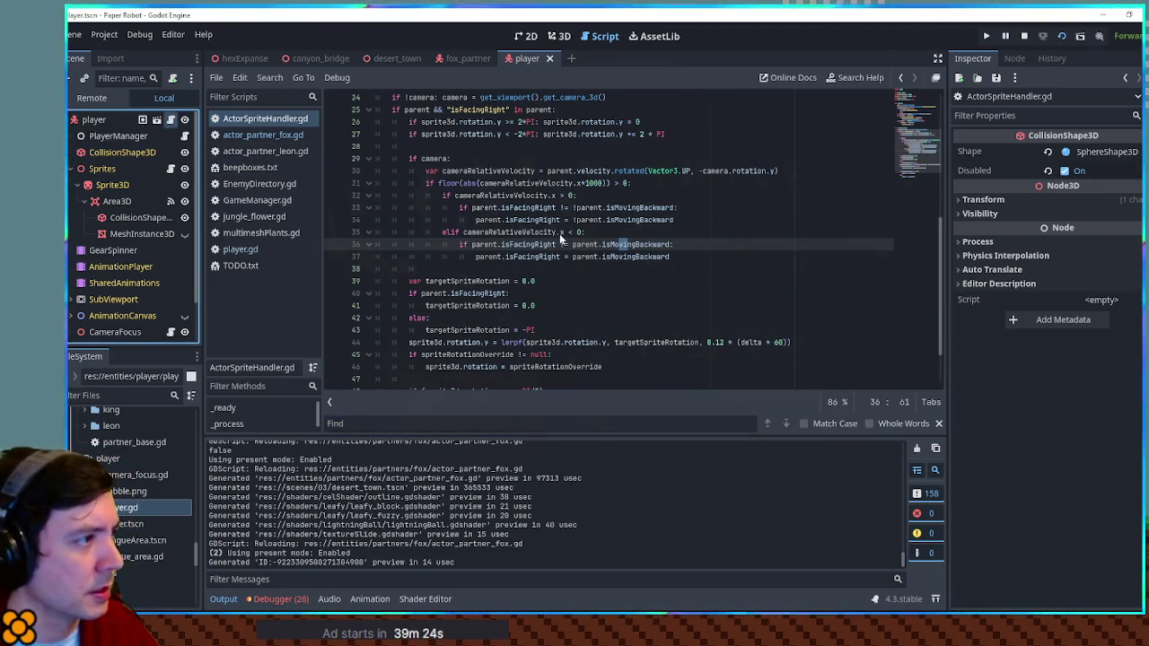
left_click(560, 233, "ctrl")
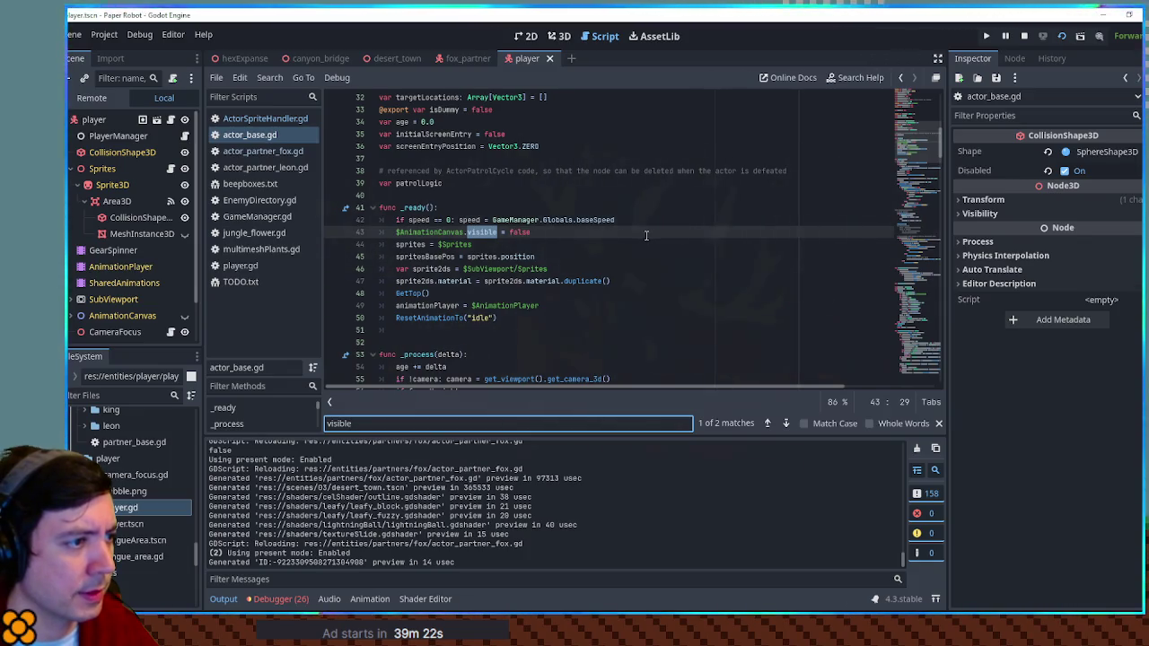
left_click(787, 422)
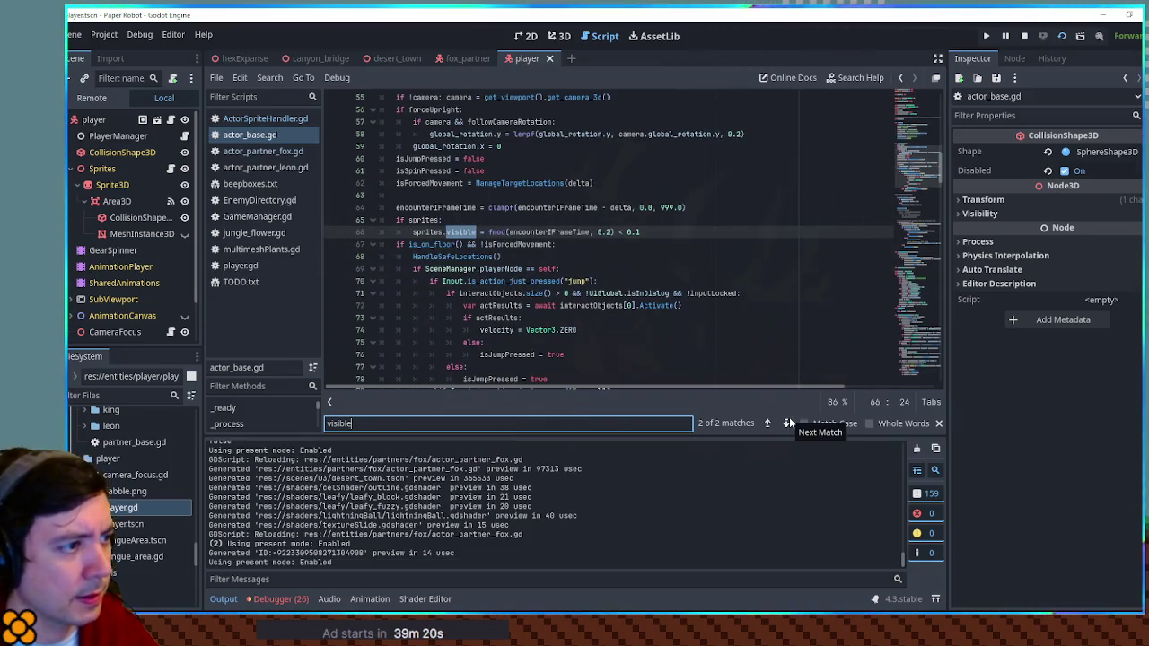
Step through the encounterIFrameTime matches in actor_base.gd back to the one on line 66.
left_click(456, 232)
double_click(456, 232)
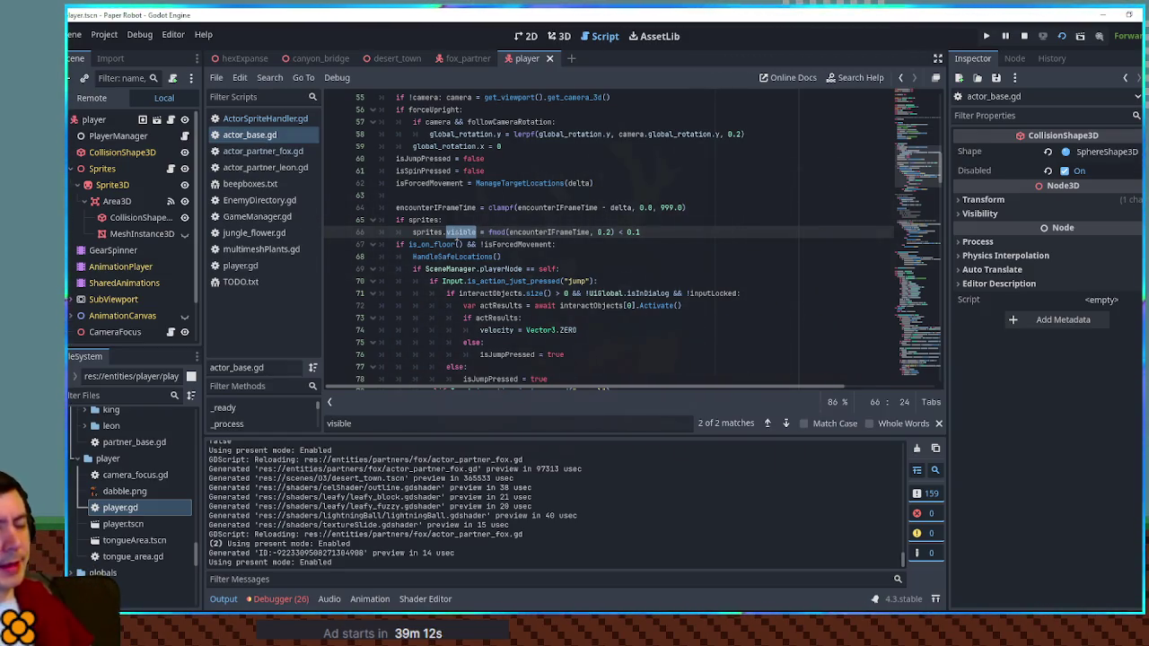
left_click(530, 232)
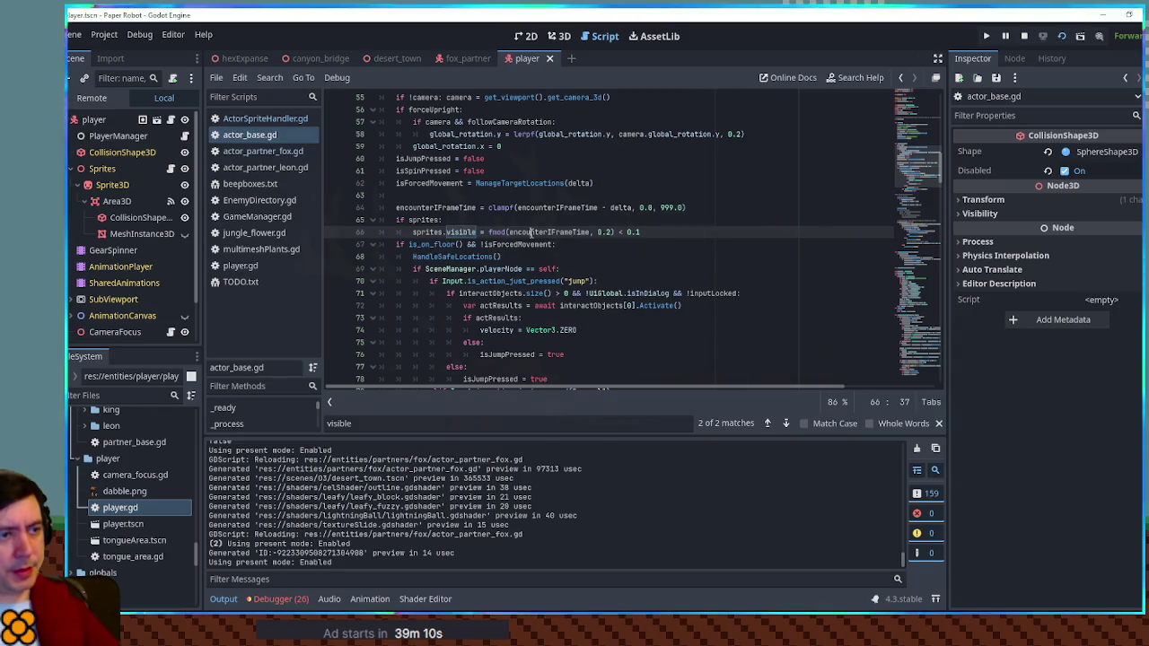
double_click(530, 231)
scroll(511, 237, "down", 5)
scroll(512, 237, "up", 5)
key("ctrl+f")
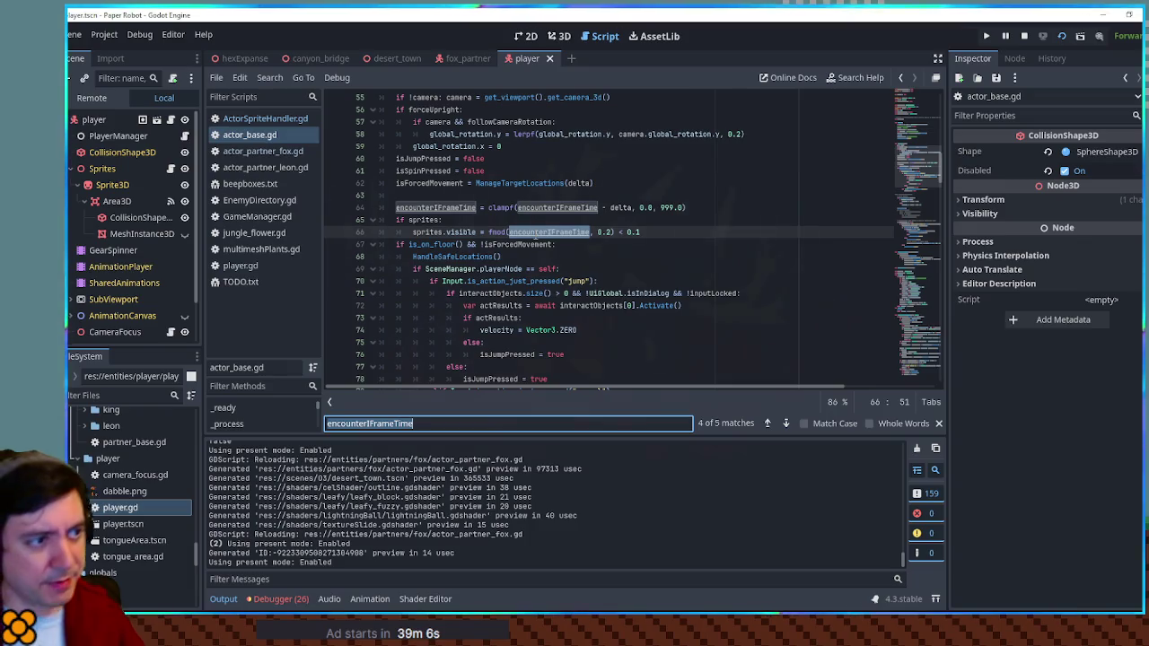
left_click(767, 423)
left_click(766, 424)
left_click(767, 424)
left_click(767, 423)
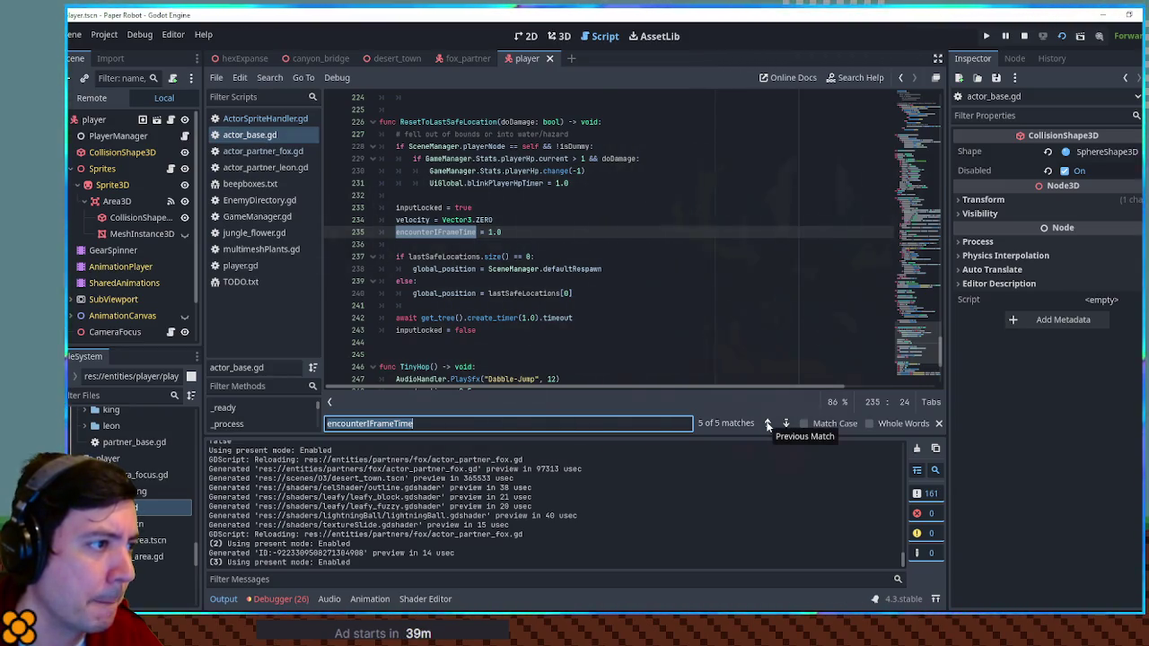
left_click(768, 424)
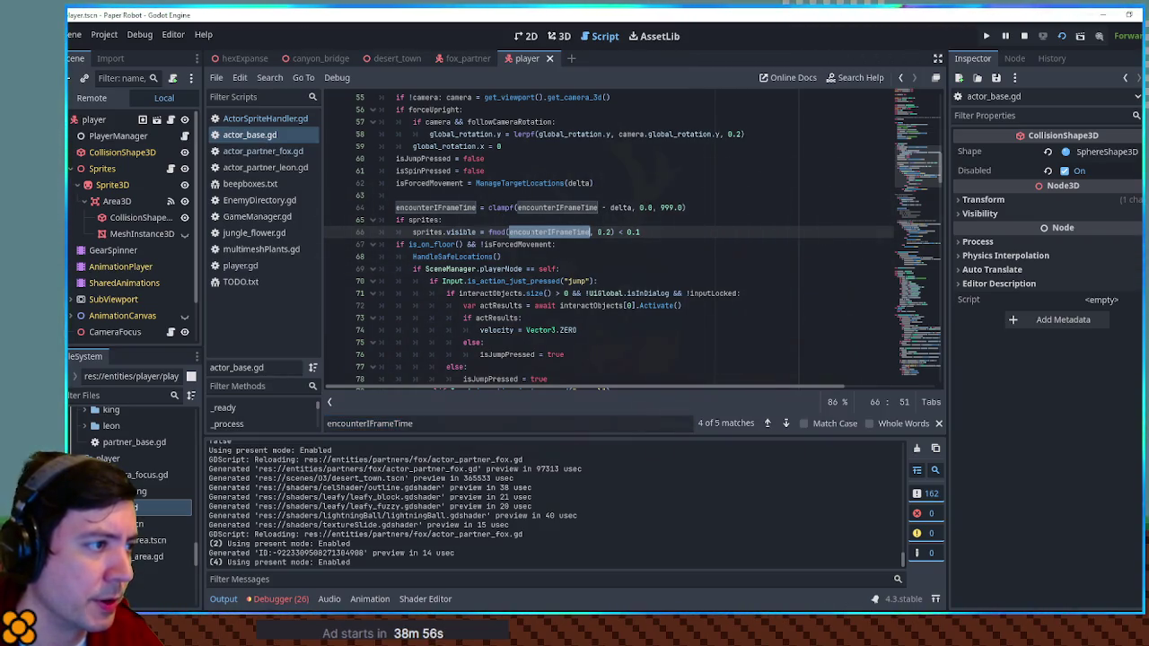
Change line 65 to 'if sprites && encounterIFrameTime > 0.0:', save, and run the game.
left_click(441, 219)
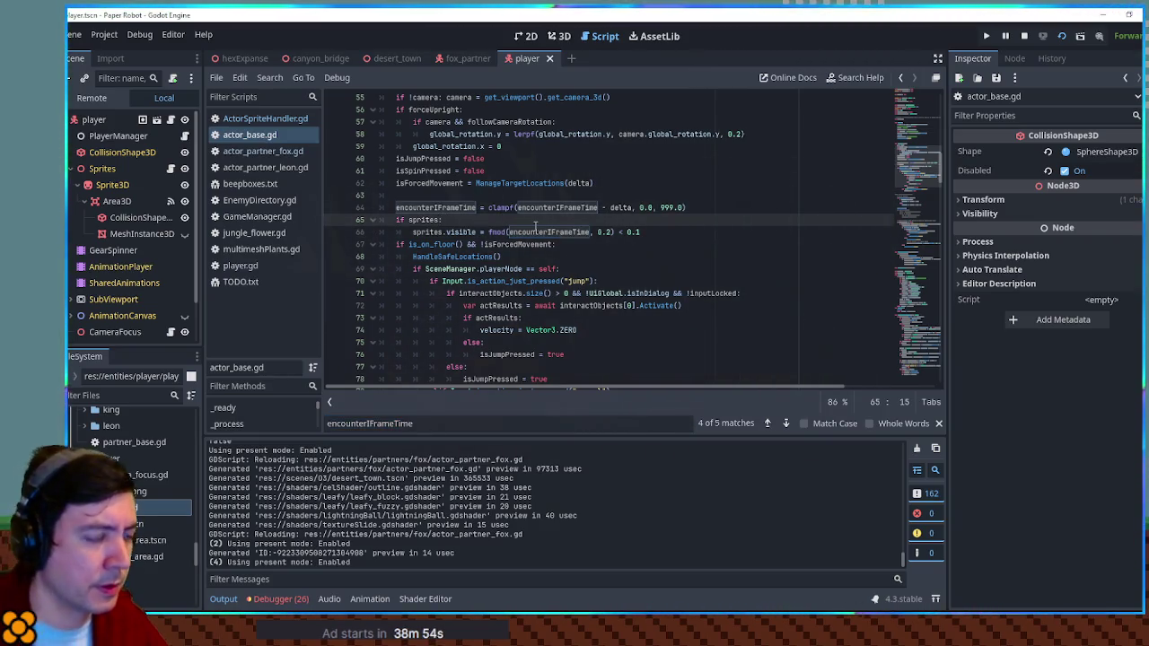
type("&& encounterIFrameTime> 0.0")
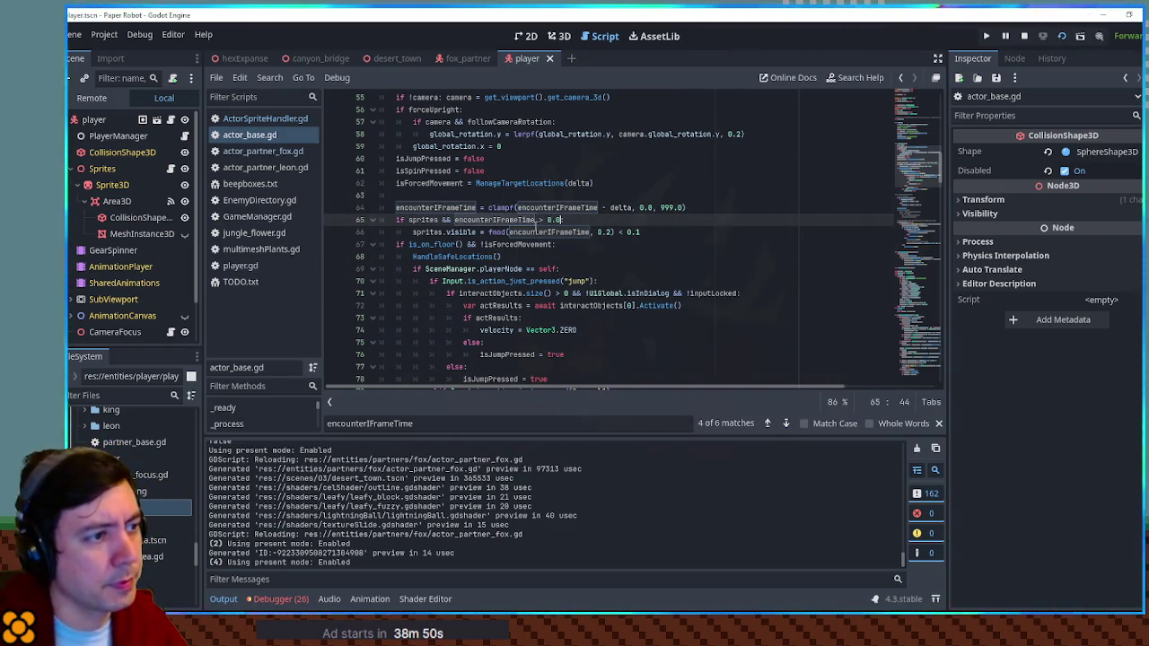
key("ctrl+s")
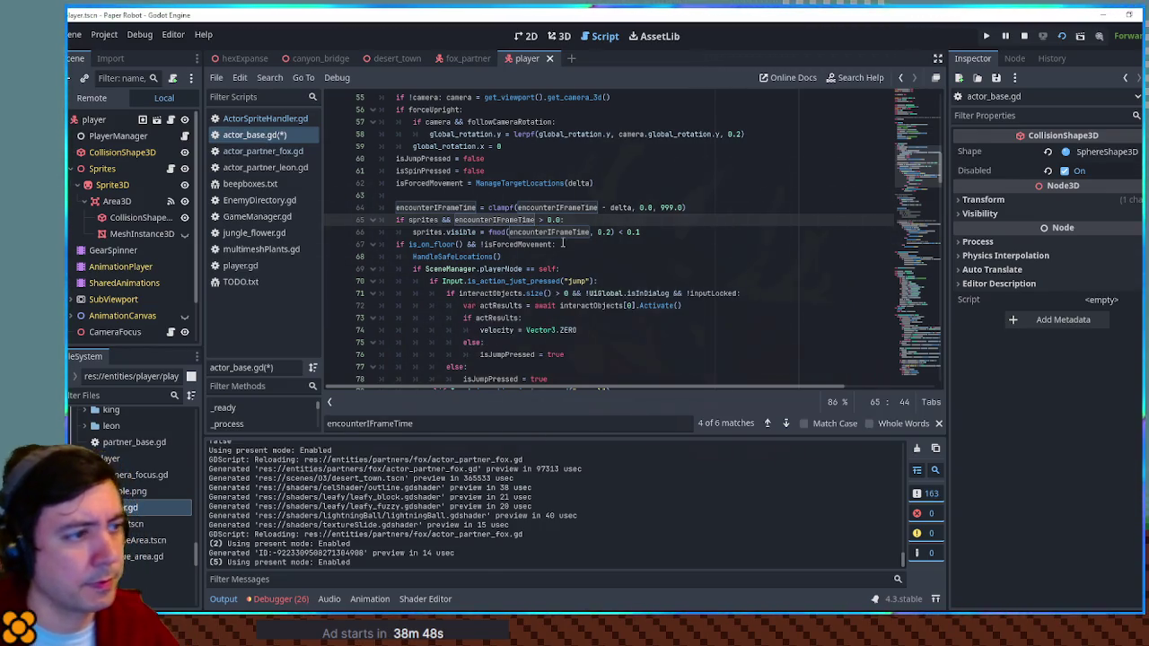
key("F5")
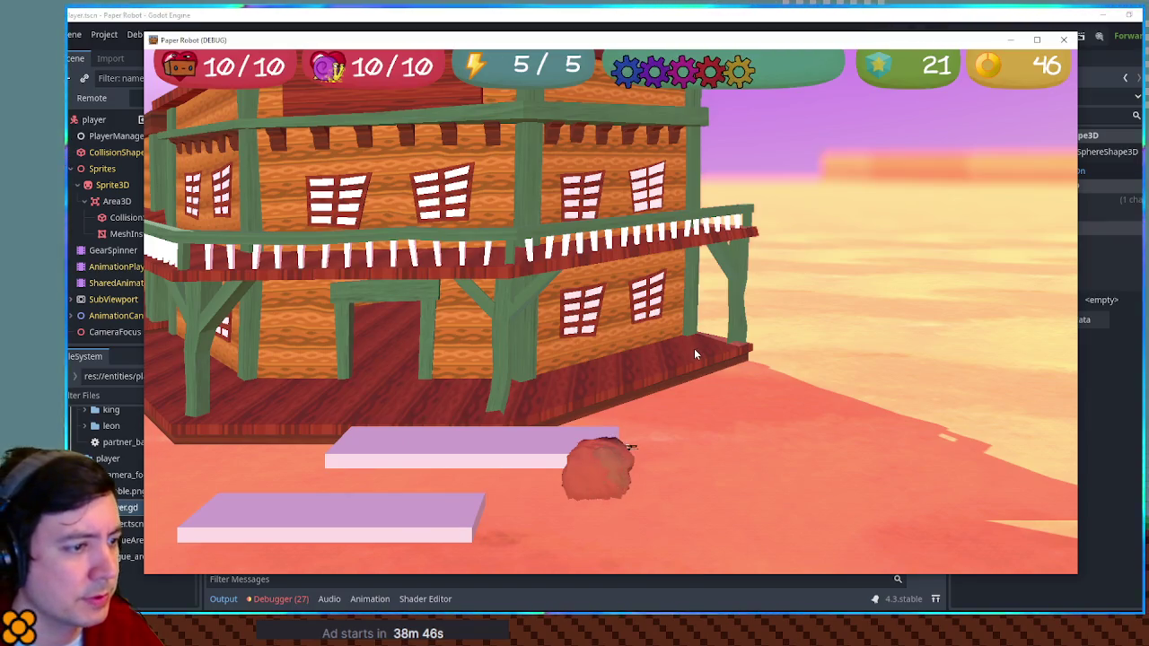
Steer the burrowed fox left and right under the platforms and surface it beside the robot.
key("a")
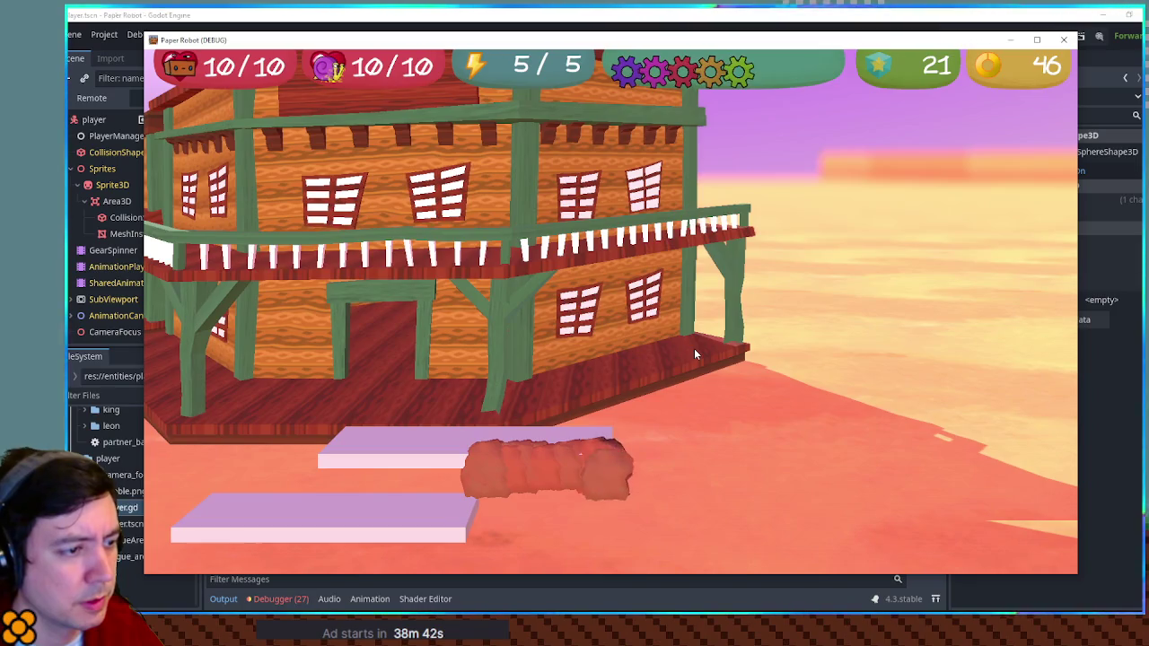
key("d")
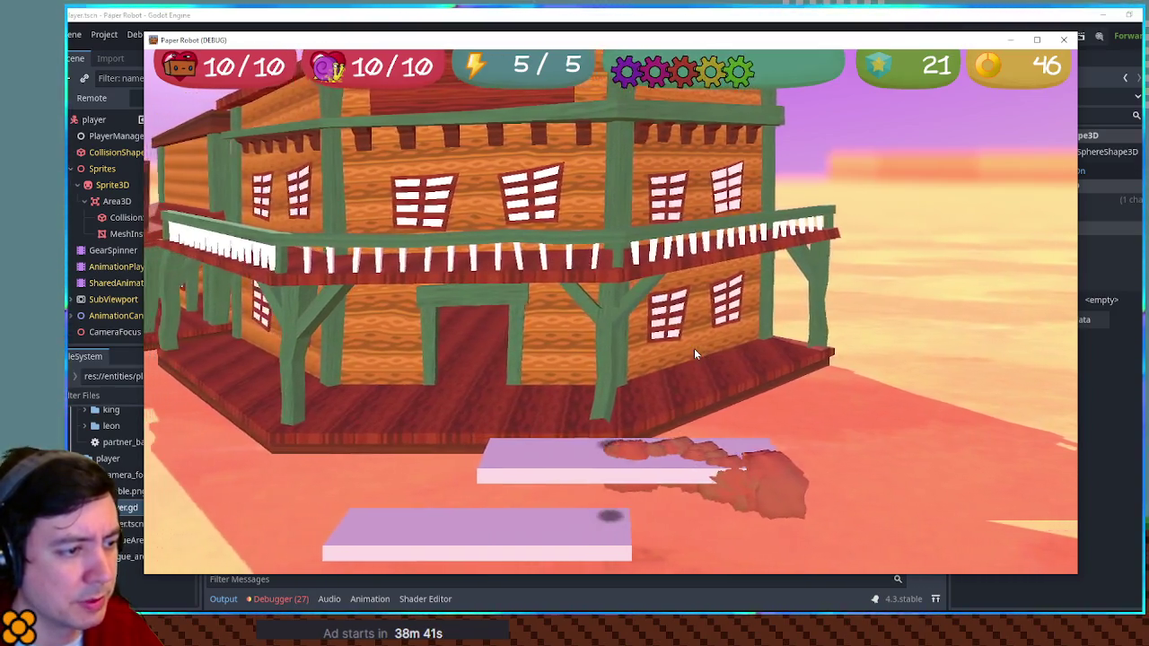
key("a")
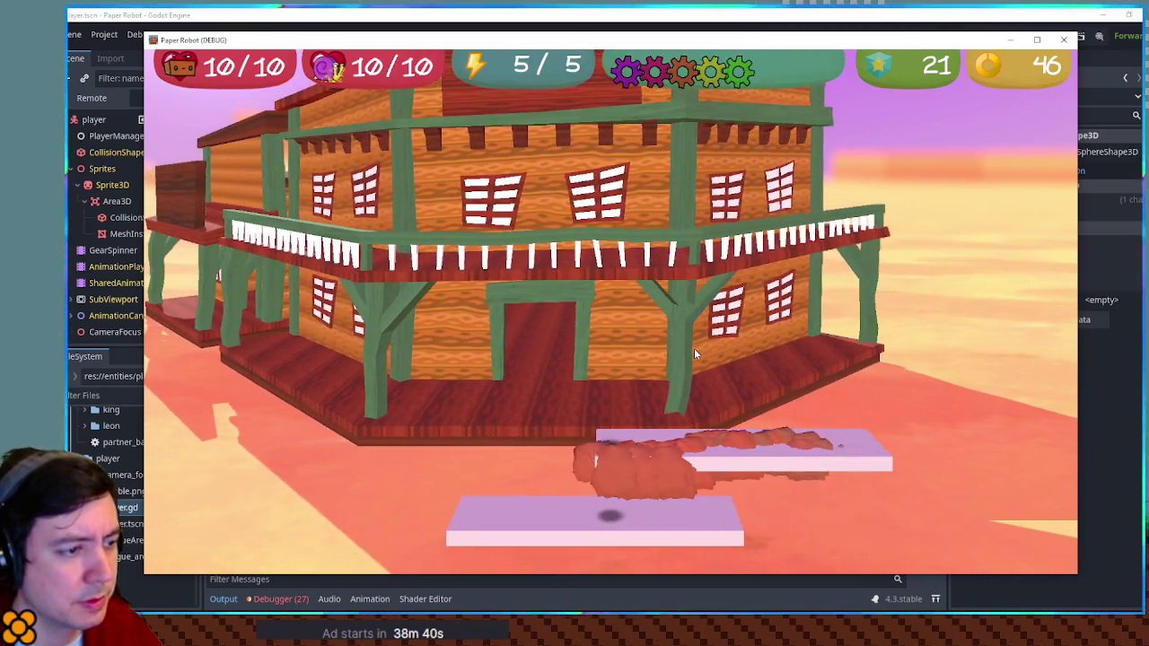
key("a")
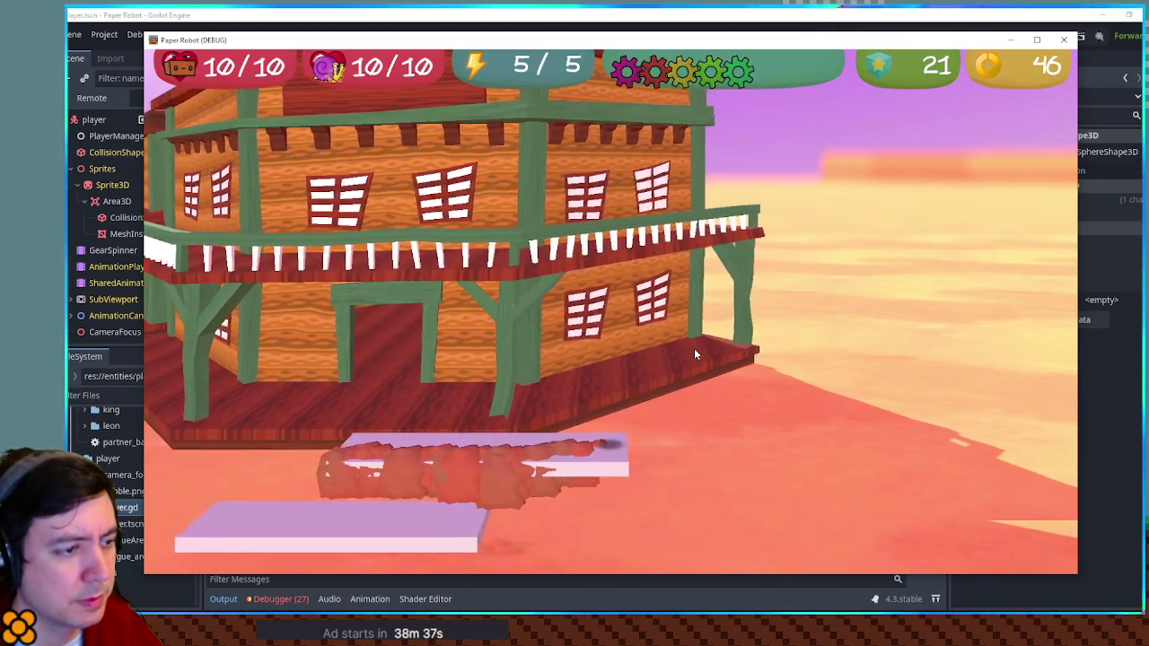
key("d")
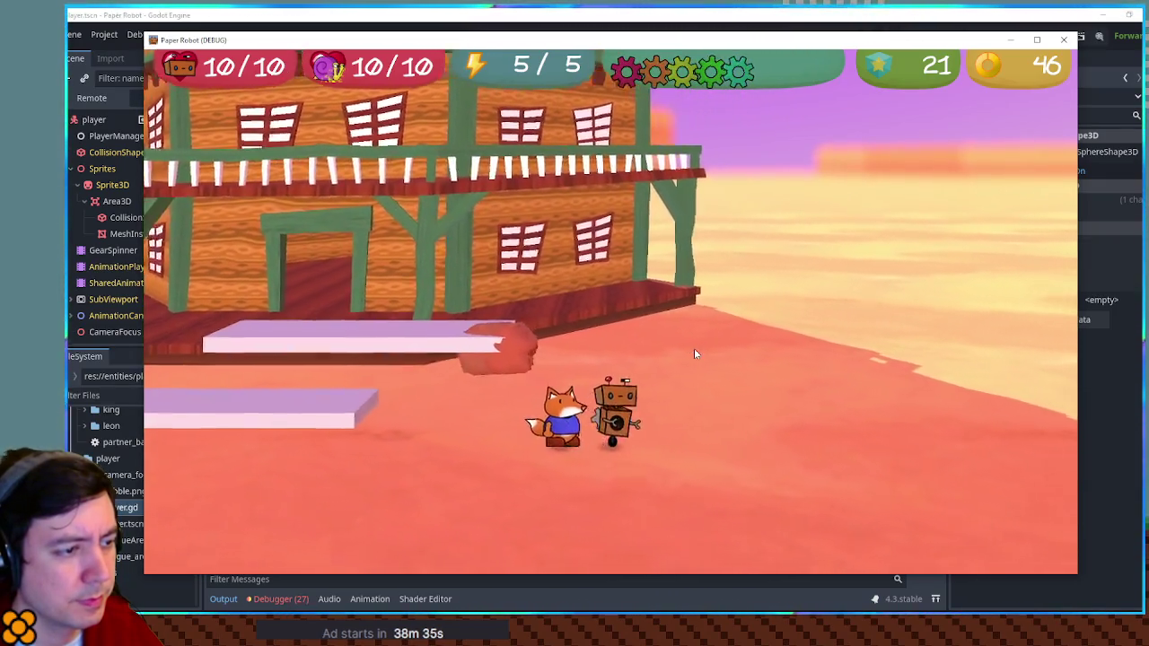
key("d")
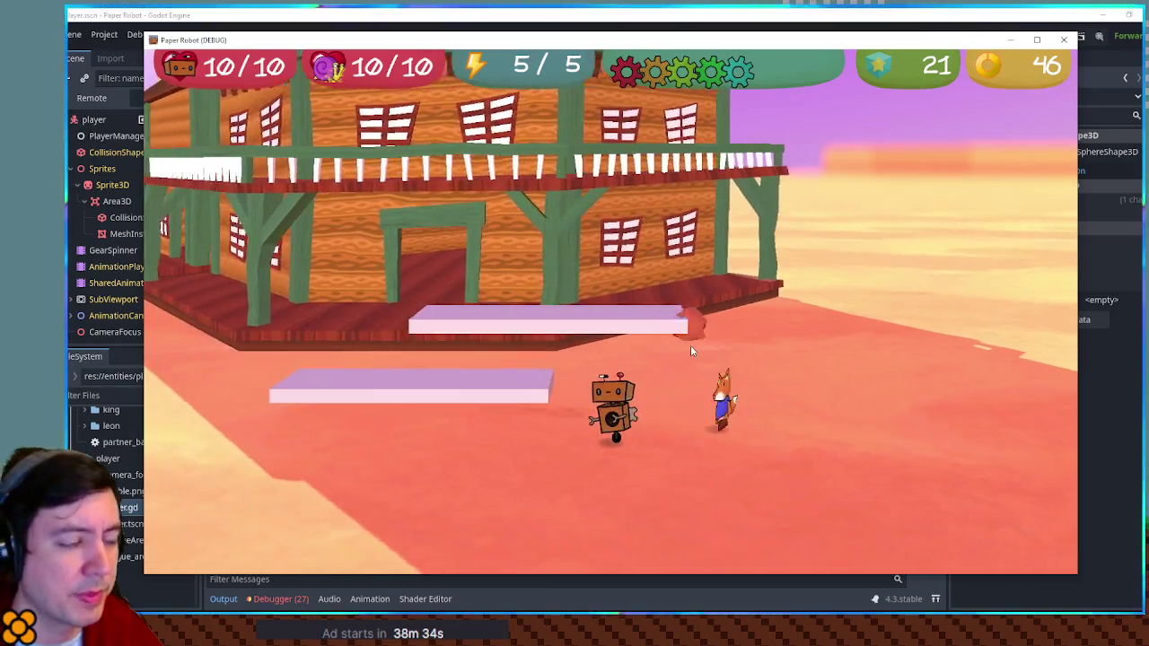
key("a")
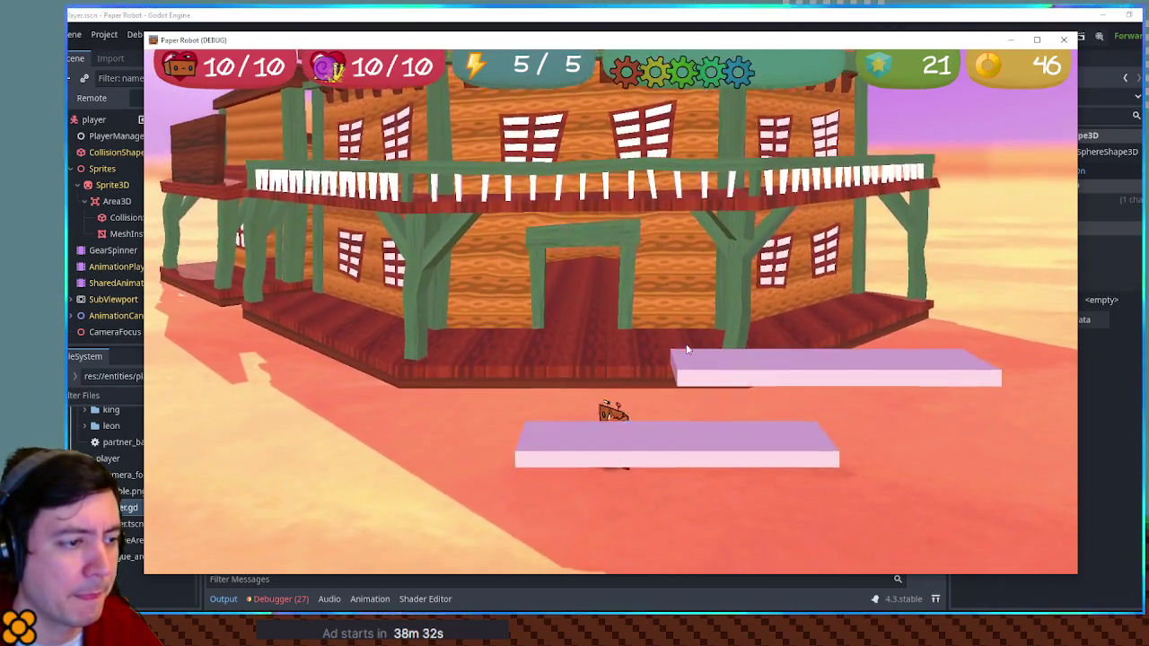
Burrow again near the building, resurface, and jump both characters onto the lower platform.
key("s")
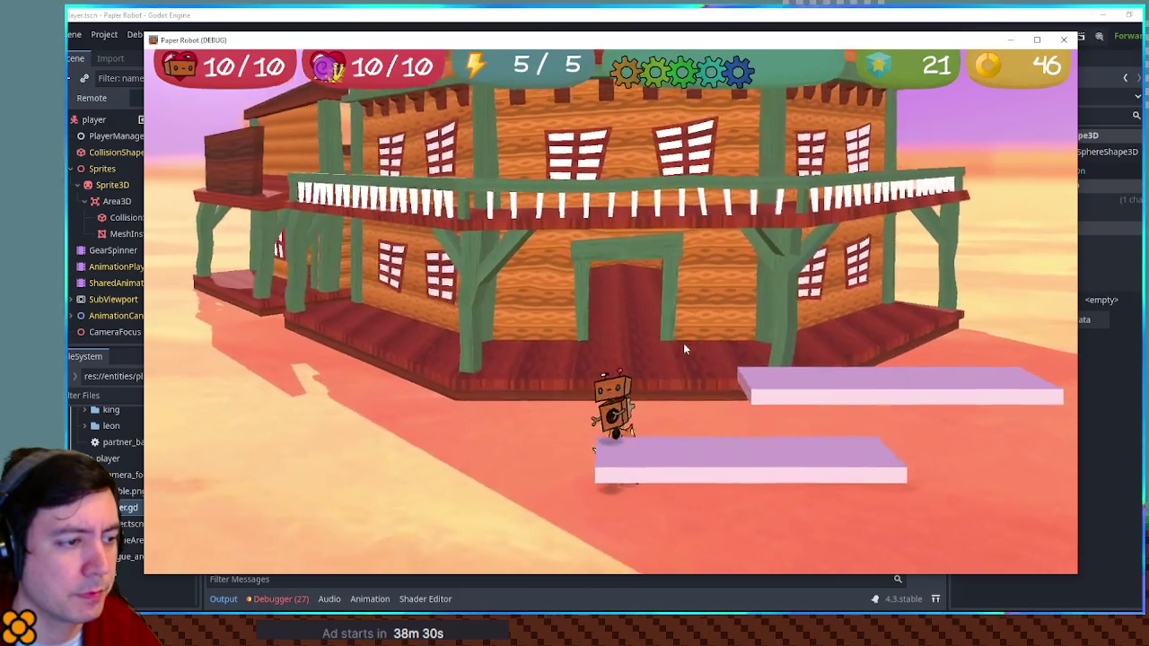
key("d")
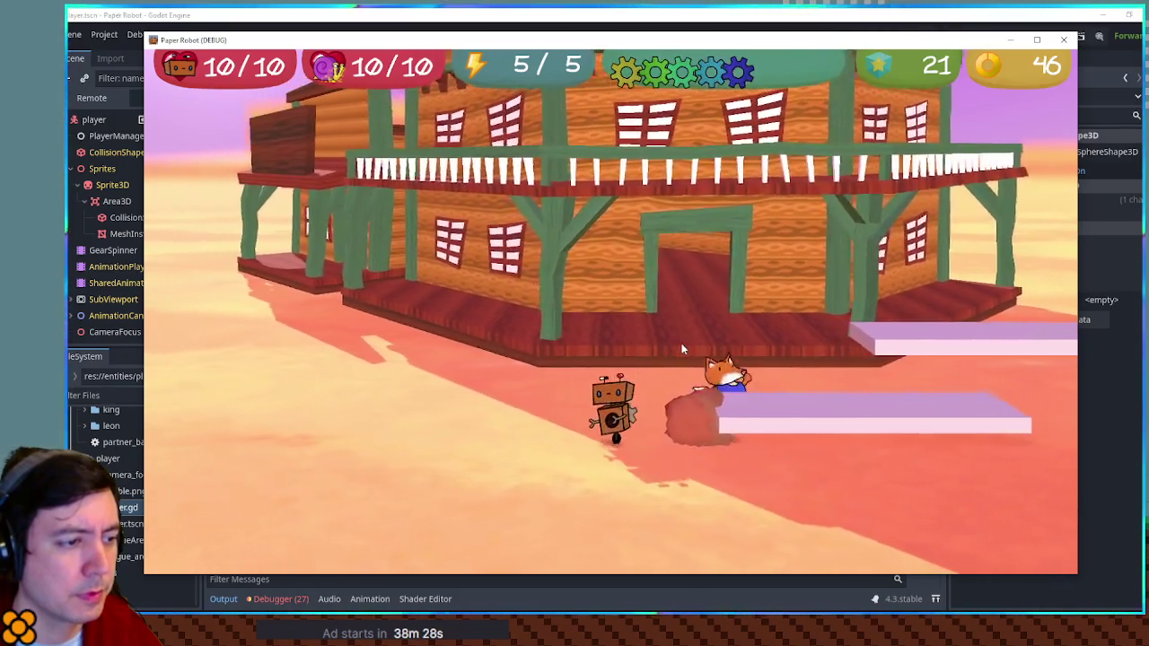
key("a")
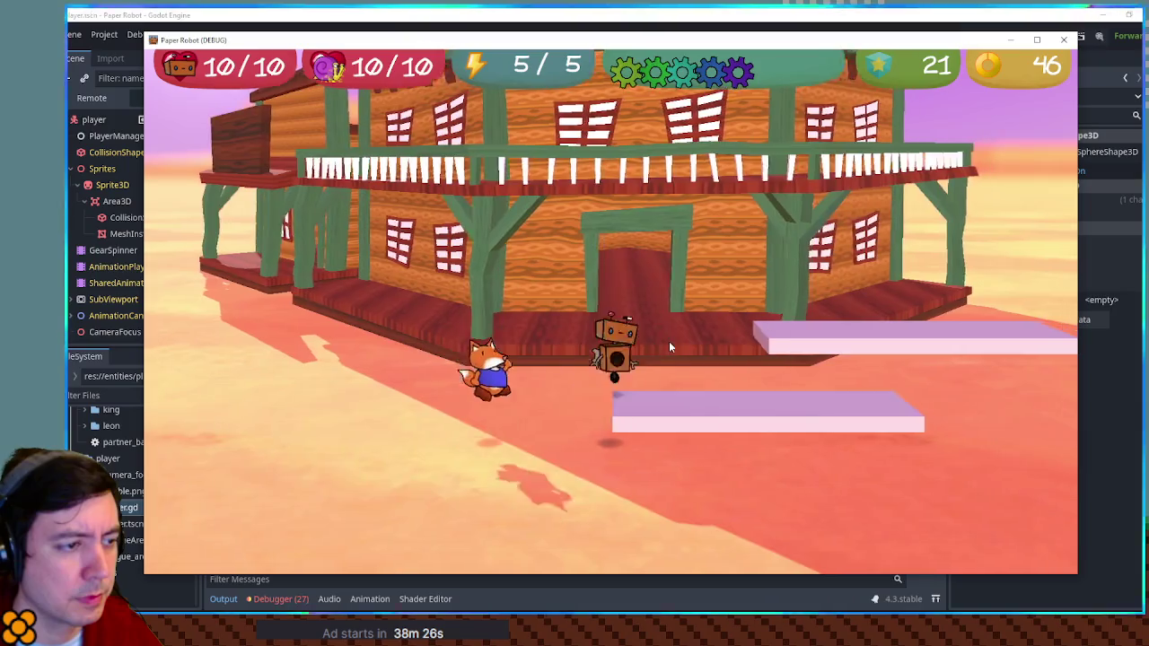
key("space")
key("d")
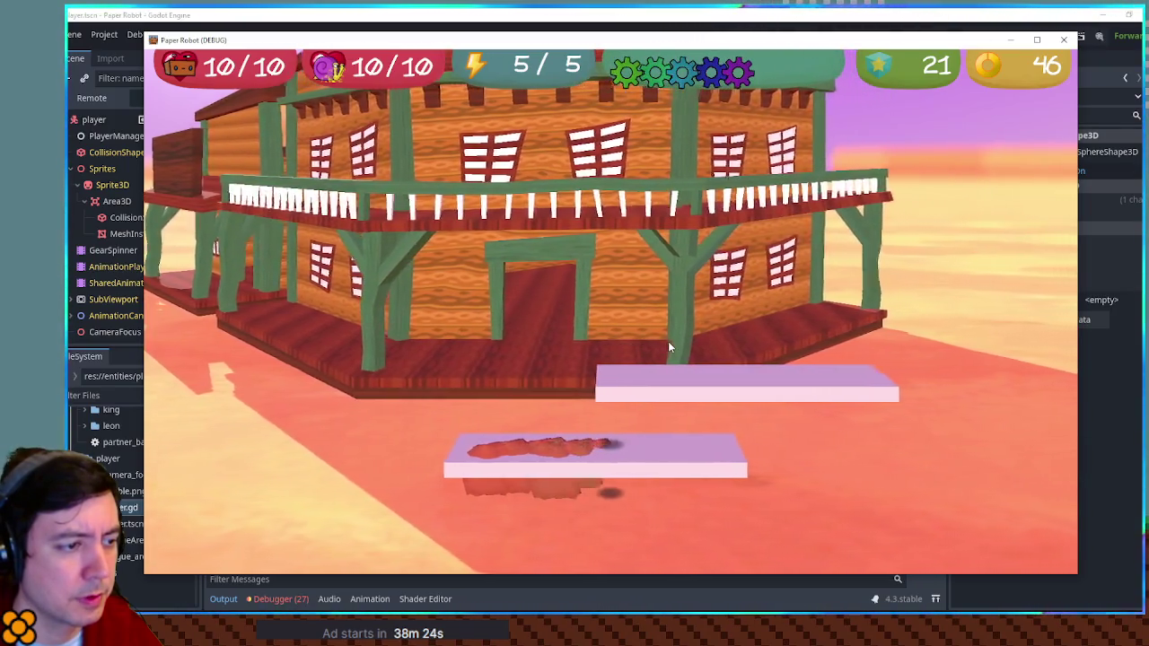
key("d")
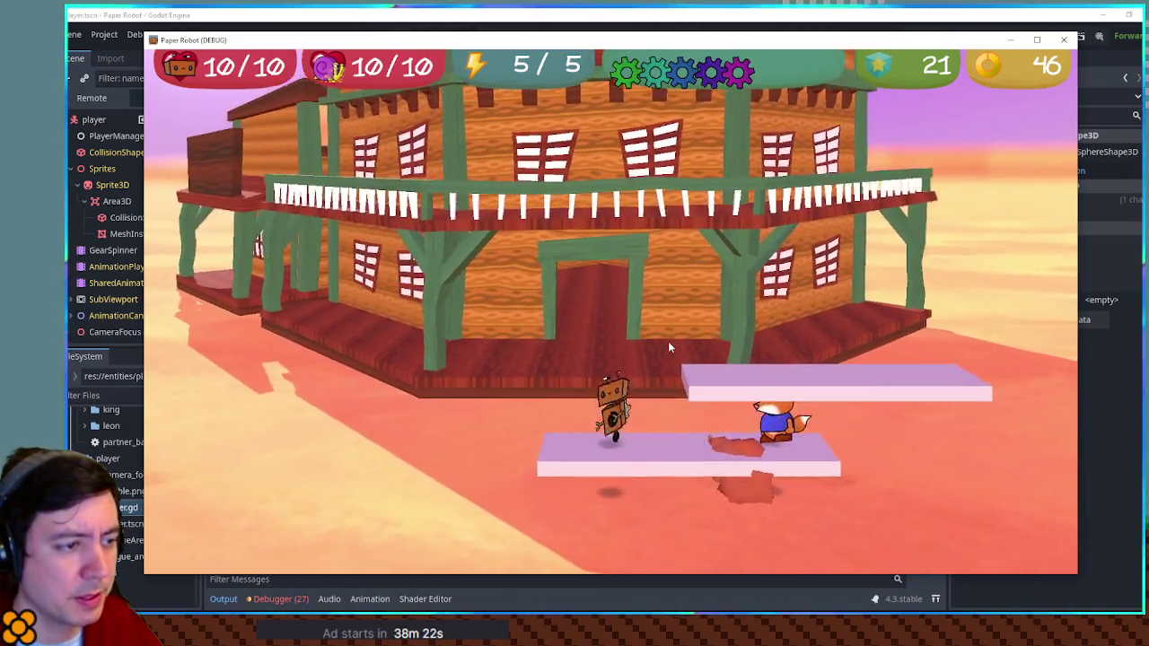
key("a")
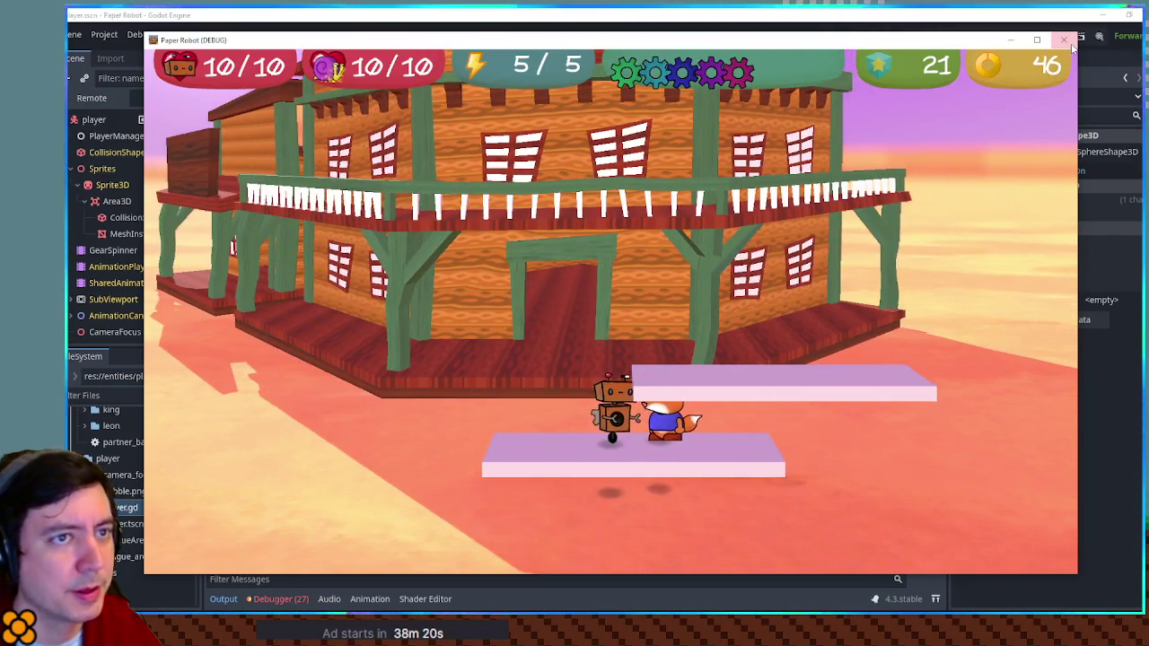
Close the game and view the player scene in the 3D workspace.
key("F8")
left_click(93, 99)
left_click(559, 36)
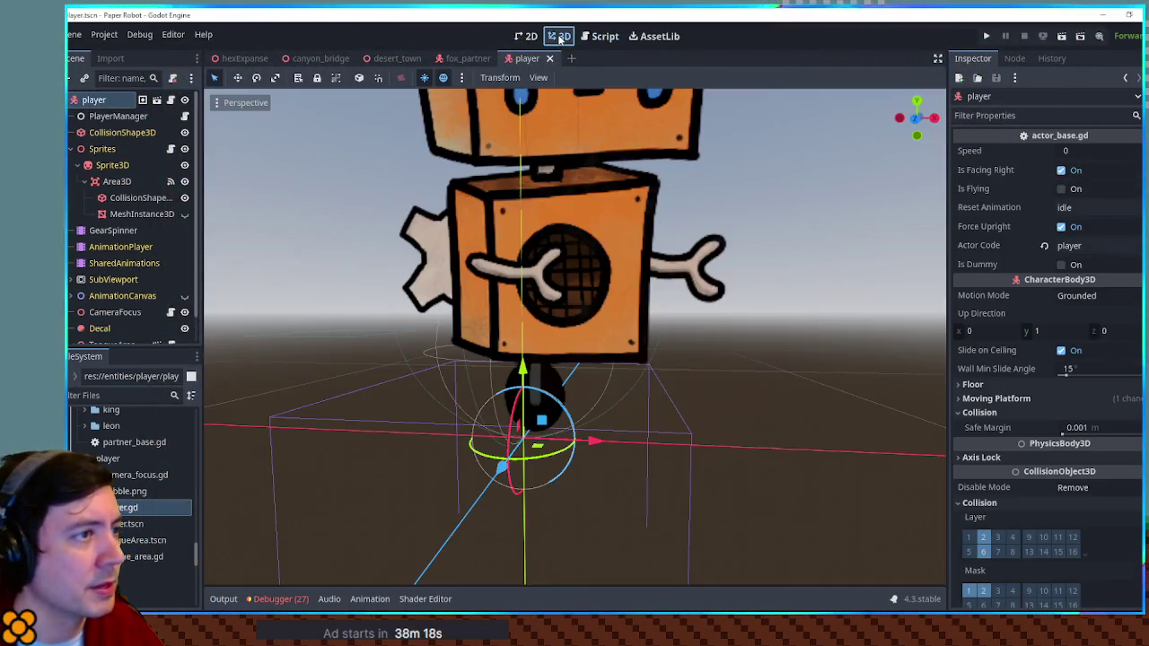
In front view, check the player's CollisionShape3D capsule: radius 0.307, height 1.038.
key("KP_1")
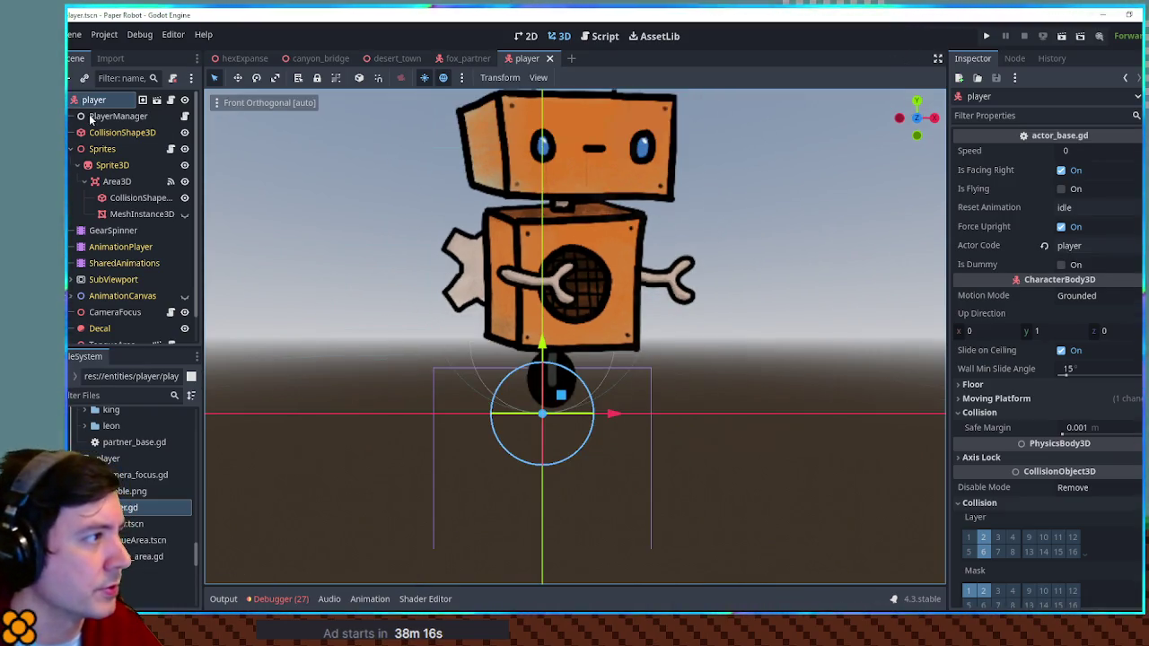
left_click(112, 132)
scroll(724, 220, "down", 5)
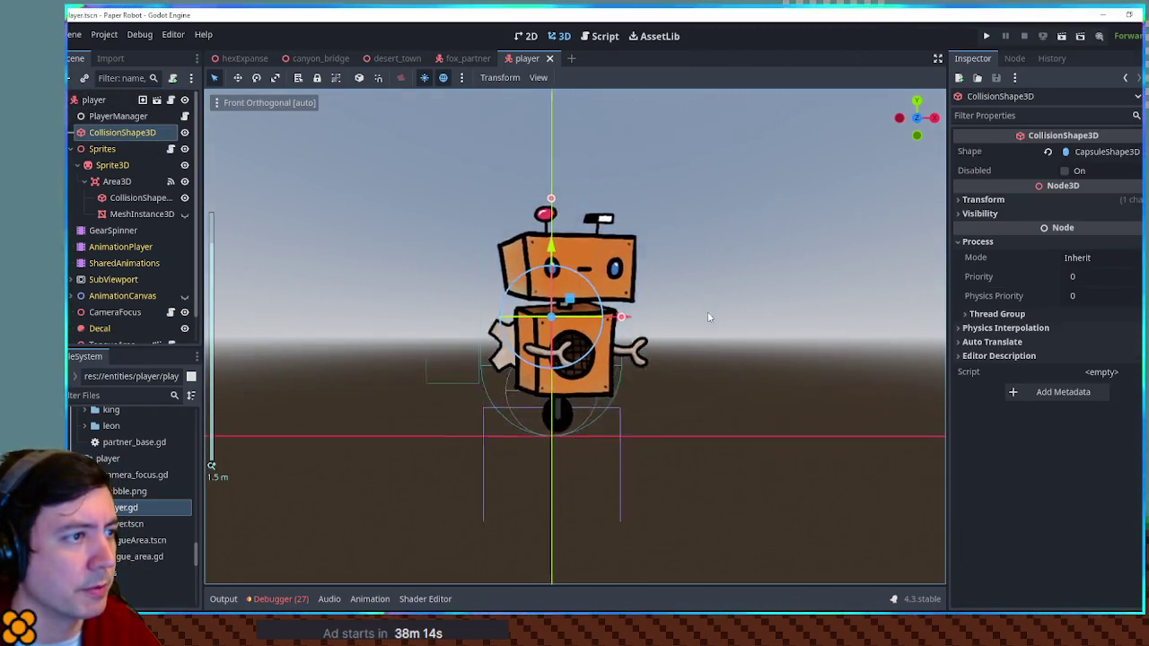
left_click(1103, 152)
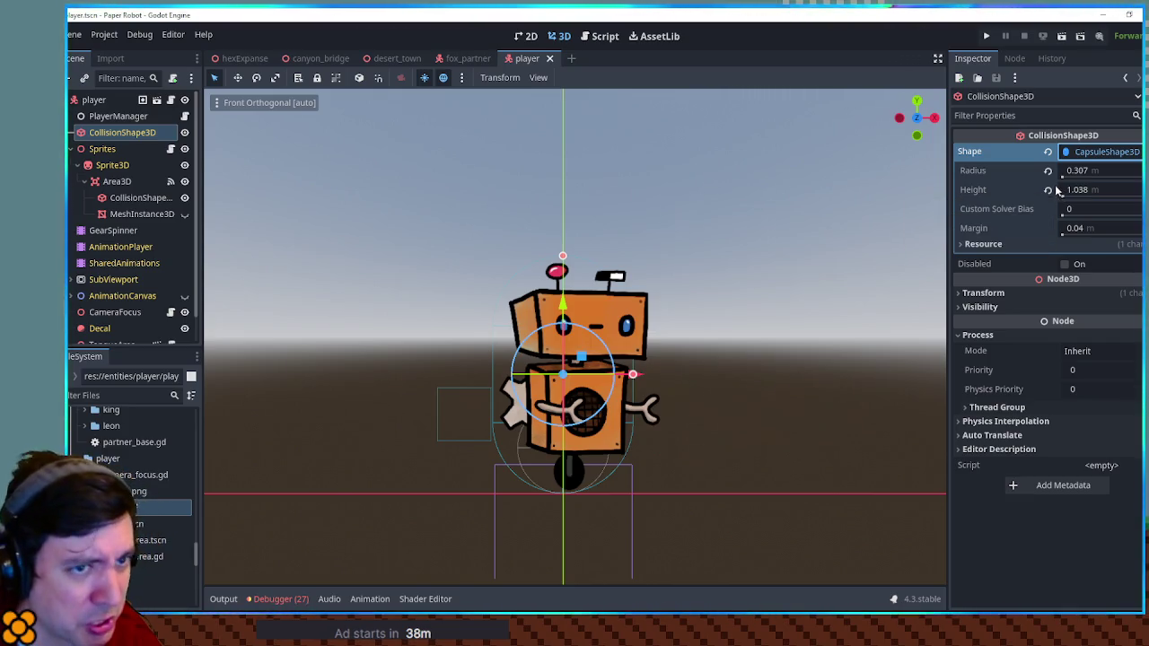
left_click(601, 37)
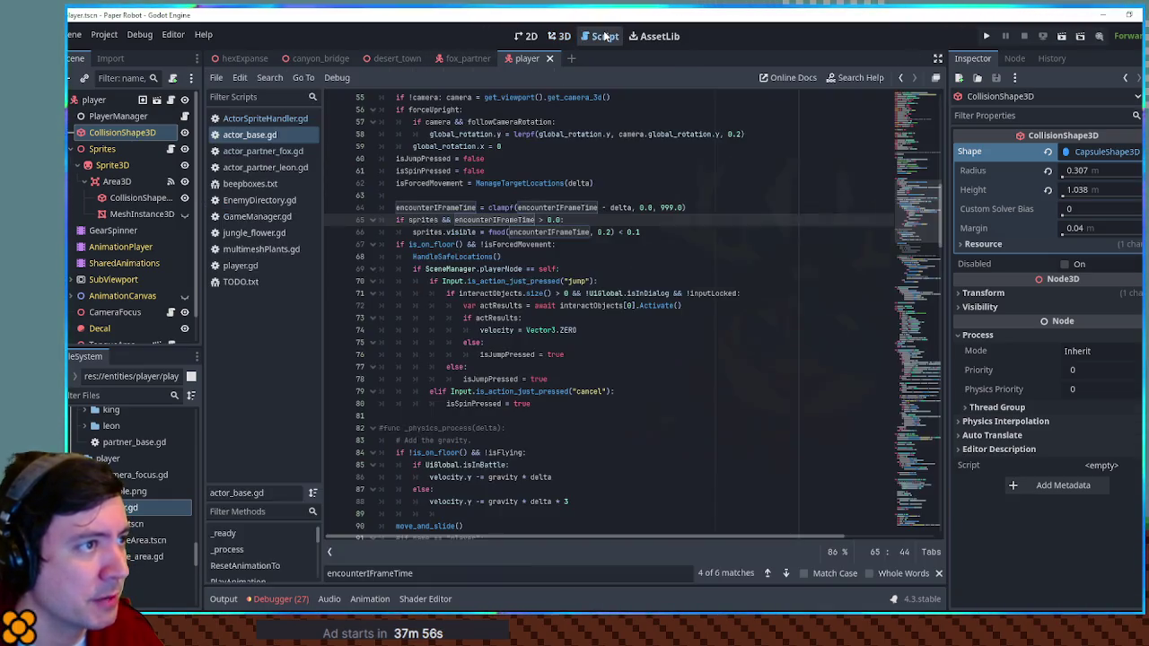
Close actor_base.gd, ActorSpriteHandler.gd, actor_partner_leon.gd, jungle_flower and the multimesh scripts.
middle_click(242, 137)
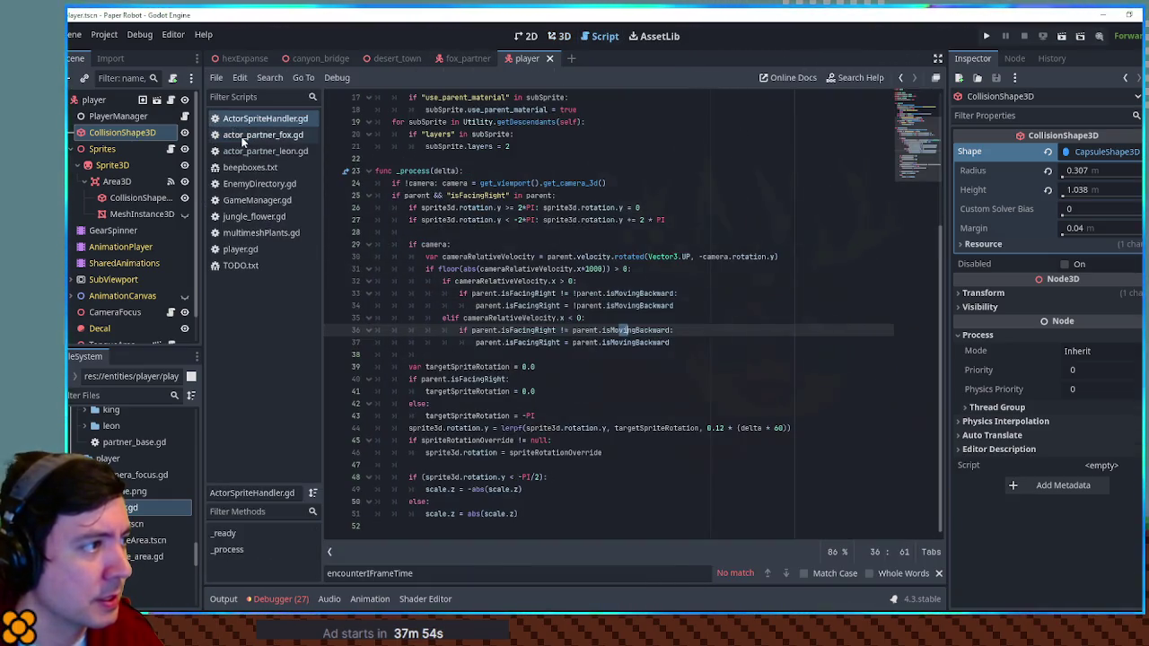
middle_click(250, 120)
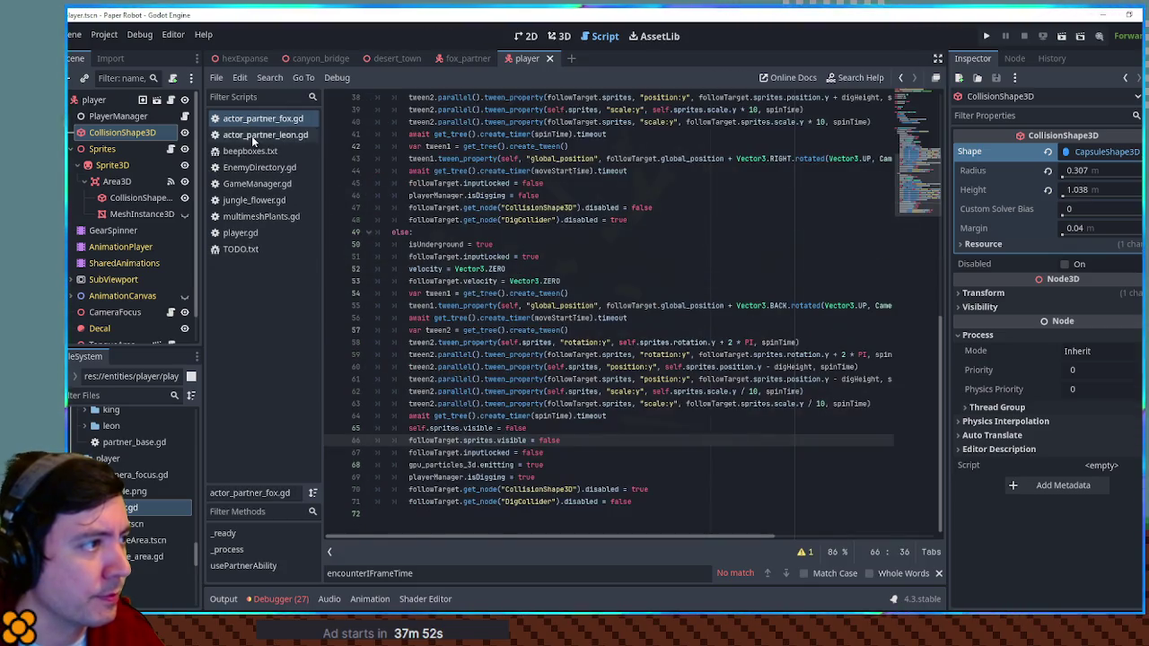
middle_click(252, 135)
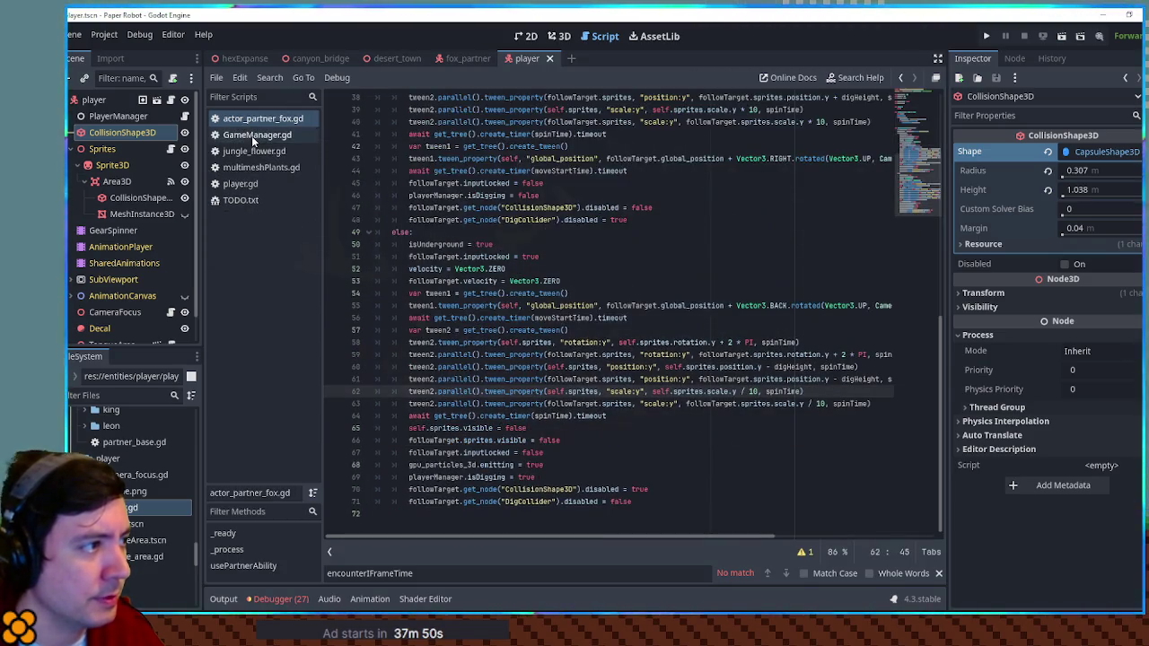
middle_click(258, 134)
middle_click(260, 135)
middle_click(258, 134)
middle_click(258, 133)
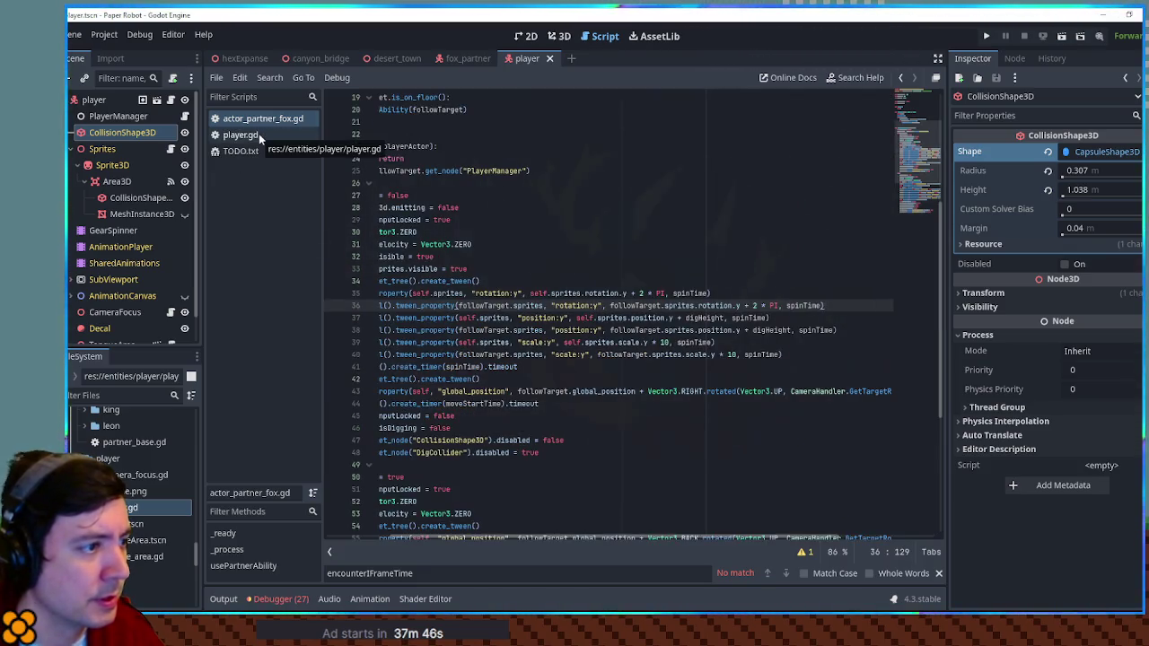
Append a 'func hasRoomToEmerge() -> bool' stub that returns false at the end of the fox script.
left_click_drag(481, 378, 377, 379)
scroll(489, 370, "down", 4)
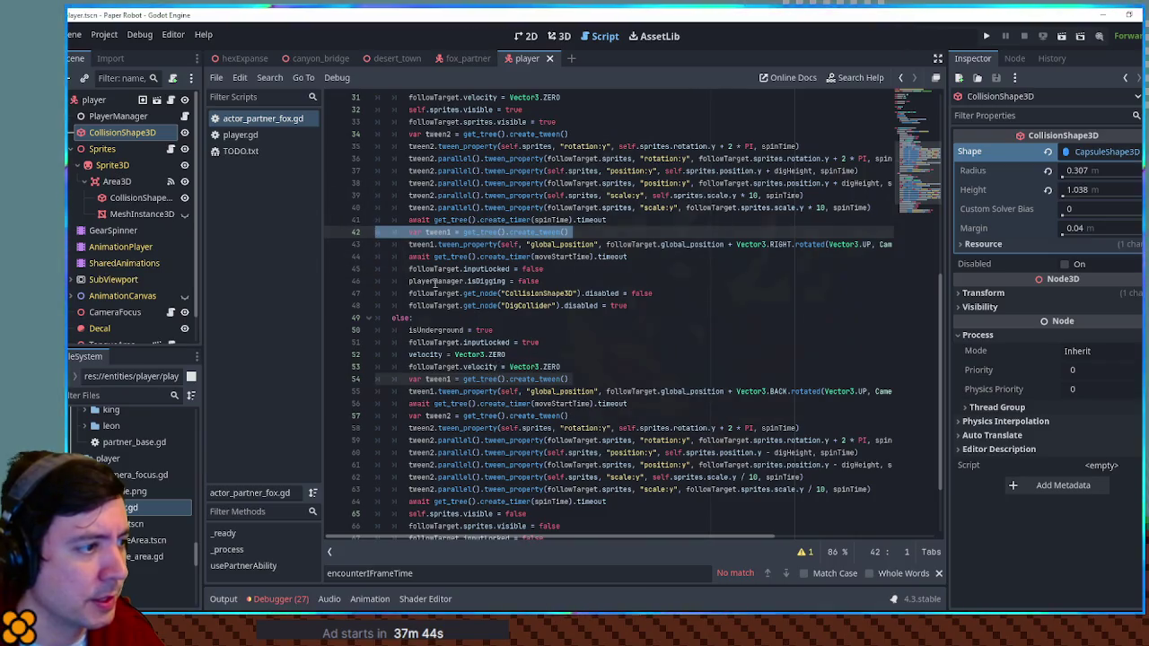
scroll(469, 294, "down", 2)
left_click(500, 509)
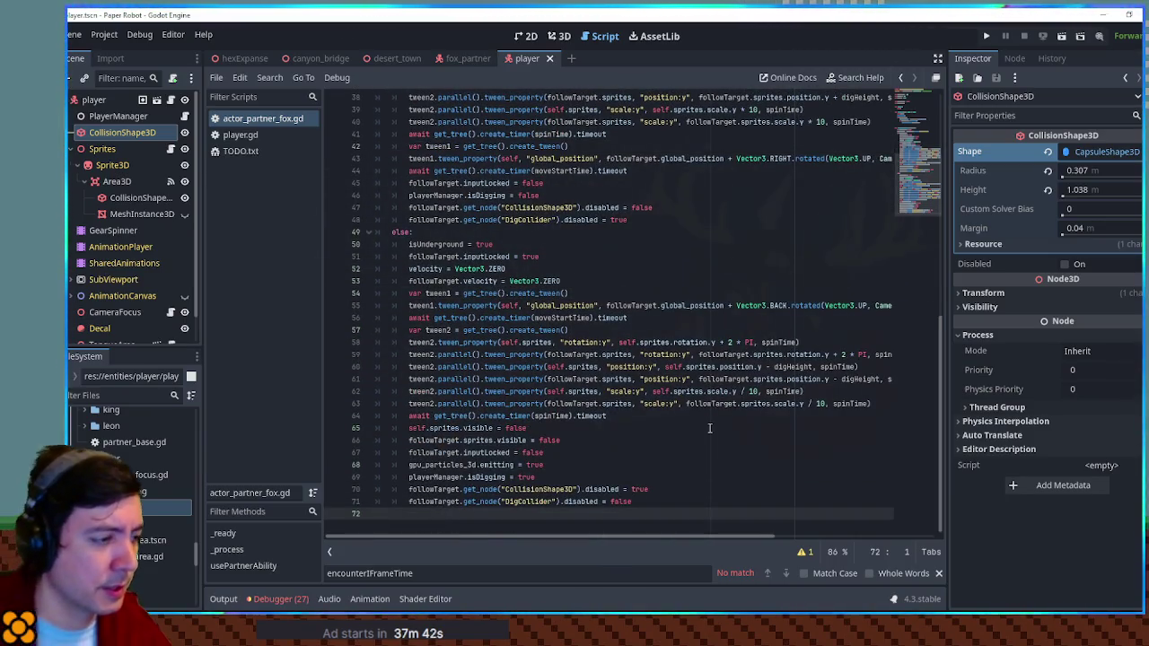
key("Return")
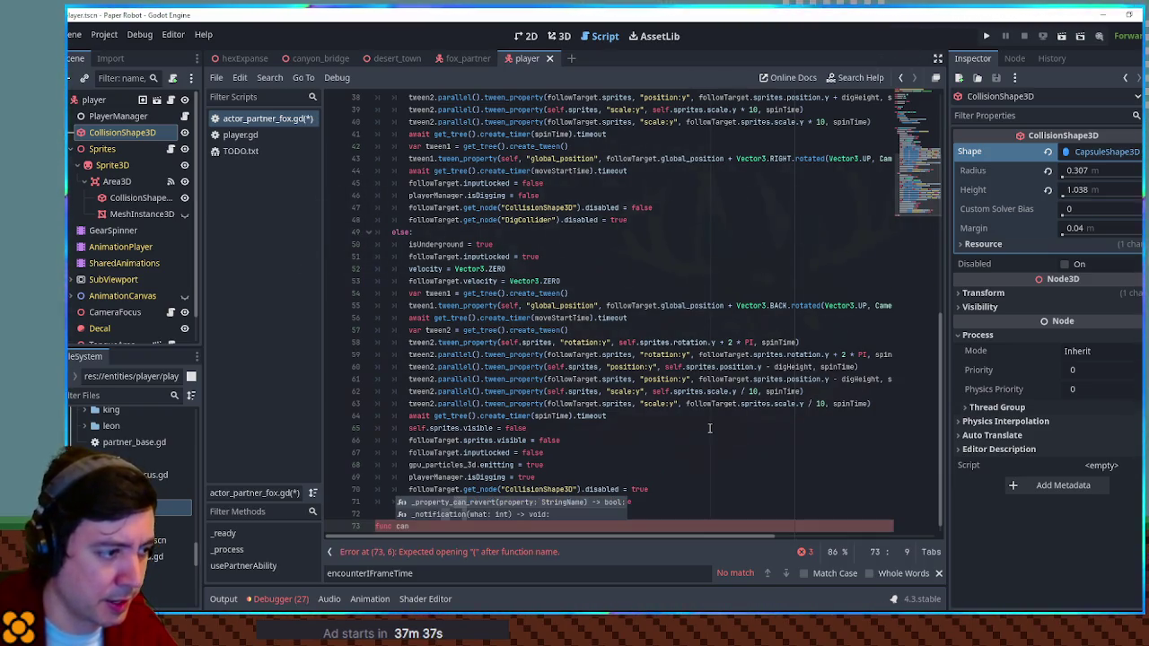
key("Escape")
type("Emerge")
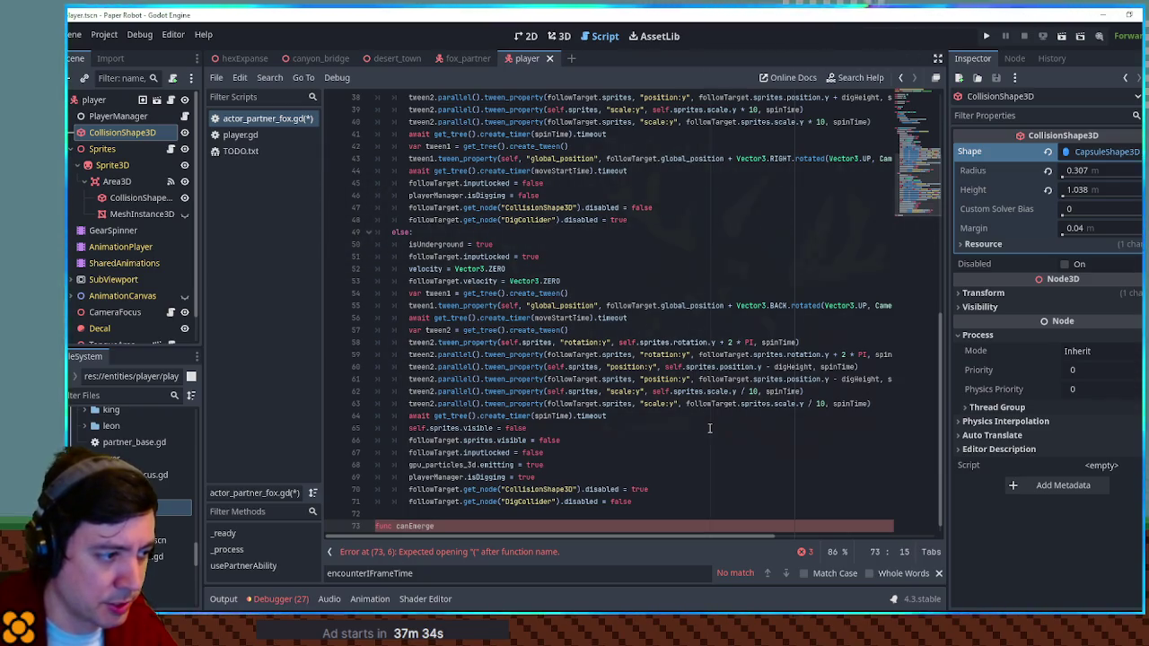
key("ctrl+BackSpace")
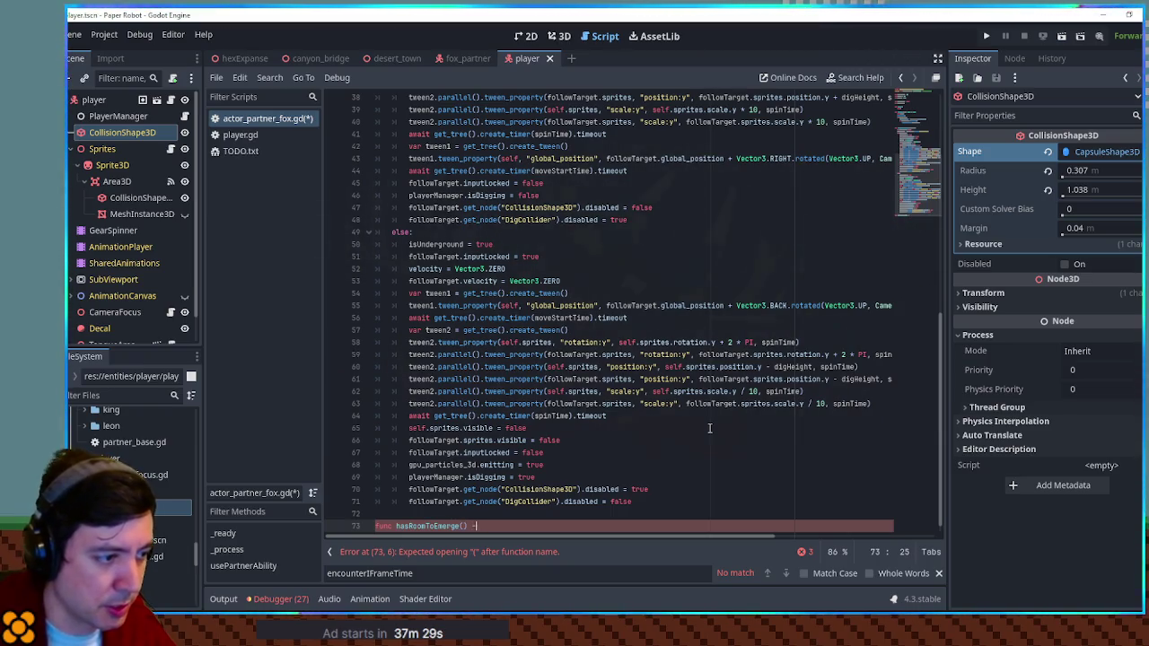
type("> bool:")
key("Return")
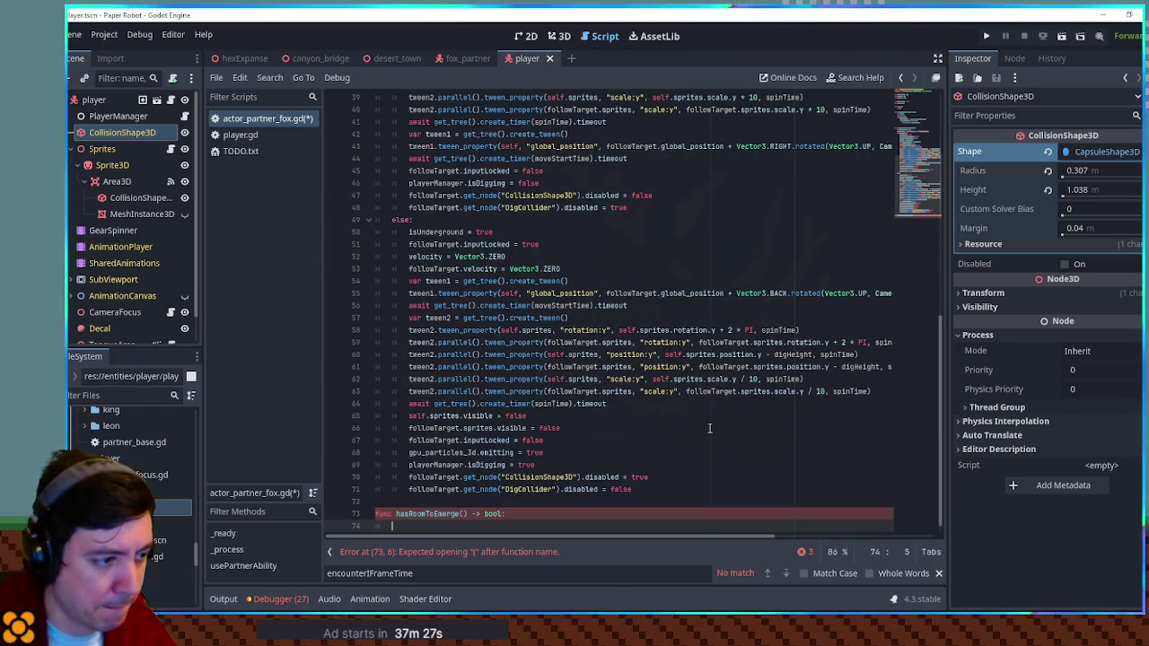
type("return false")
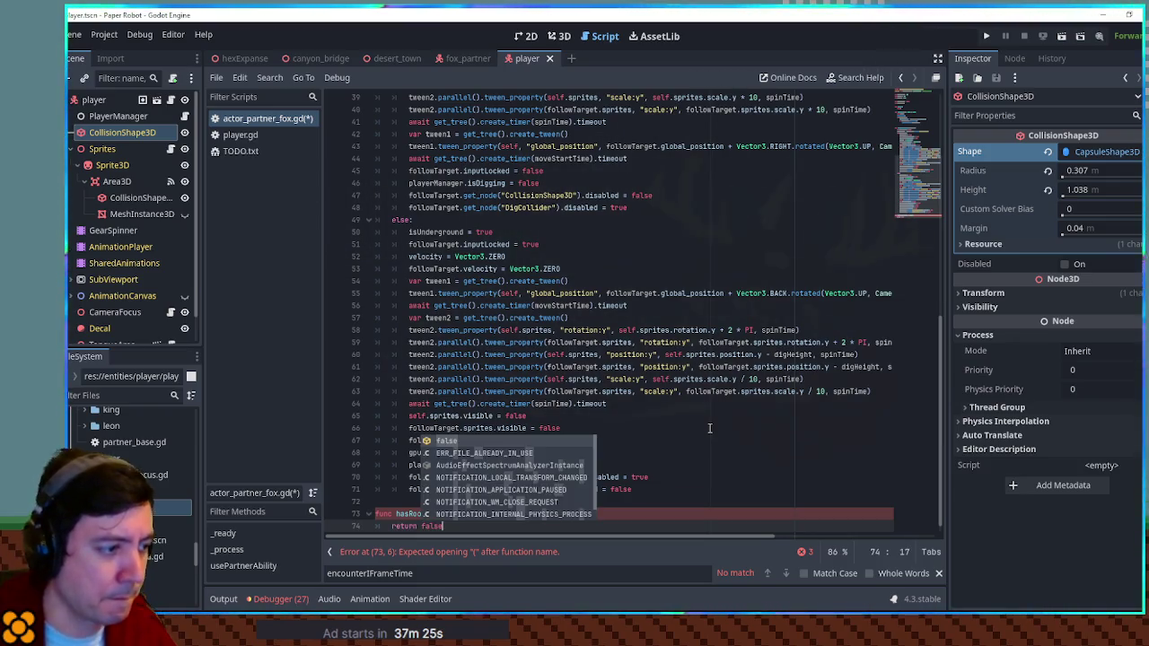
left_click_drag(395, 513, 460, 514)
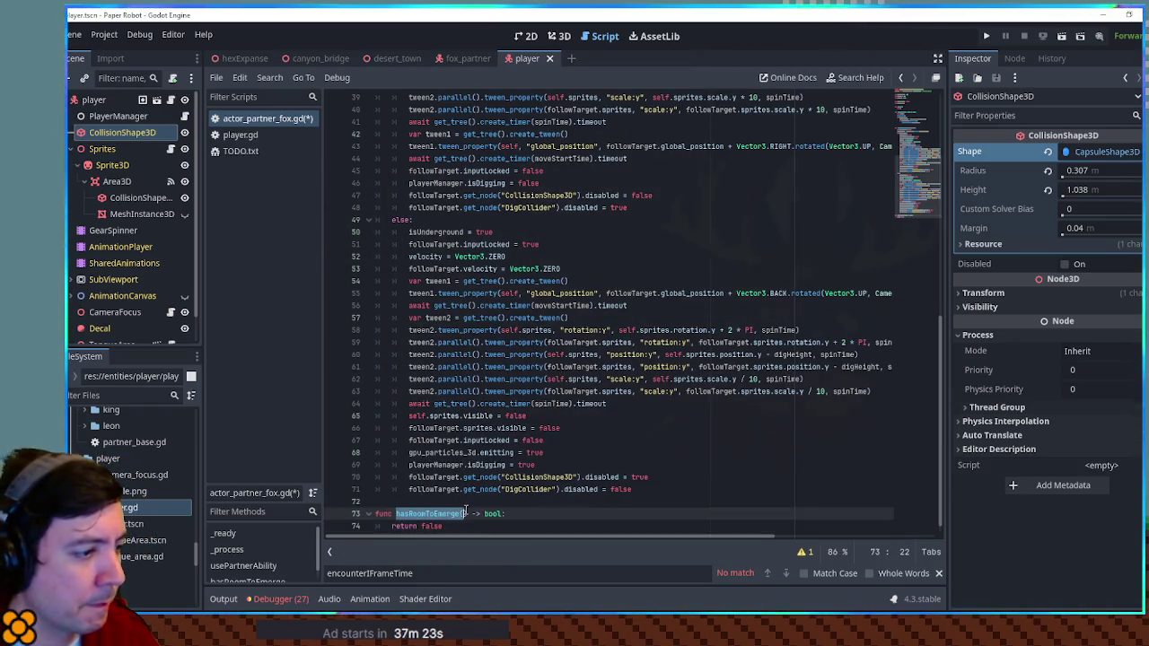
Add an early return under 'if isUnderground:' when hasRoomToEmerge() fails.
scroll(557, 446, "up", 8)
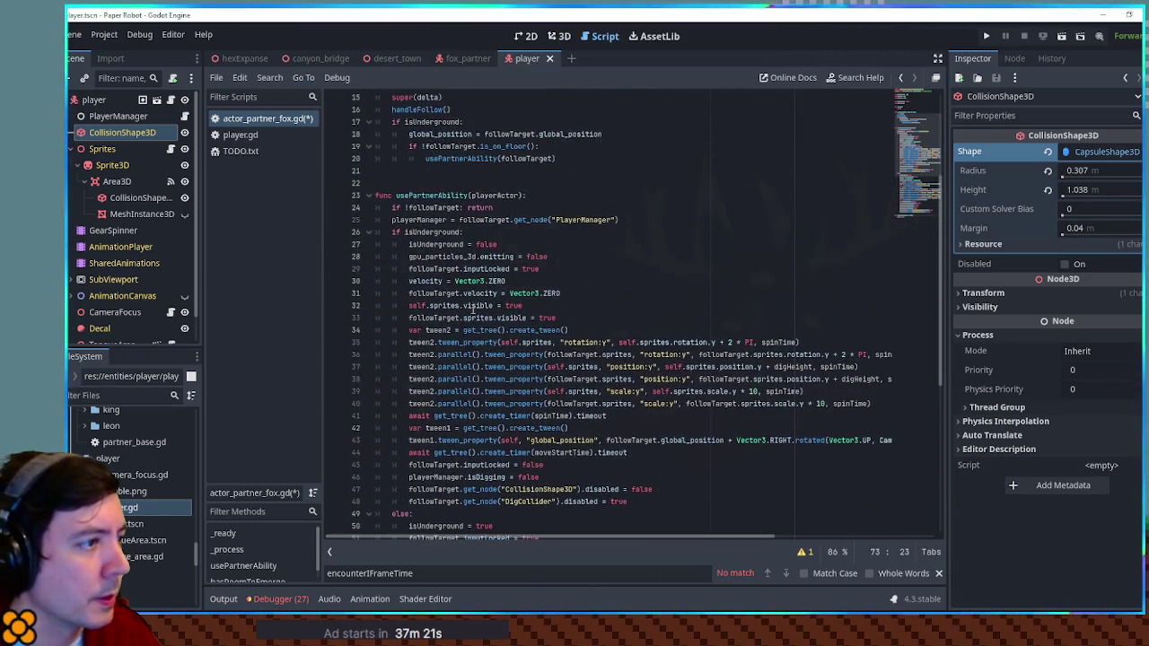
left_click(481, 233)
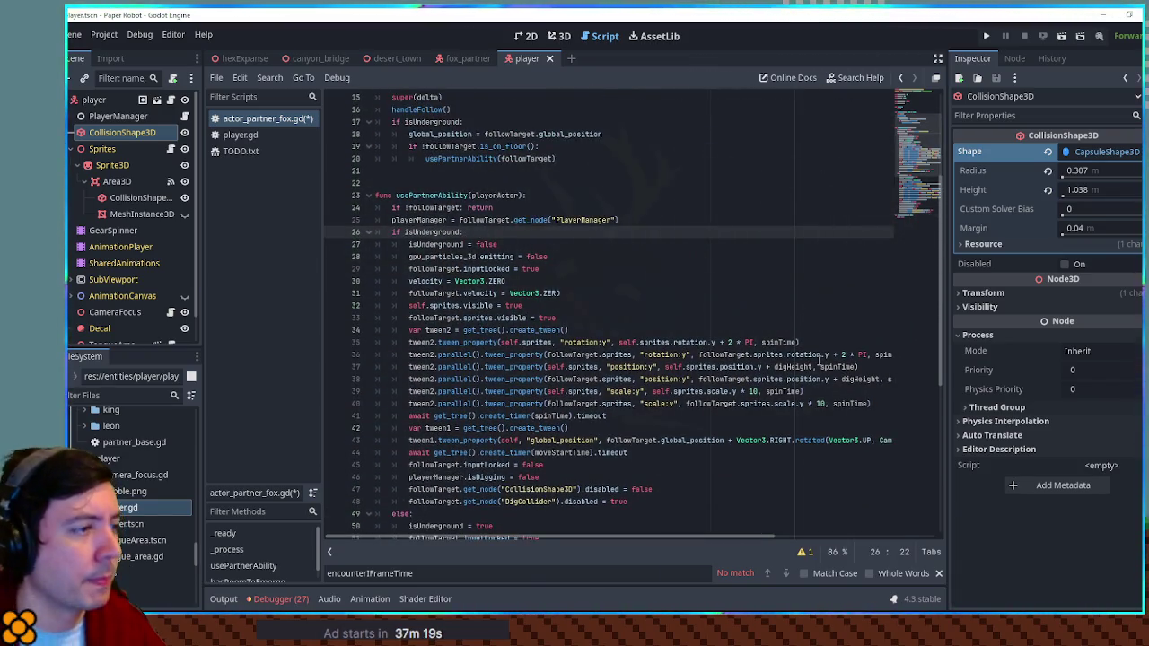
key("Return")
type("if hasRoomToEmerge()")
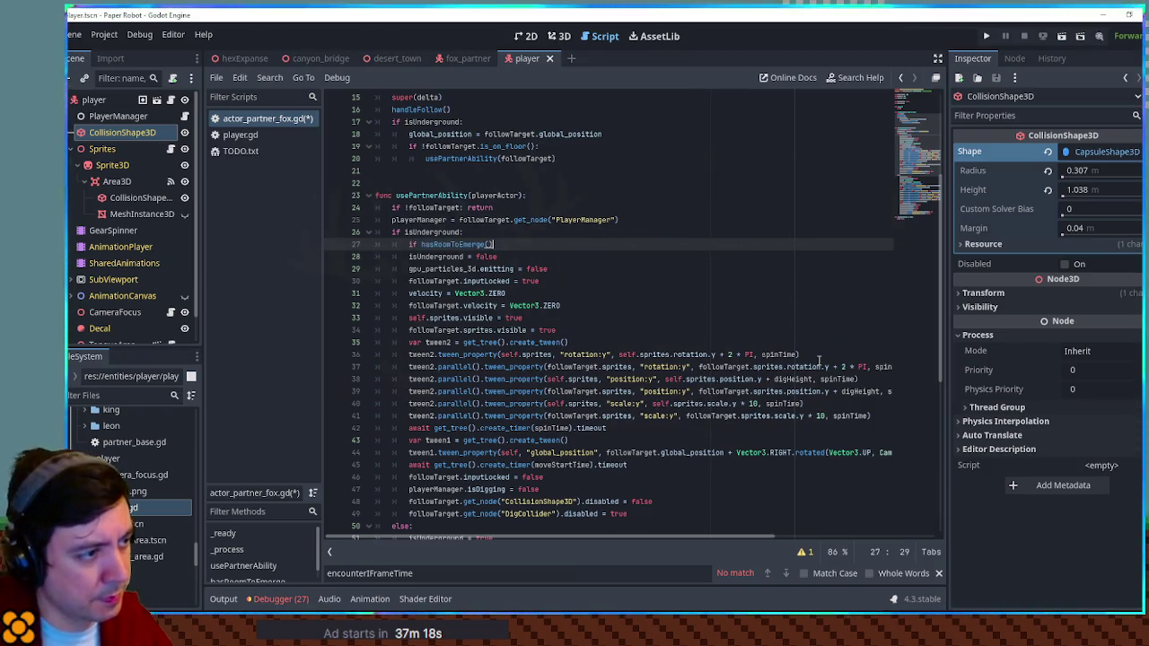
type("!")
type(": return")
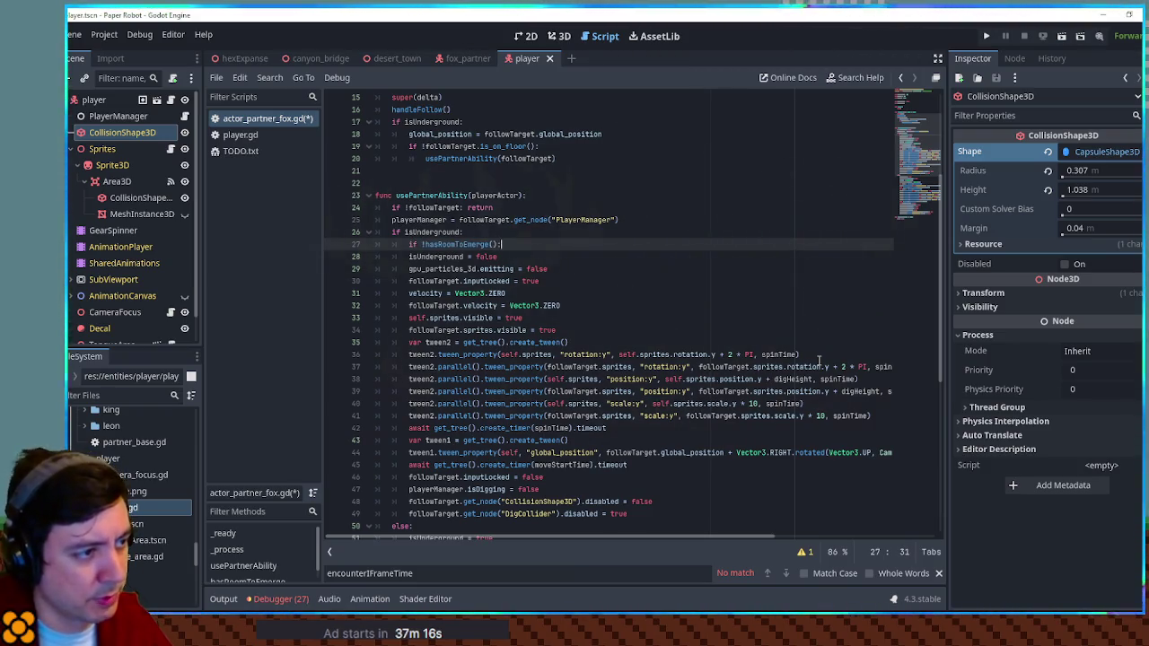
key("Return")
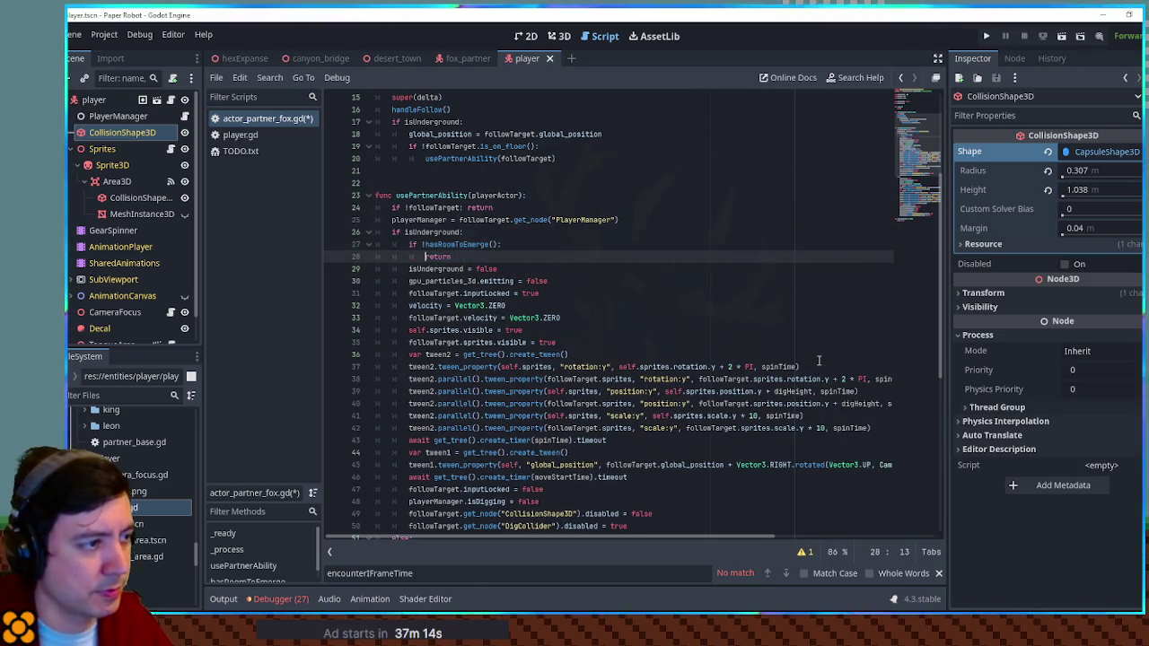
scroll(368, 147, "down", 5)
scroll(368, 147, "down", 2)
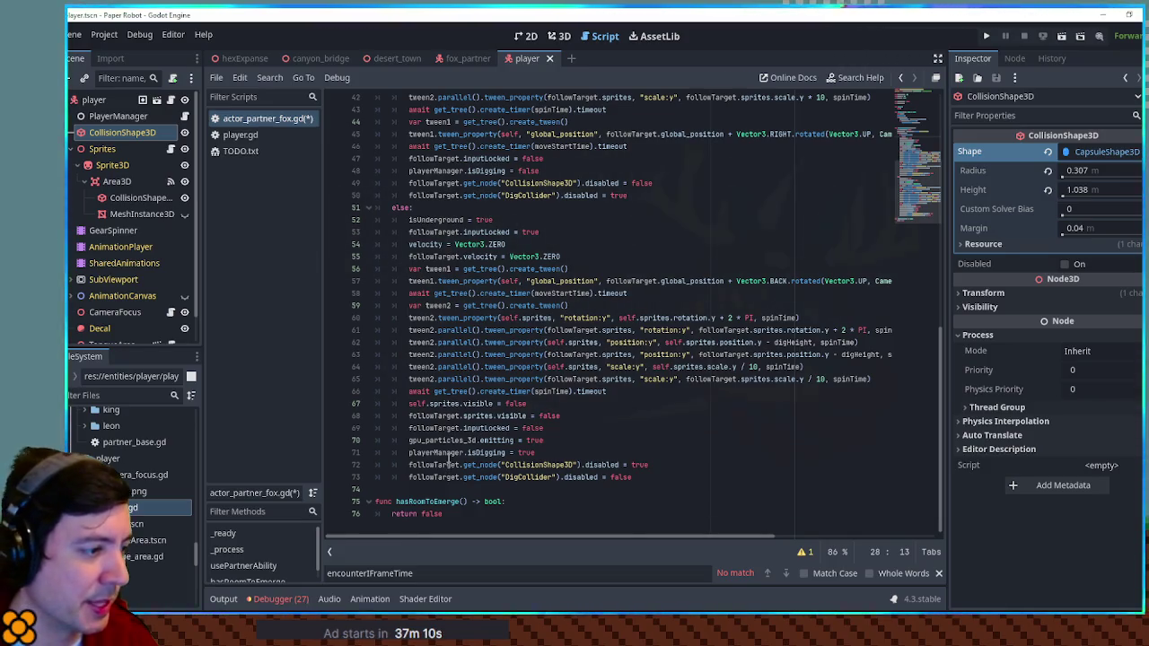
left_click(562, 501)
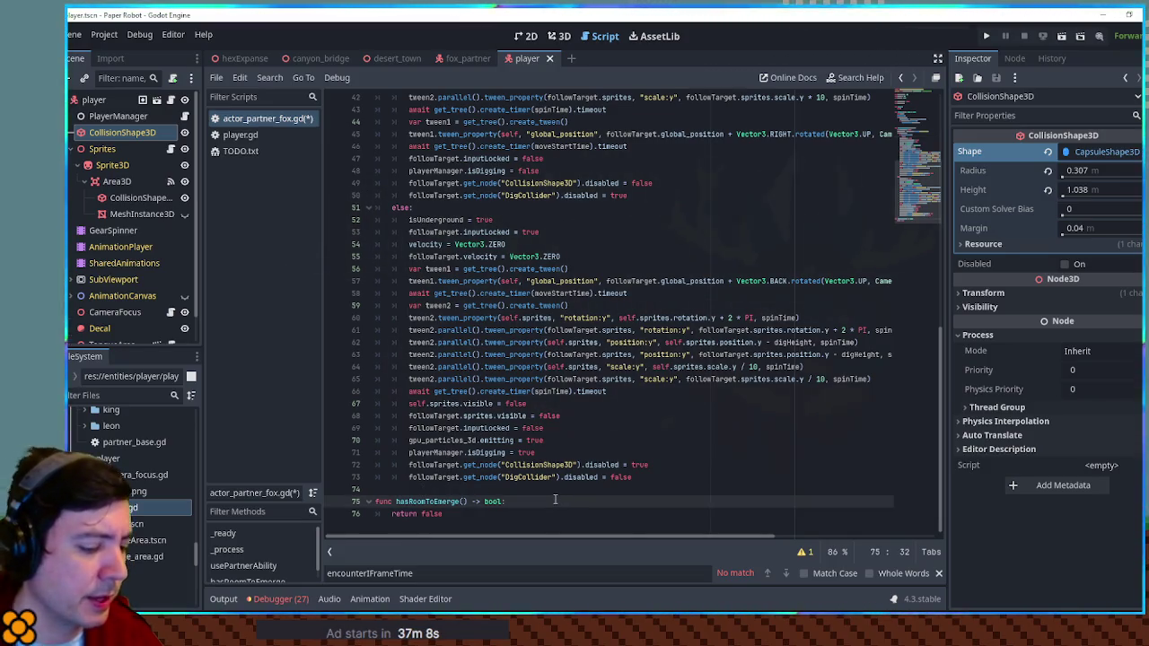
key("ctrl+shift+f")
Search all project files for 'raycast', open the drill_bite_patrol.gd match, and close the search results.
type("raycast")
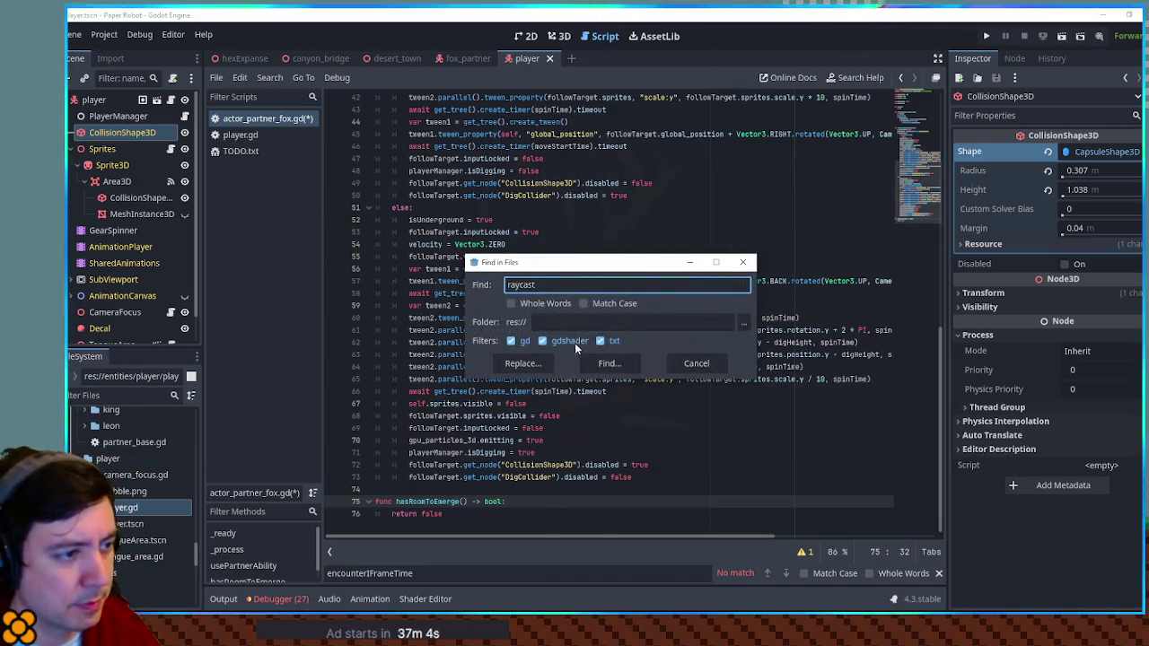
left_click(609, 363)
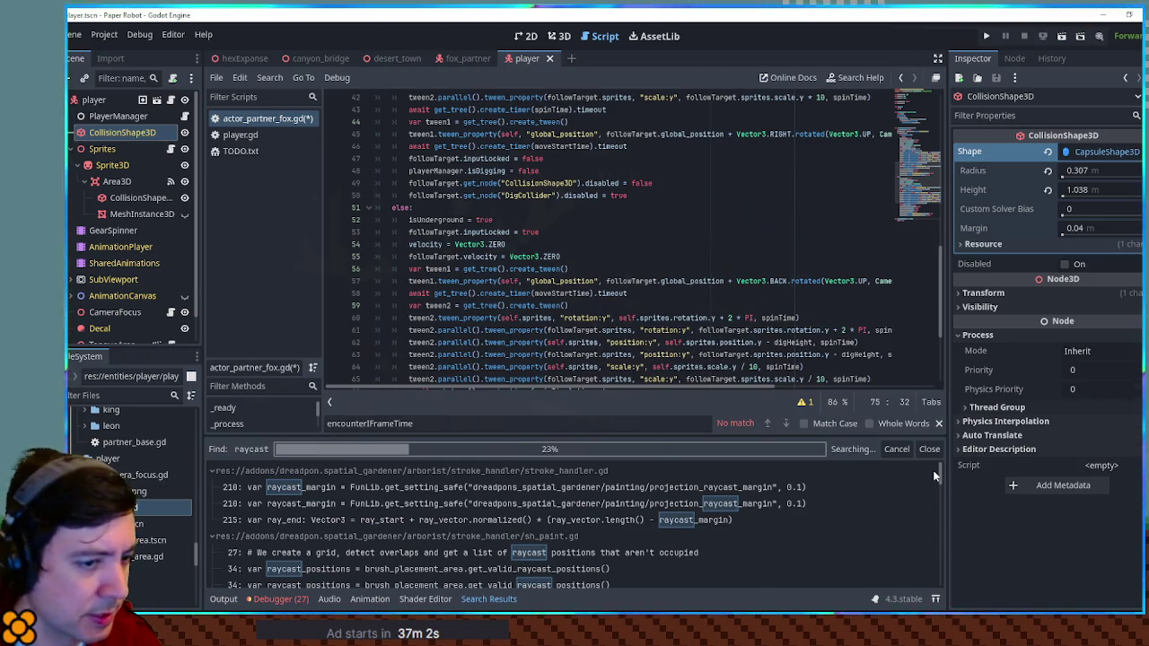
left_click_drag(941, 474, 937, 585)
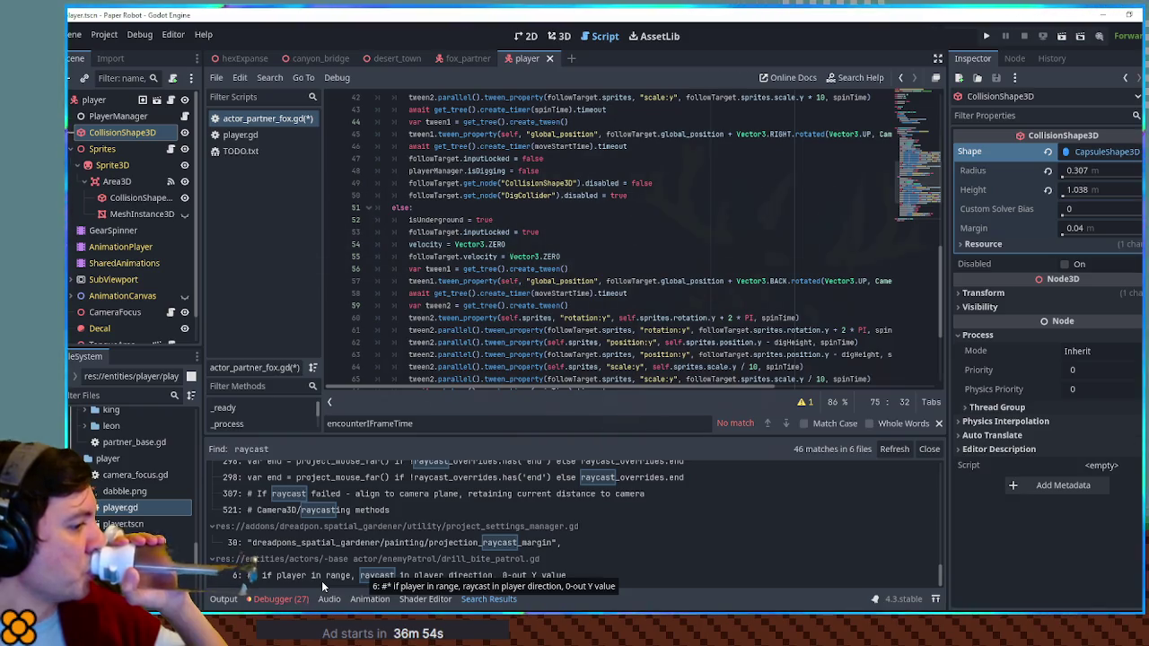
left_click(320, 575)
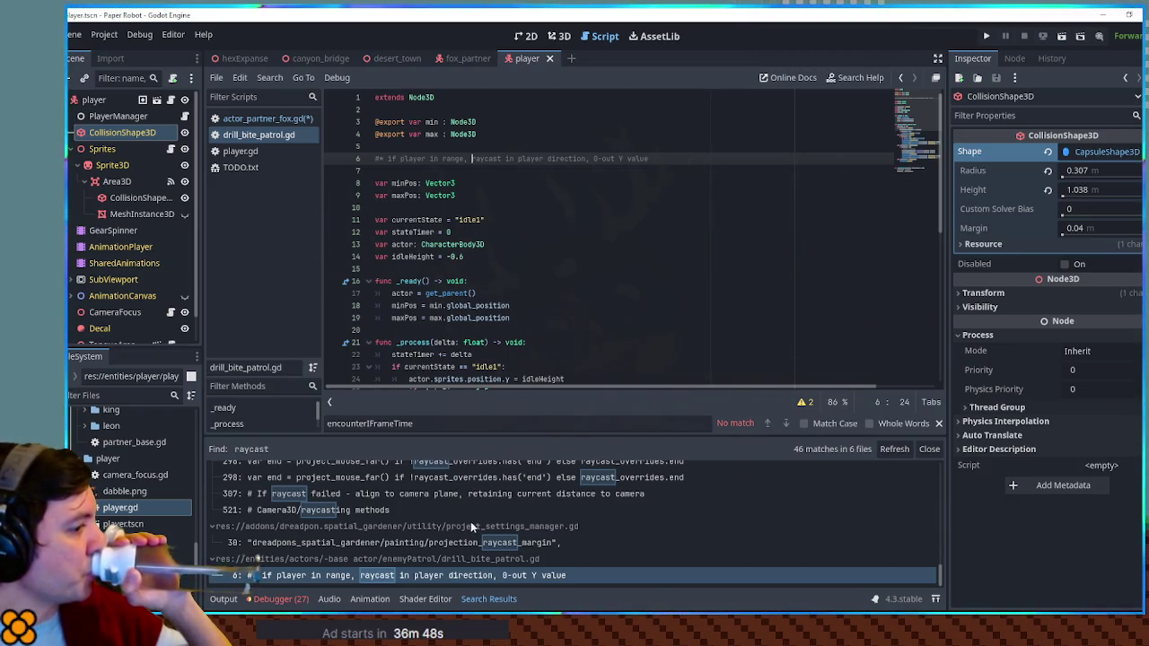
scroll(471, 522, "up", 2)
scroll(468, 524, "down", 2)
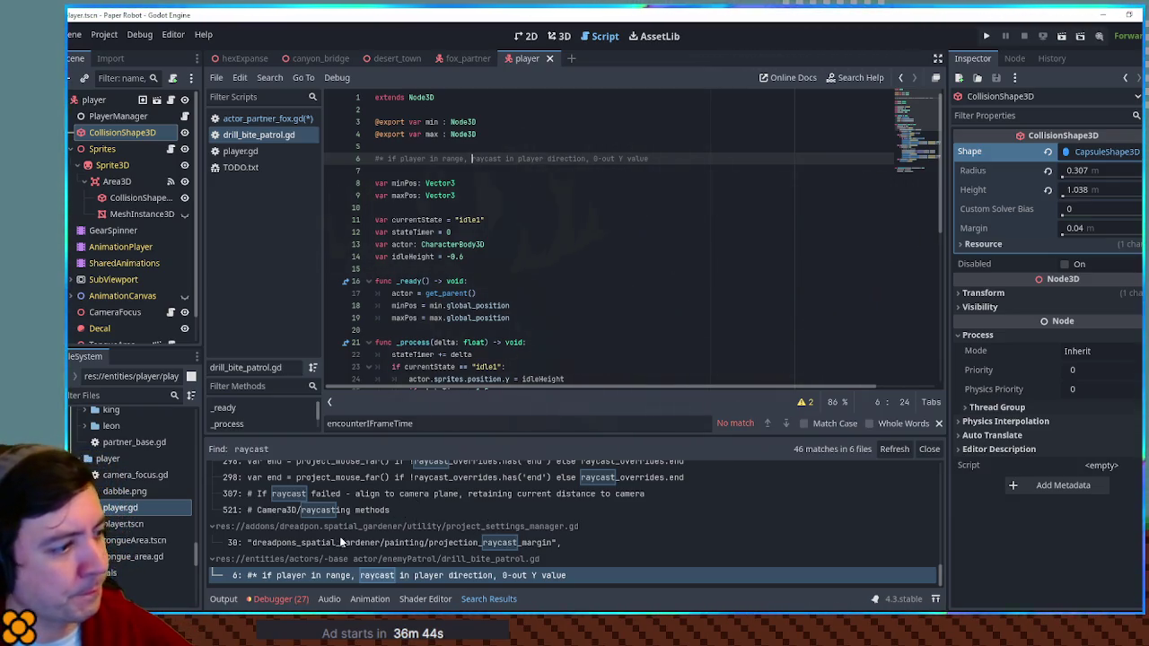
scroll(372, 524, "up", 5)
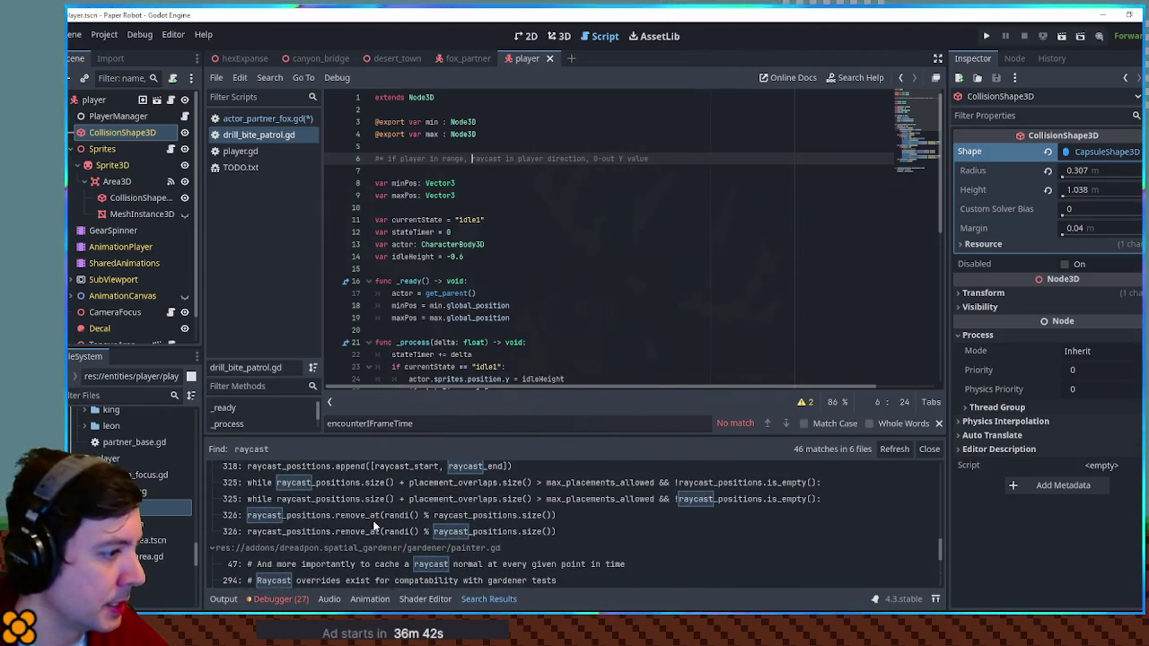
scroll(373, 524, "up", 4)
scroll(373, 523, "down", 10)
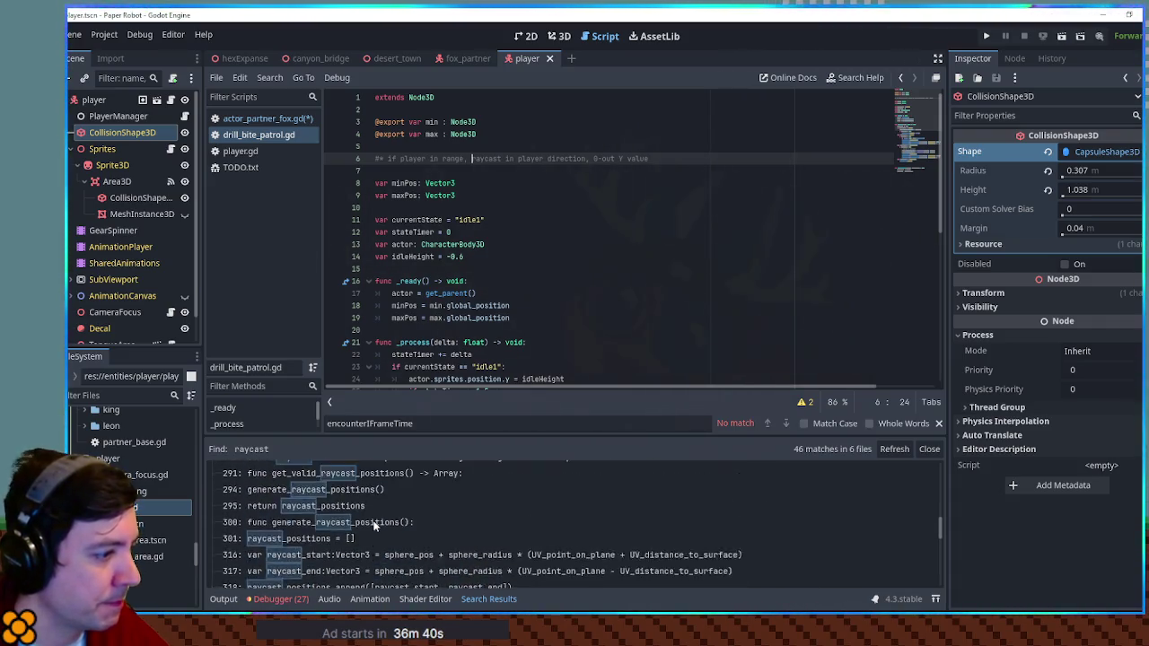
left_click(929, 449)
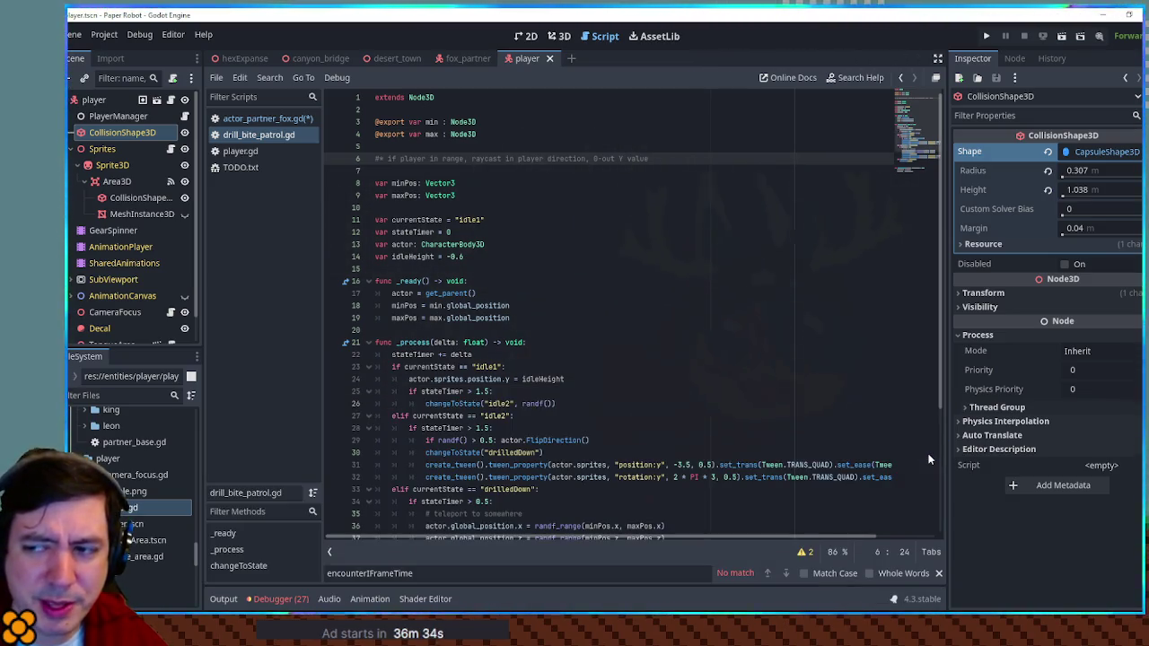
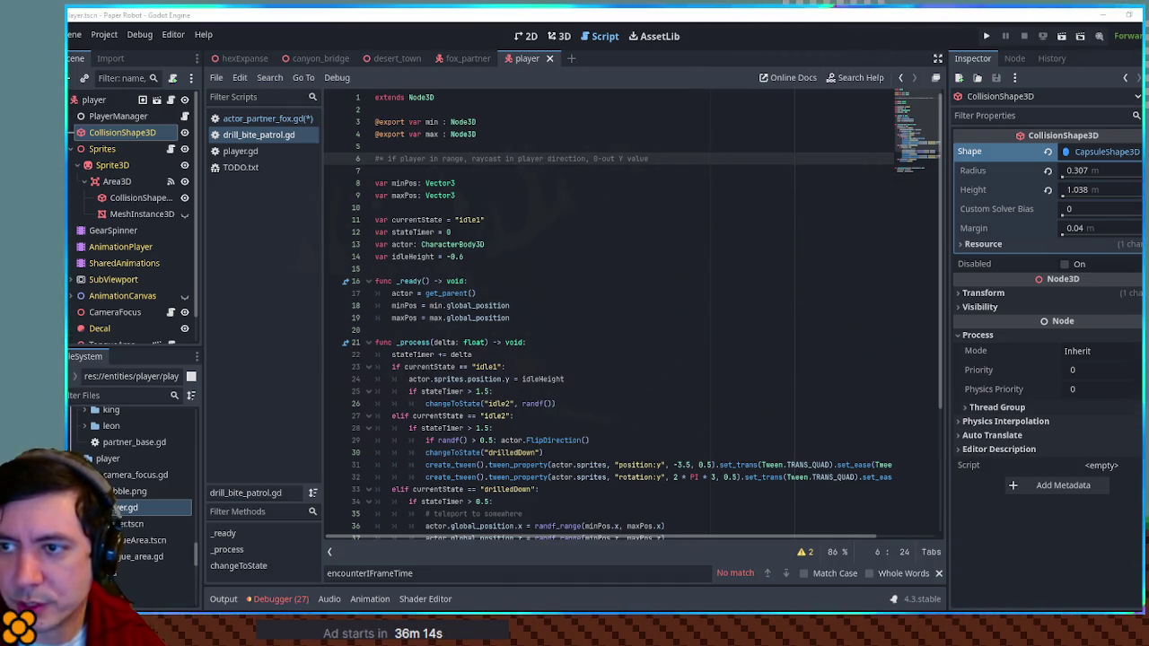
Search all project files for 'queryparam' and open the actor_partner_leon.gd match at line 166.
left_click(728, 283)
key("ctrl+shift+f")
type("query")
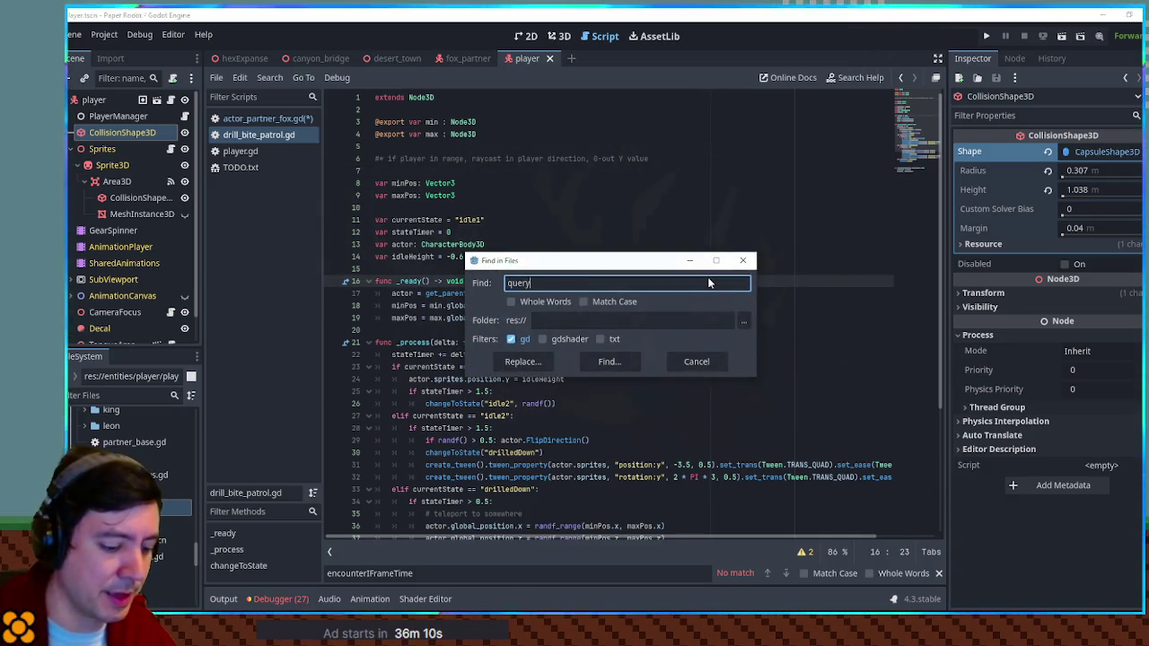
type("param")
left_click(610, 361)
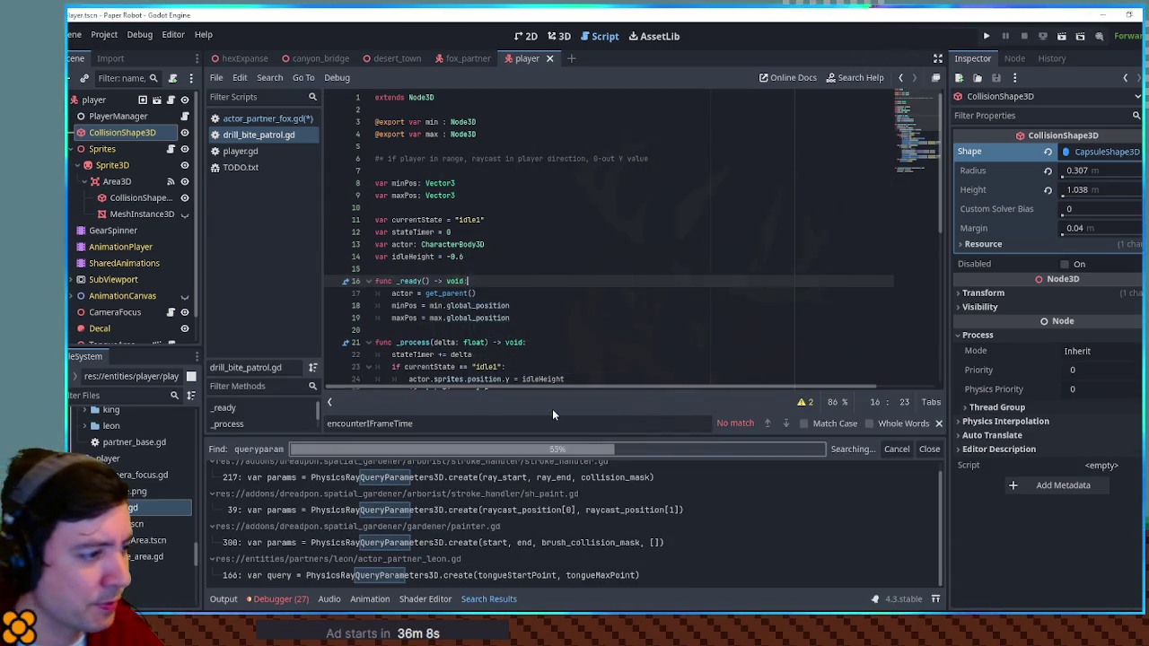
left_click(409, 575)
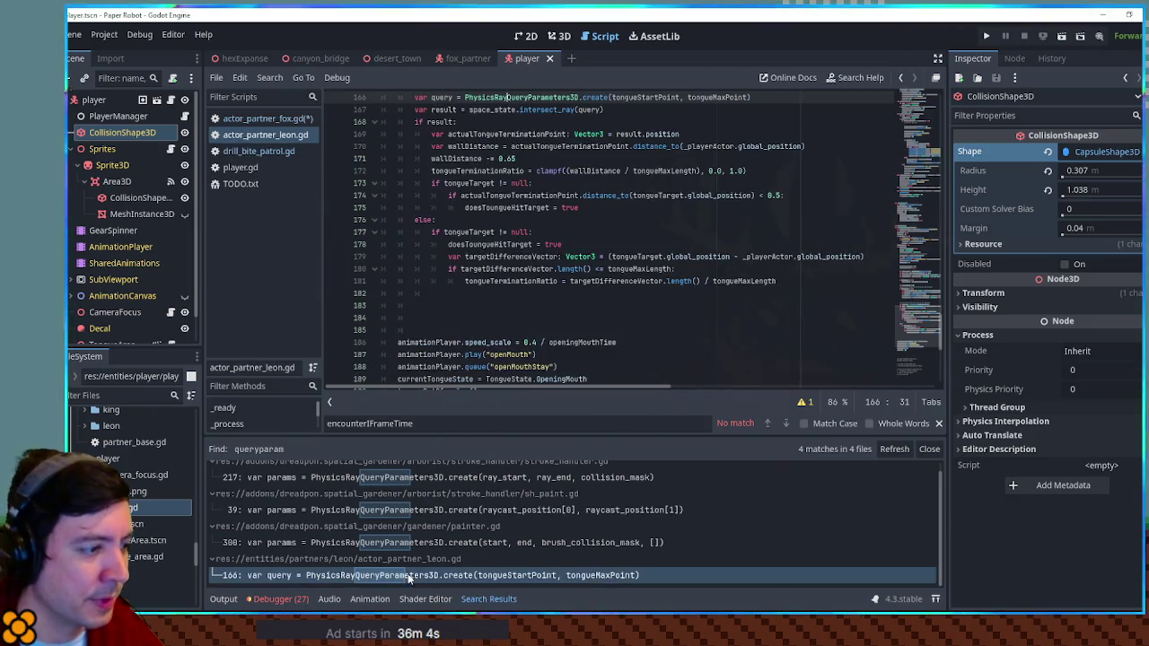
Inspect space_state, tongueStartPoint, tongueMaxPoint, PhysicsRayQueryParameters3D and query in leon's raycast code.
left_click(410, 575)
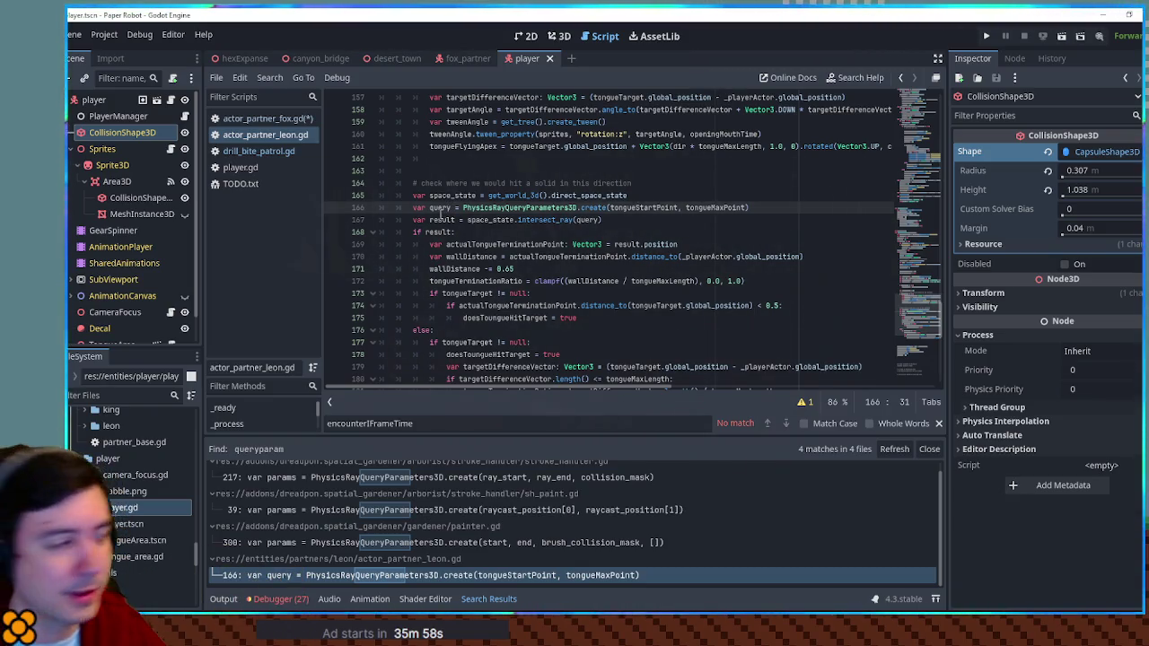
double_click(452, 195)
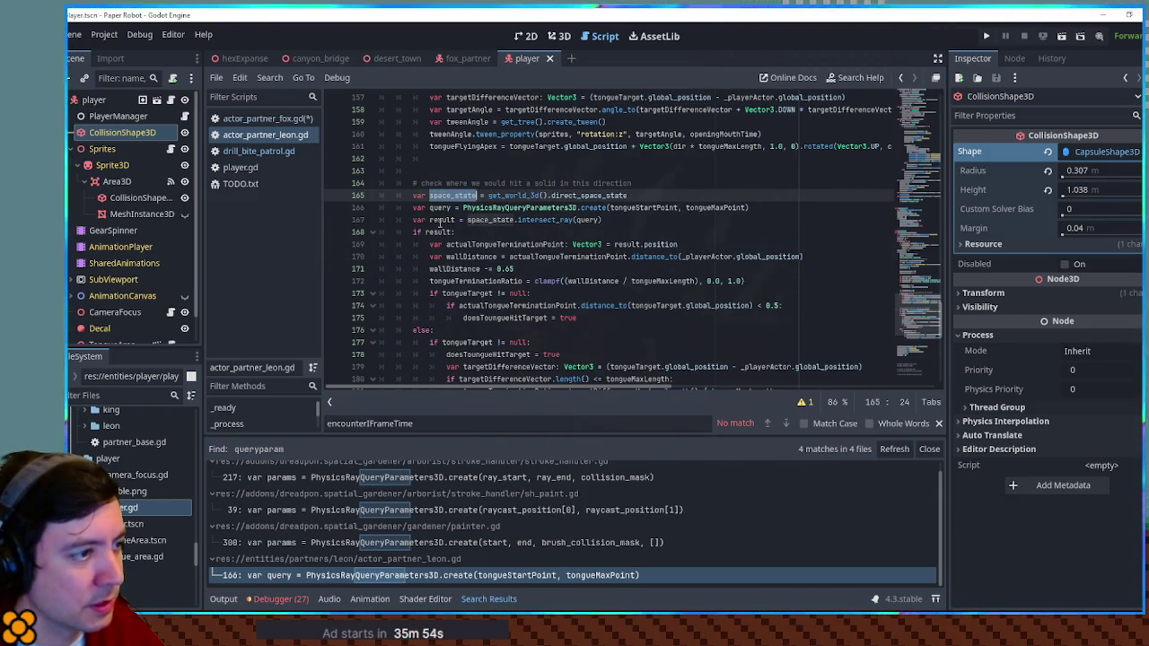
double_click(613, 208)
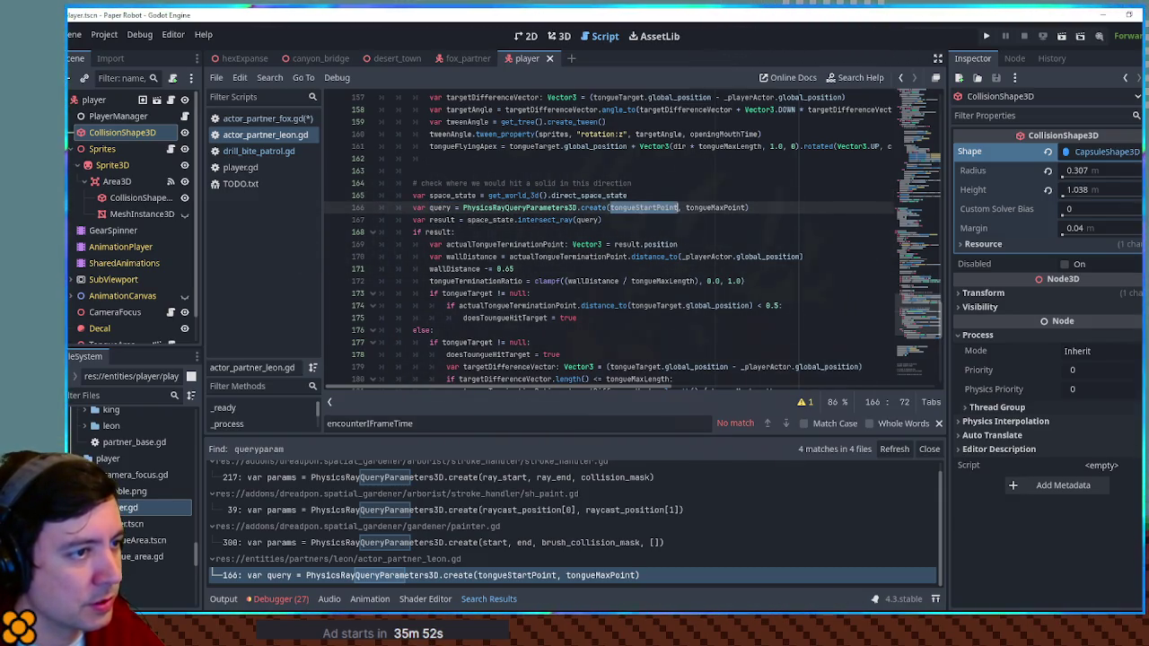
double_click(536, 208)
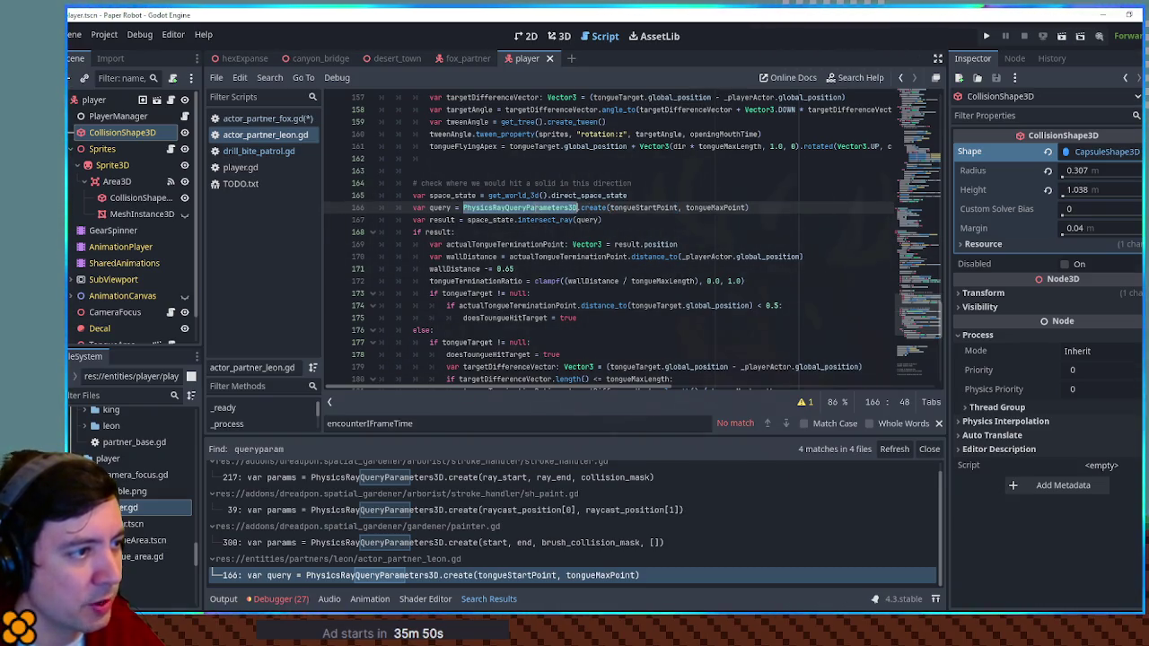
double_click(673, 207)
double_click(709, 208)
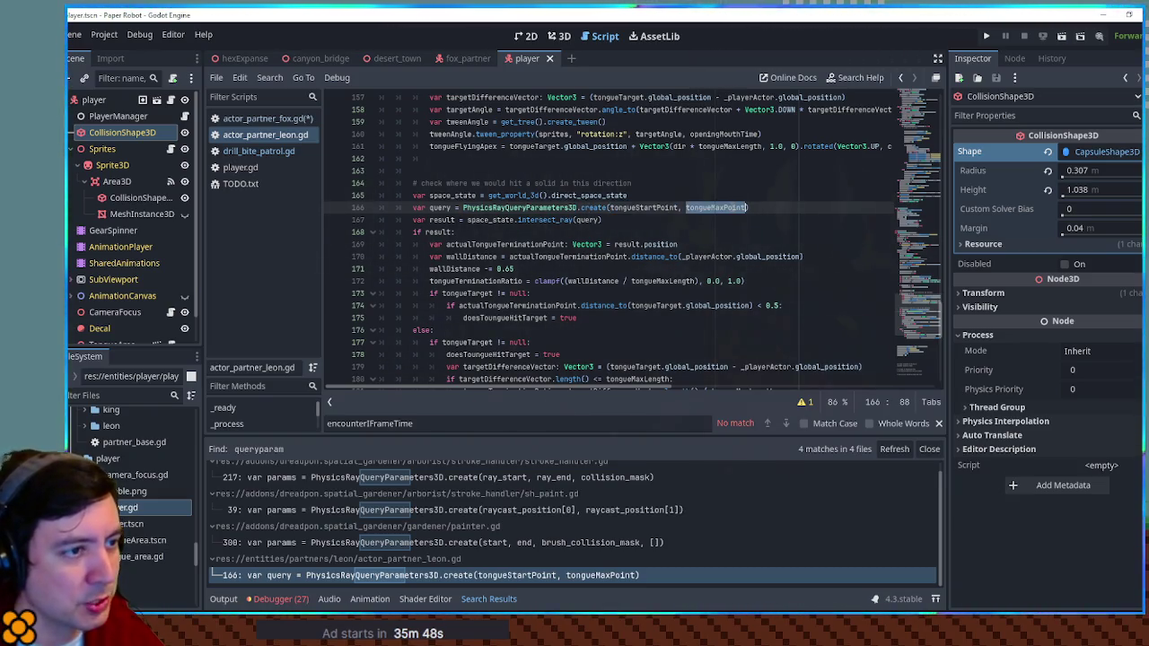
double_click(440, 207)
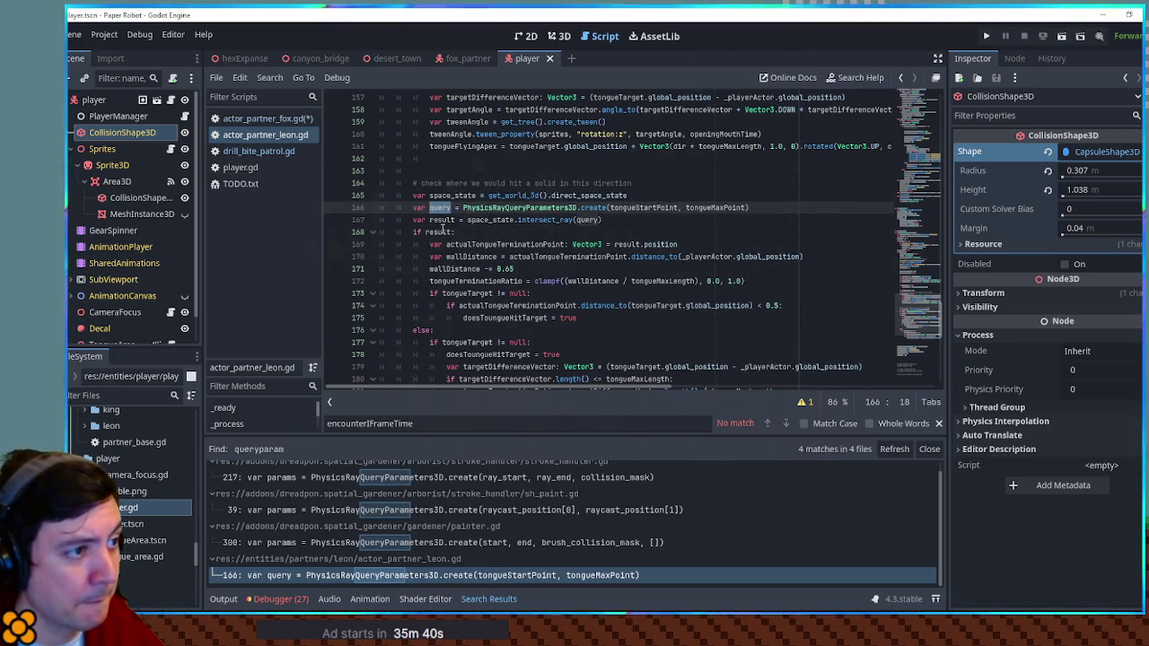
Select the solid-hit check block, lines 164–167, in actor_partner_leon.gd.
scroll(443, 226, "down", 1)
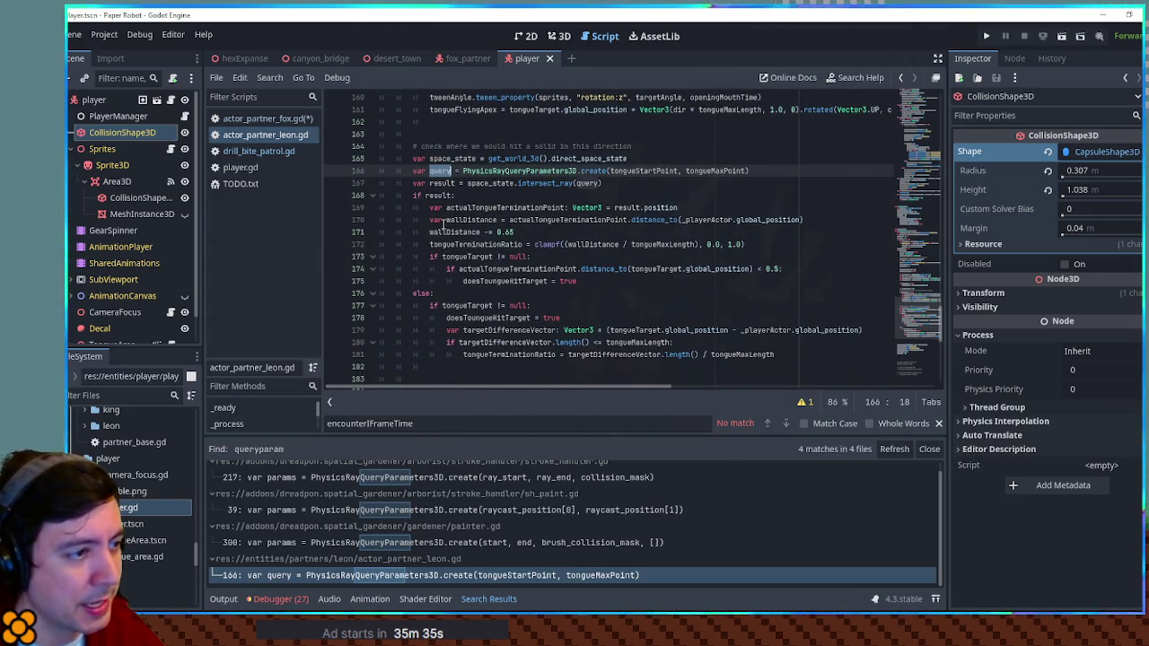
scroll(442, 225, "up", 4)
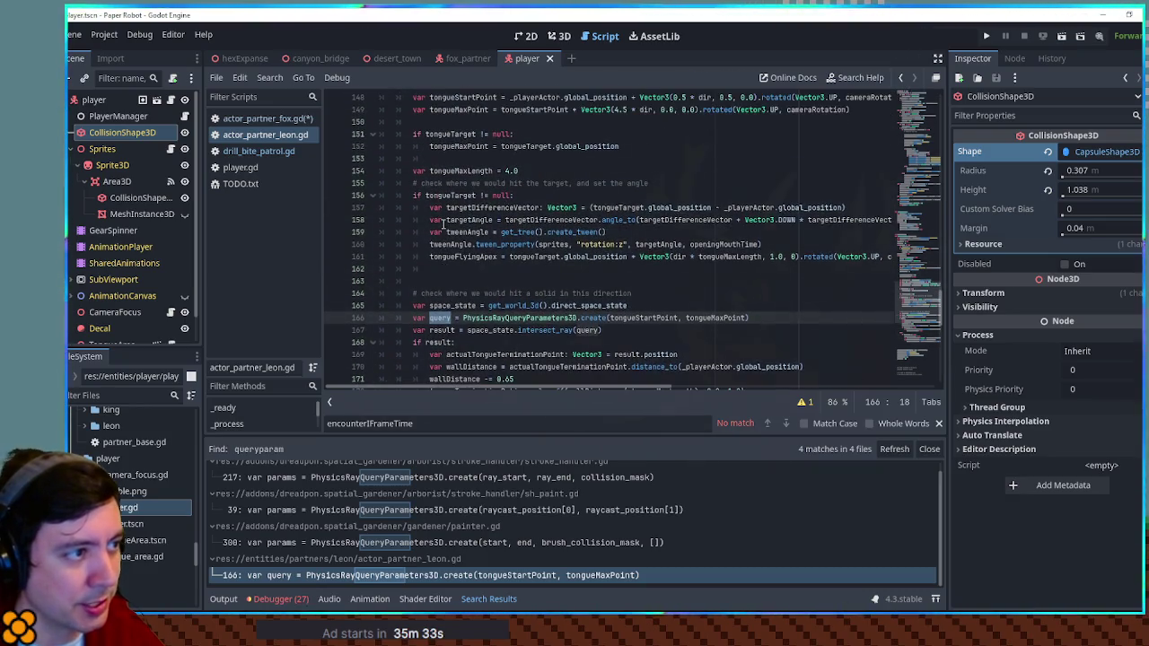
scroll(443, 226, "down", 4)
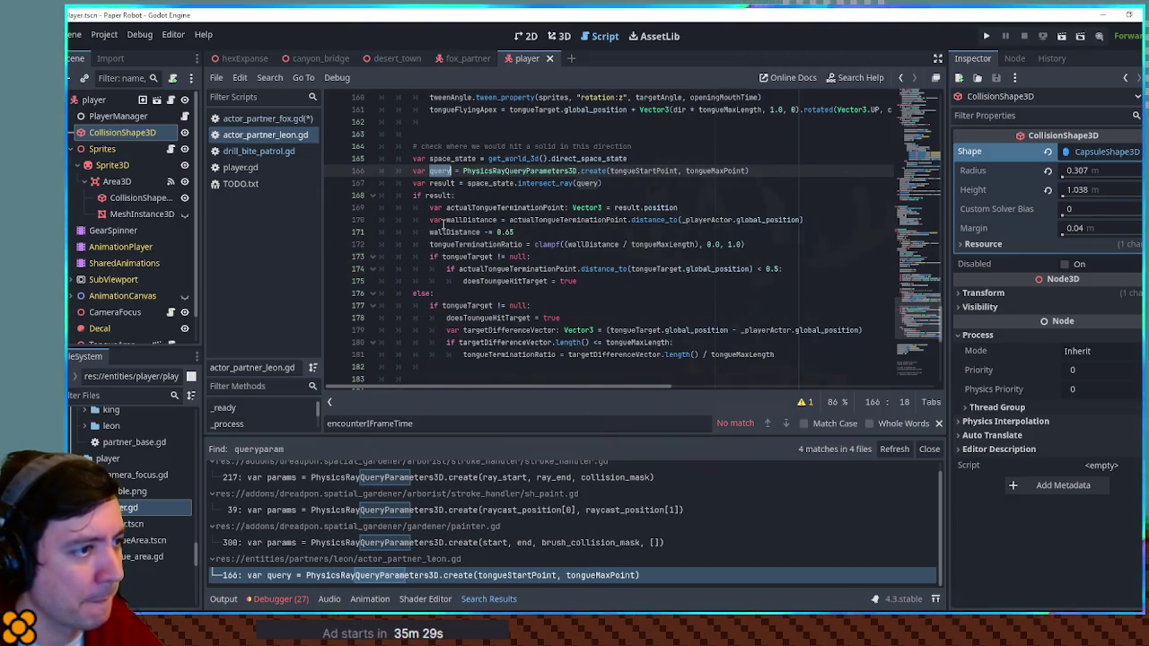
left_click(661, 208)
double_click(660, 207)
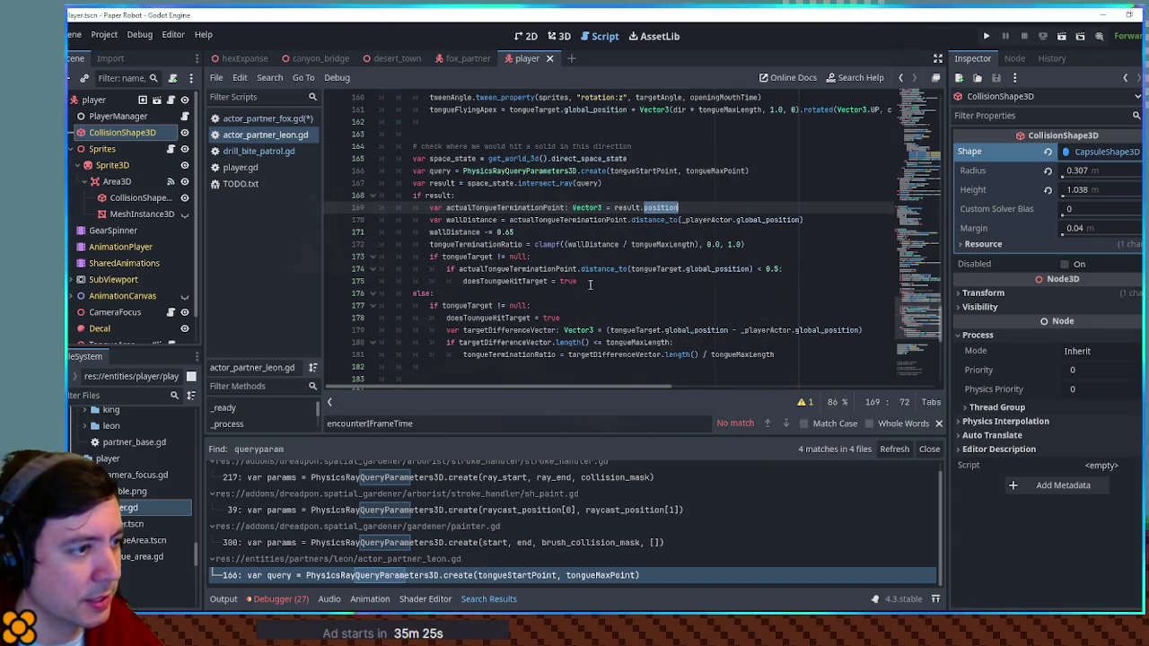
left_click_drag(590, 284, 590, 268)
left_click(616, 183)
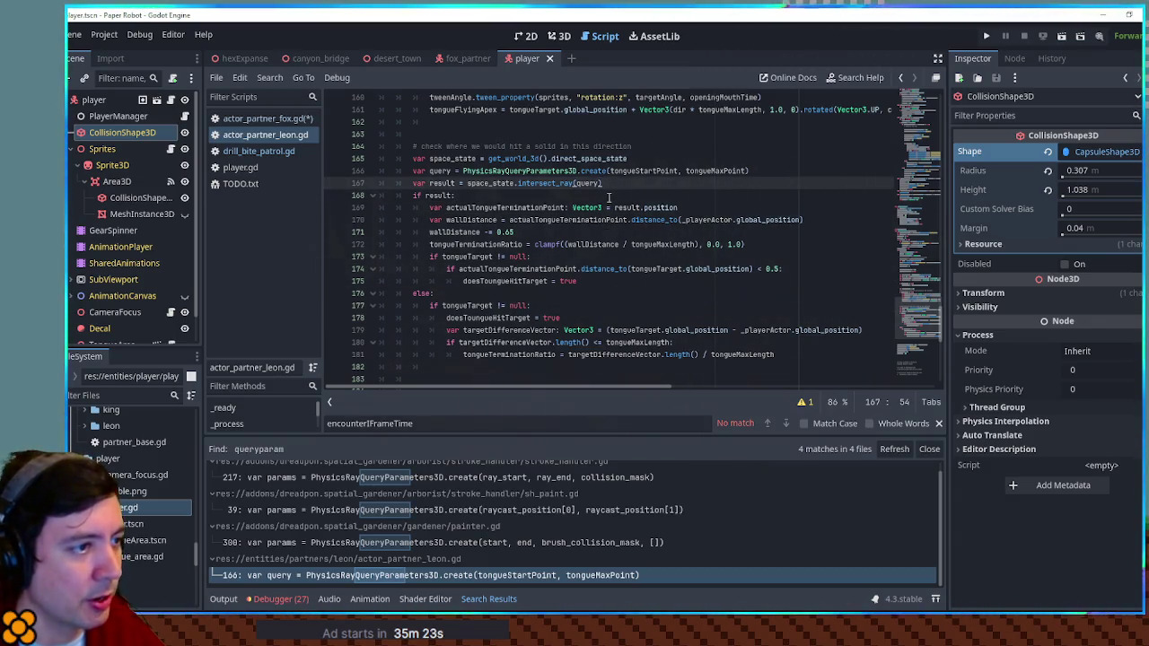
mouse_move(615, 182)
left_mouse_down()
mouse_move(673, 171)
mouse_move(661, 146)
left_mouse_up()
key("ctrl+c")
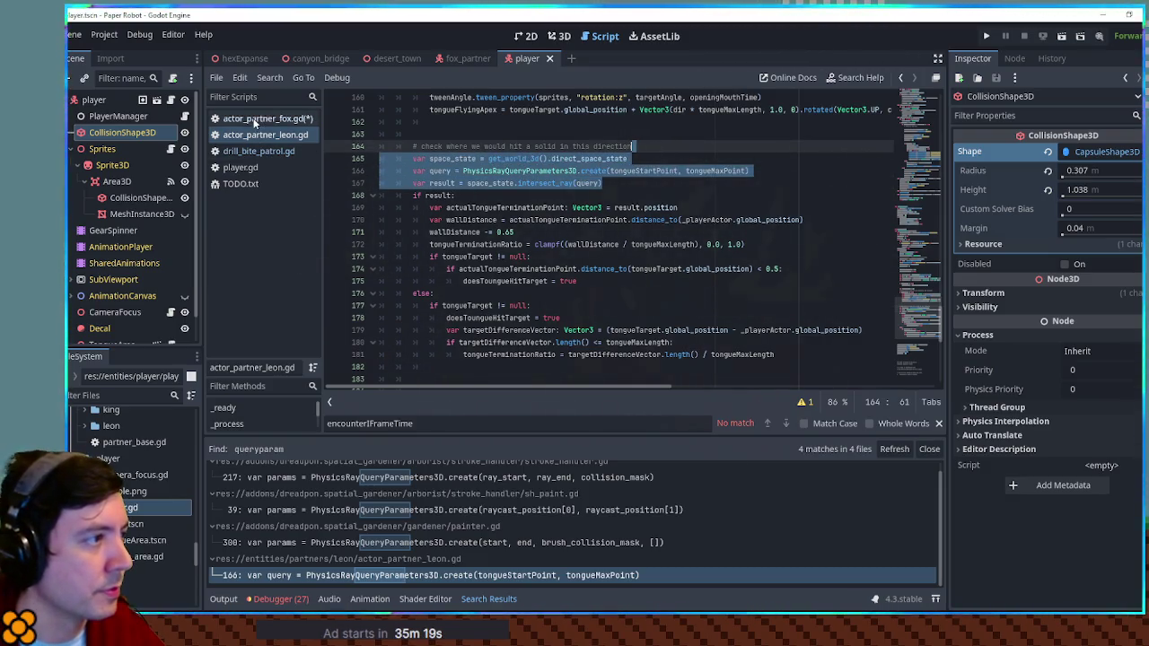
In actor_partner_fox.gd, paste the ray-check code over 'return false' in hasRoomToEmerge.
left_click(260, 118)
scroll(543, 313, "down", 2)
scroll(543, 312, "down", 2)
left_click_drag(466, 366, 392, 367)
key("ctrl+v")
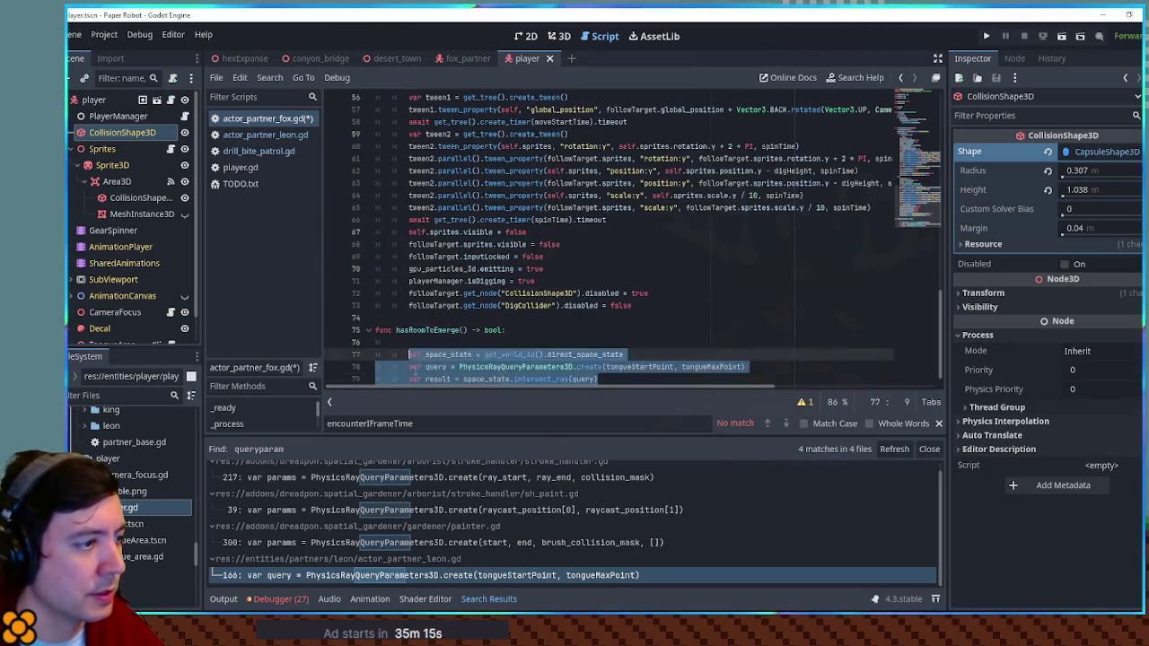
left_click(416, 348)
key("Delete")
left_click(604, 366)
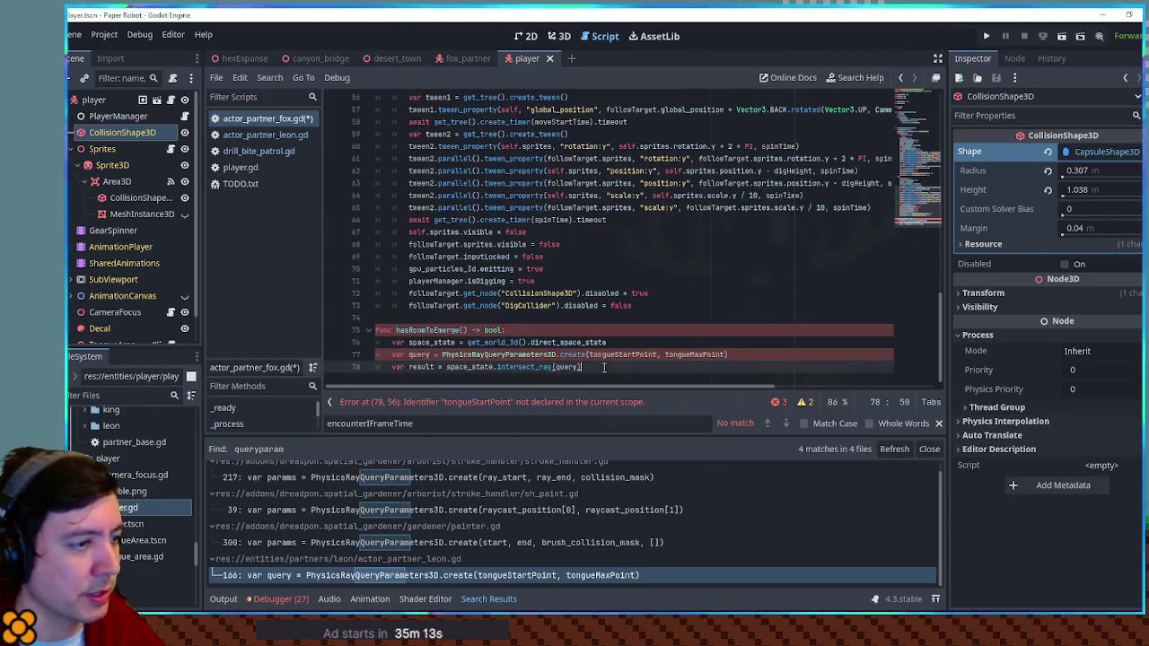
key("Return")
key("Return")
Make the ray start at followTarget.global_position instead of tongueStartPoint.
double_click(628, 331)
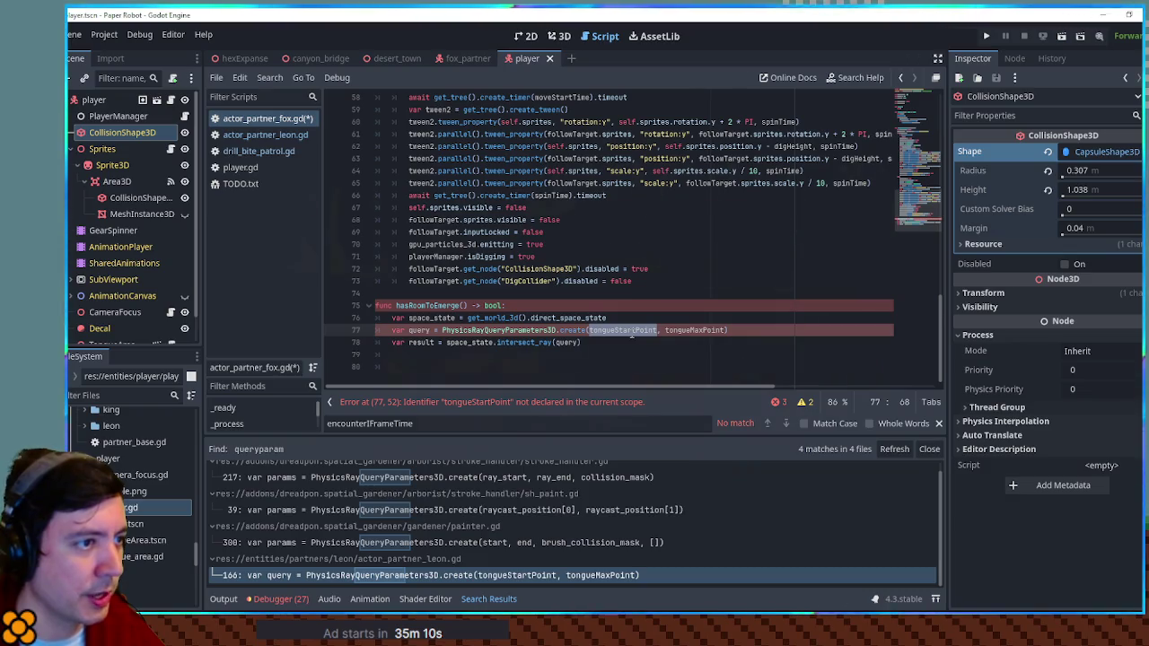
double_click(431, 269)
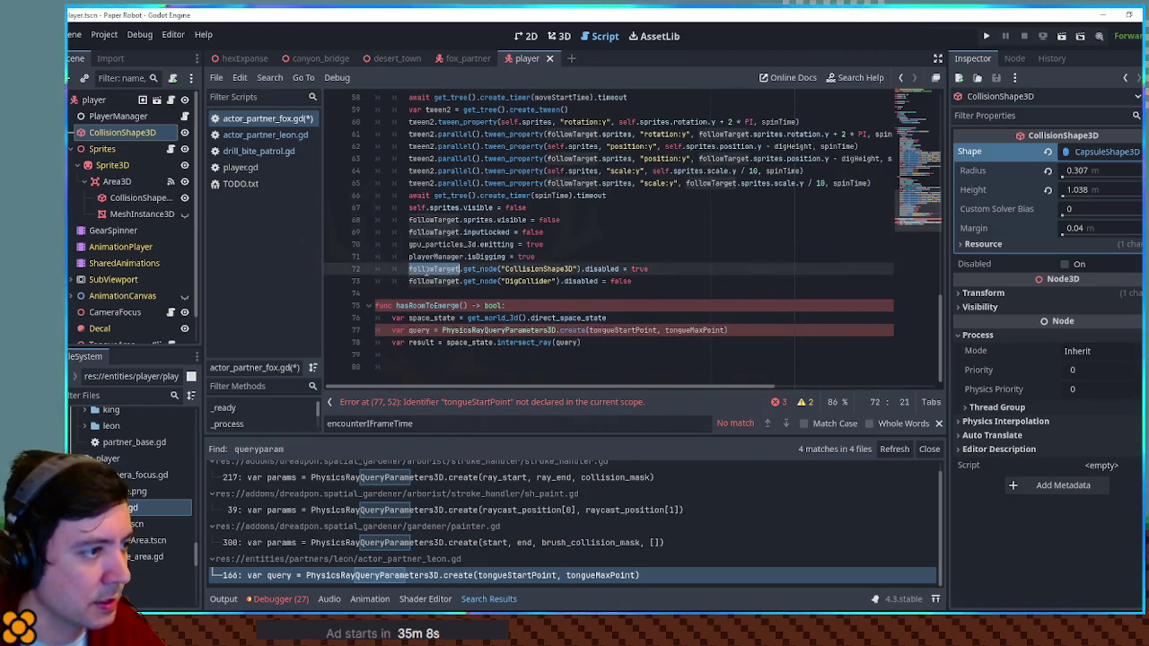
key("ctrl+c")
double_click(608, 329)
key("ctrl+v")
type(".global_position")
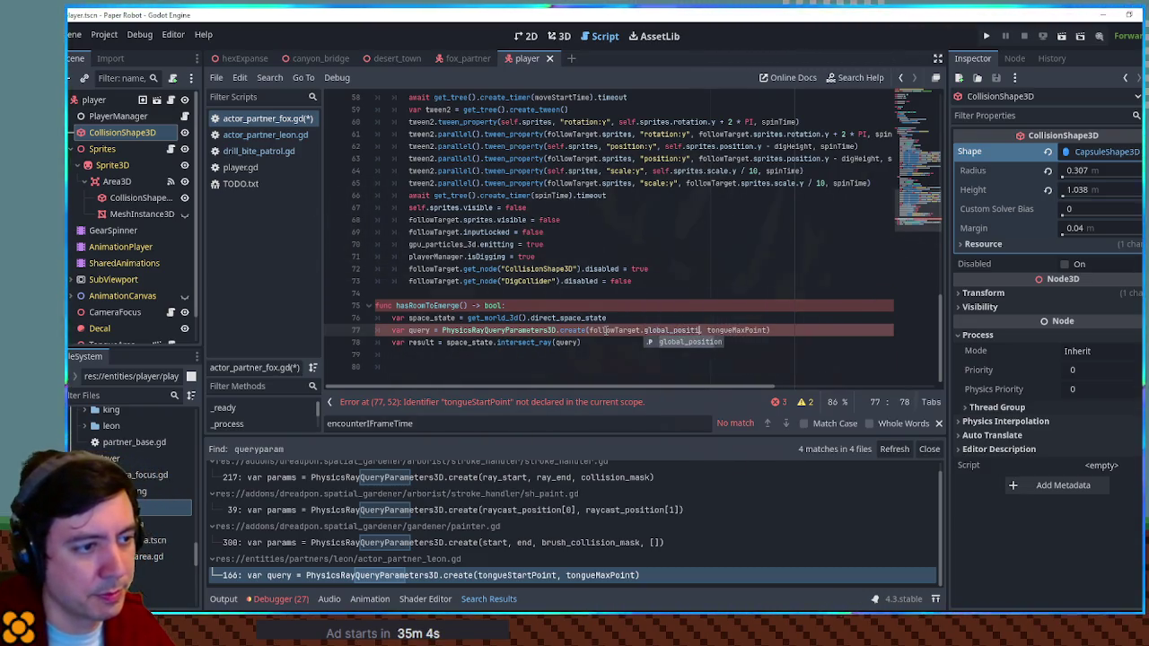
Add a playerColliderHeight line and end the ray at followTarget.global_position plus Vector3.UP * playerColliderHeight.
key("Up")
key("Up")
key("Return")
key("Return")
key("Return")
key("Up")
type("v")
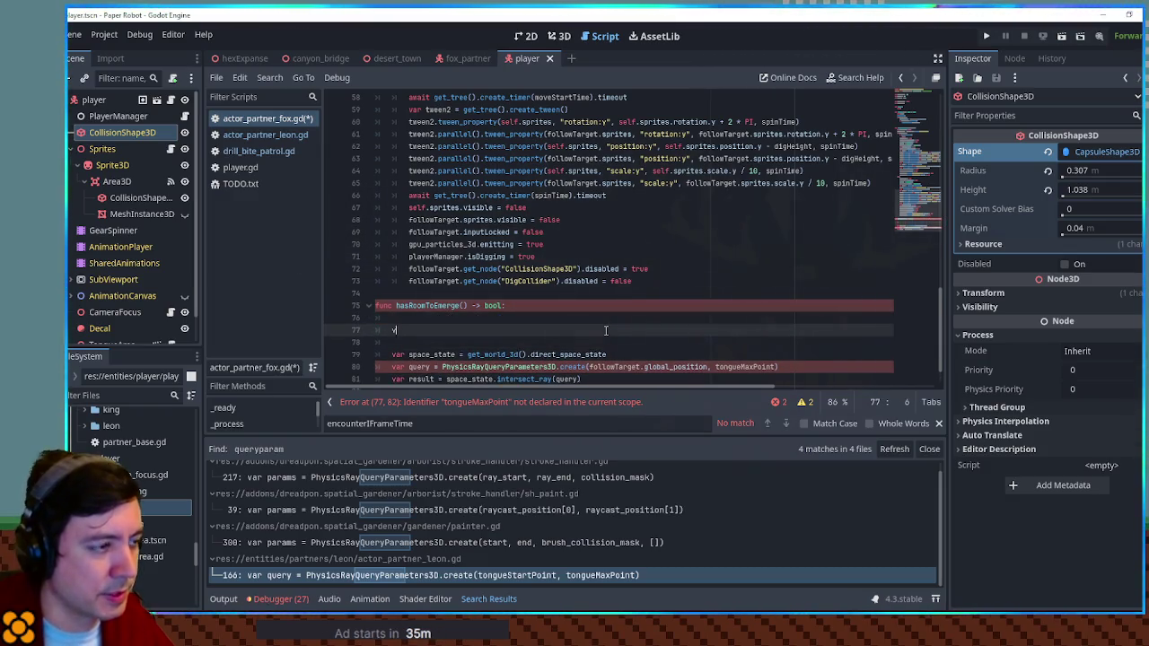
type("ar playerColliderHeight =")
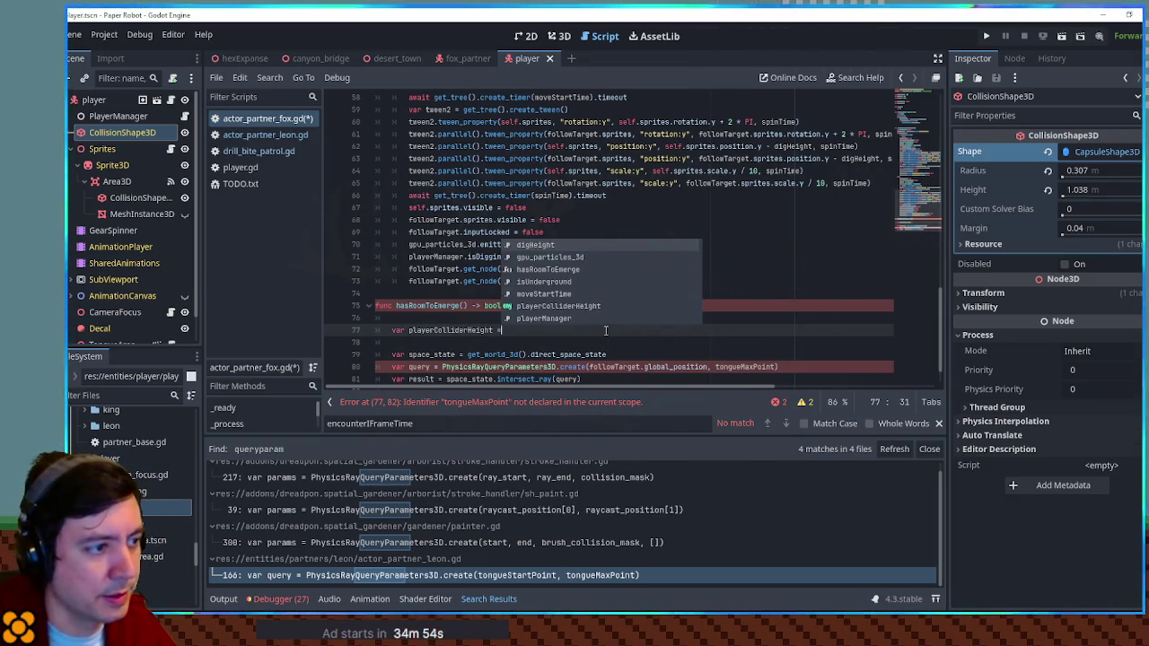
type(" 1.038")
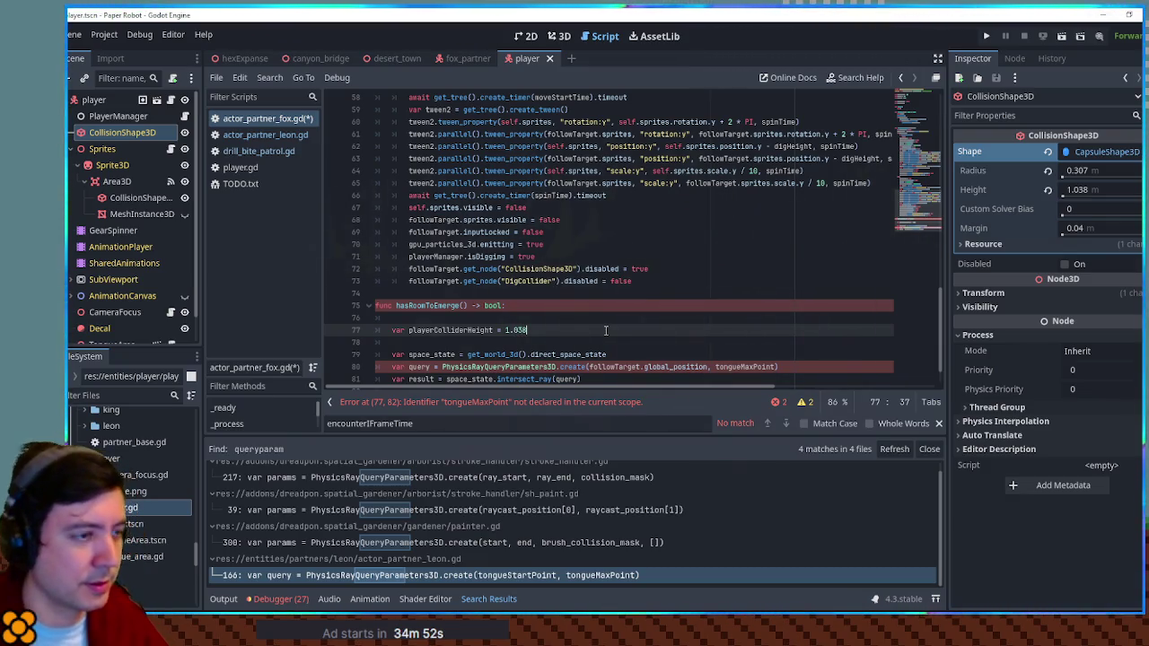
double_click(426, 330)
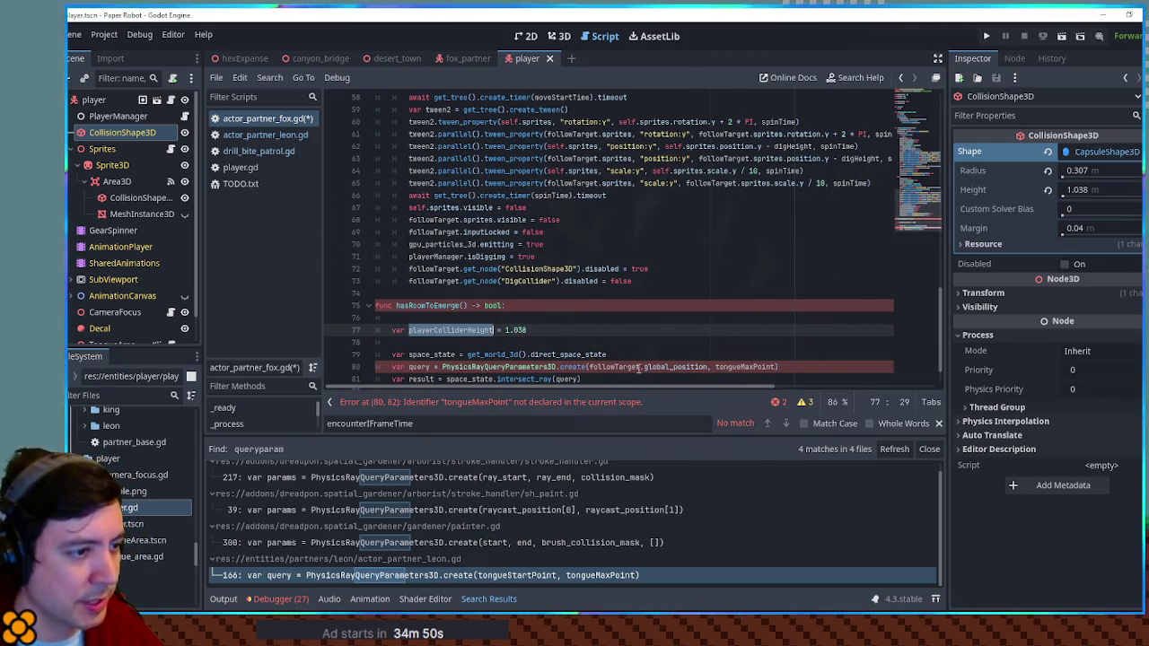
double_click(636, 367)
left_click(709, 367, "shift")
key("ctrl+c")
double_click(740, 367)
key("ctrl+v")
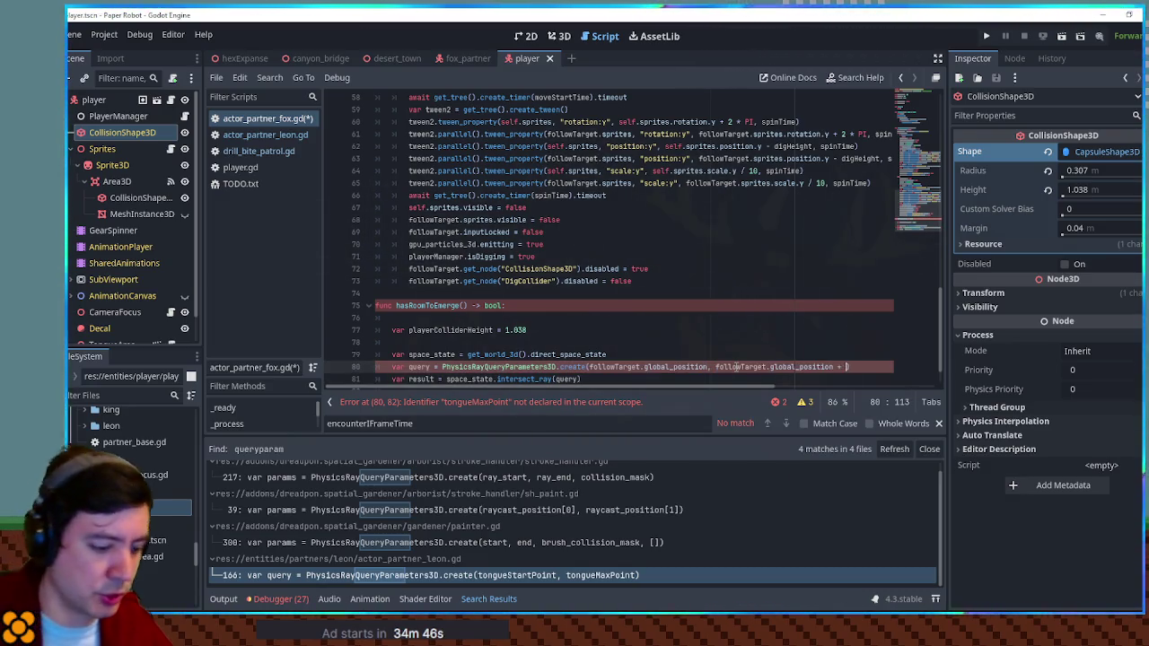
type("Vector3.U")
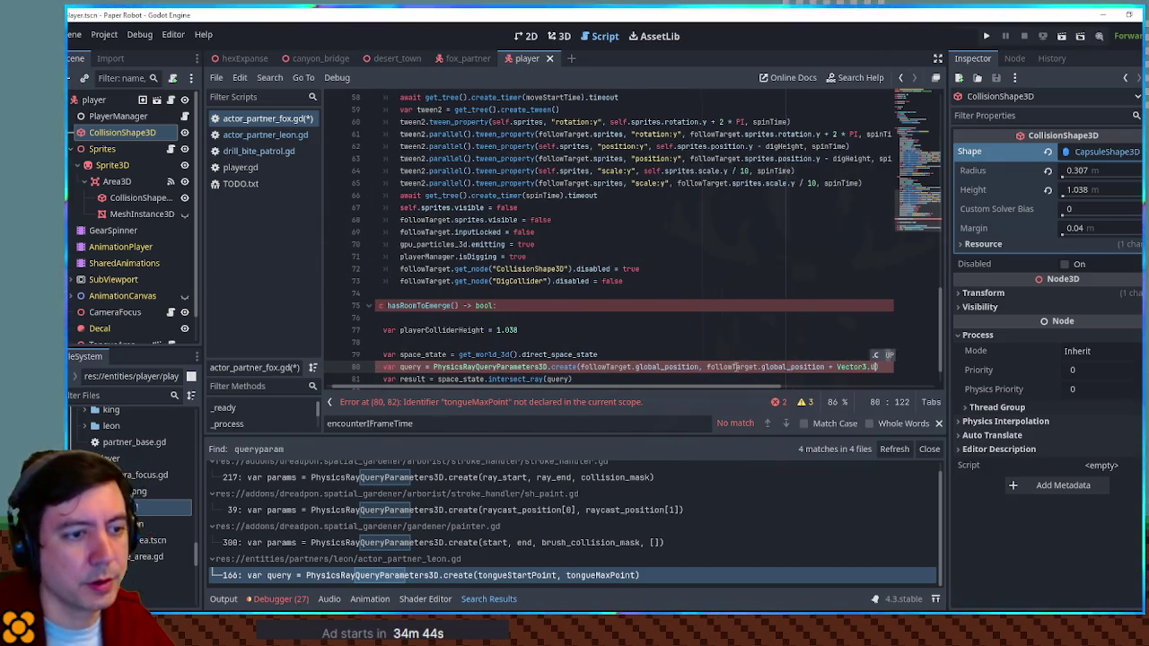
type("P * ")
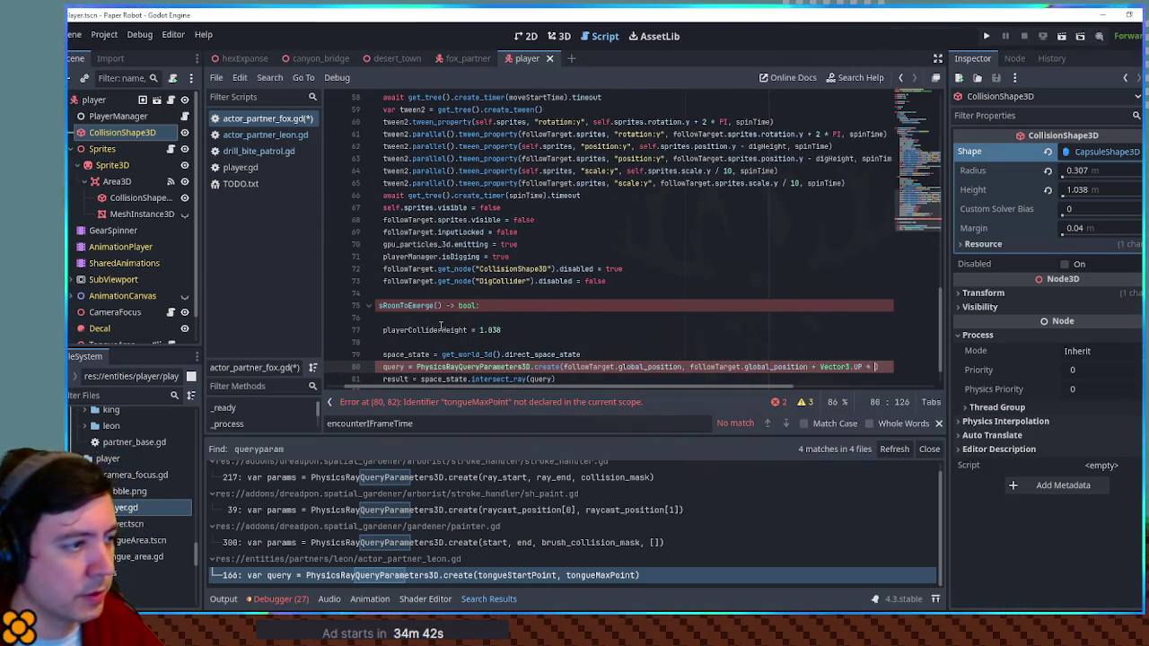
type("playerColliderHeight")
Delete the extra blank lines inside hasRoomToEmerge.
key("Home")
scroll(435, 346, "down", 1)
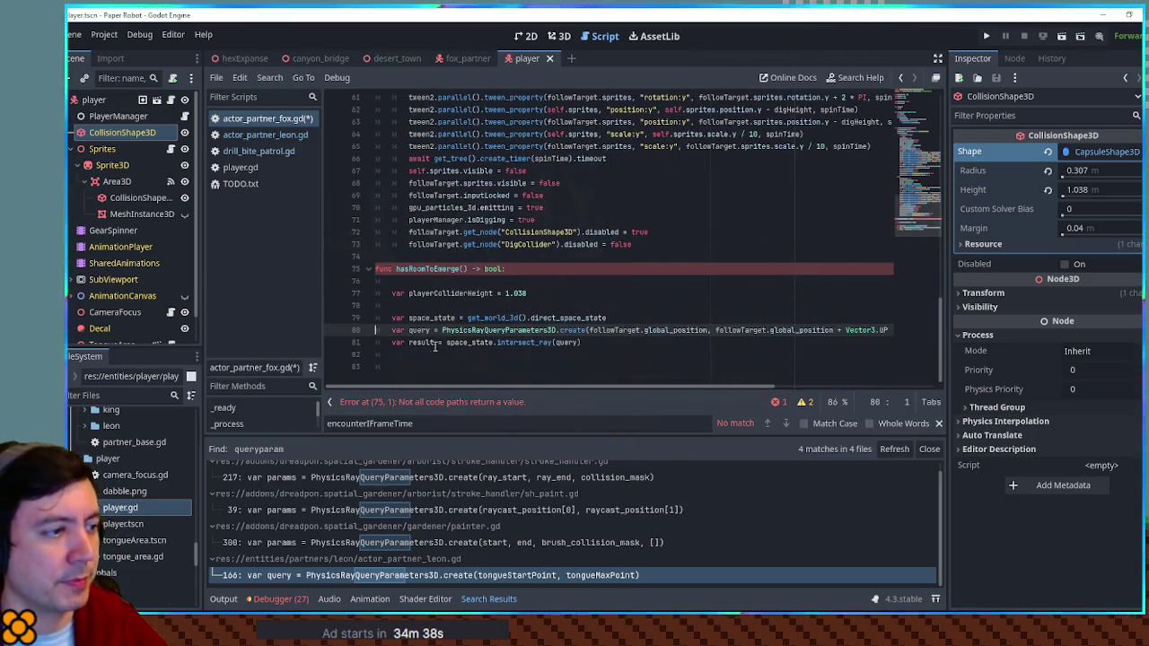
left_click(424, 297)
key("Home")
key("BackSpace")
left_click(419, 295)
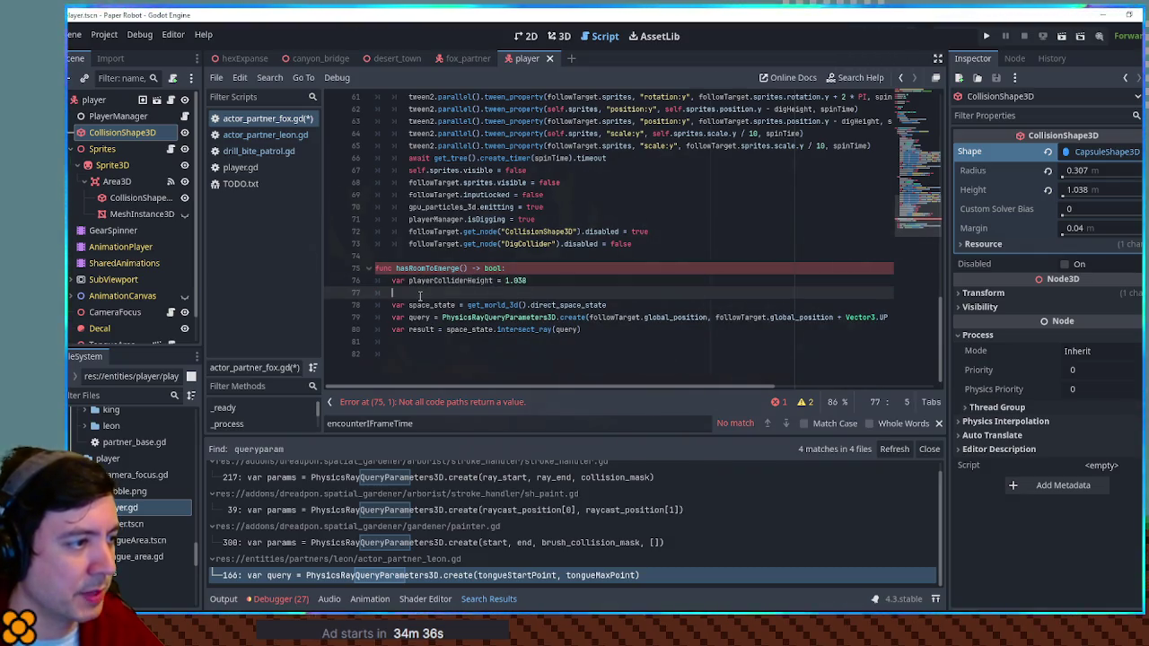
key("ctrl+shift+k")
left_click(618, 316)
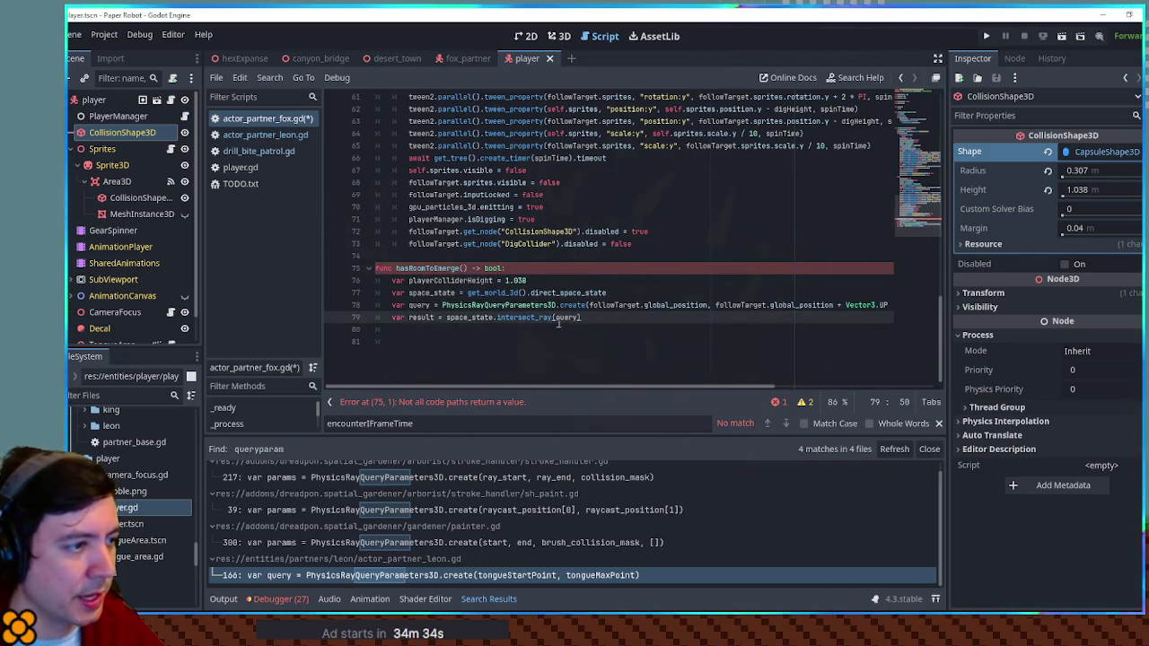
Check how actor_partner_leon.gd tests the raycast result.
left_click(258, 135)
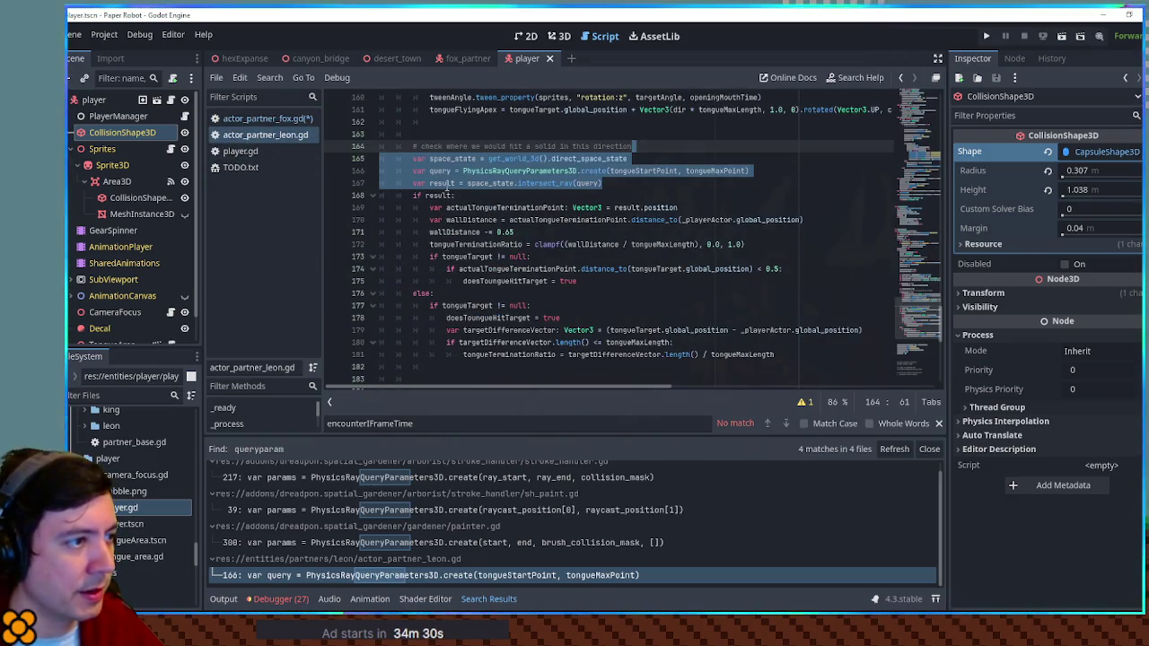
double_click(443, 183)
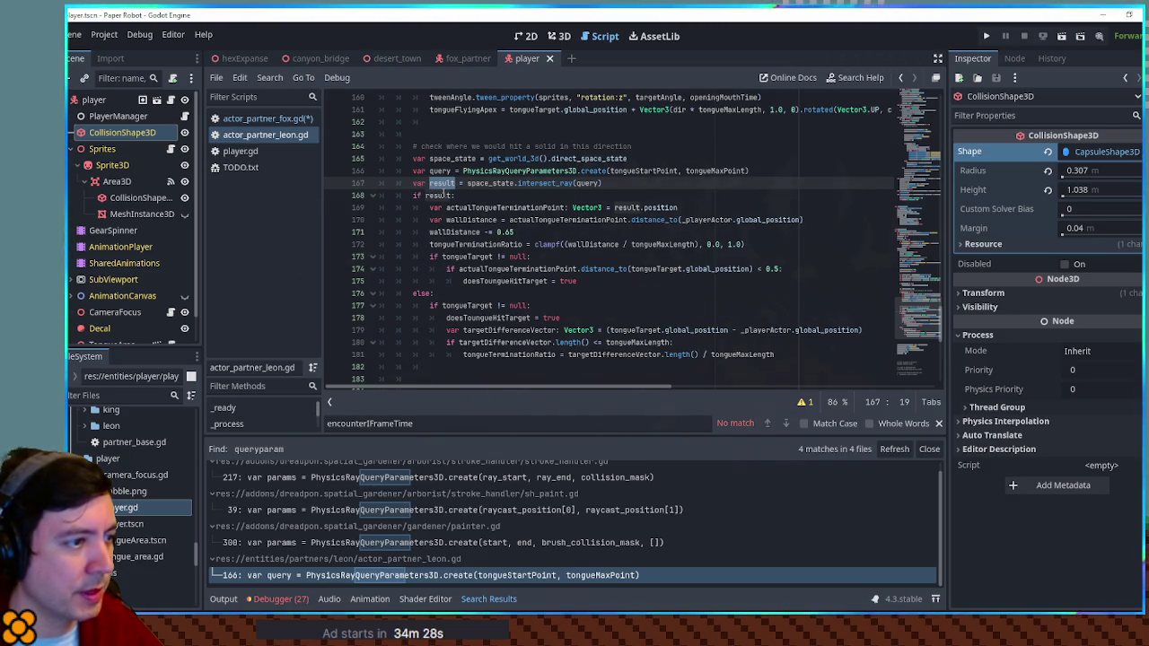
double_click(440, 195)
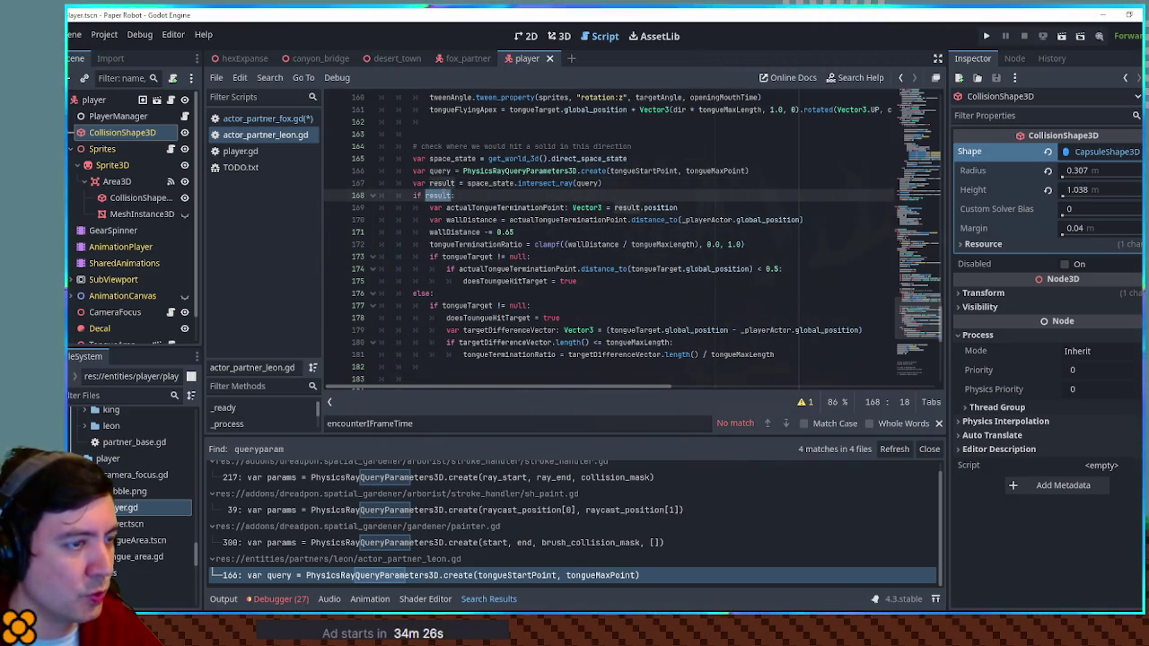
left_click(239, 120)
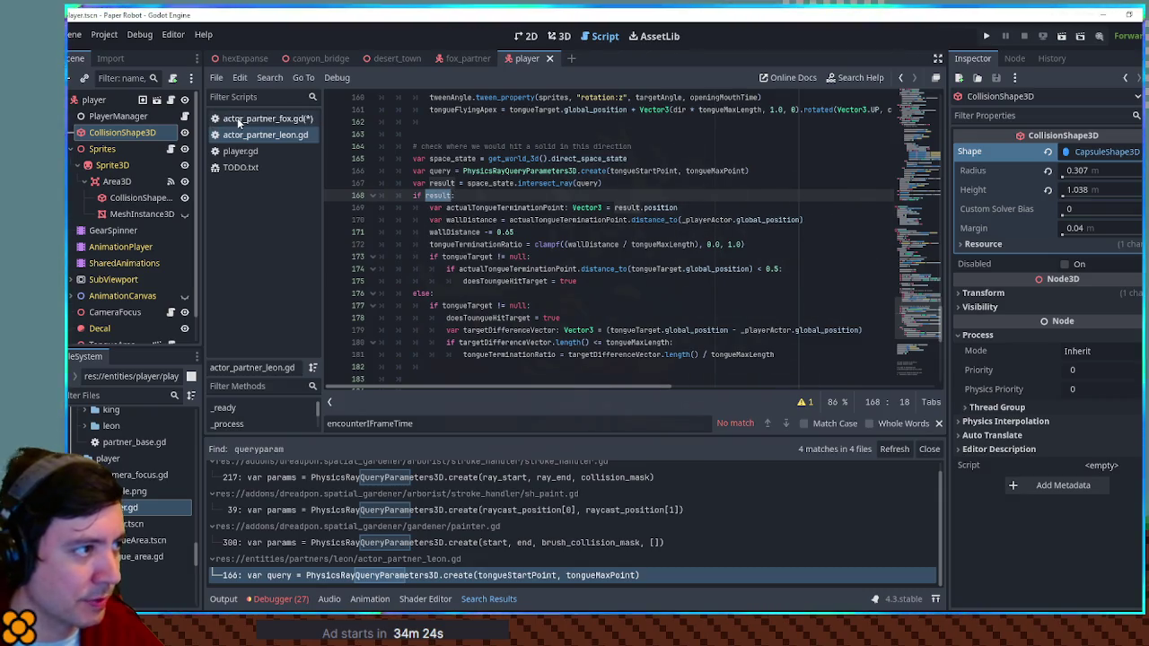
Add 'if result: return false' and 'else: return true', save, and bring up desert_town.
left_click(401, 354)
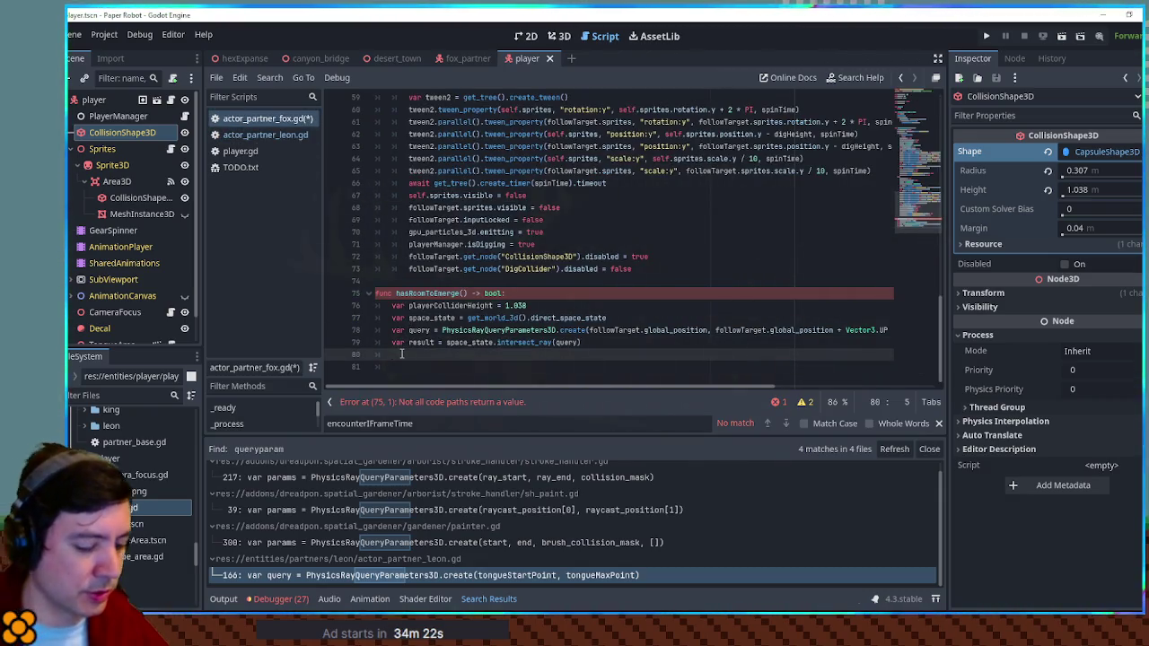
type("ult:")
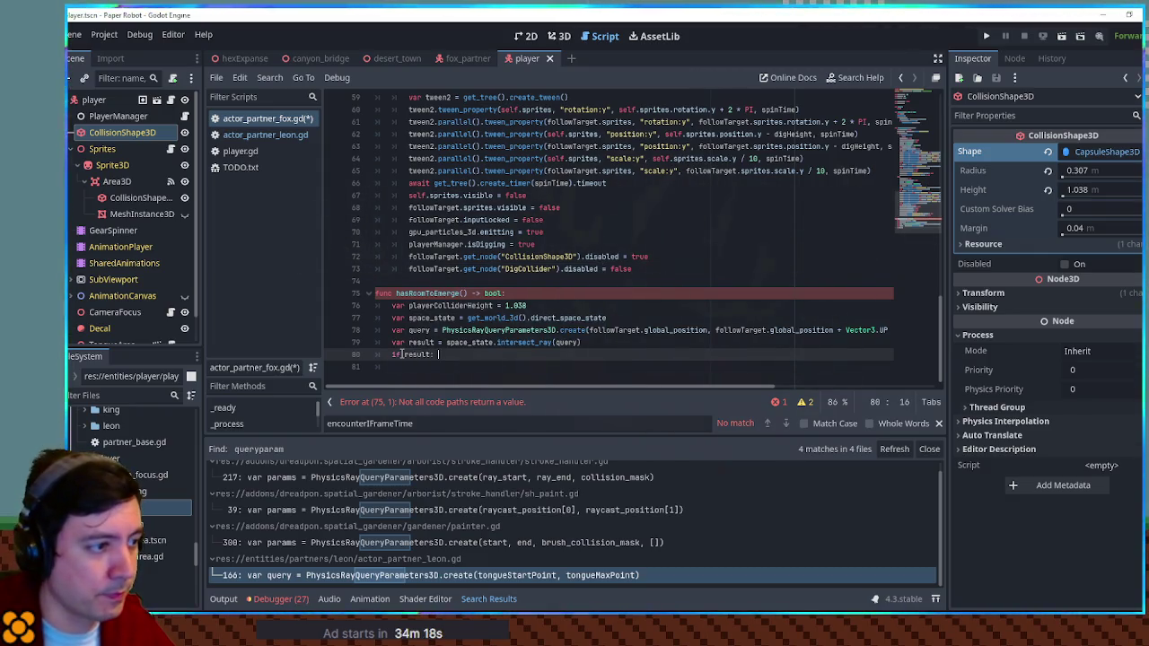
key("Return")
type("return fals")
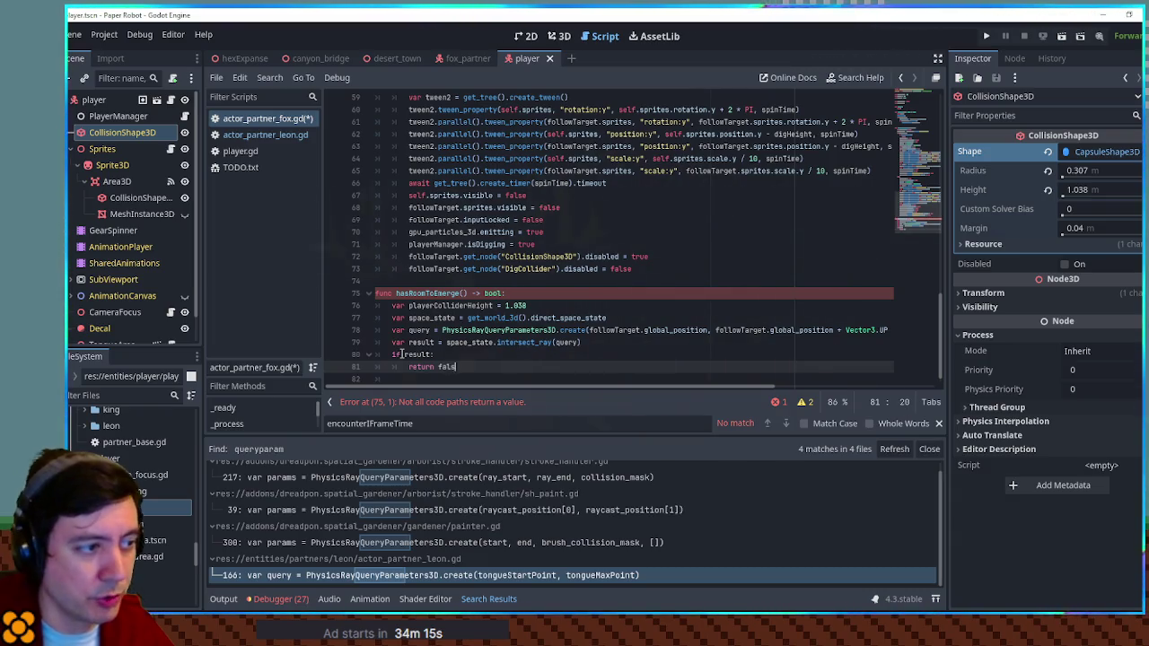
type("e")
key("Return")
key("Return")
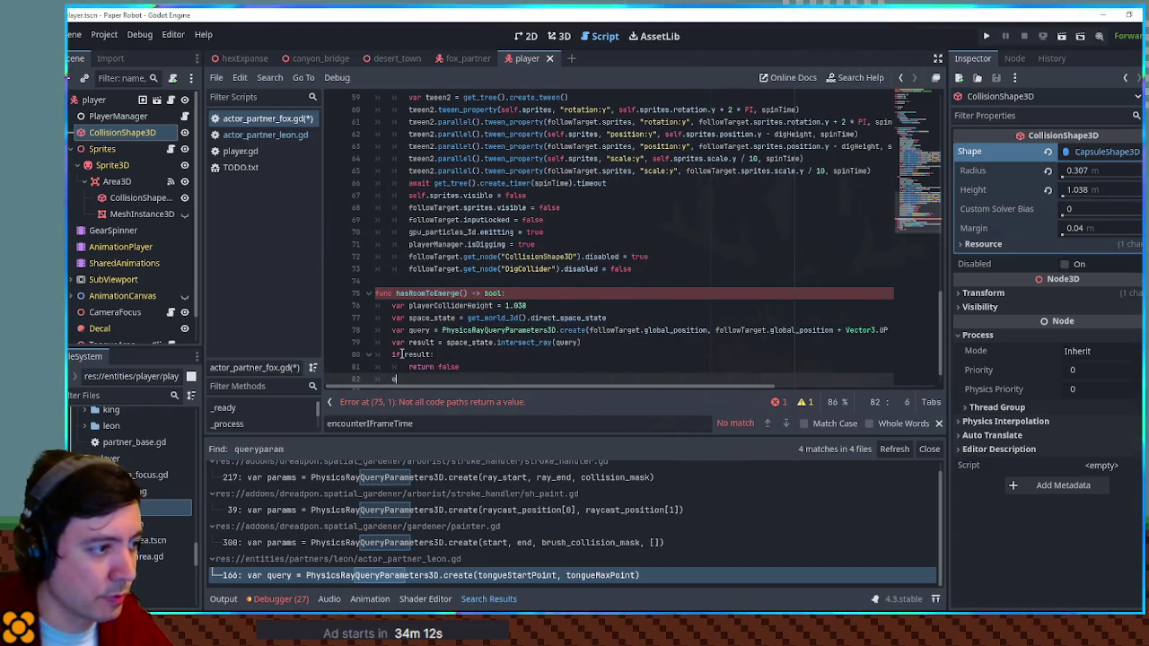
key("Return")
type("return tru")
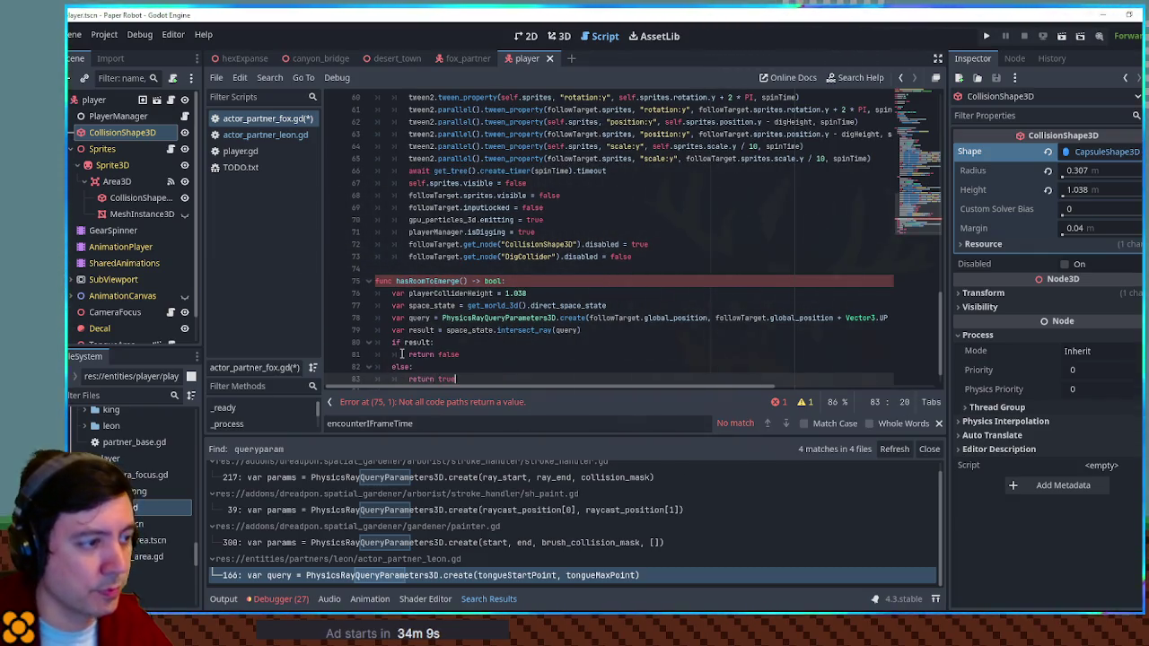
type("e")
left_click(557, 207)
key("ctrl+s")
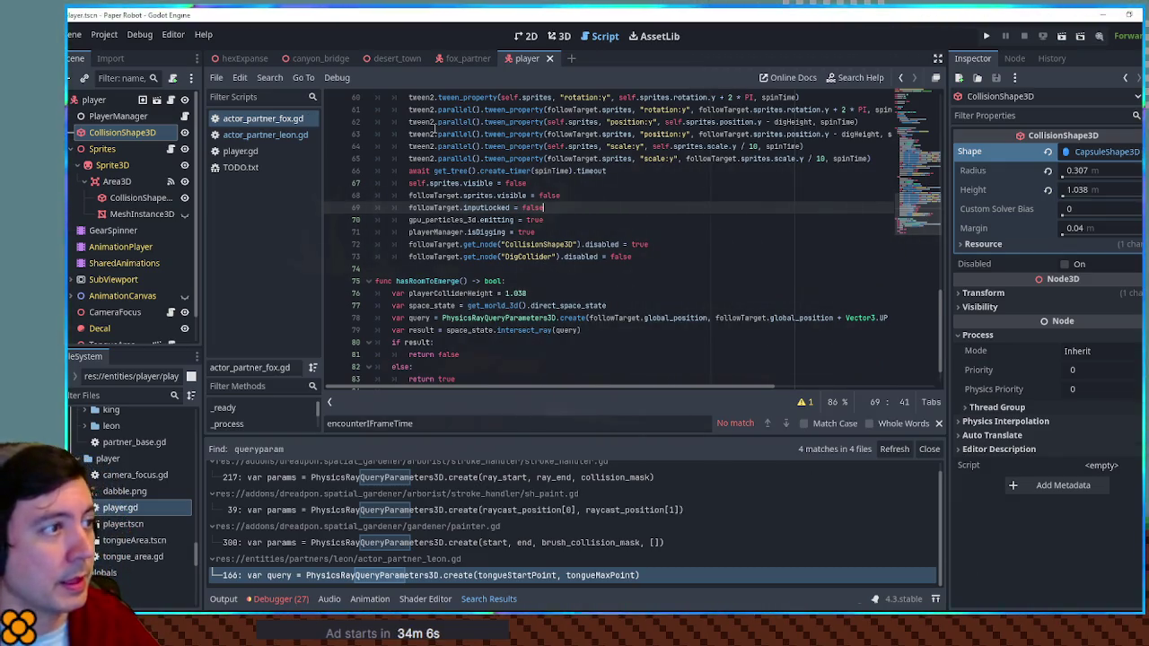
left_click(391, 58)
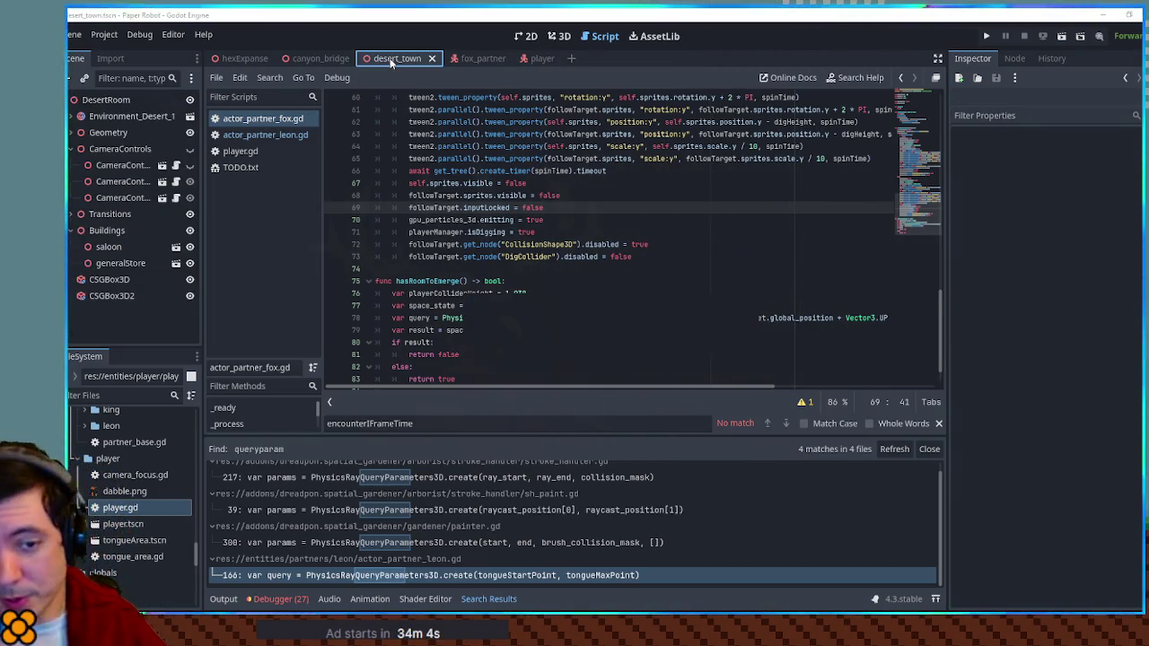
Run the desert_town scene with F6 to try the fox dig, then stop the game with F8.
key("F6")
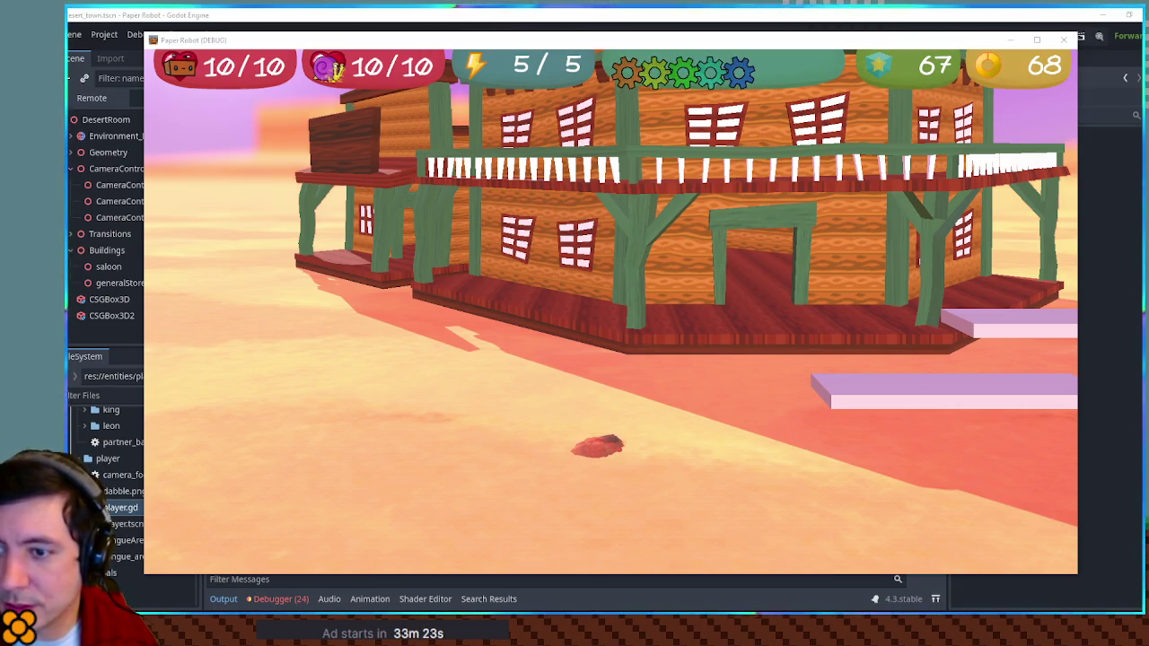
key("F8")
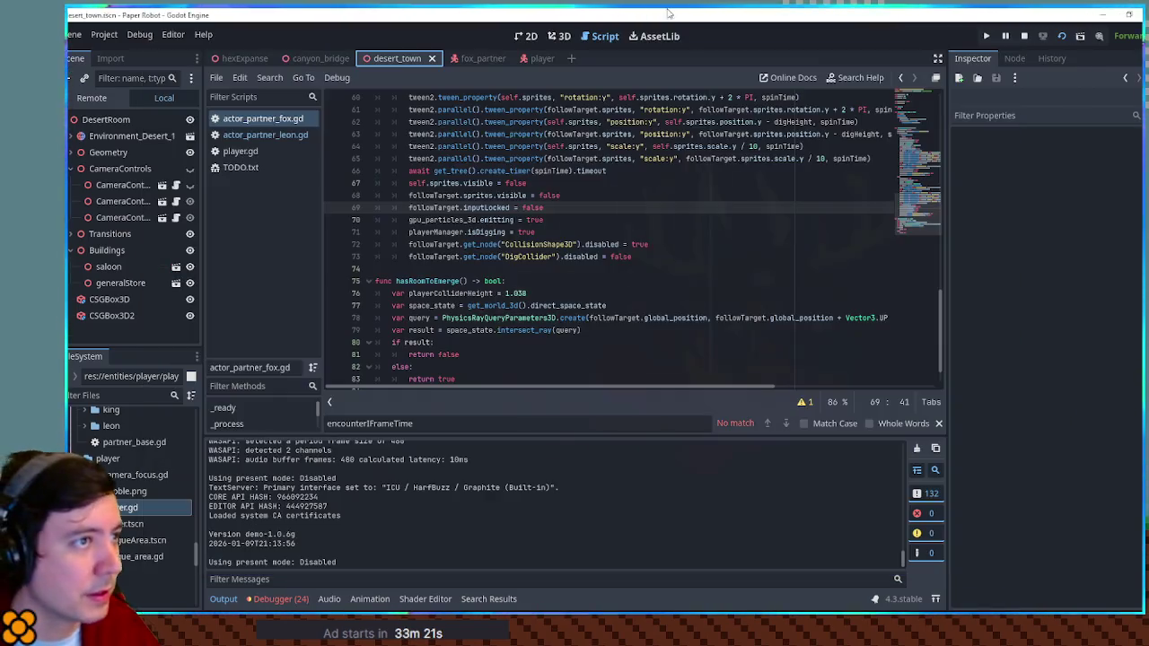
scroll(503, 287, "down", 1)
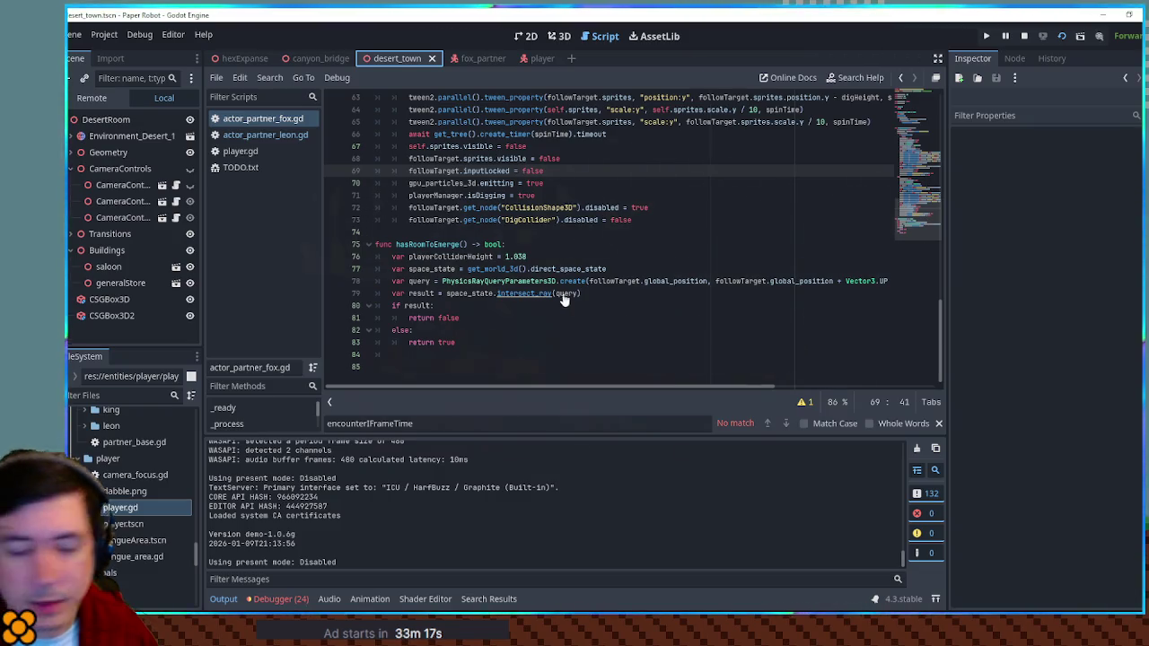
left_click(572, 283, "ctrl")
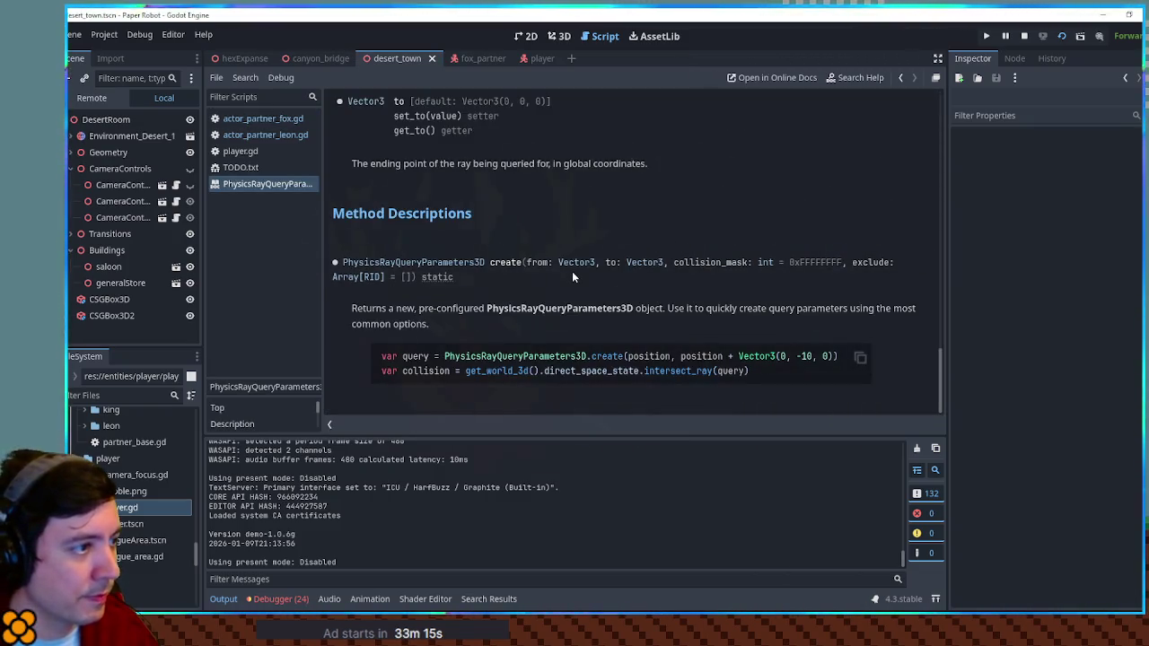
scroll(358, 272, "up", 1)
scroll(366, 274, "down", 1)
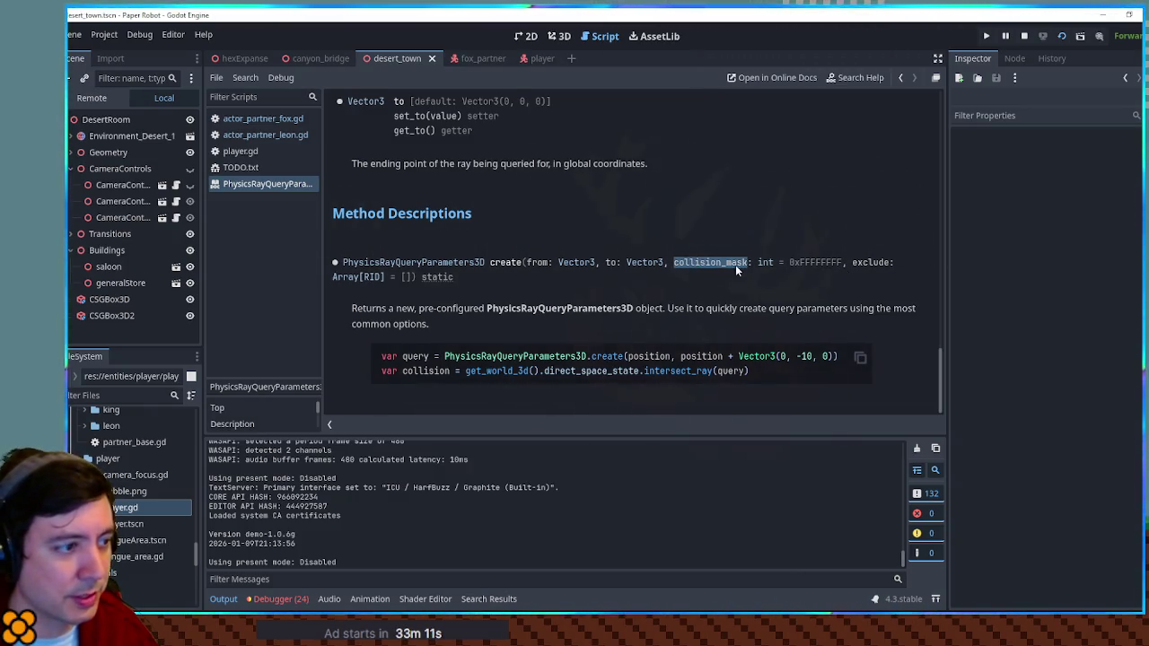
middle_click(287, 184)
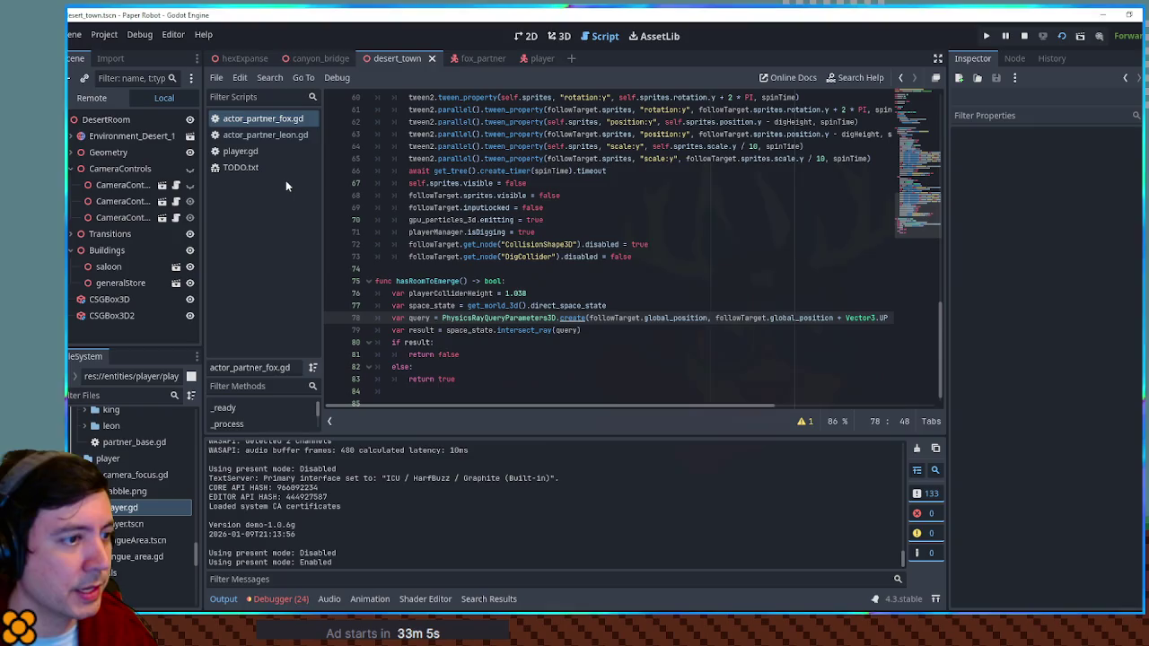
Split the ray query's create() arguments and closing parenthesis onto separate lines.
left_click(590, 318)
key("Return")
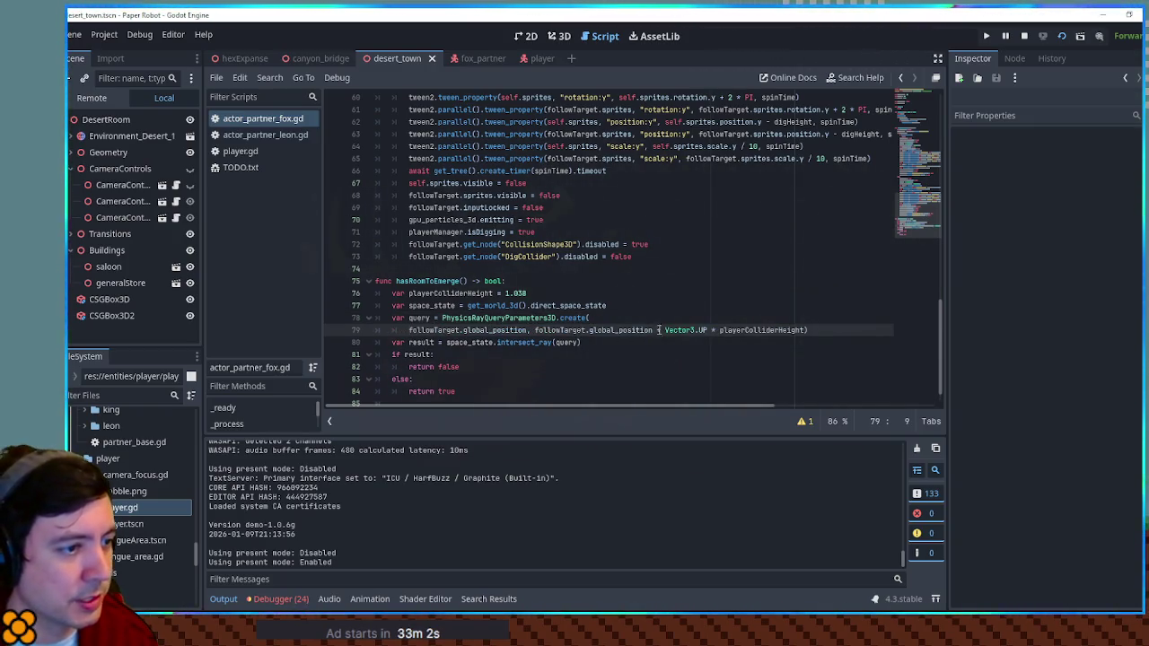
left_click(533, 330)
key("Return")
left_click(677, 342)
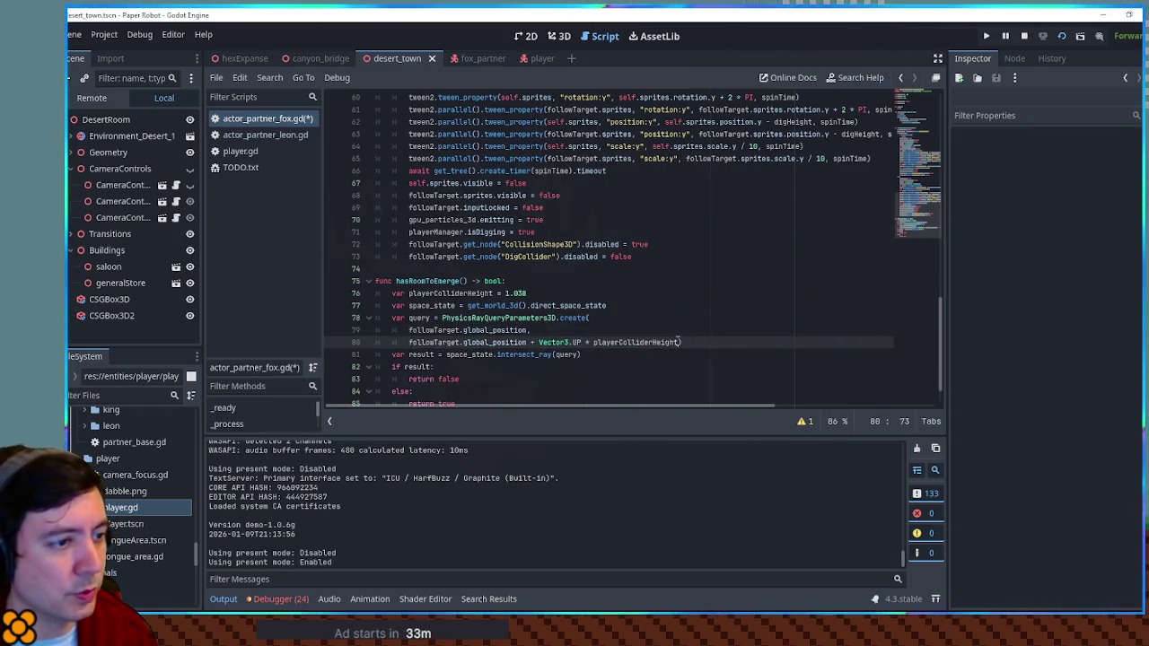
key("Return")
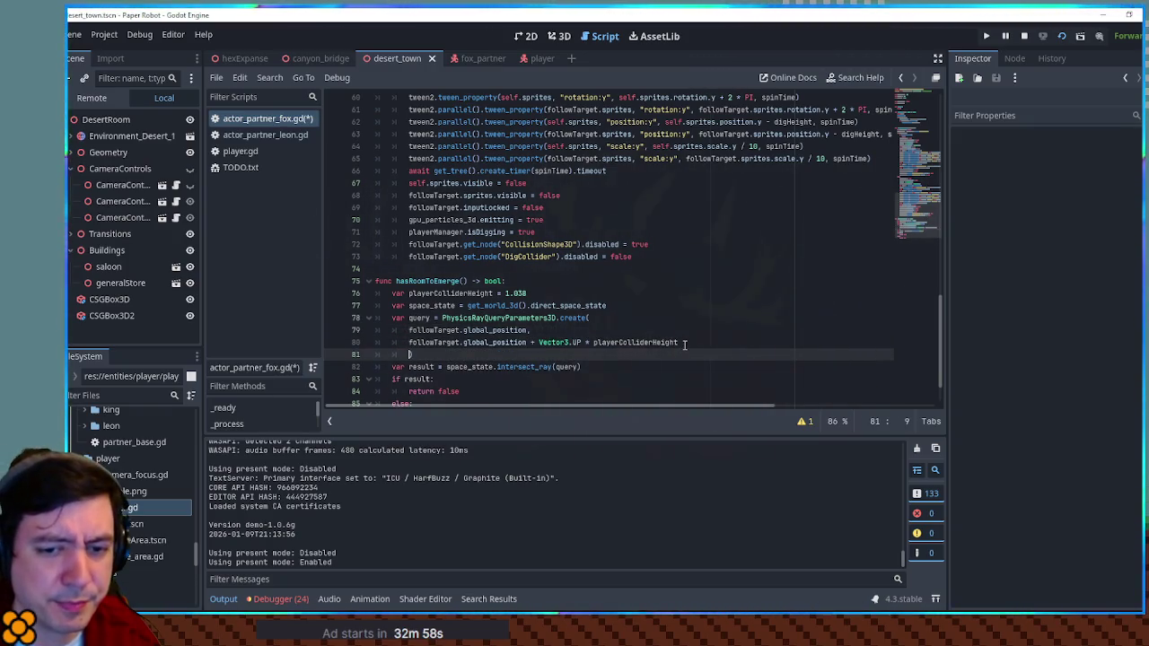
In the player scene, enter 1 on the root player node and save, exposing a parse error.
left_click(529, 60)
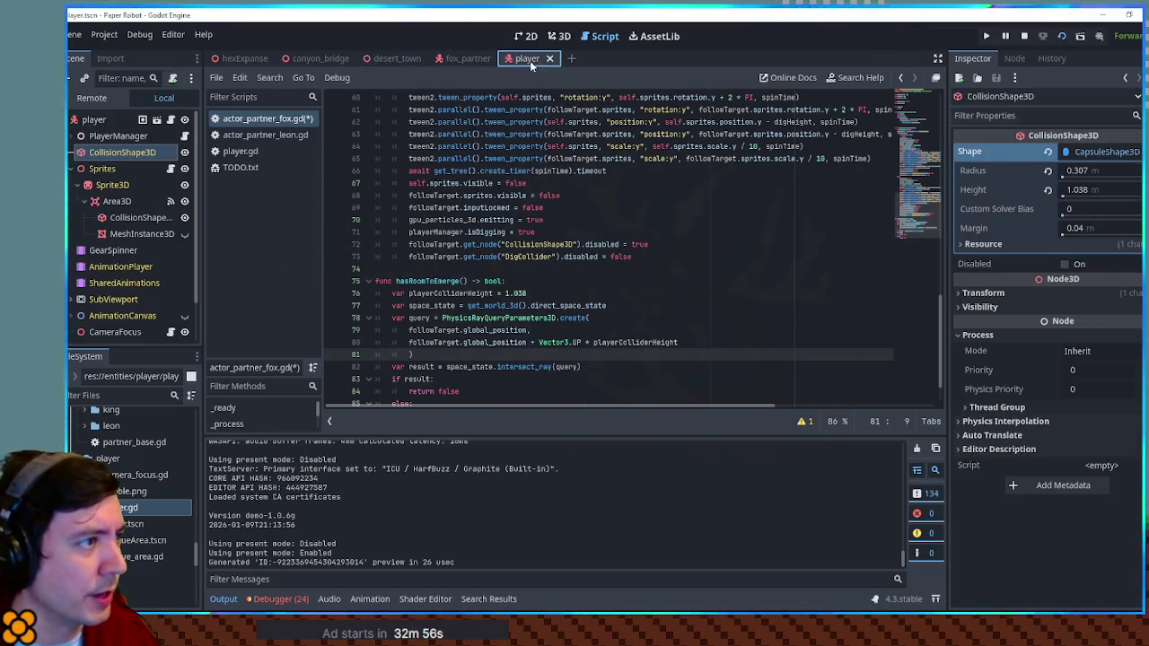
left_click(134, 120)
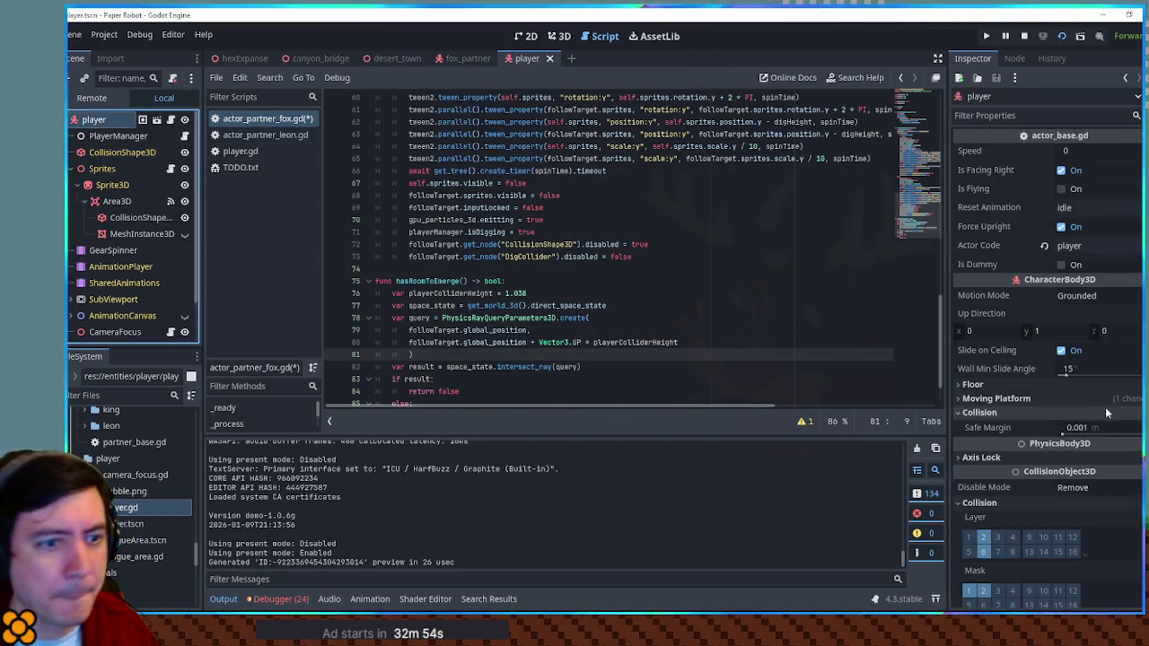
scroll(1104, 413, "down", 5)
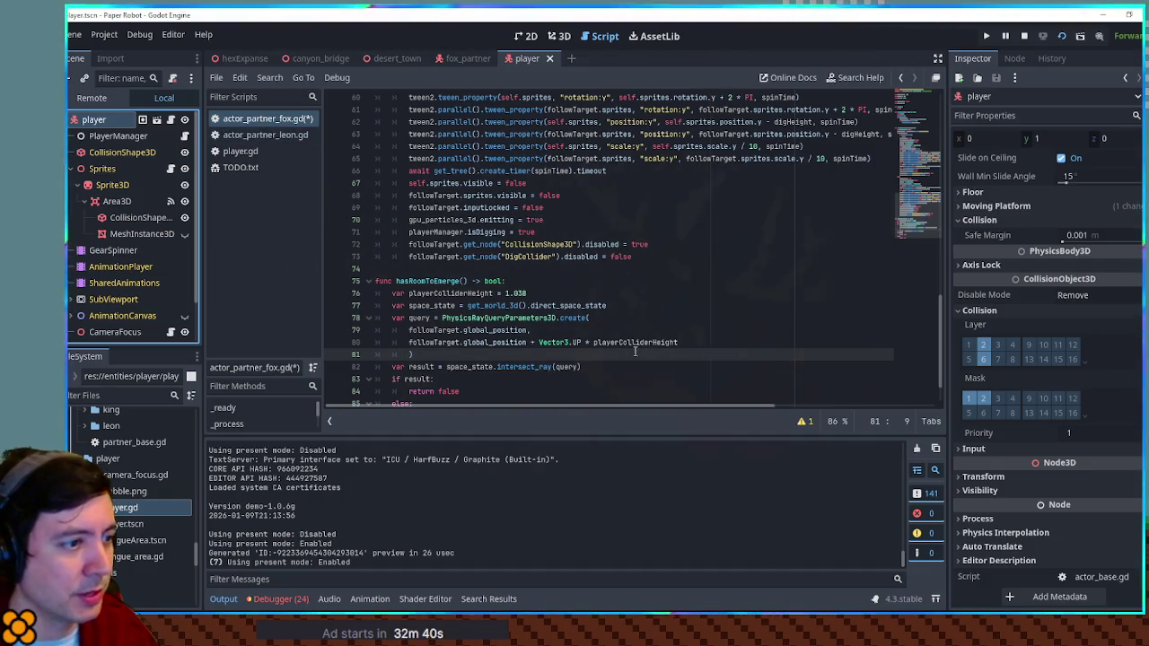
type("1")
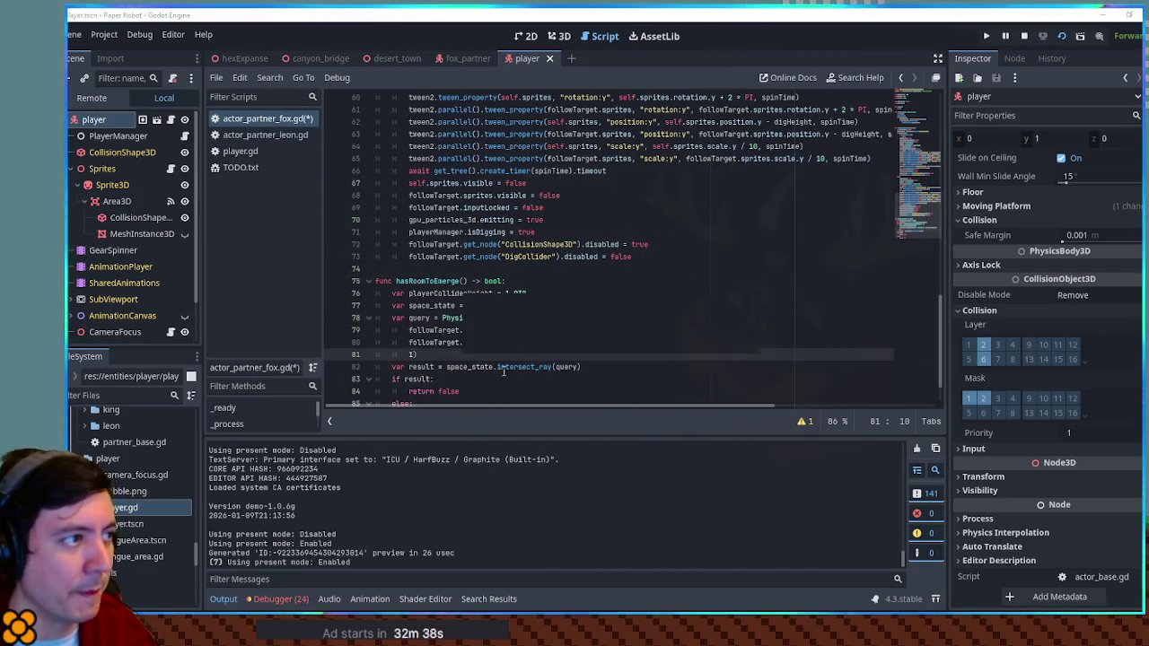
key("ctrl+s")
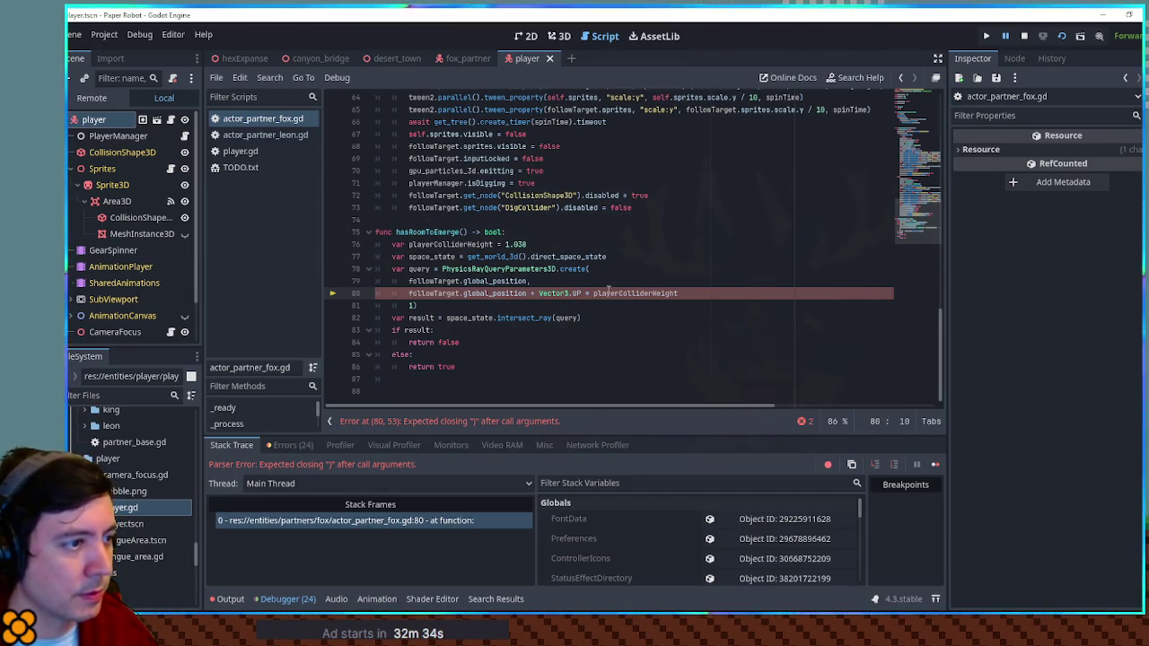
Replace the period ending line 80 with a comma, stop the game, and rerun desert_town.
type(",")
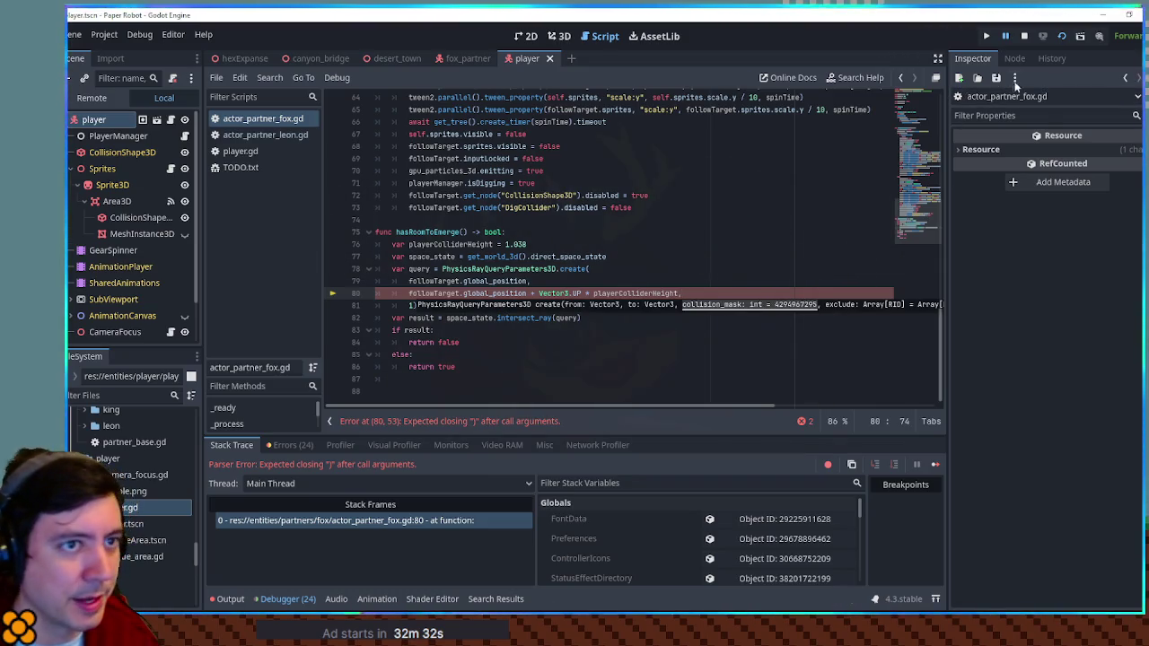
left_click(1023, 38)
left_click(709, 272)
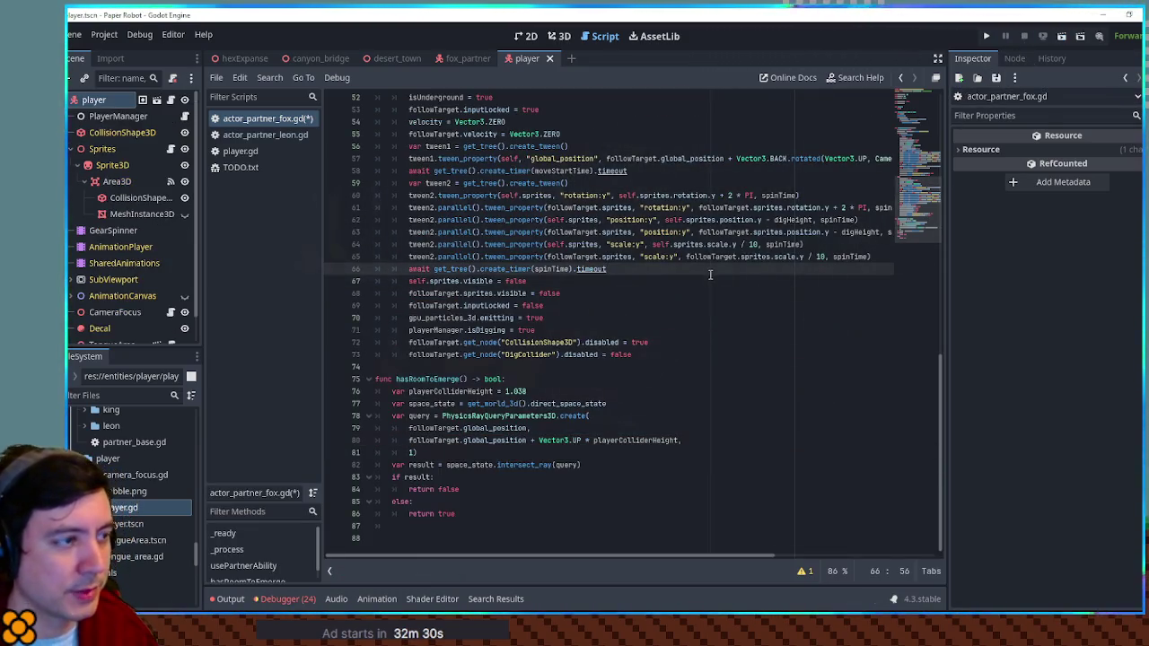
left_click(377, 59)
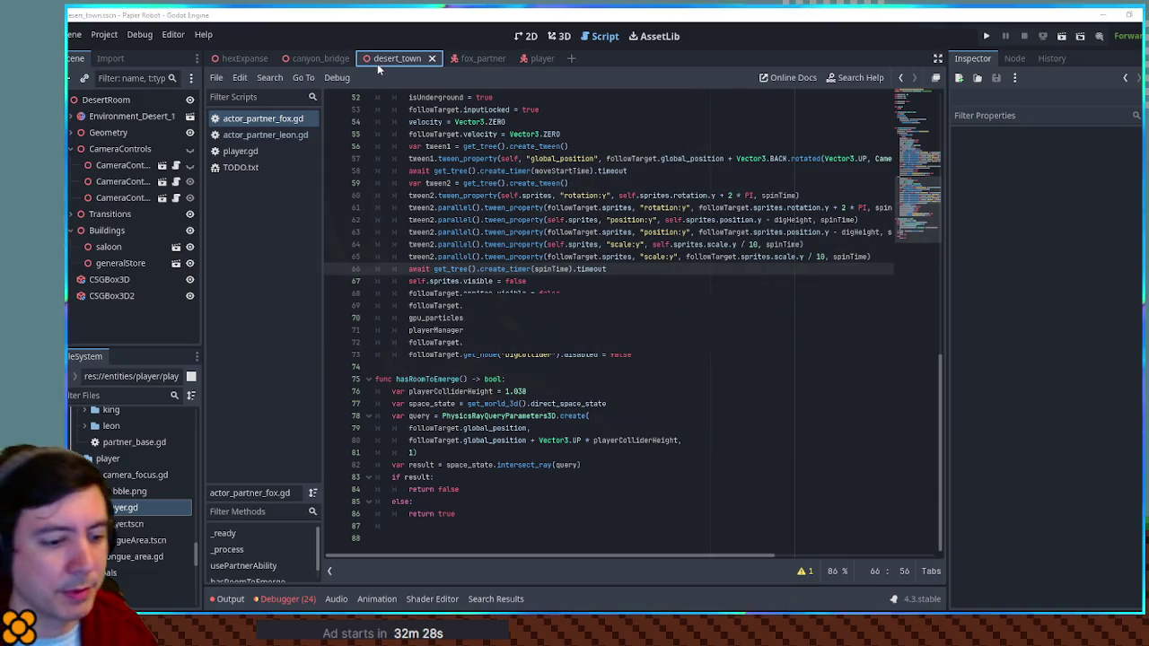
key("F6")
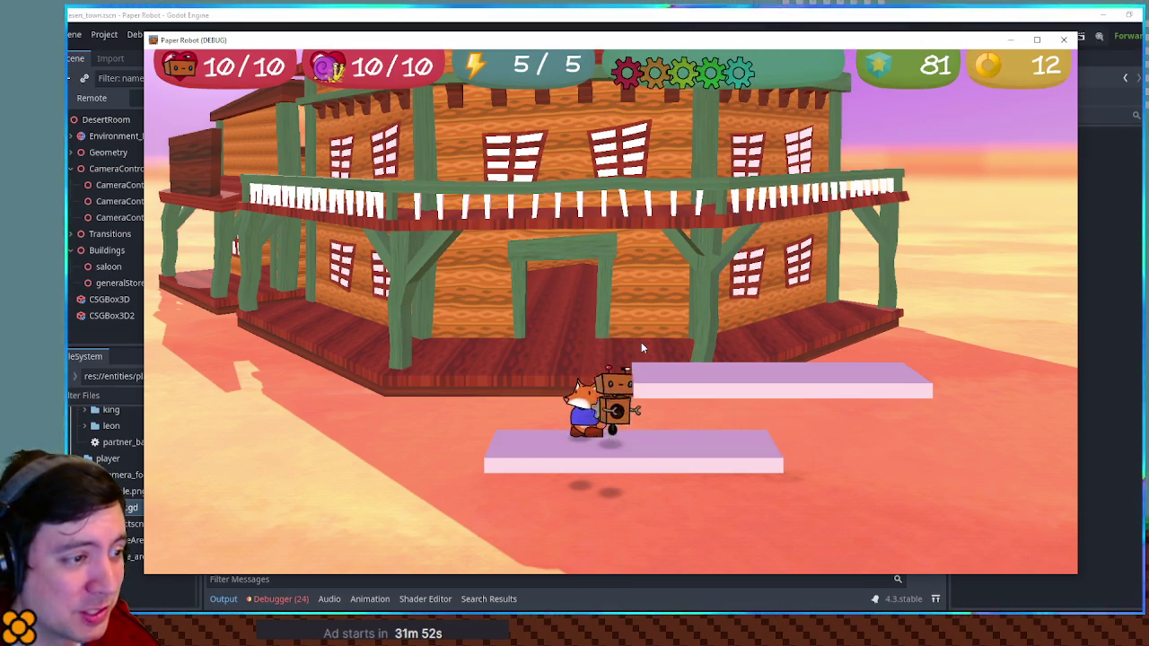
Move the fox across the platforms, dig into the front platform and burrow again, then pause.
key("s")
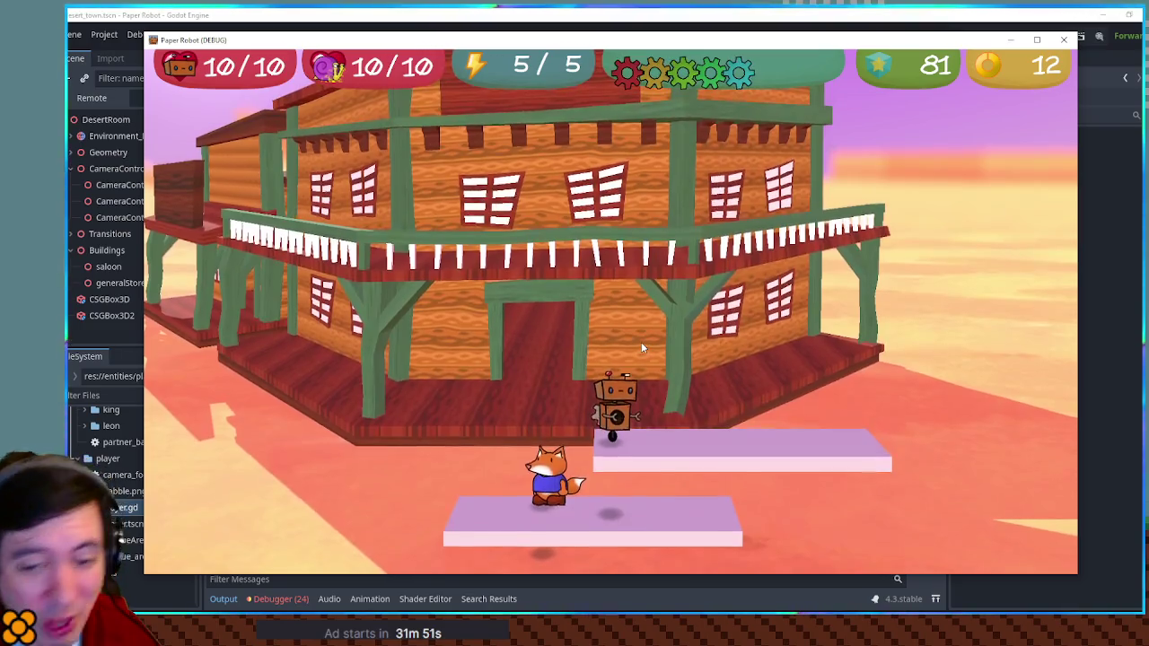
key("space")
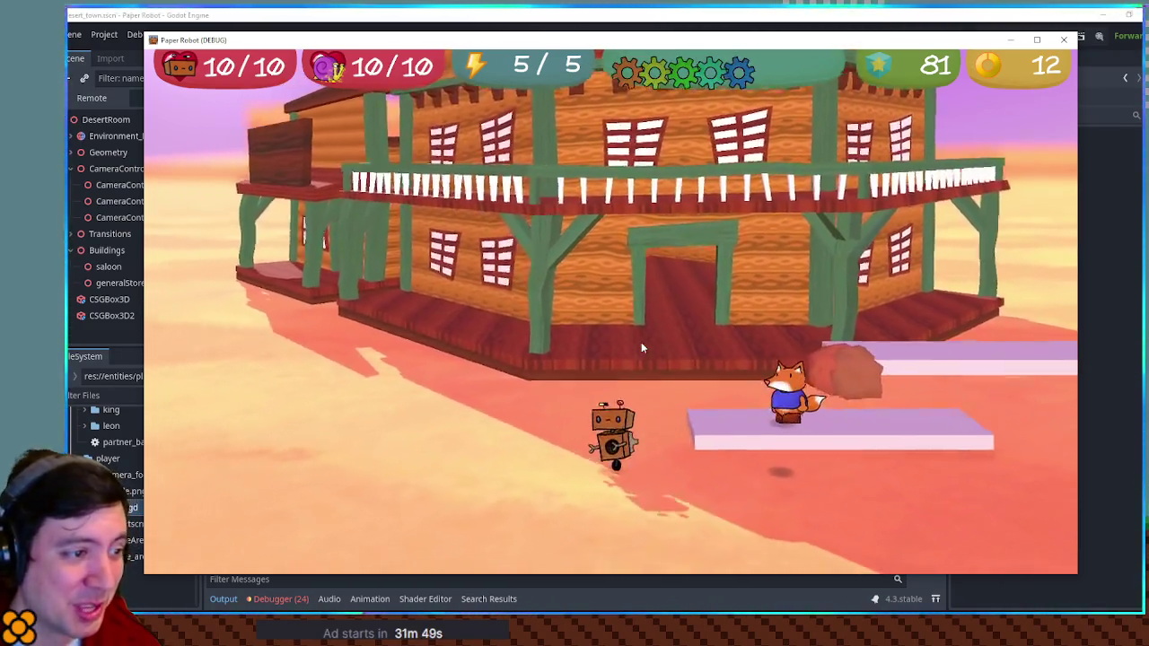
key("a")
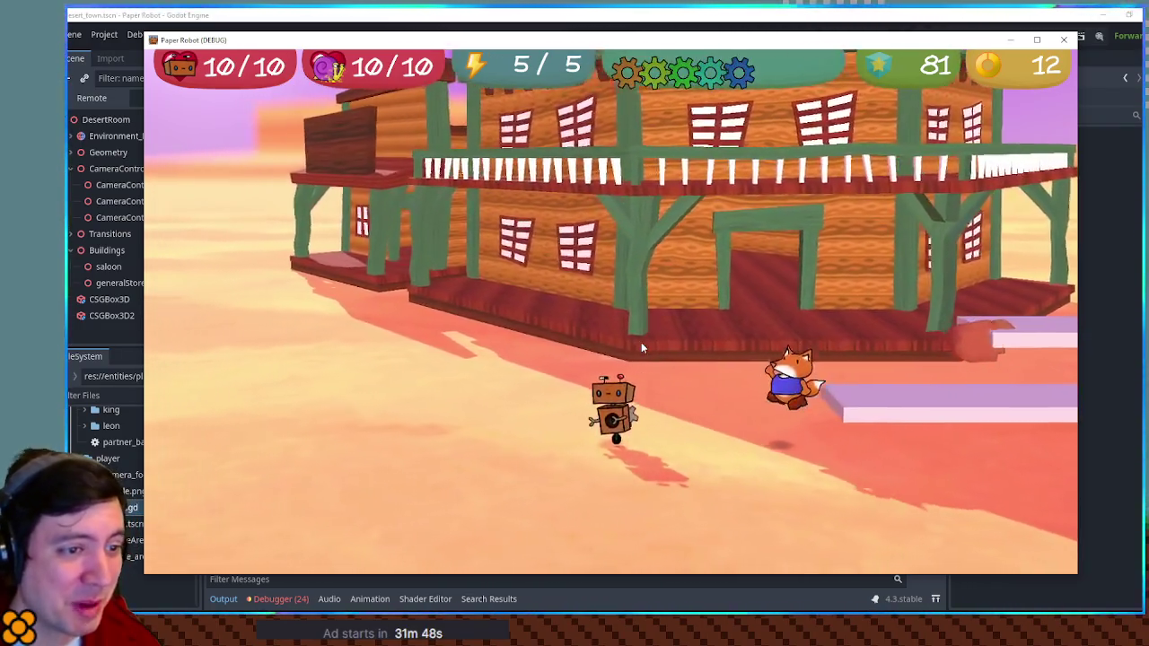
key("s")
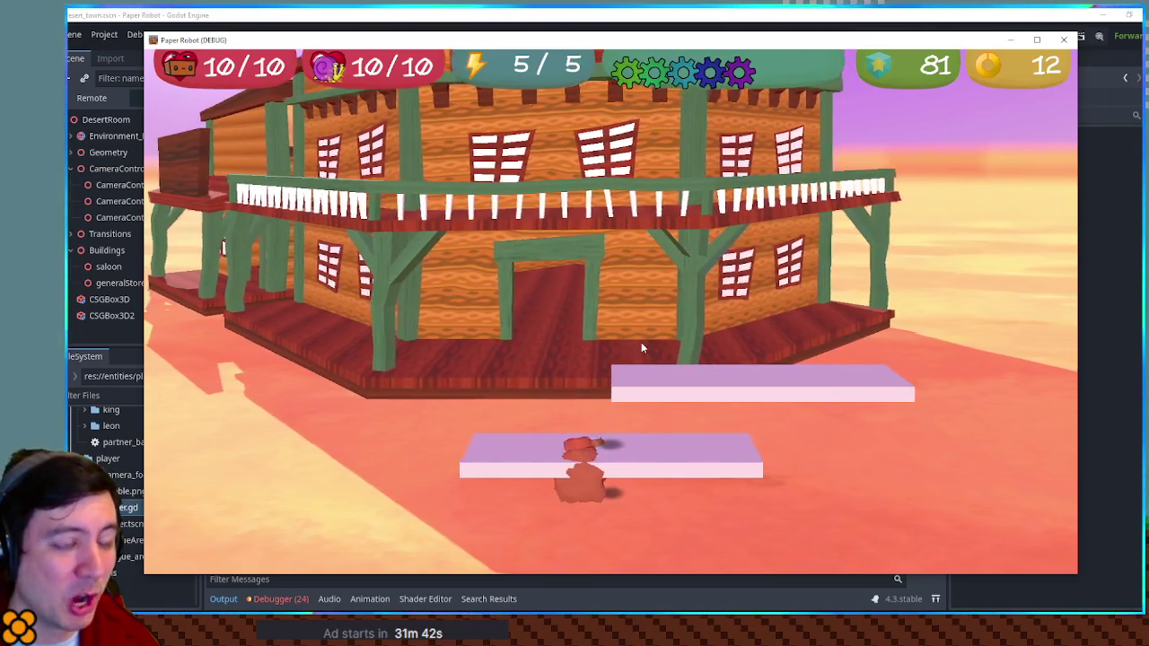
key("a")
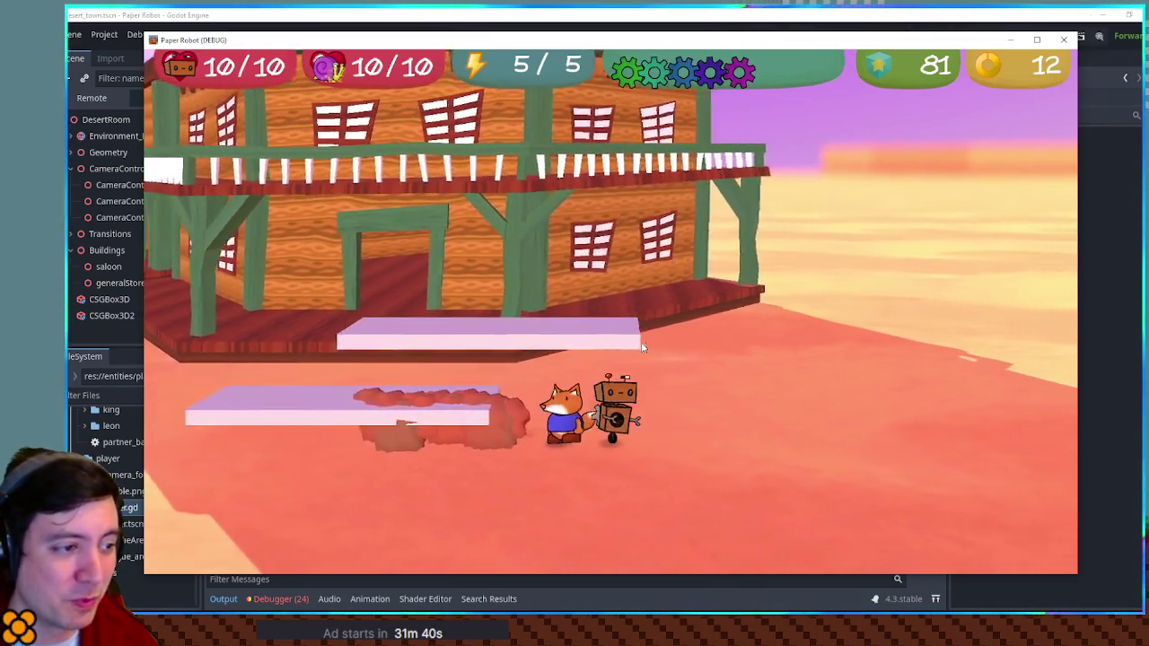
key("Escape")
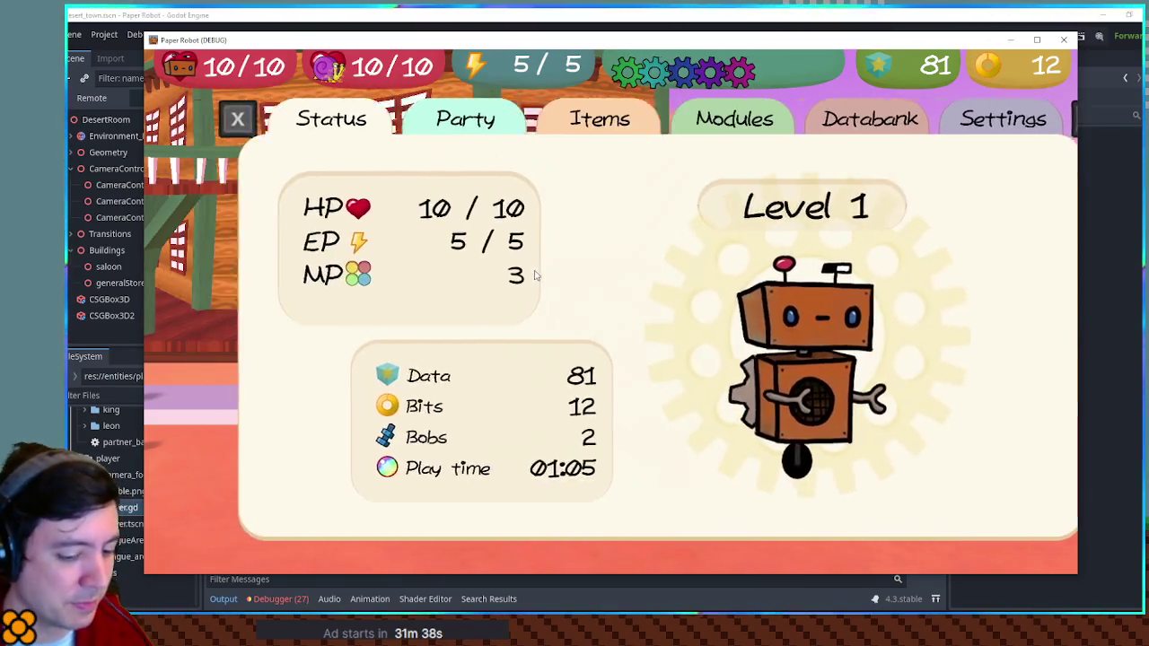
Use the F1 debug Room Warp list to warp into a chapter 1 village room at its top entrance.
key("Escape")
key("F1")
left_click(305, 86)
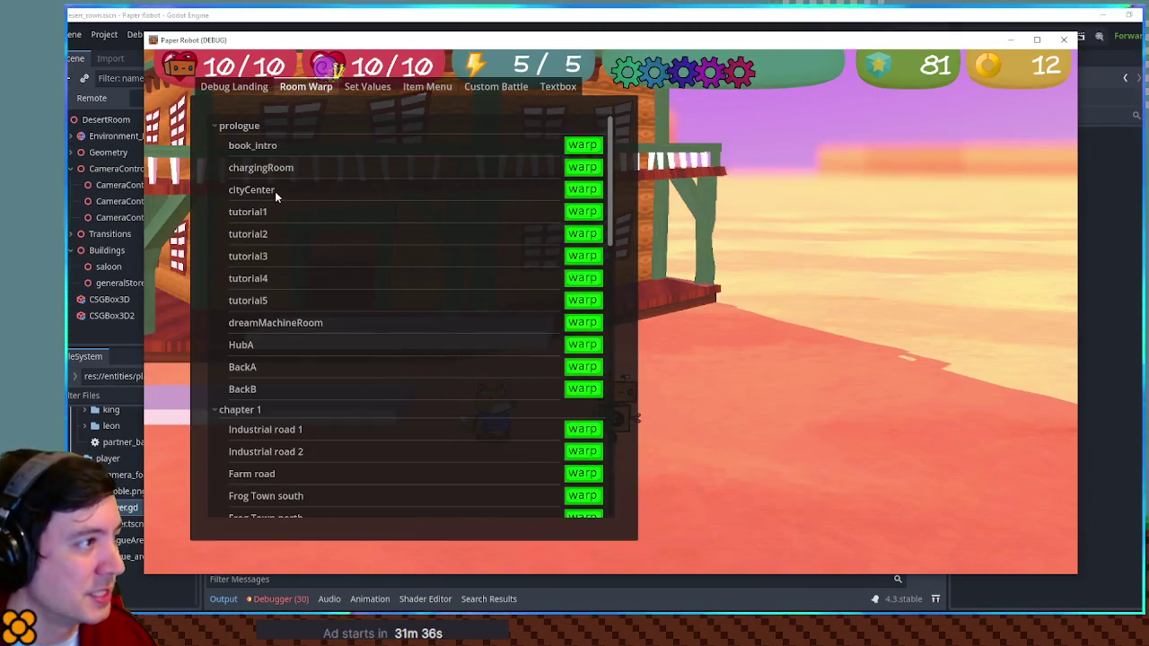
left_click(213, 127)
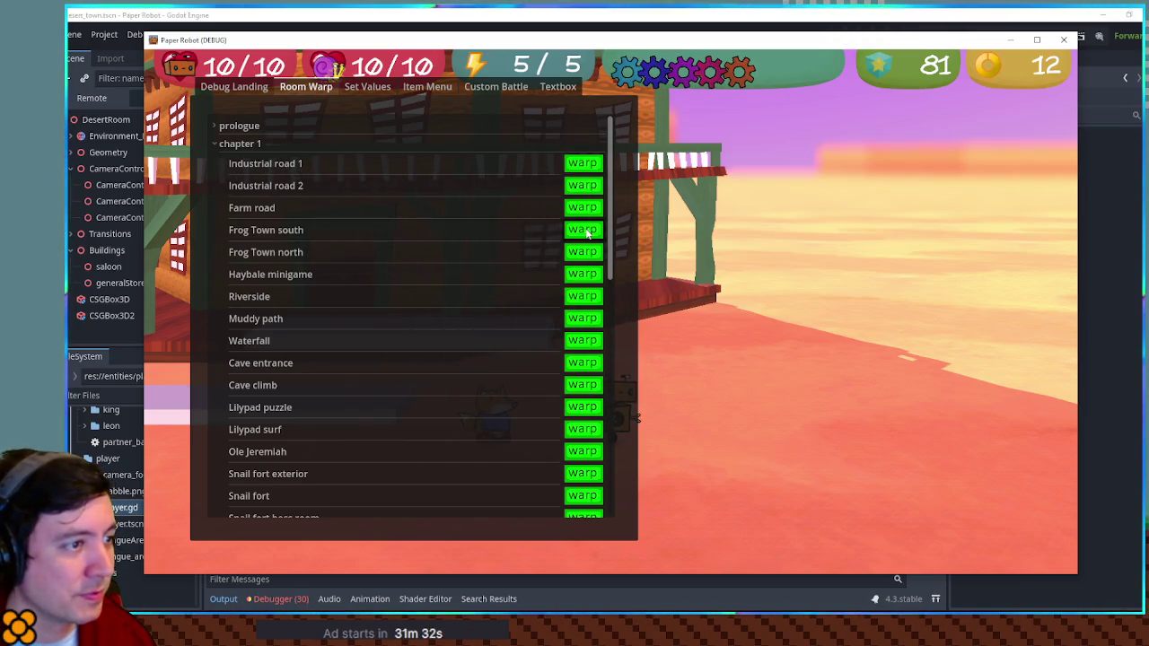
left_click(227, 162)
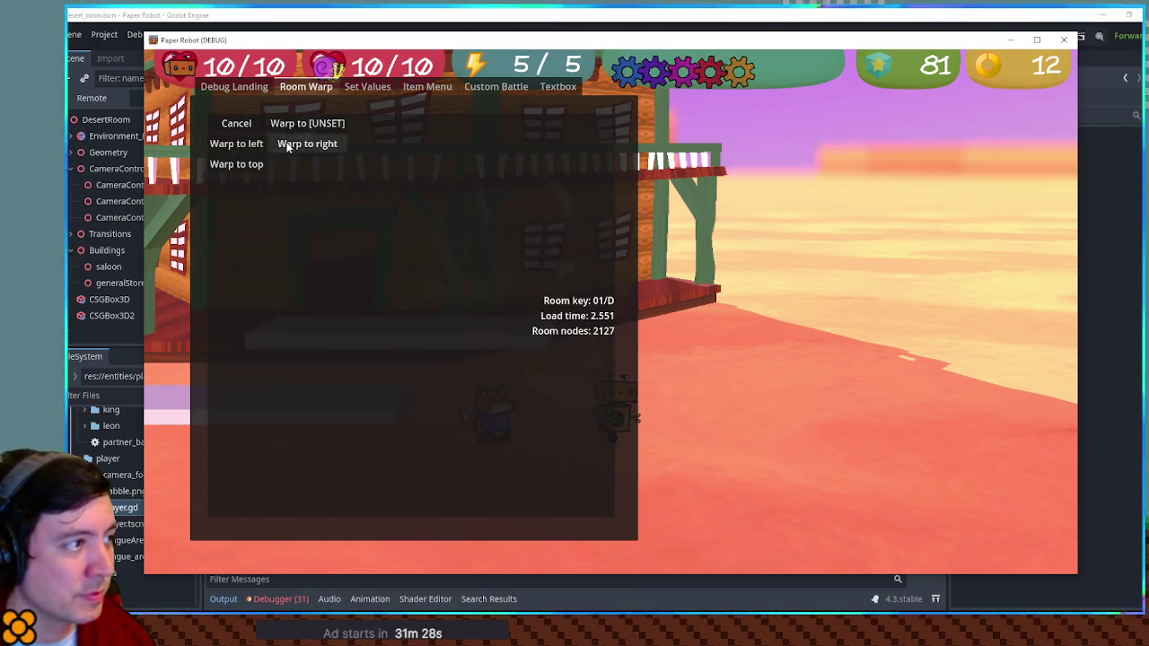
left_click(235, 164)
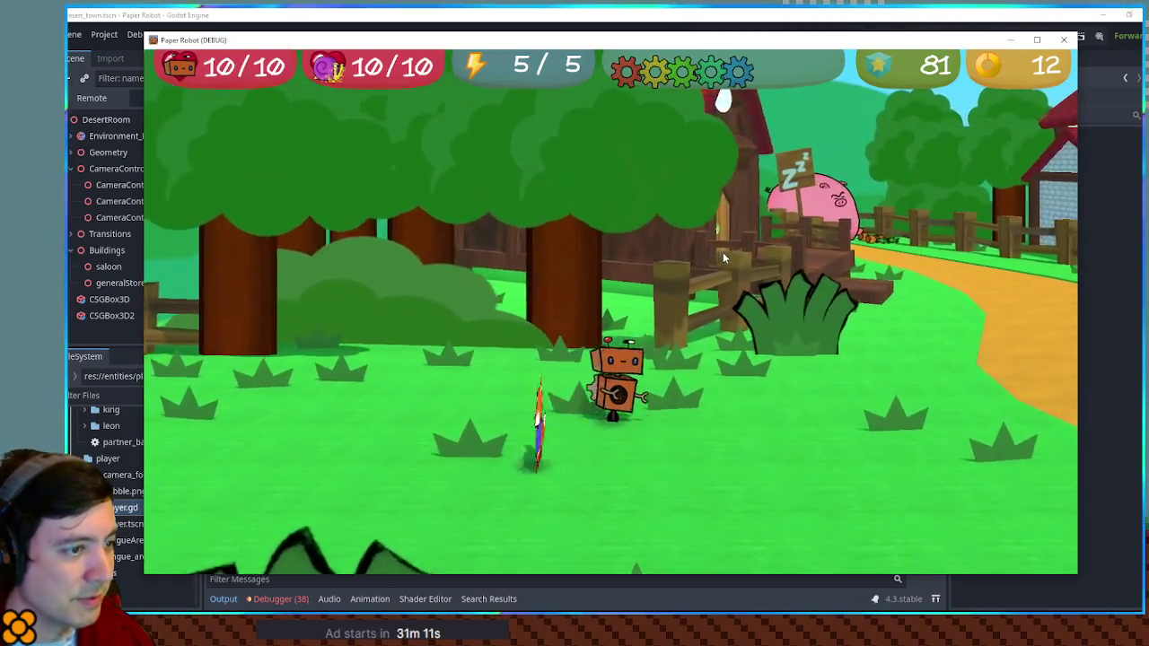
Walk the robot and fox right past the house deck to the shop door and back out.
key("Right")
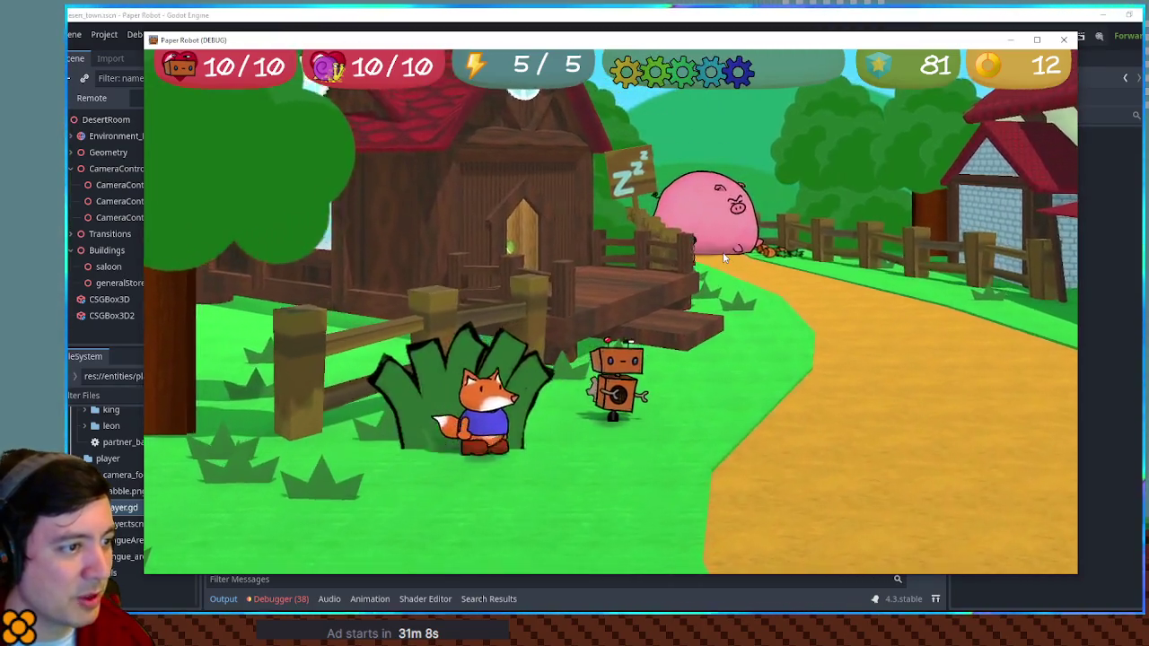
key("Down")
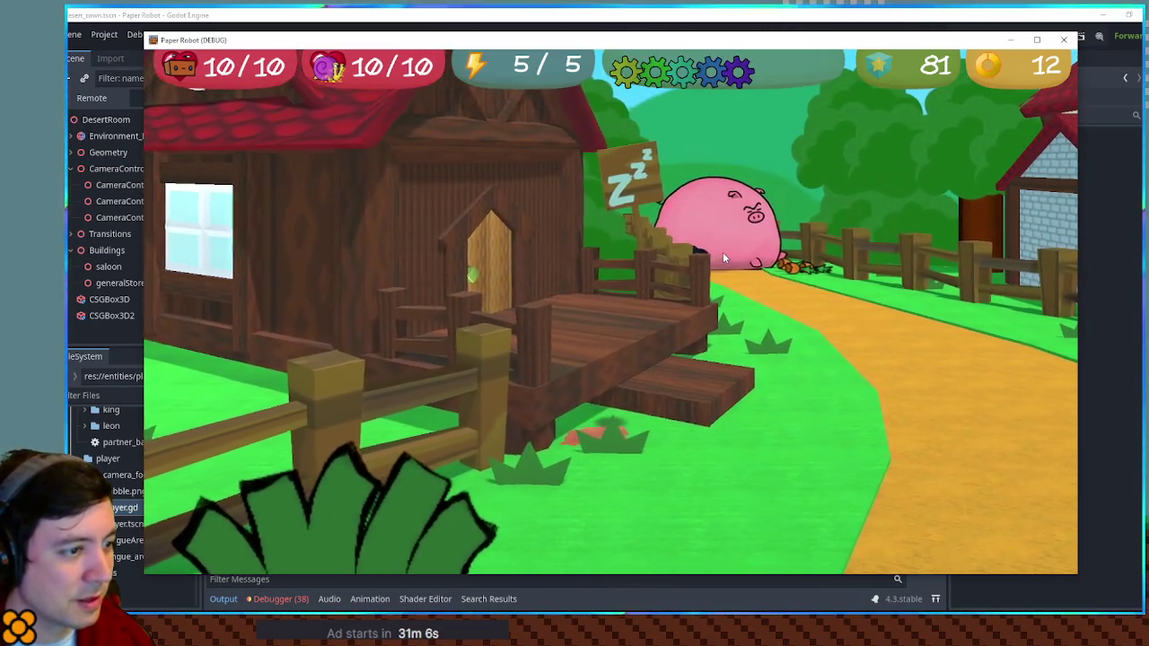
key("Up")
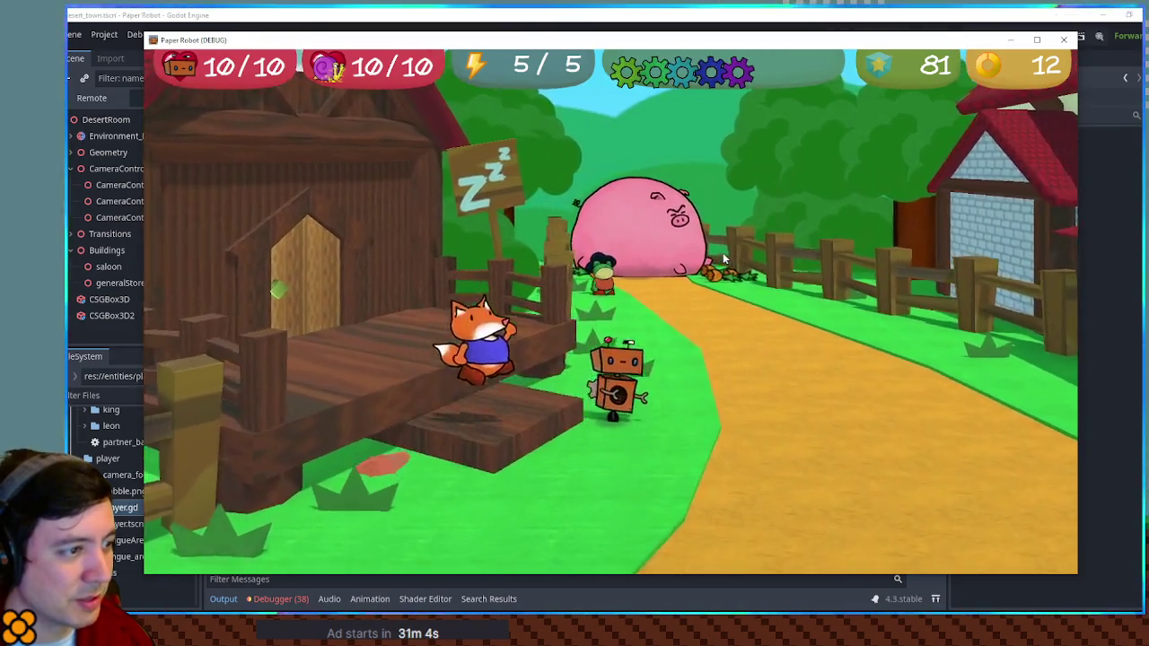
key("Right")
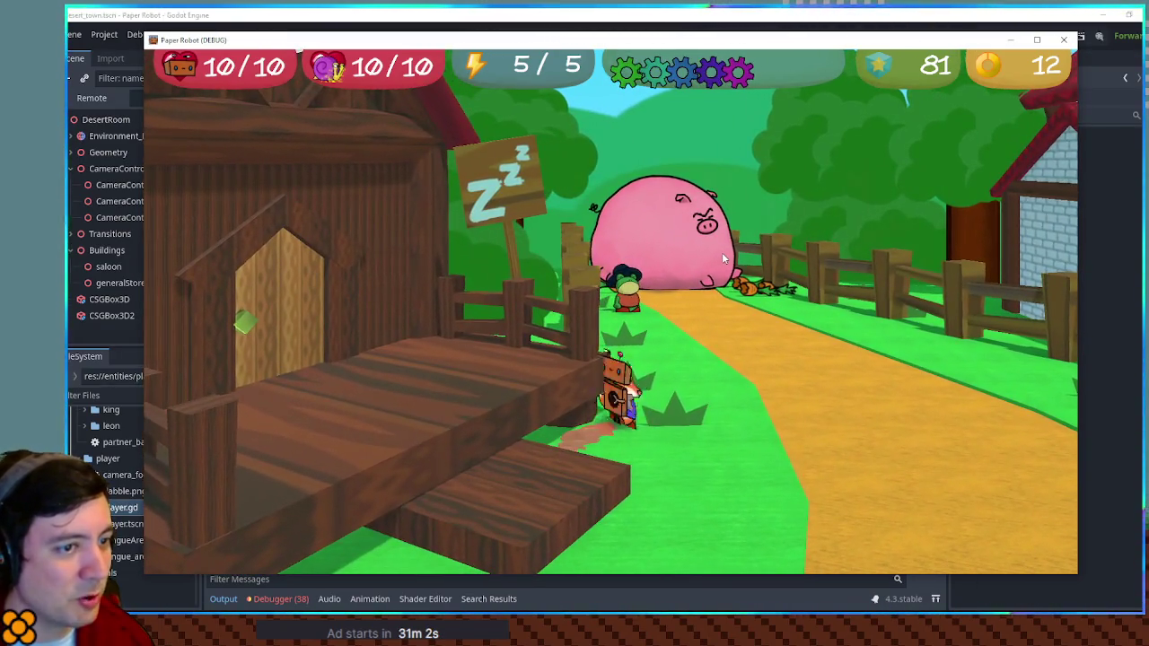
key("Right")
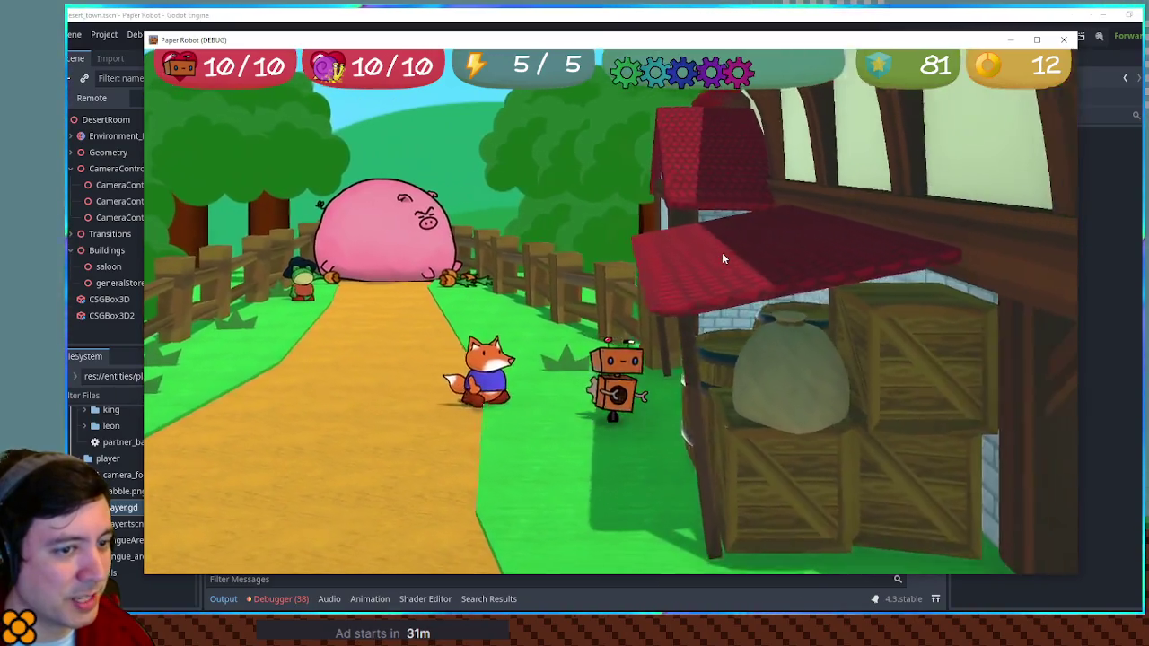
key("Right")
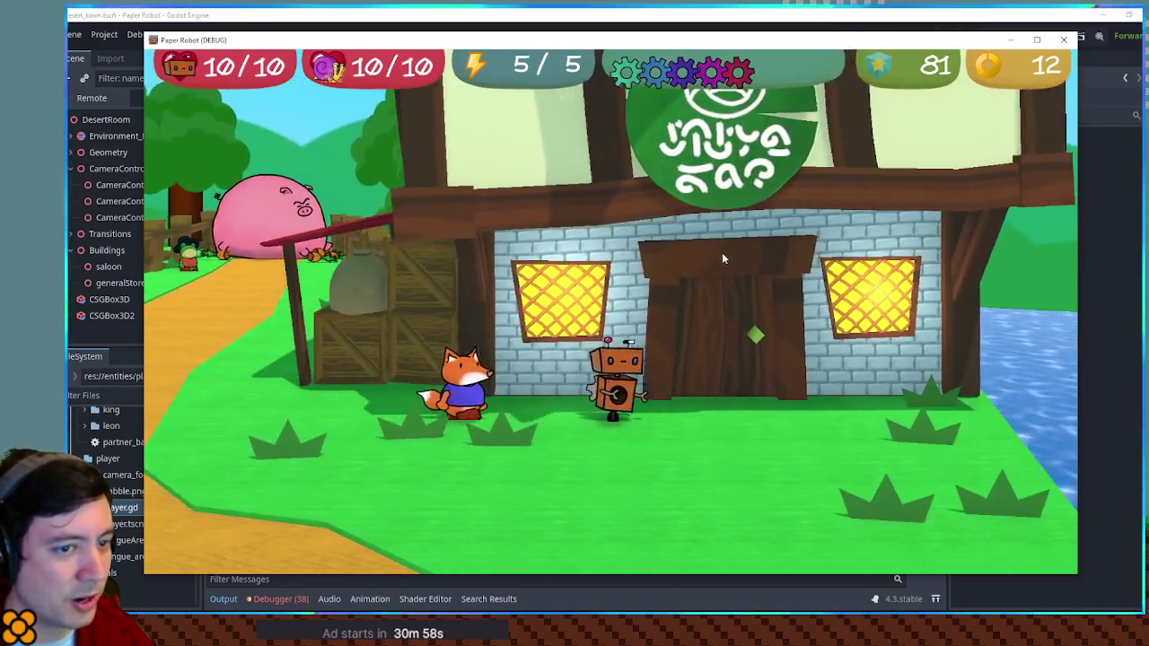
key("Right")
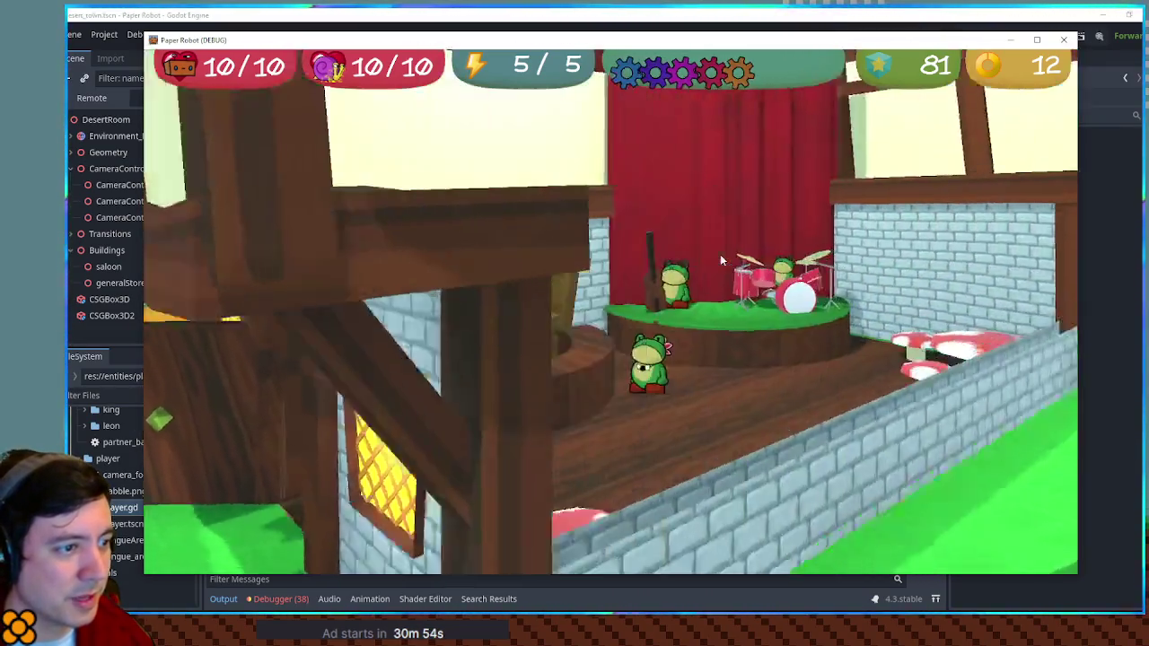
key("Left")
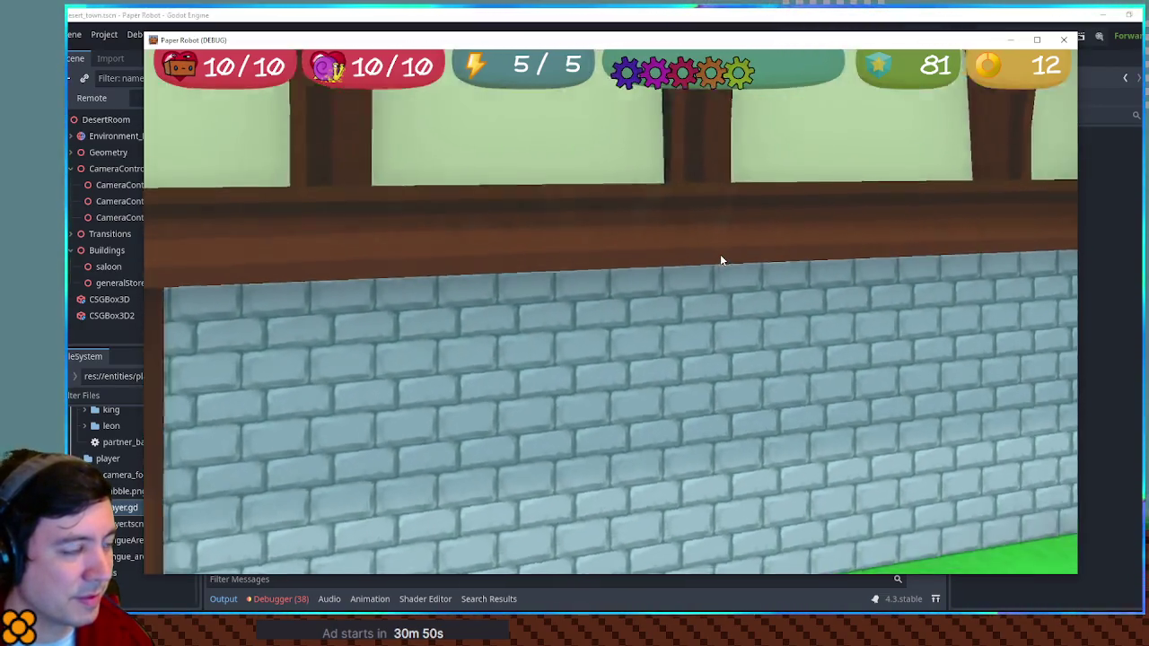
Walk left up the steps into the house, back out onto the path, and interact with the frog.
key("Left")
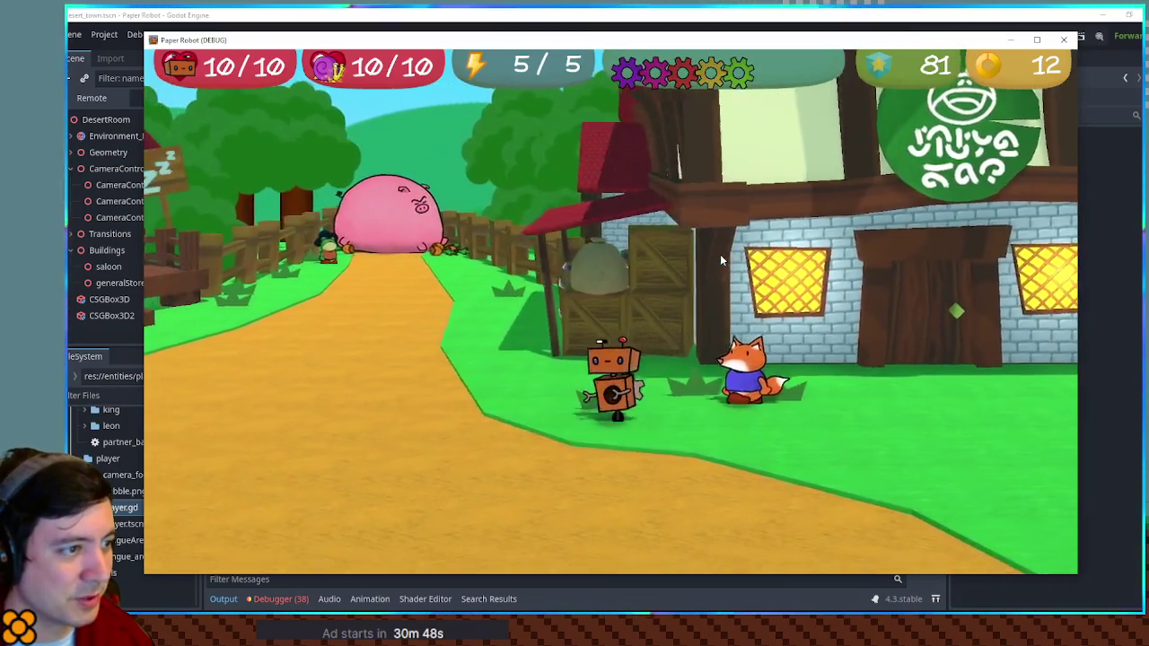
key("Left")
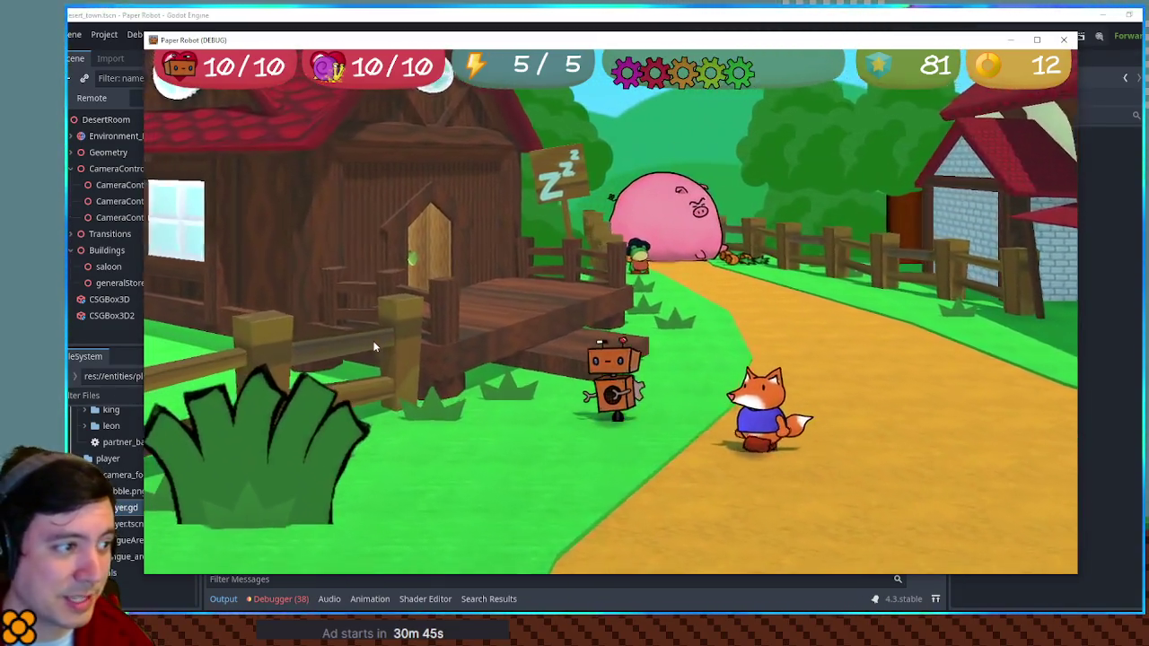
key("Up")
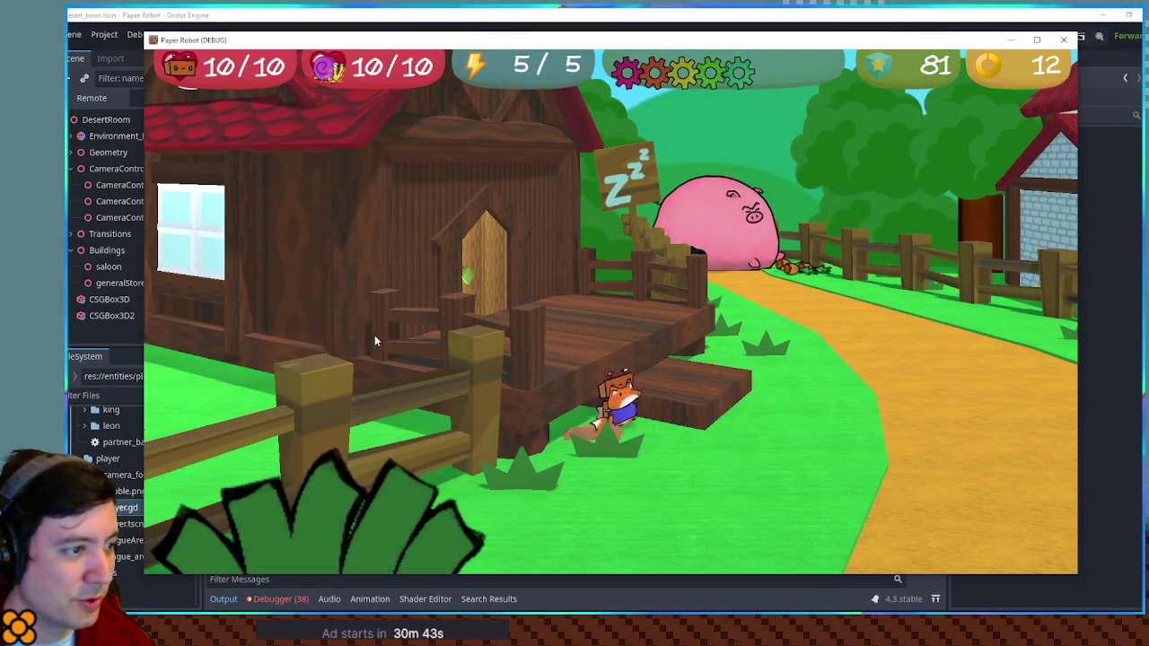
key("Up")
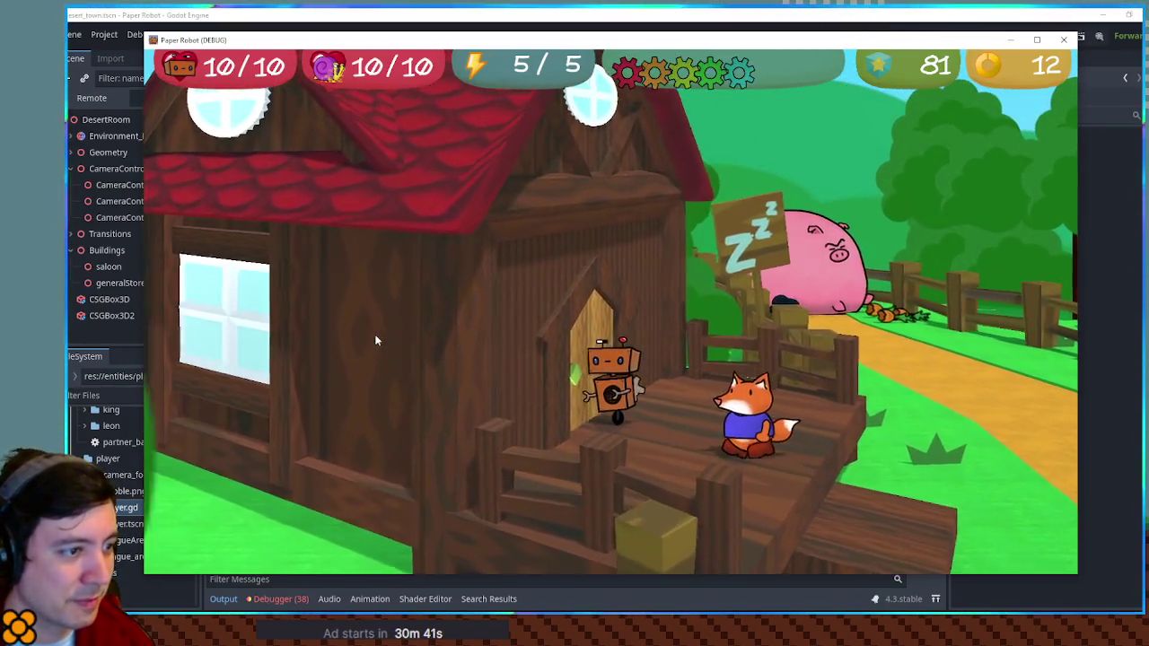
key("Up")
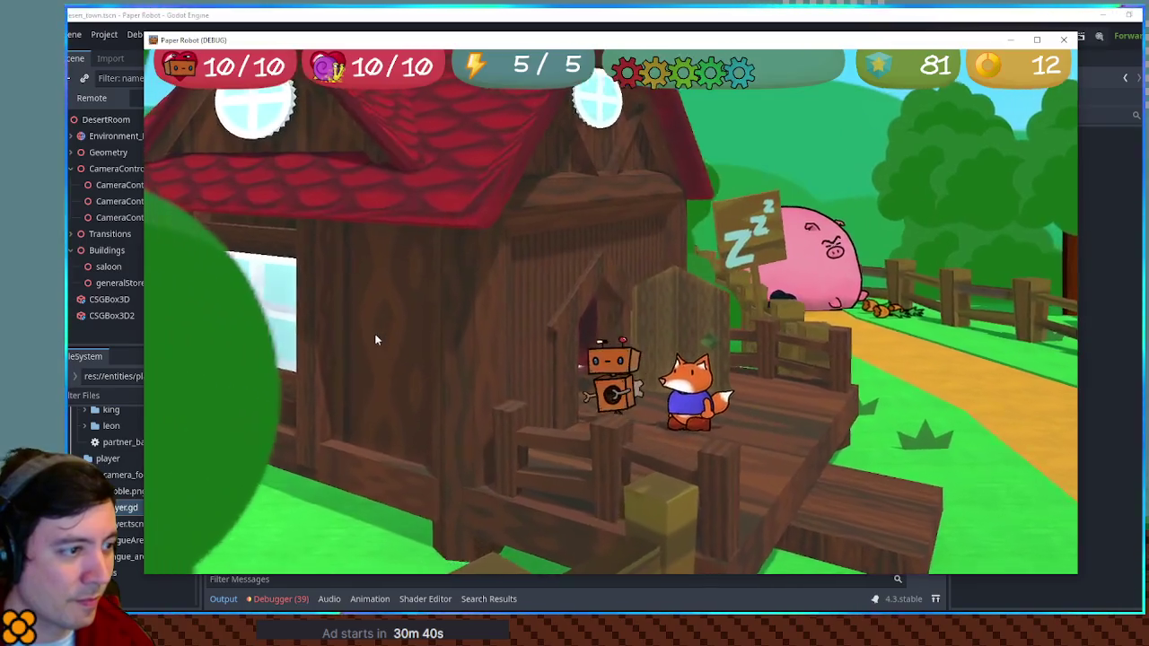
key("Up")
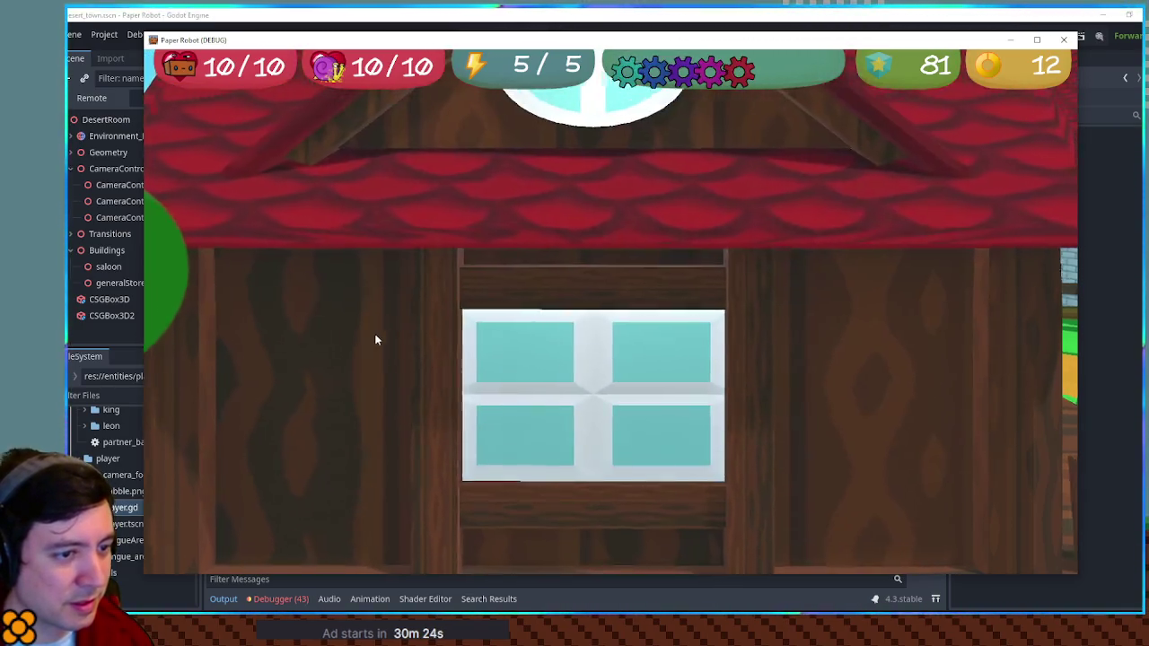
key("s")
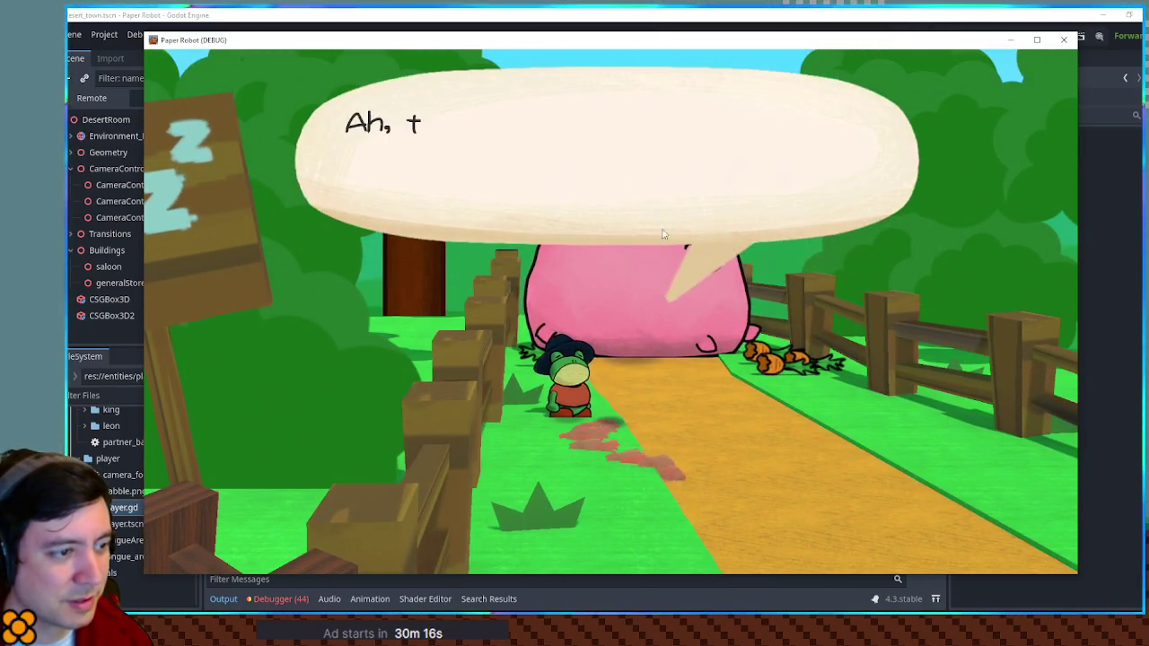
key("F8")
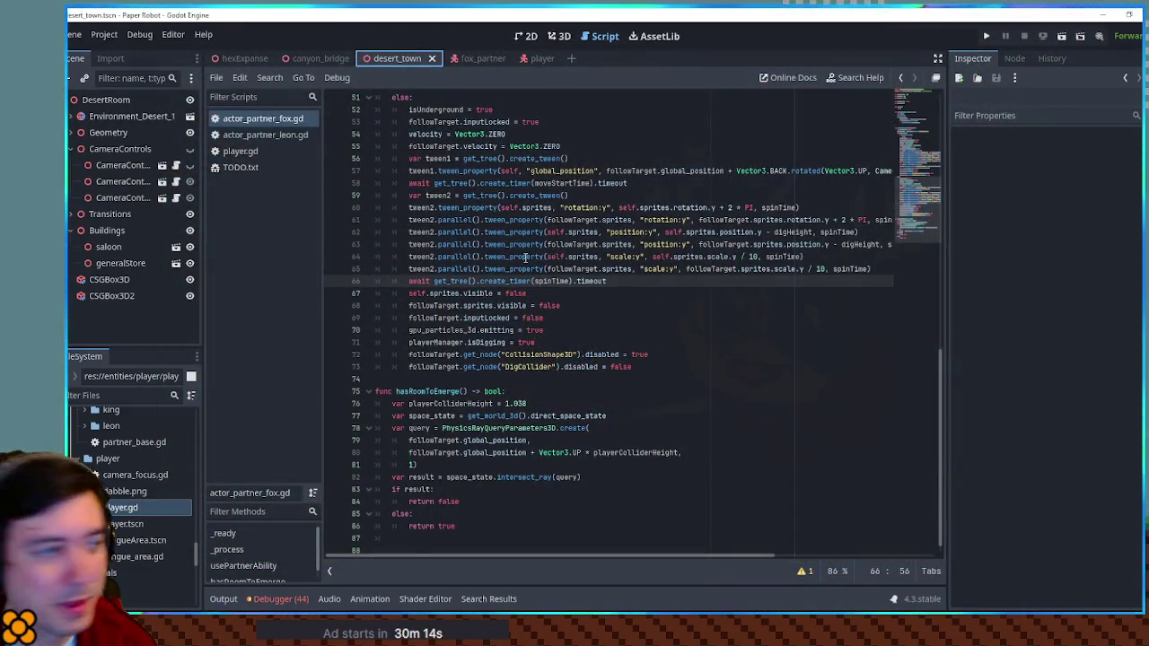
Open player.gd and search it for 'interact'.
left_click(250, 156)
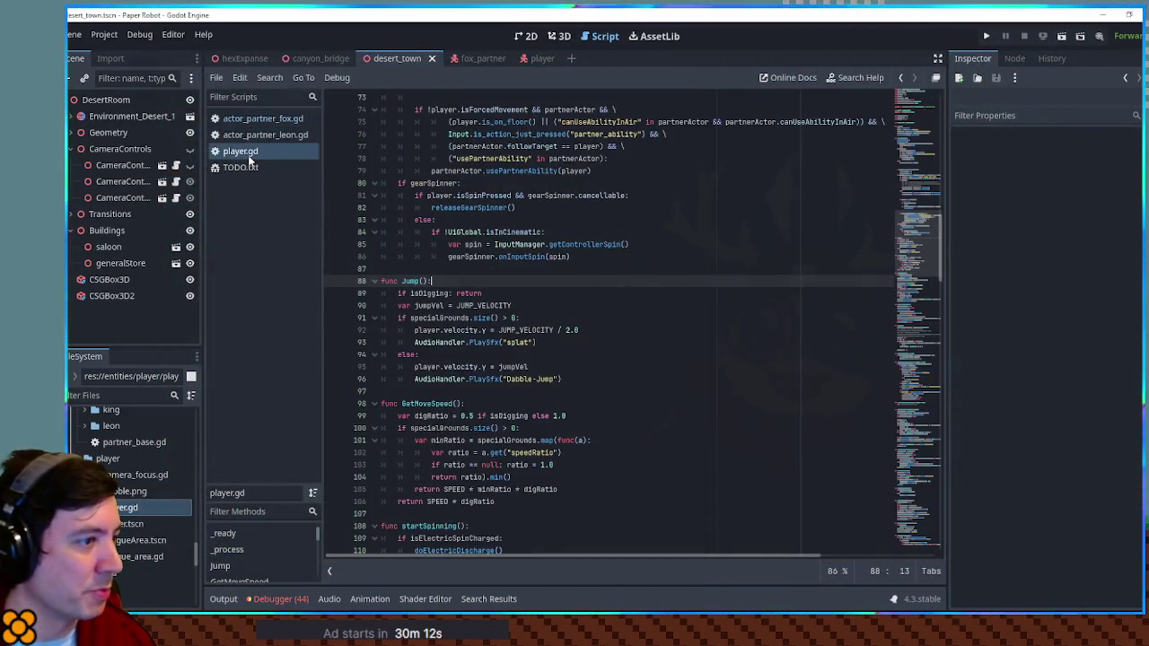
left_click(671, 327)
key("ctrl+f")
type("interact")
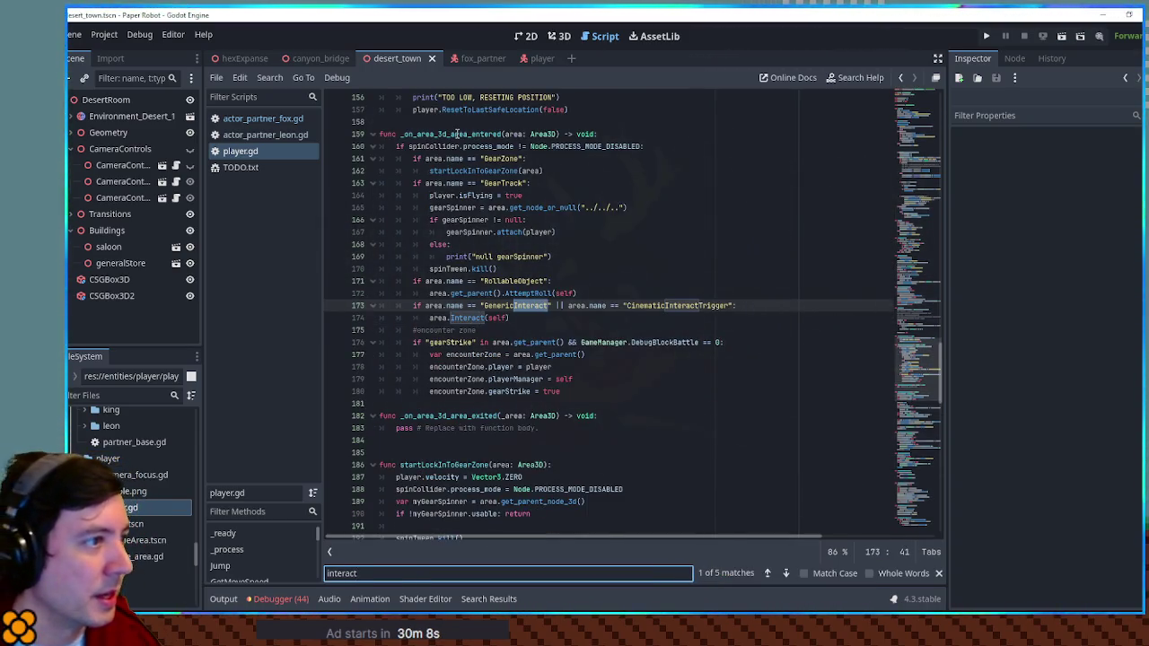
double_click(457, 134)
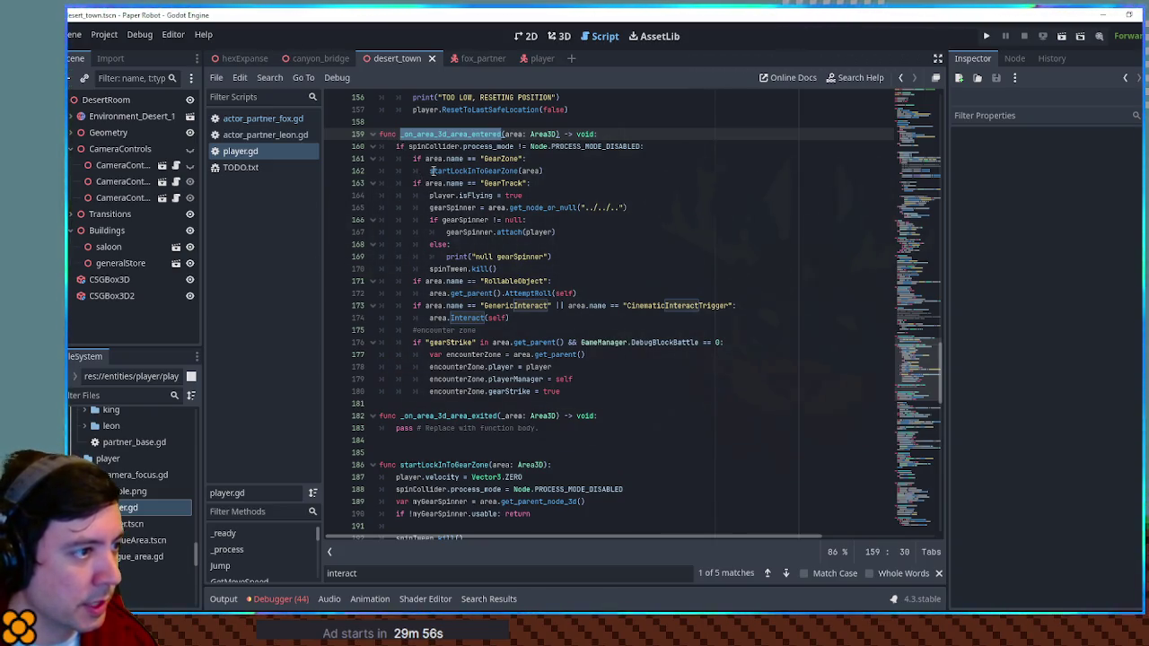
Cycle the interact matches to the Interact call on line 173 and review the code above it.
left_click(785, 573)
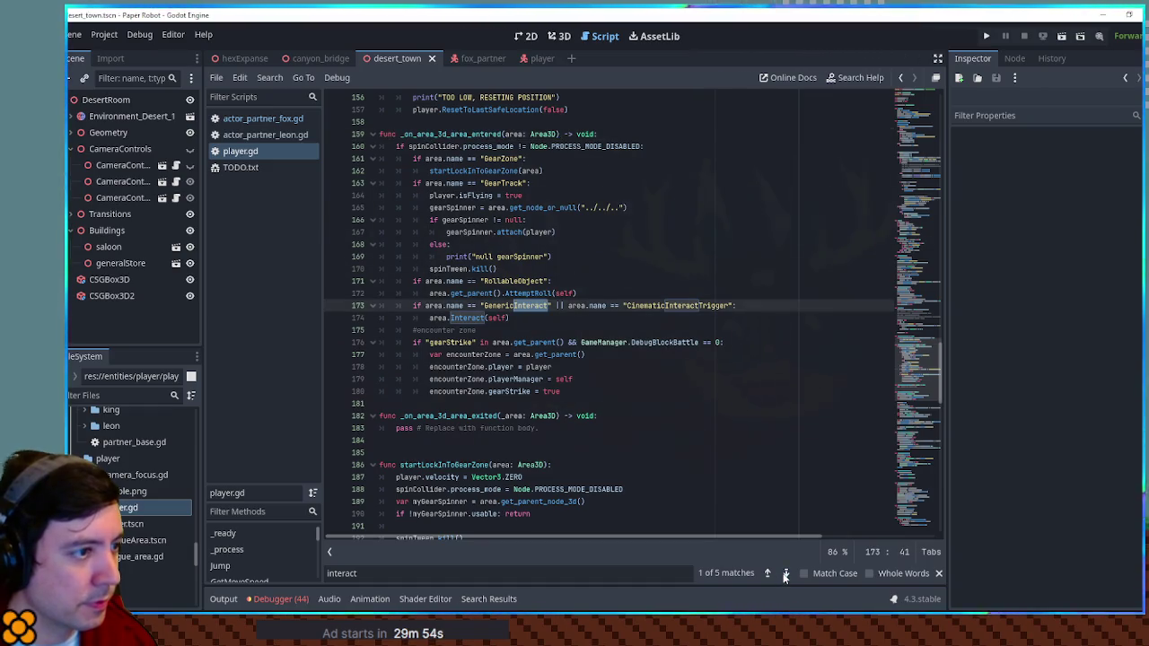
left_click(785, 574)
left_click(785, 574)
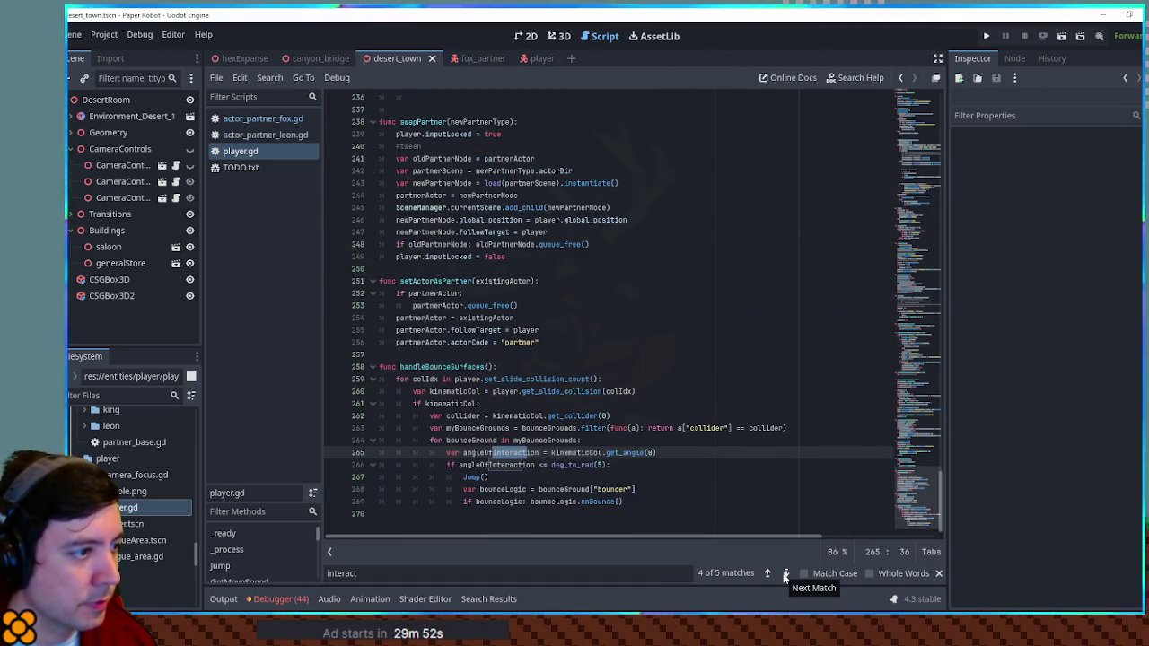
left_click(786, 573)
left_click(785, 573)
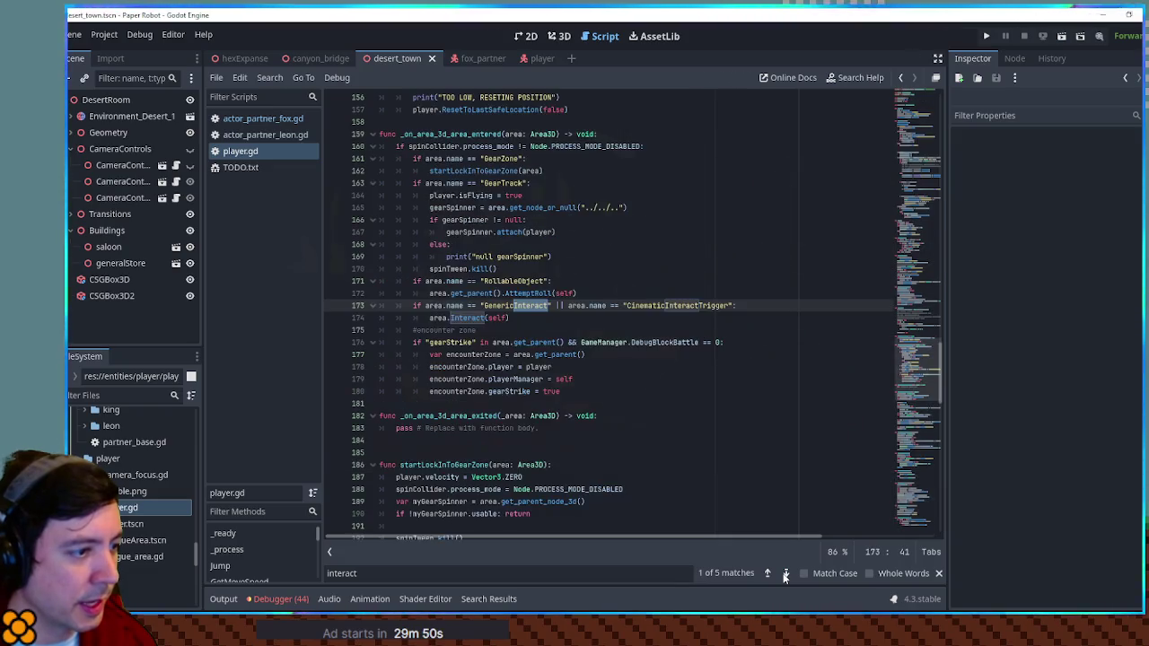
scroll(628, 315, "up", 4)
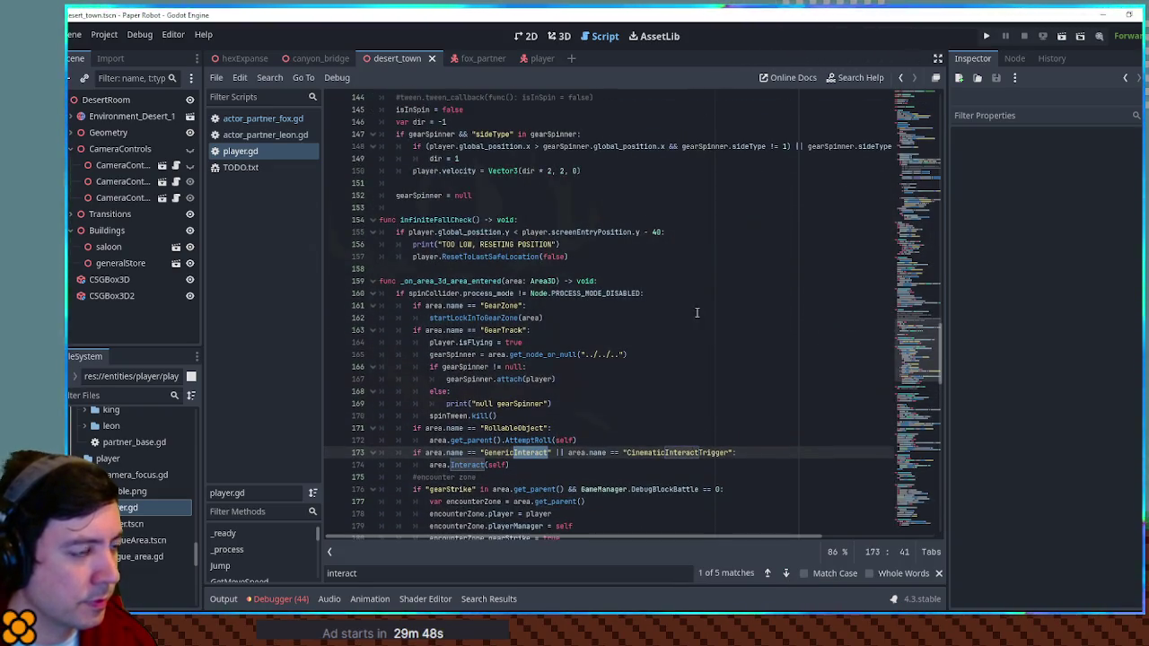
left_click(686, 280)
left_click(681, 269)
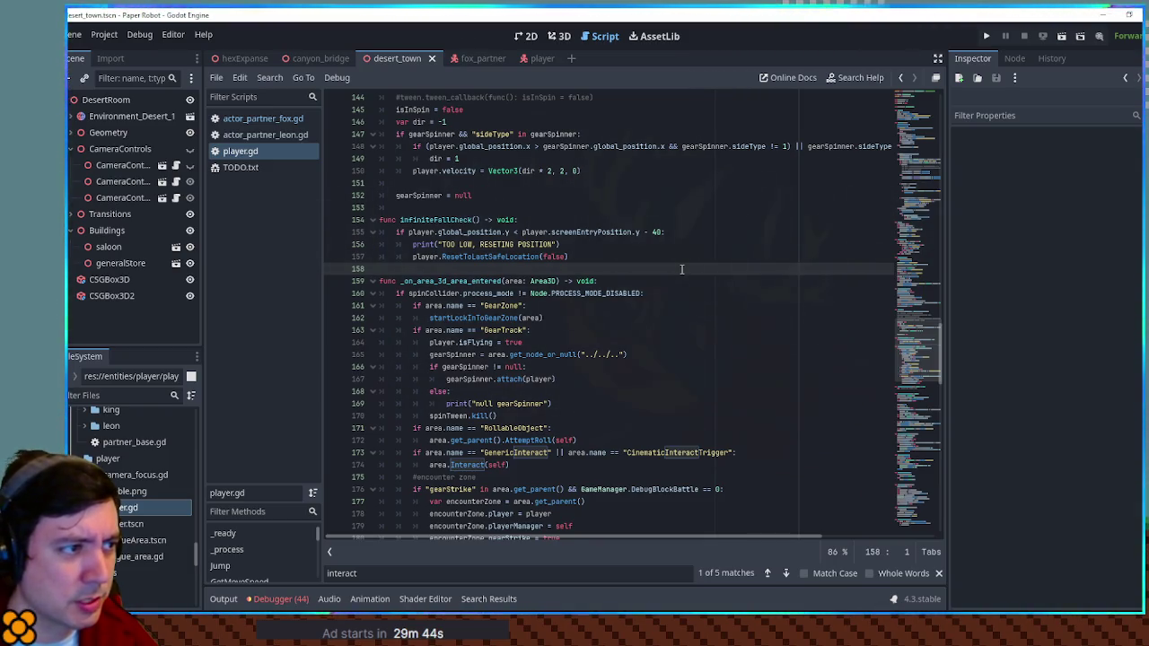
scroll(751, 351, "up", 14)
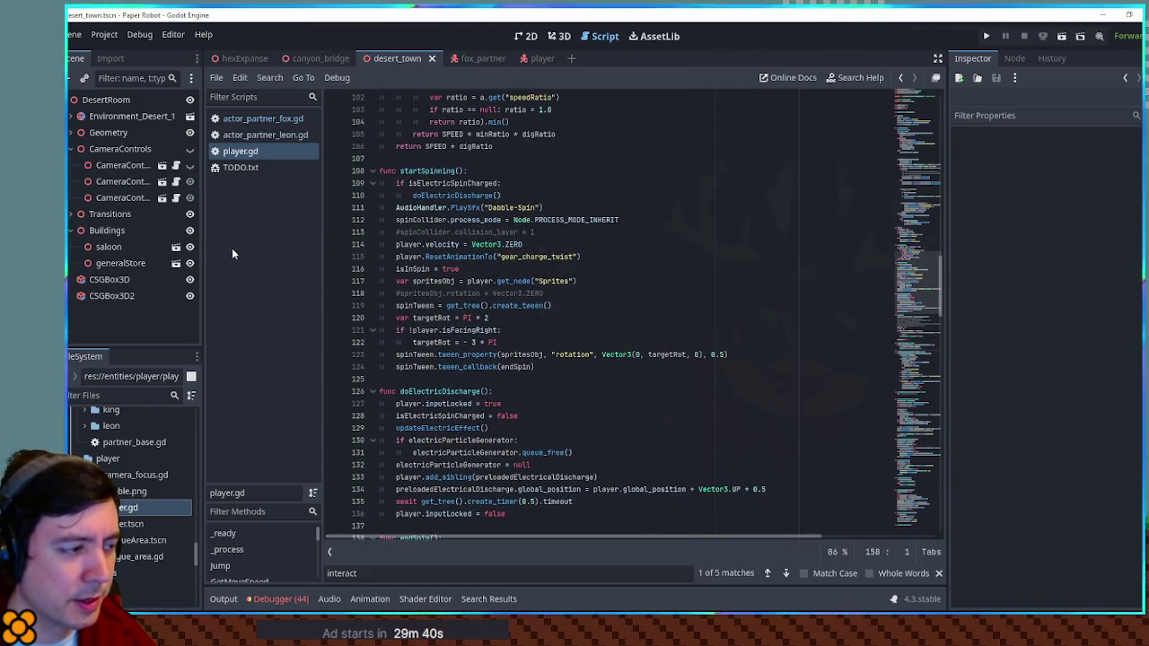
left_click(618, 356)
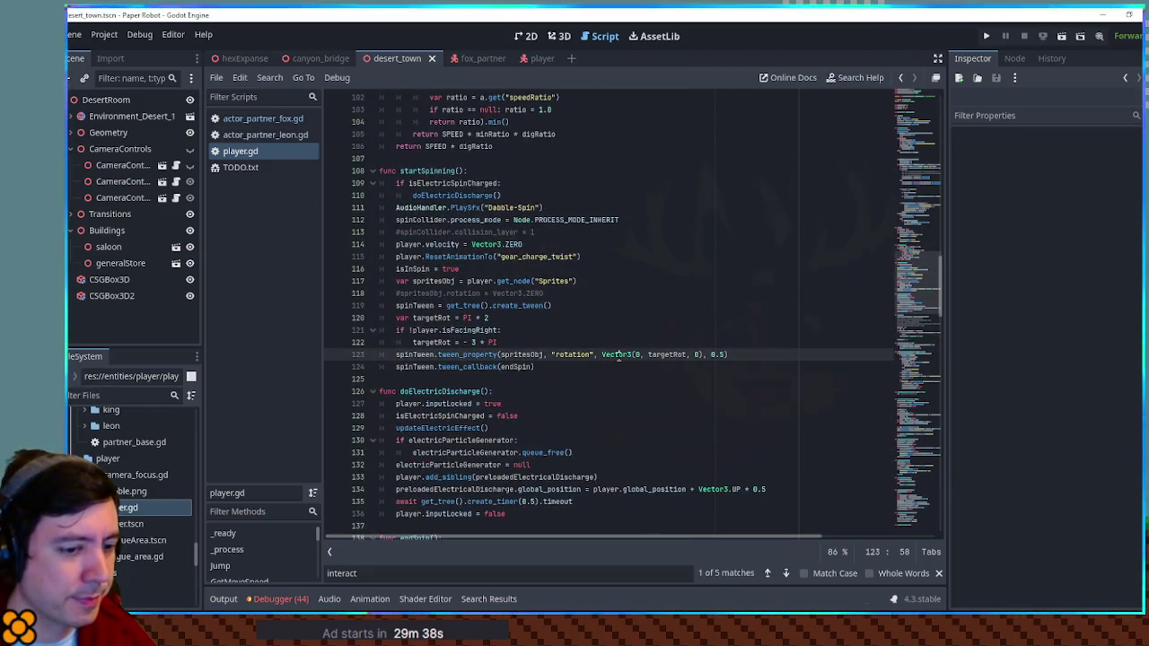
key("ctrl+shift+f")
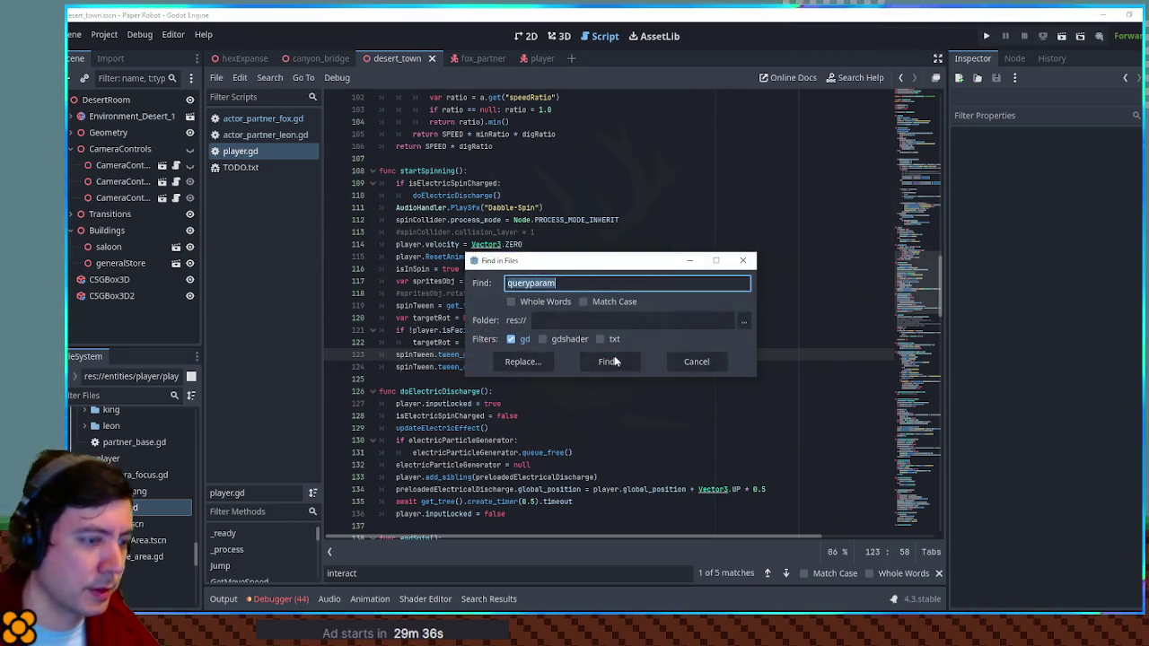
Search the project for 'interact(' (12 matches, 12 files) and jump to player.gd's area.Interact(self).
key("BackSpace")
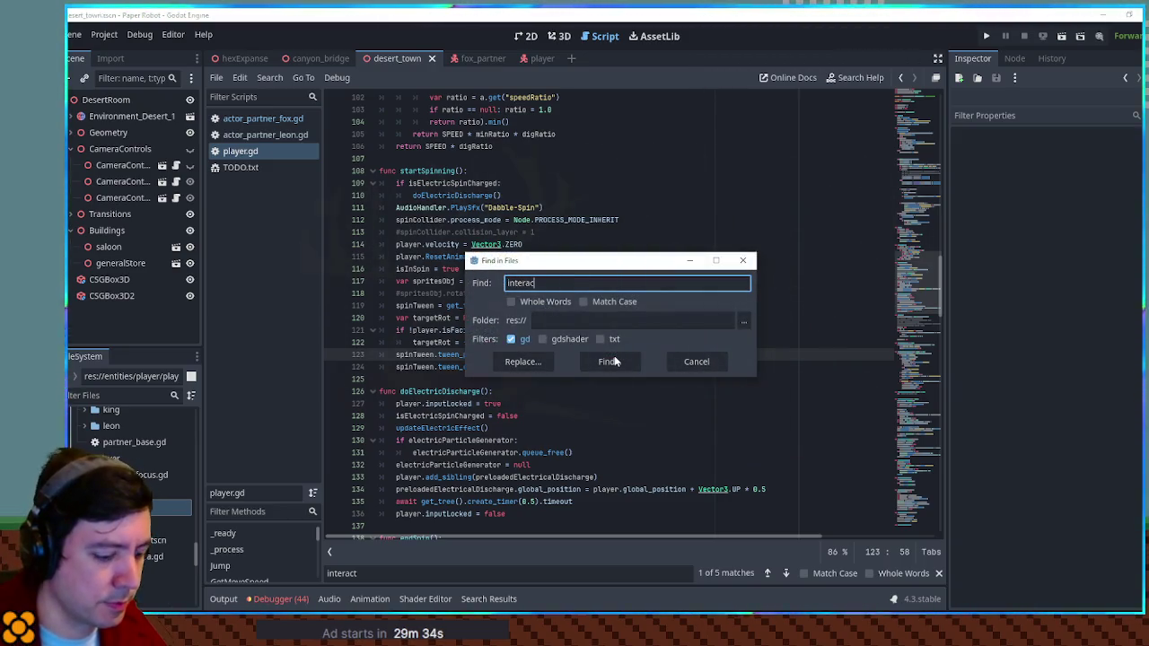
left_click(609, 361)
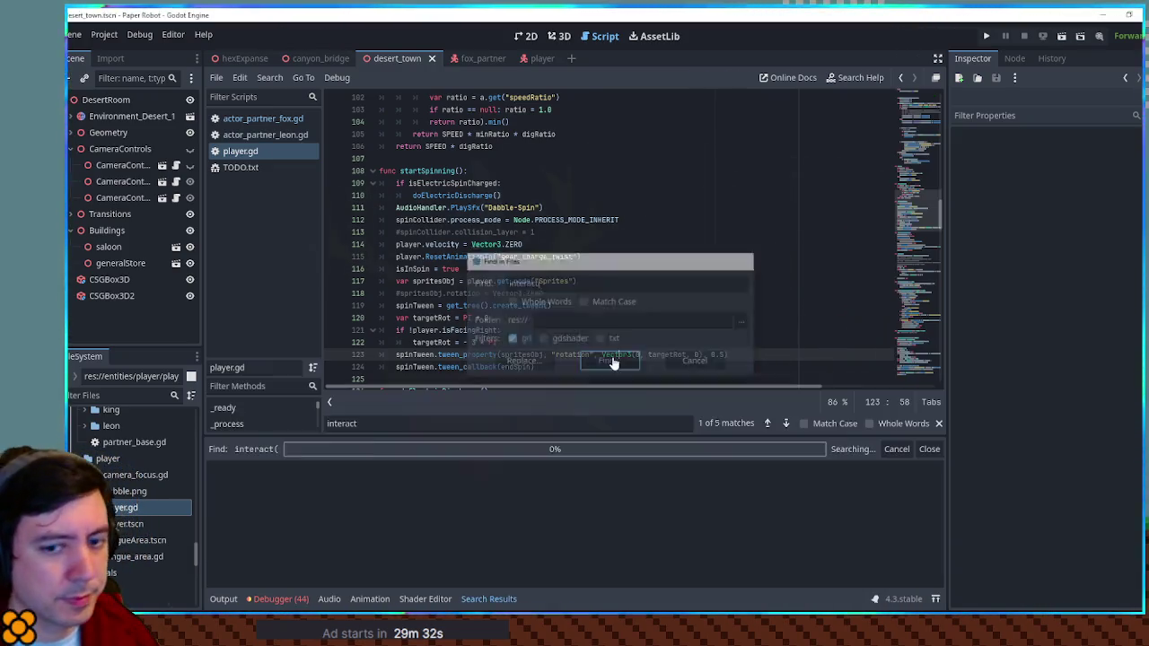
scroll(607, 485, "down", 5)
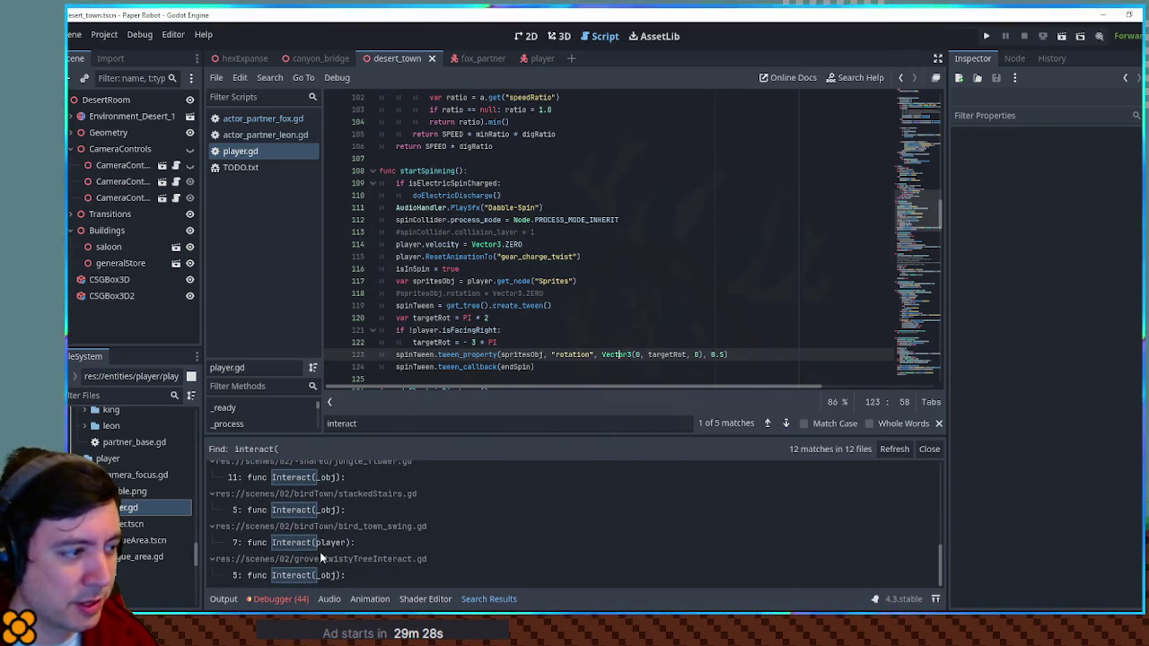
scroll(320, 551, "up", 2)
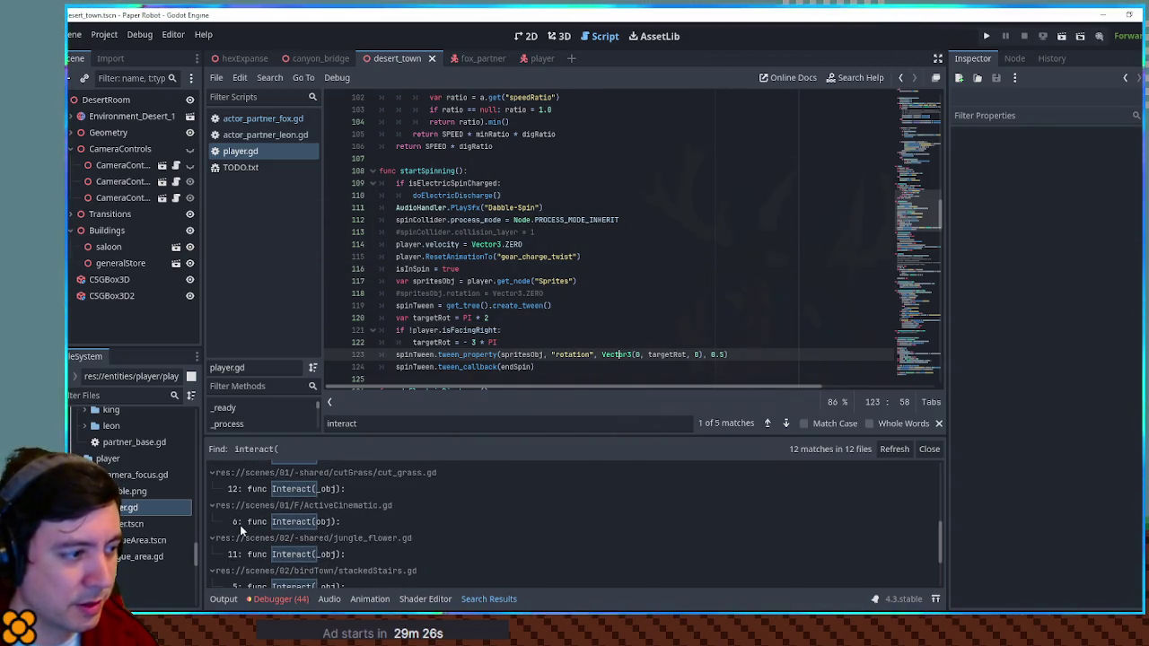
scroll(252, 520, "up", 1)
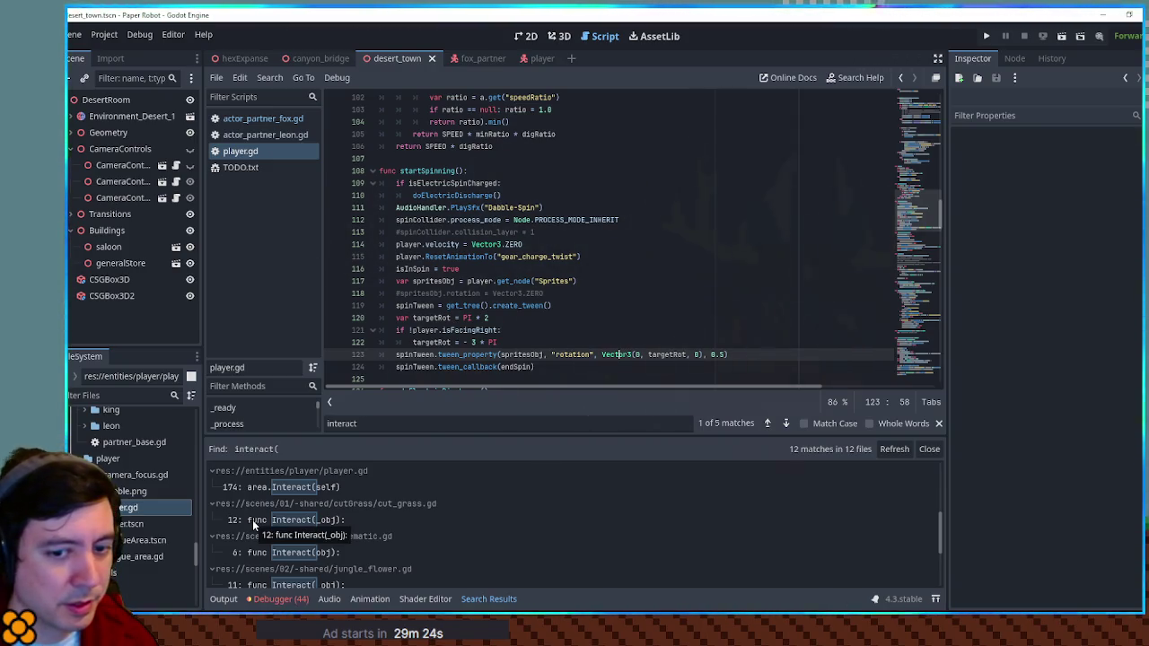
scroll(252, 520, "up", 1)
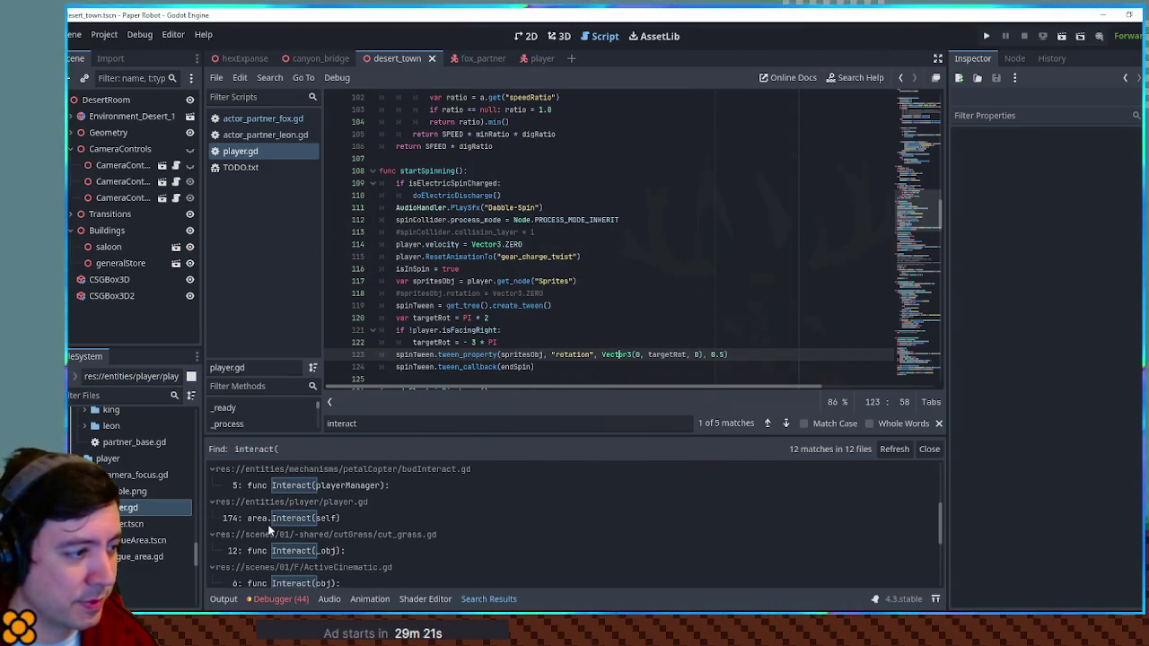
left_click(273, 520)
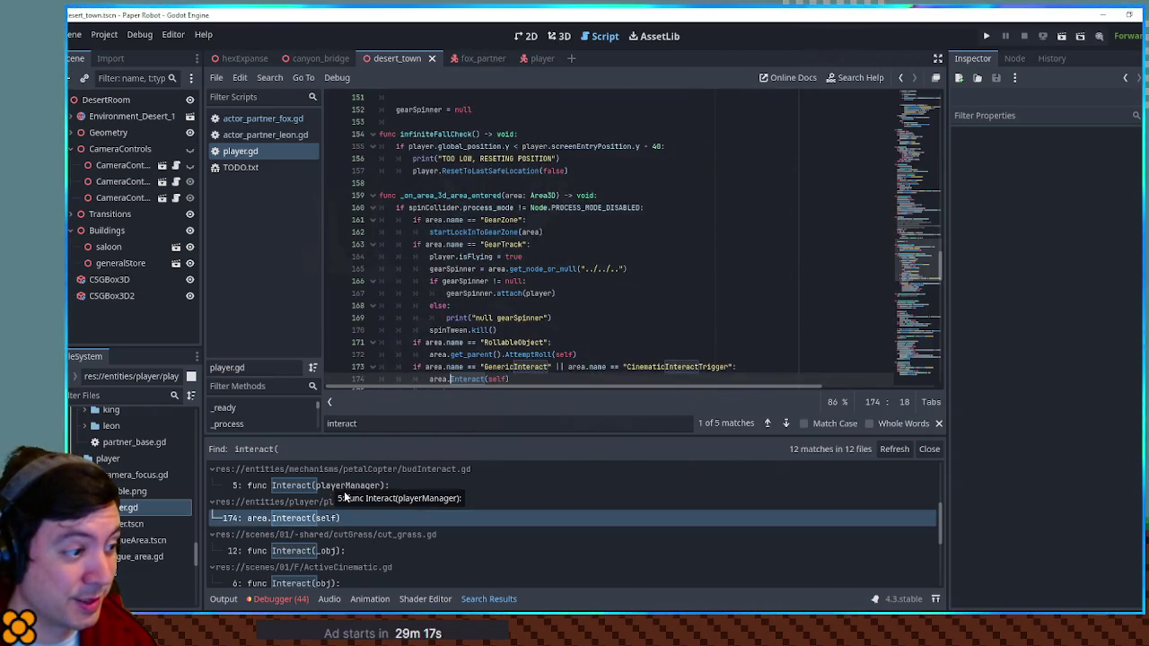
scroll(313, 536, "up", 1)
scroll(314, 536, "up", 2)
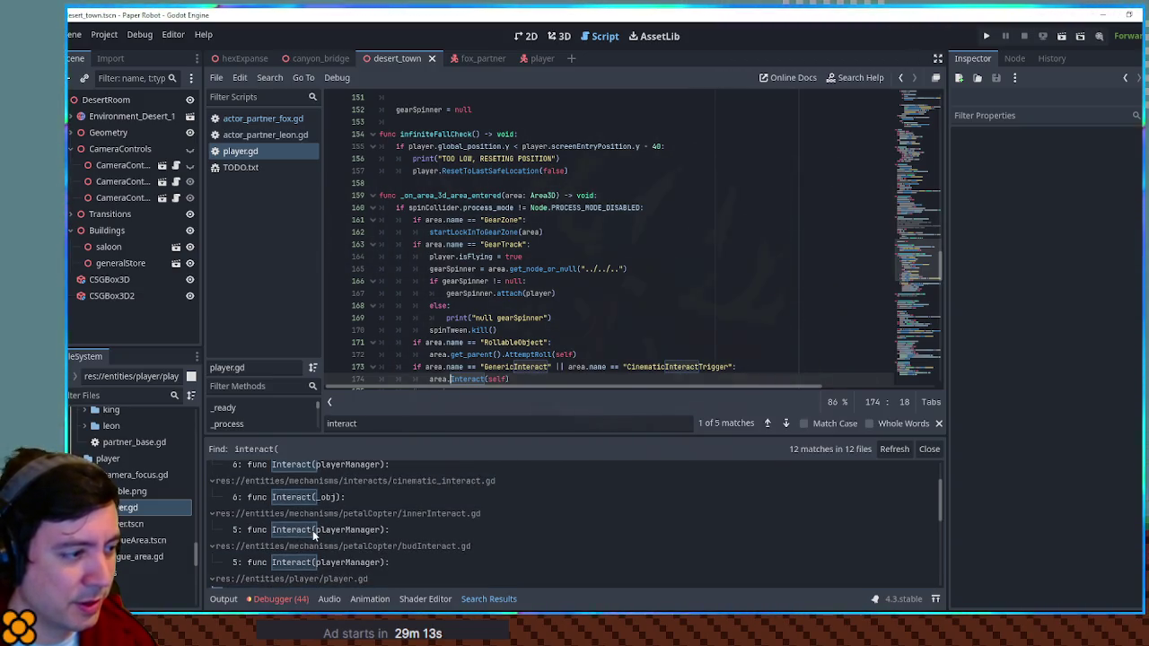
scroll(312, 531, "up", 3)
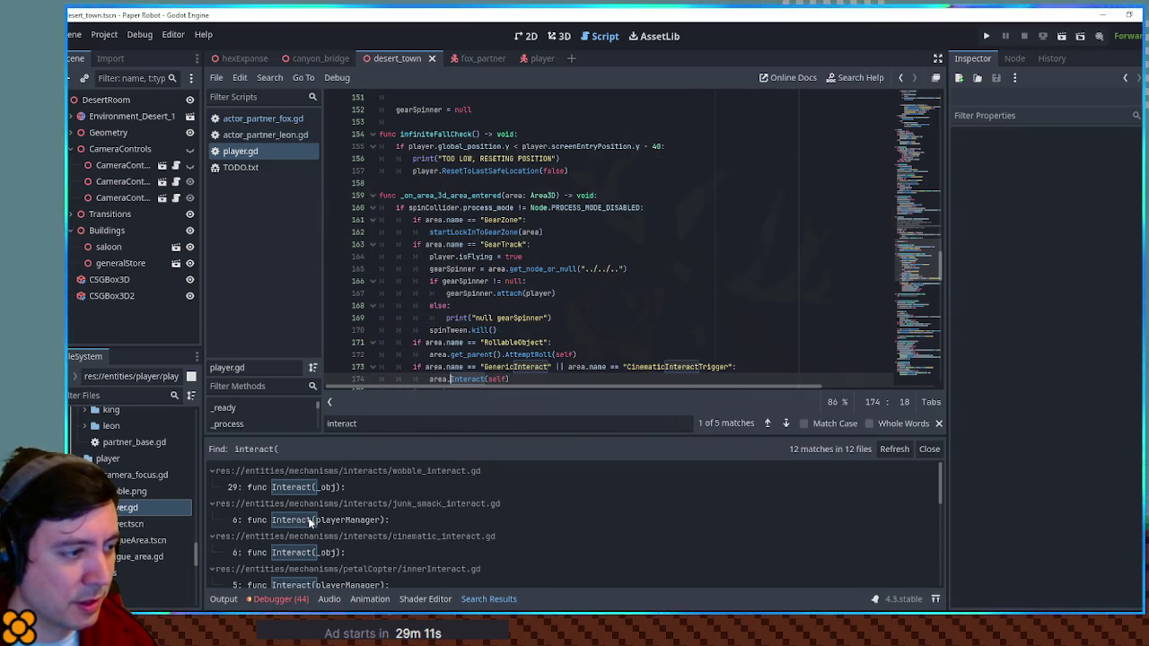
left_click(627, 307)
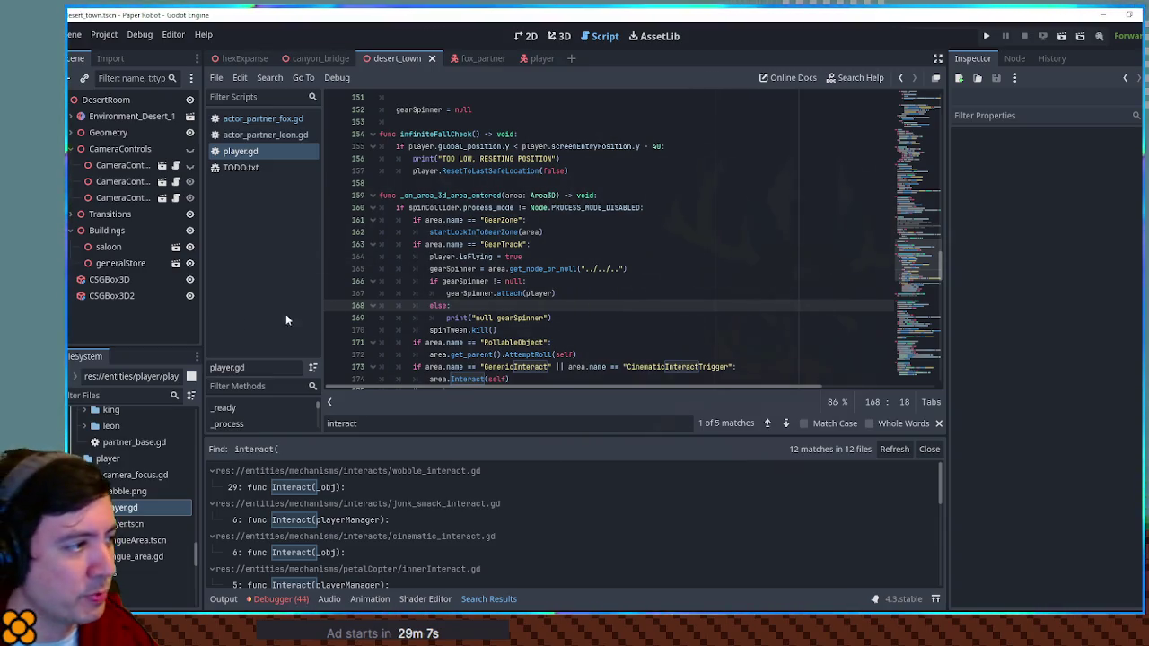
Filter the FileSystem for 'dialog zone' and open dialog_zone.gd in the script editor.
left_click(100, 396)
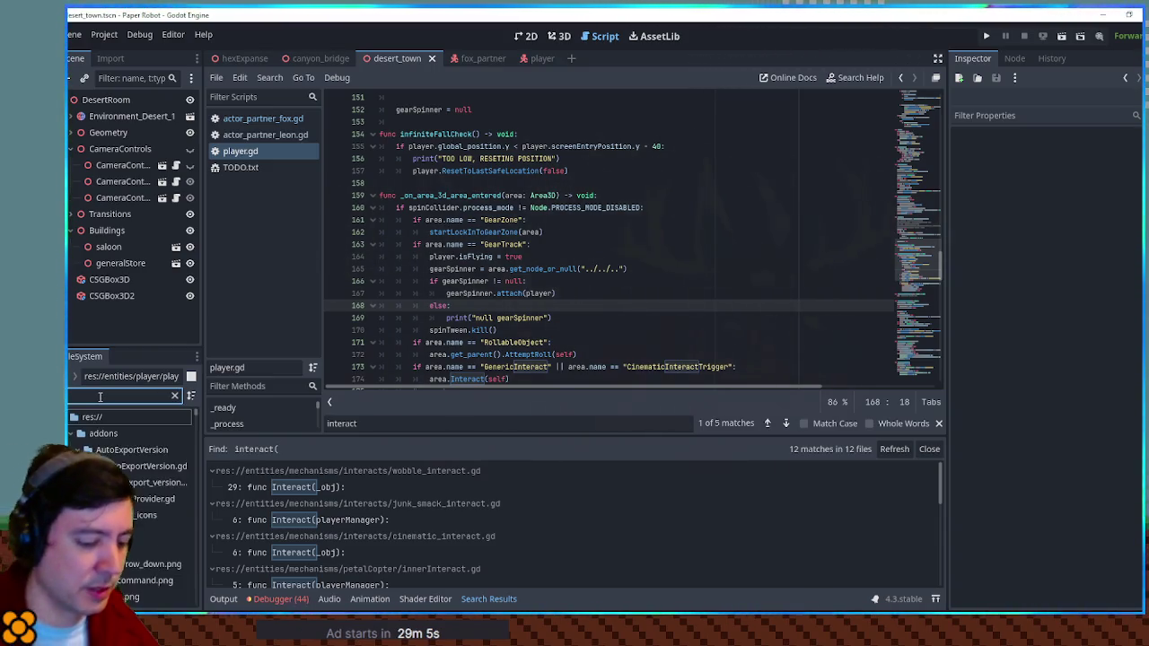
type("alog zone")
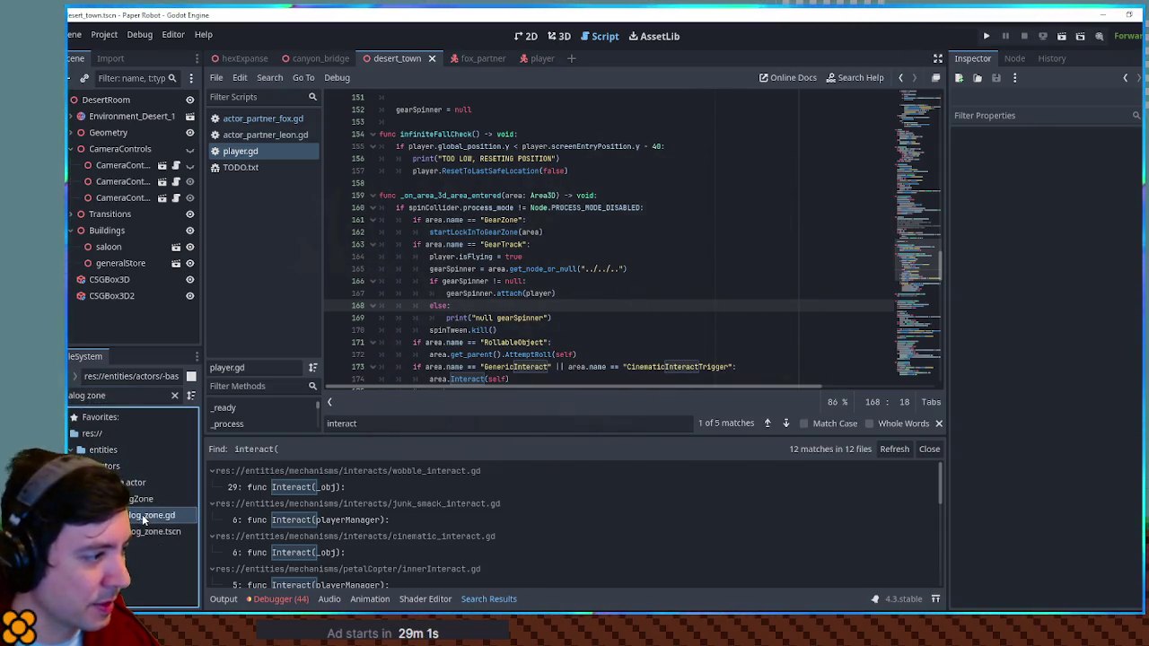
double_click(142, 516)
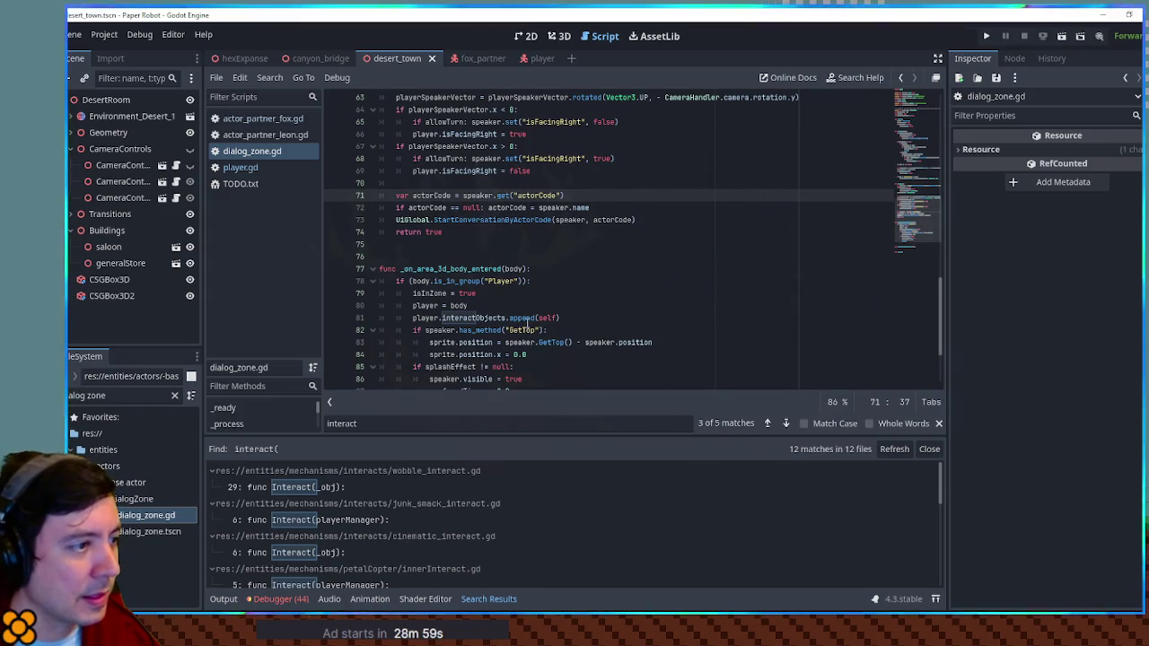
Locate the Activate() function in dialog_zone.gd and select its name.
scroll(499, 309, "down", 3)
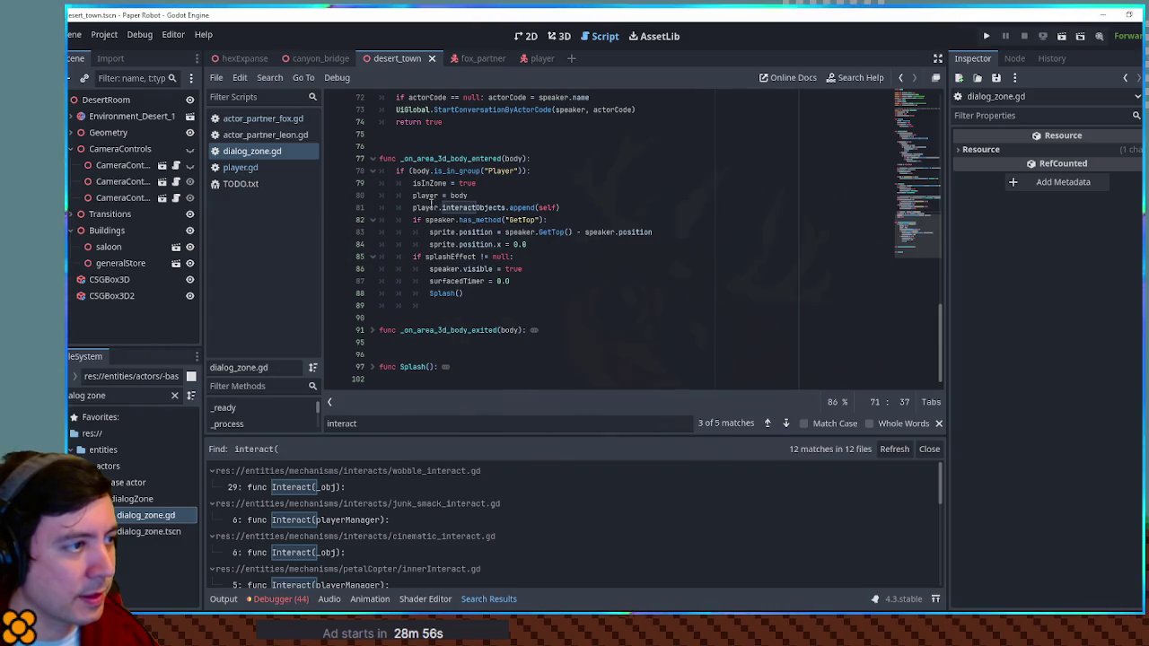
scroll(437, 199, "up", 6)
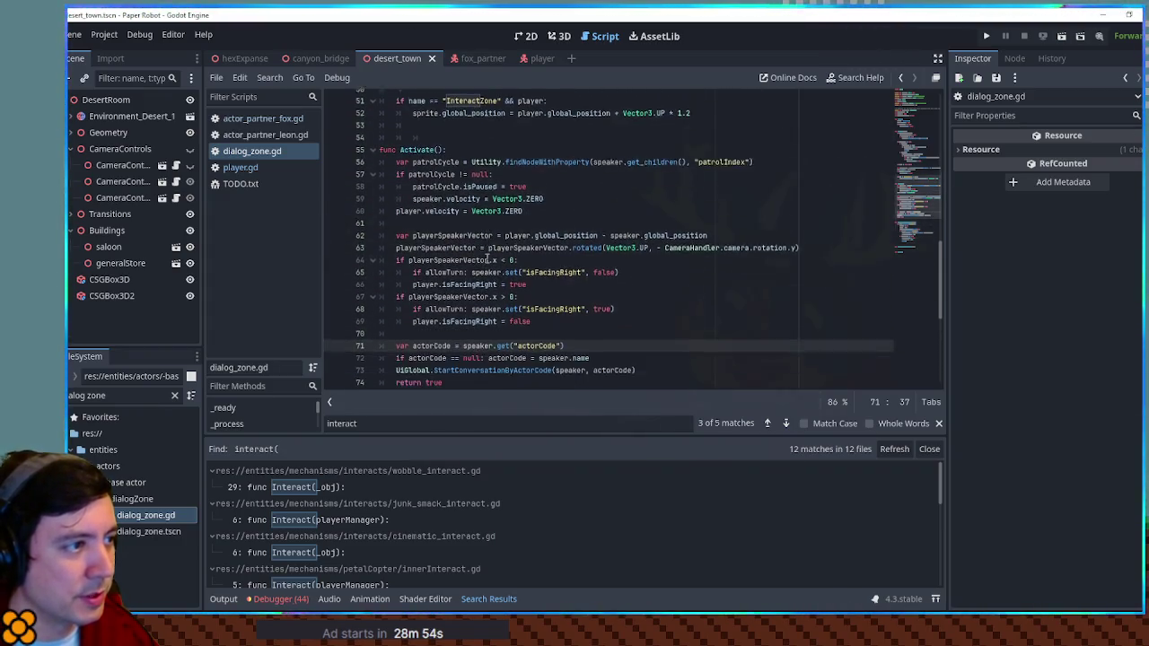
double_click(413, 111)
key("shift+Right")
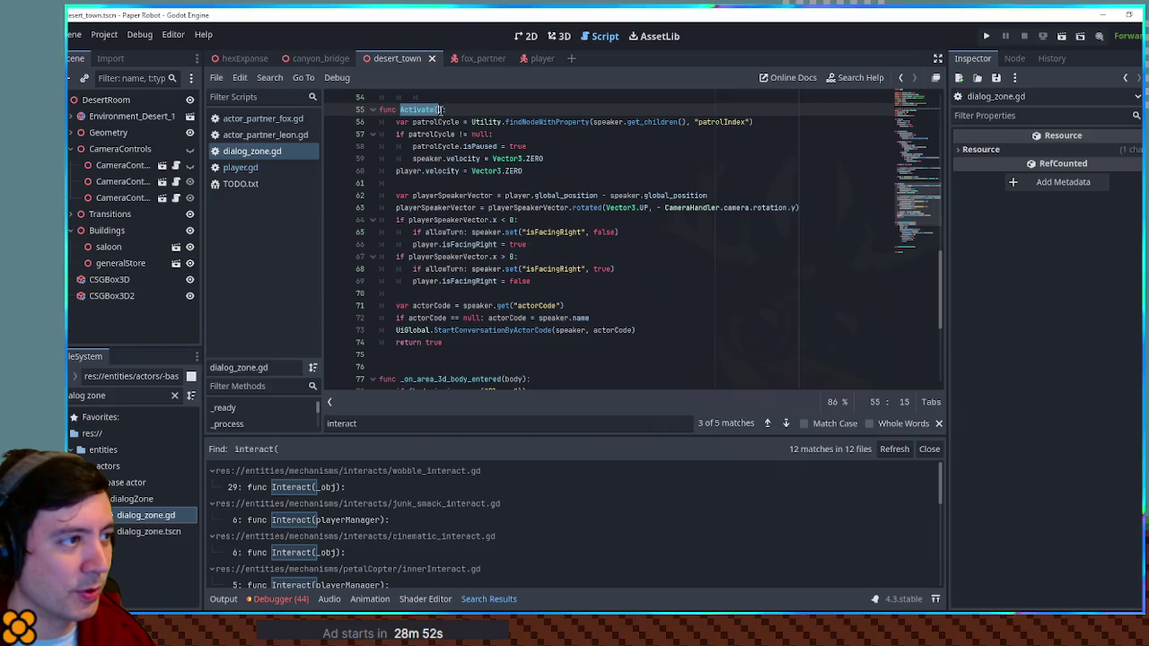